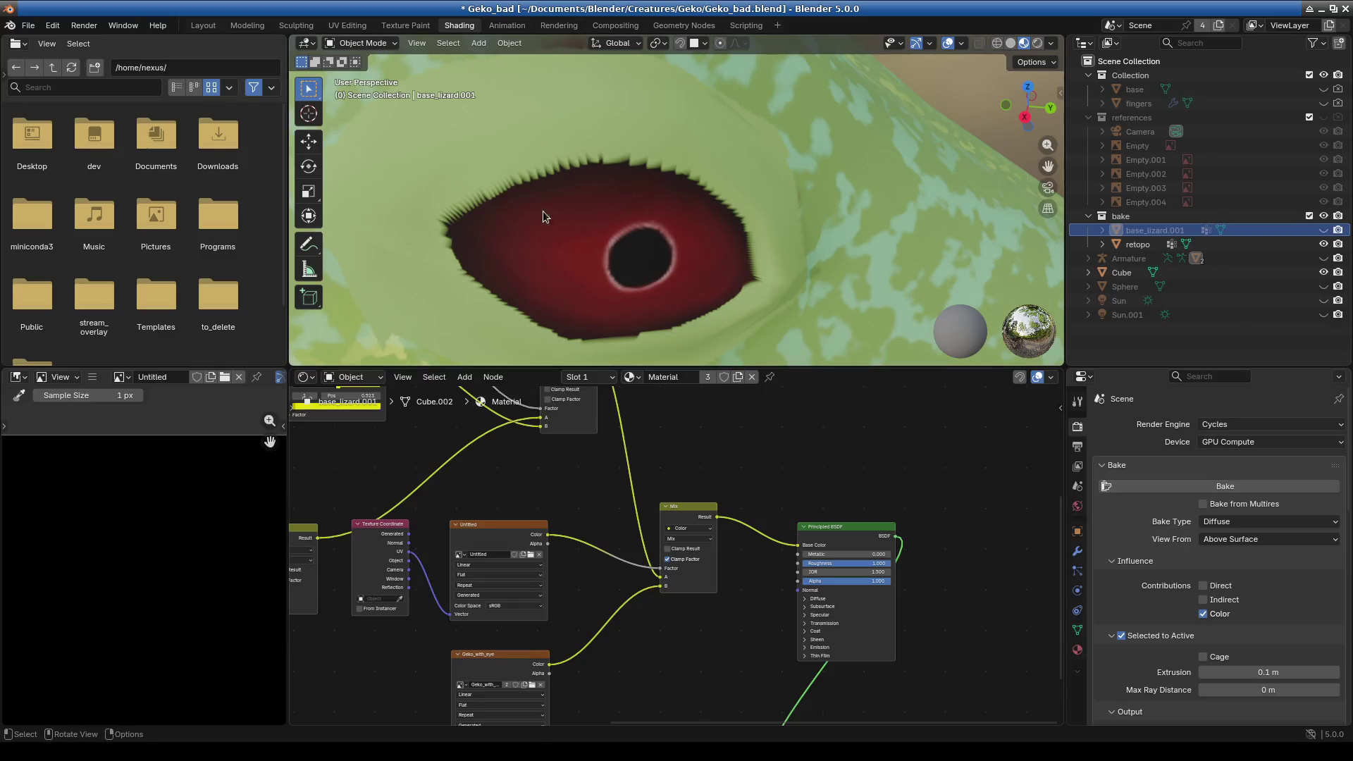
- In Texture Paint, orbit and zoom around the gecko's eye and browse the paintable images
{"action": "left_click", "coordinate": [396, 26]}
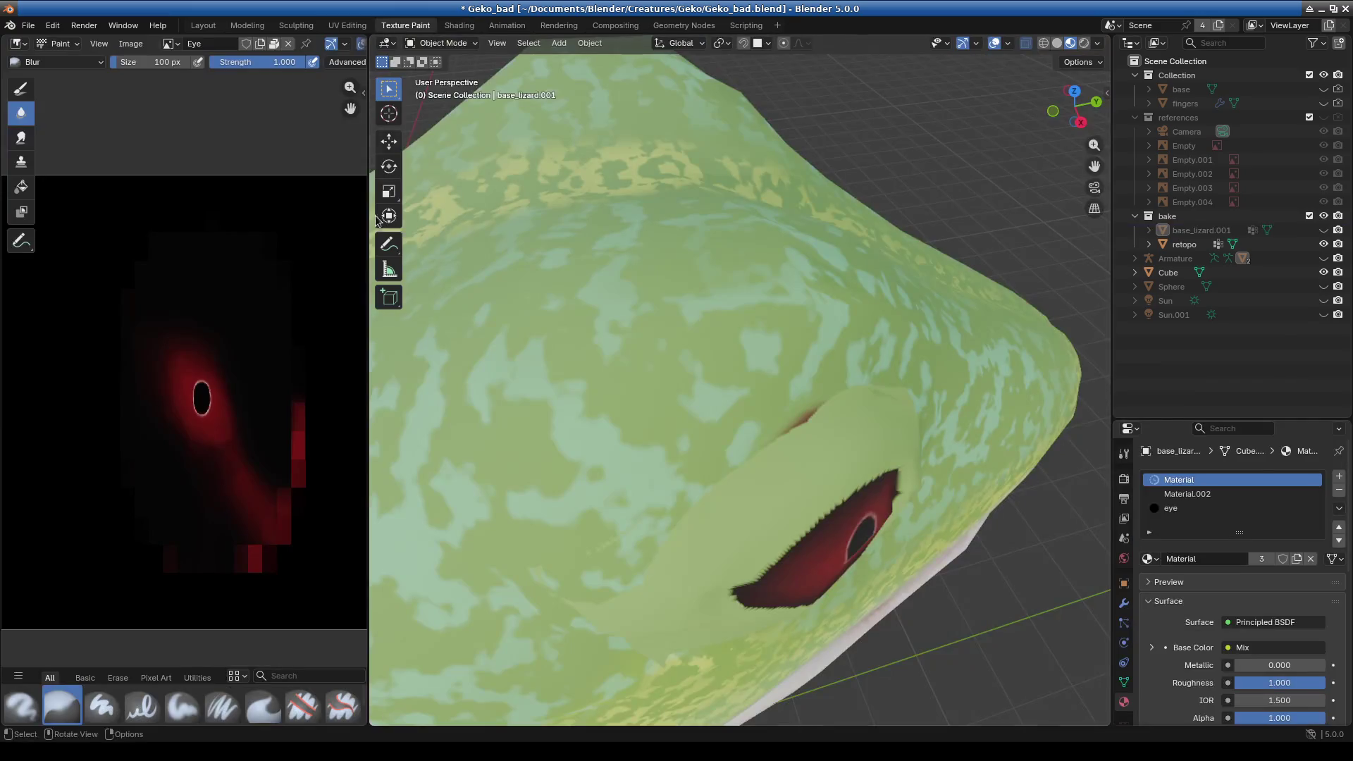
{"action": "middle_click_drag", "start_coordinate": [489, 496], "coordinate": [694, 443]}
{"action": "scroll", "coordinate": [707, 455], "scroll_direction": "up", "scroll_amount": 6}
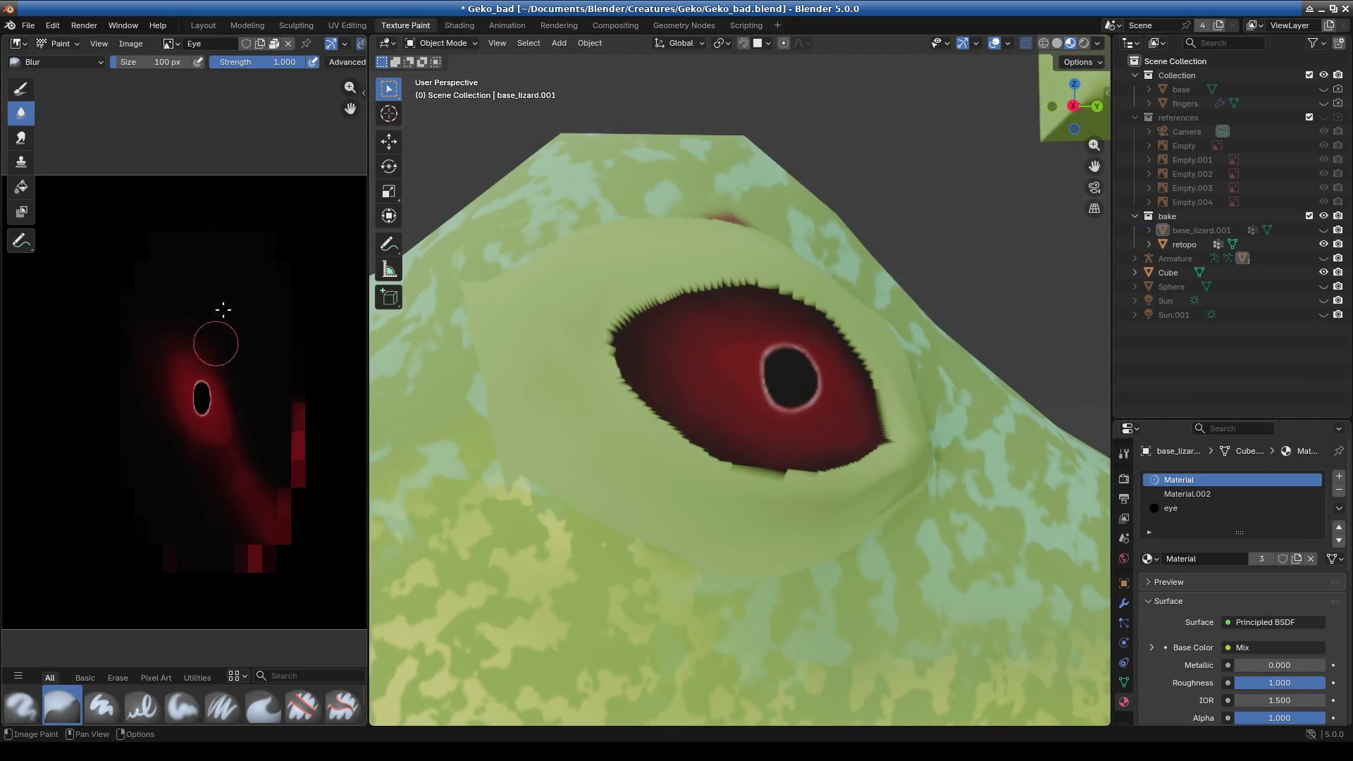
{"action": "left_click", "coordinate": [169, 44]}
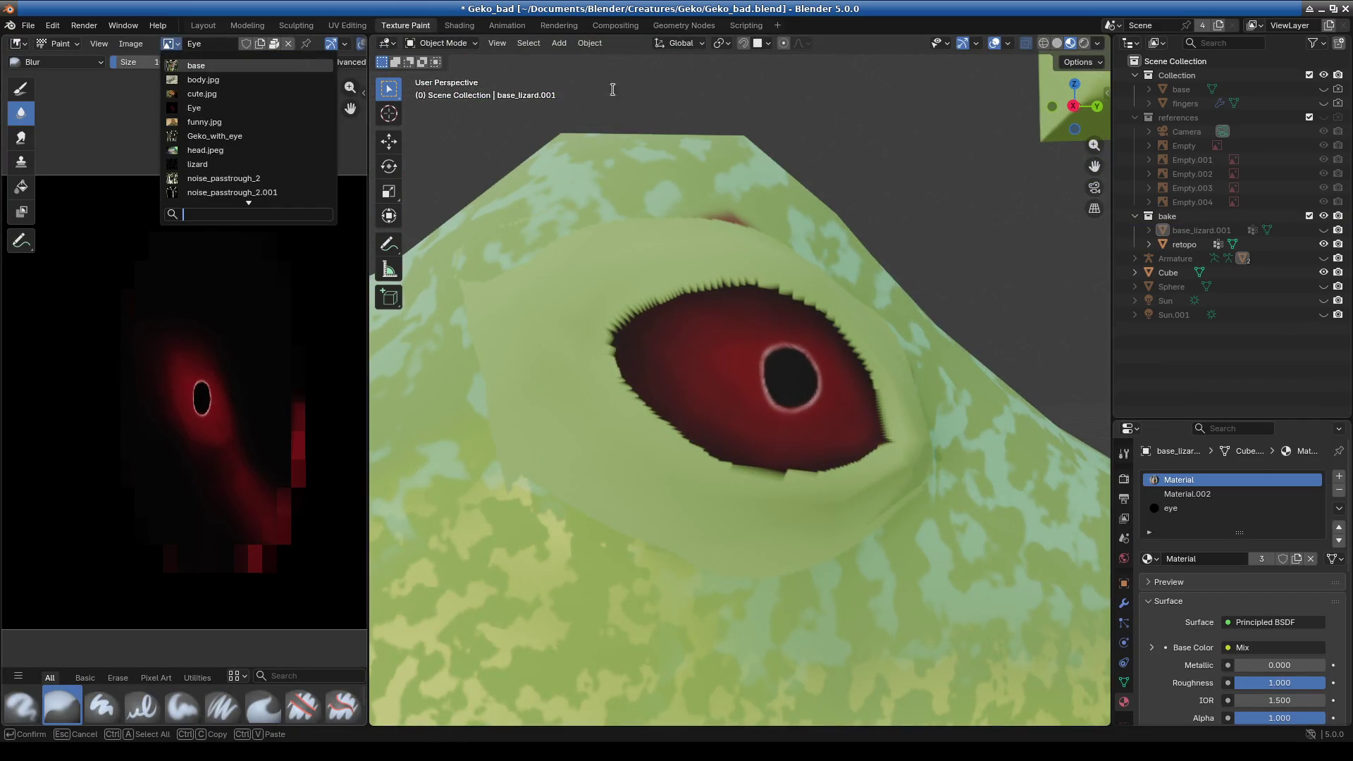
- Rename the Untitled image node to passtrough_bla, select it, and return to Texture Paint's image list
{"action": "left_click", "coordinate": [464, 26]}
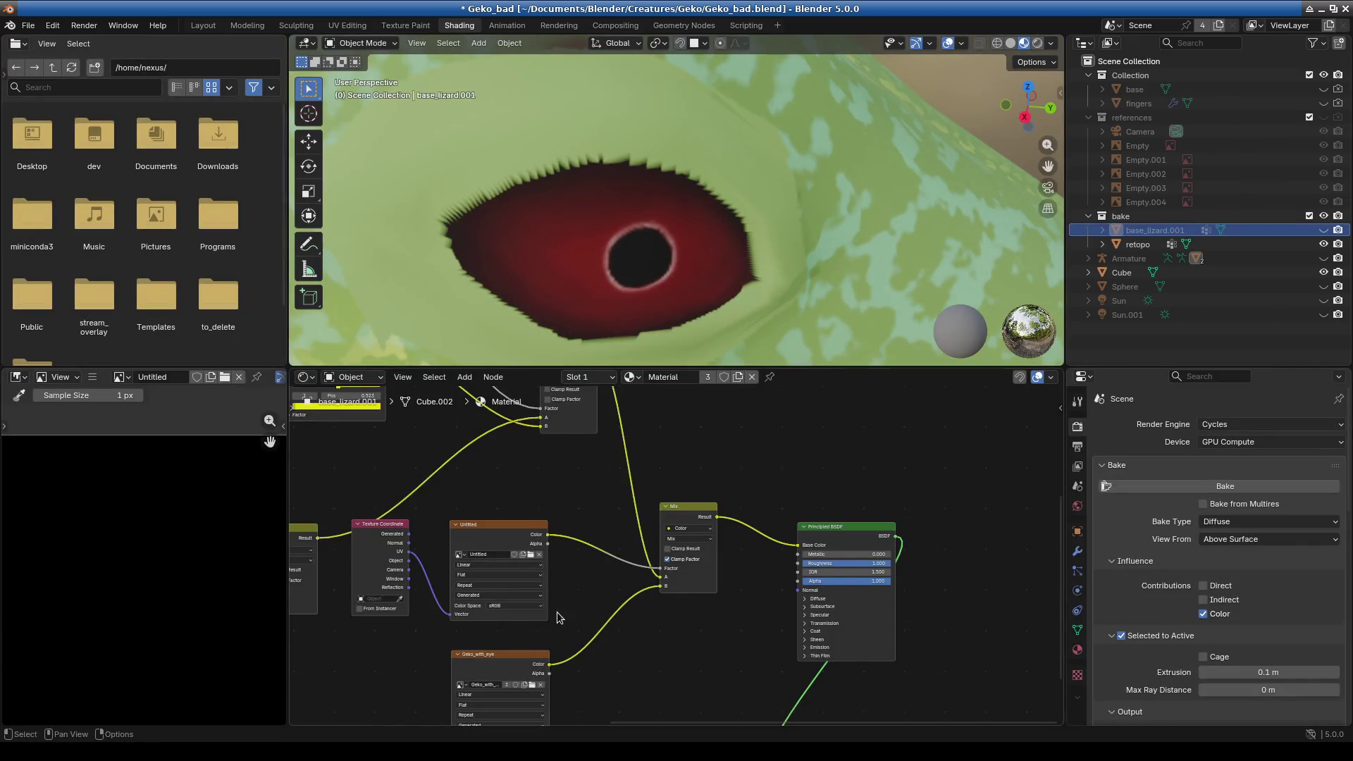
{"action": "scroll", "coordinate": [556, 618], "scroll_direction": "up", "scroll_amount": 2}
{"action": "double_click", "coordinate": [474, 513]}
{"action": "type", "text": "passtrough_bl"}
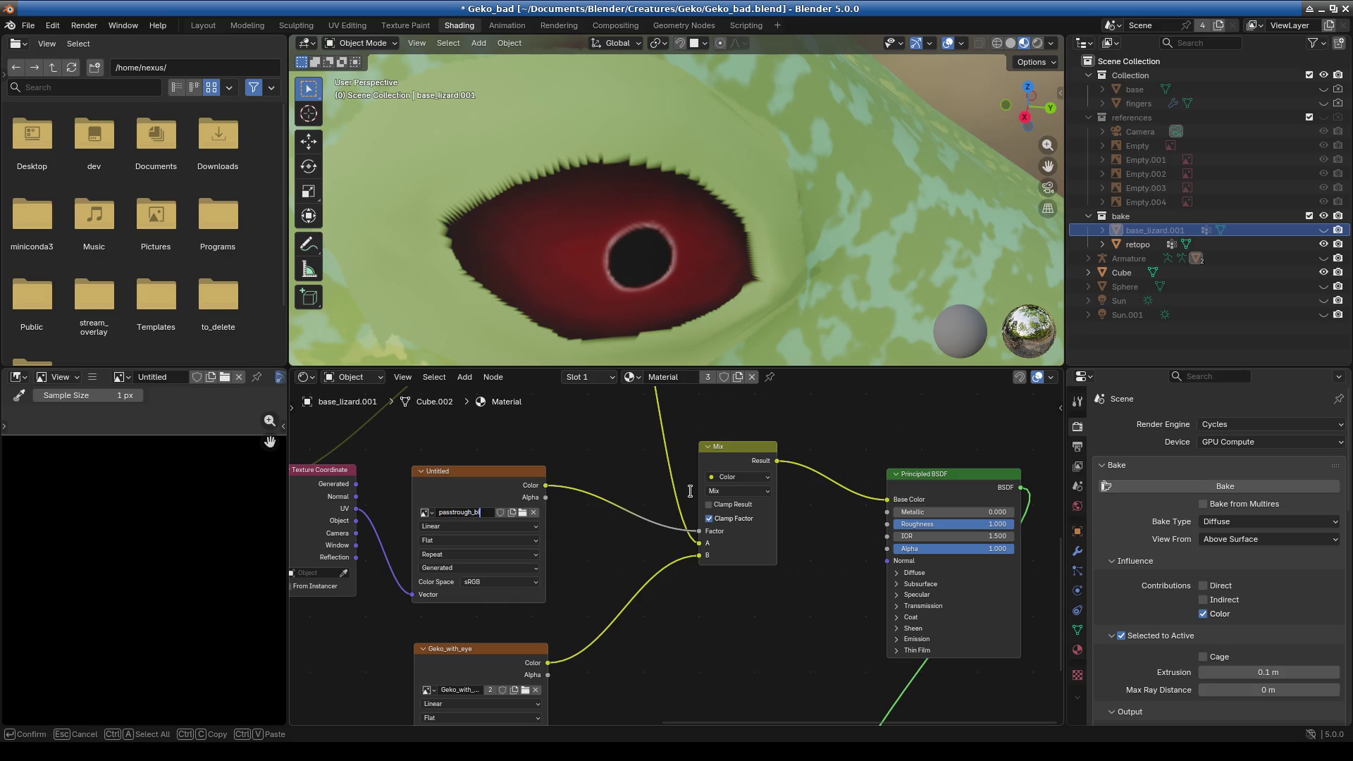
{"action": "type", "text": "a"}
{"action": "key", "text": "Return"}
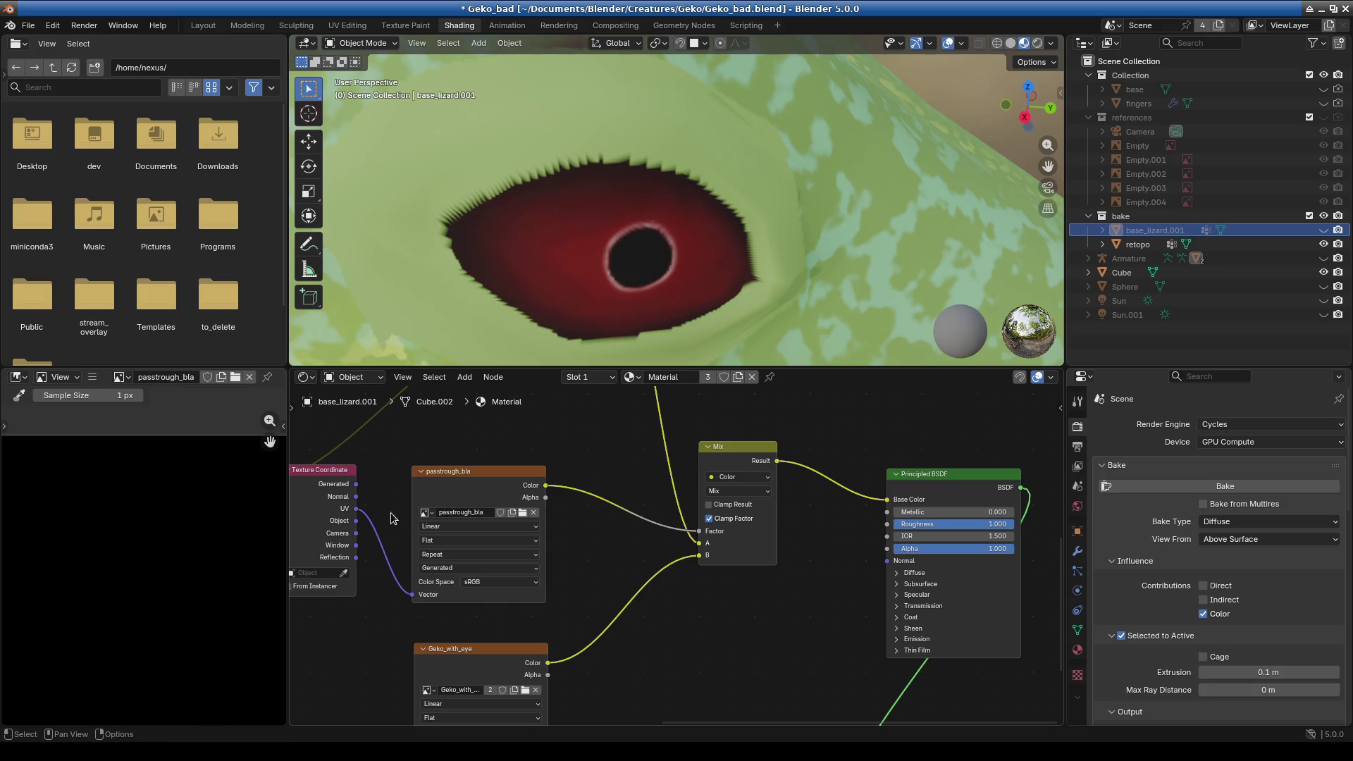
{"action": "left_click", "coordinate": [477, 476]}
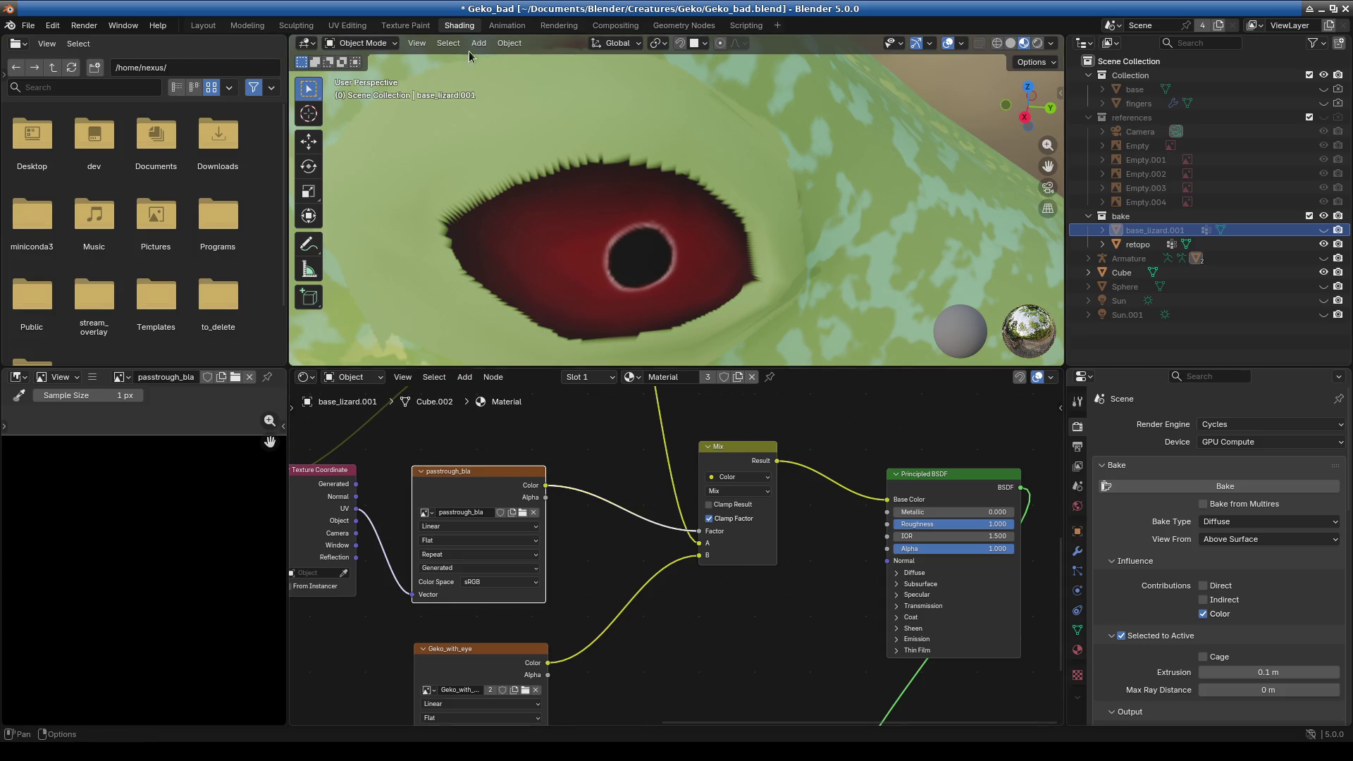
{"action": "left_click", "coordinate": [405, 25]}
{"action": "left_click", "coordinate": [172, 44]}
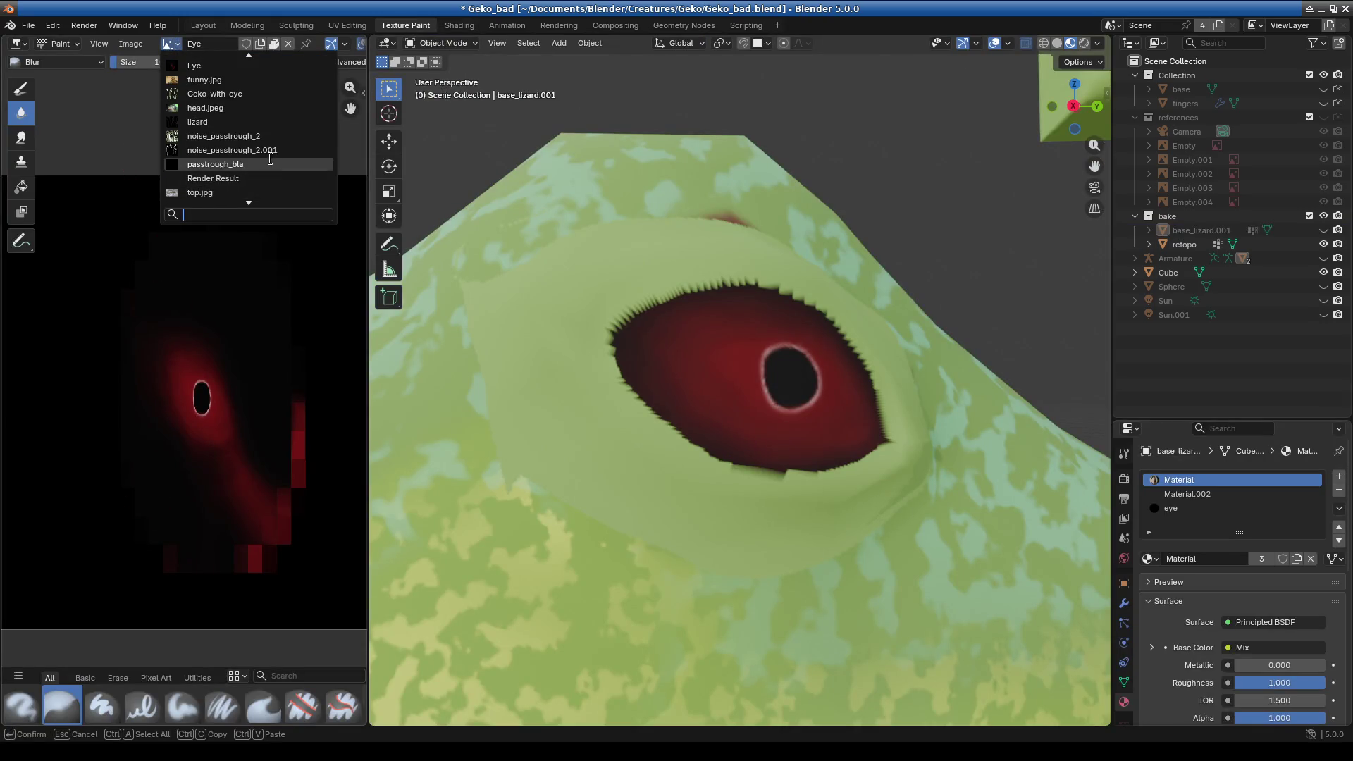
- Display the passtrough_bla image in the image editor
{"action": "left_click", "coordinate": [263, 166]}
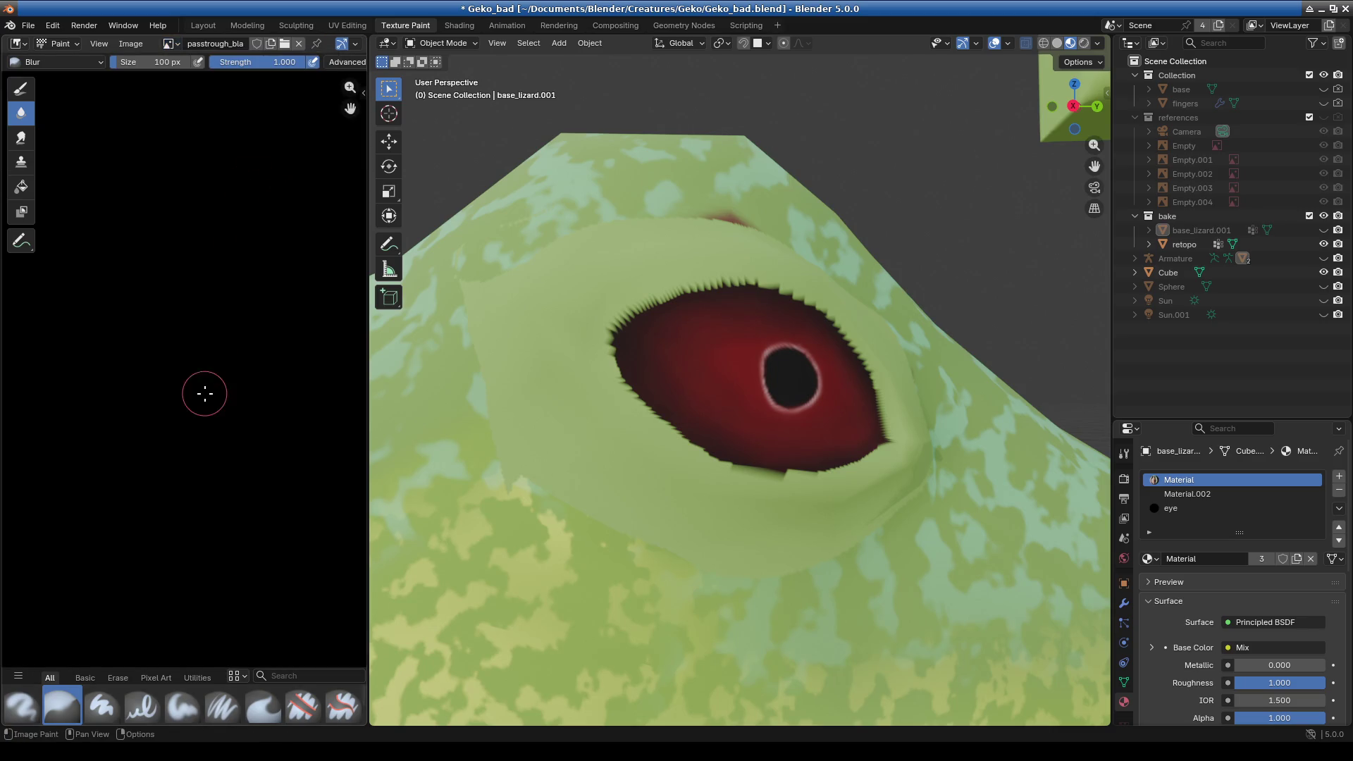
{"action": "scroll", "coordinate": [204, 393], "scroll_direction": "down", "scroll_amount": 3}
{"action": "scroll", "coordinate": [203, 423], "scroll_direction": "down", "scroll_amount": 2}
{"action": "scroll", "coordinate": [314, 271], "scroll_direction": "up", "scroll_amount": 2}
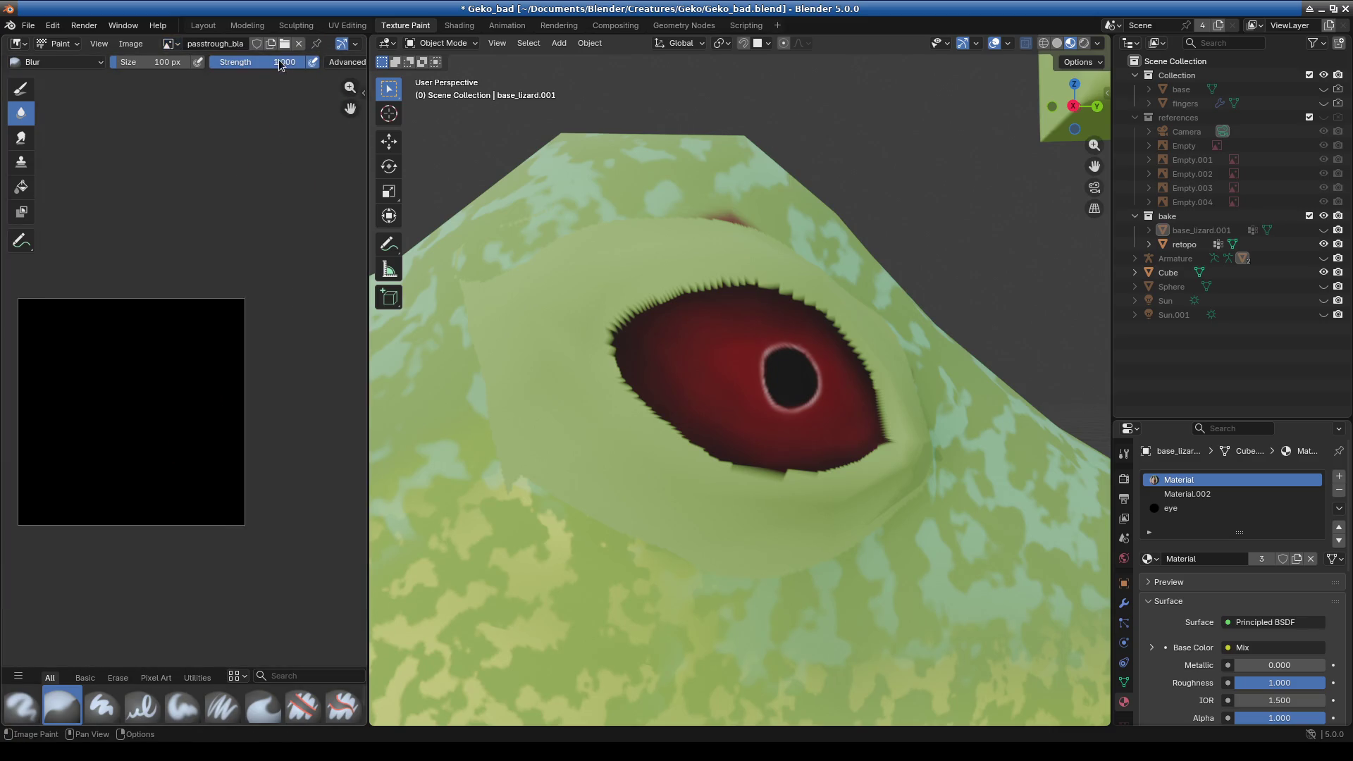
- Select the retopo mesh, switch it to Texture Paint mode, and show the black passtrough_bla bake image
{"action": "left_click", "coordinate": [442, 43]}
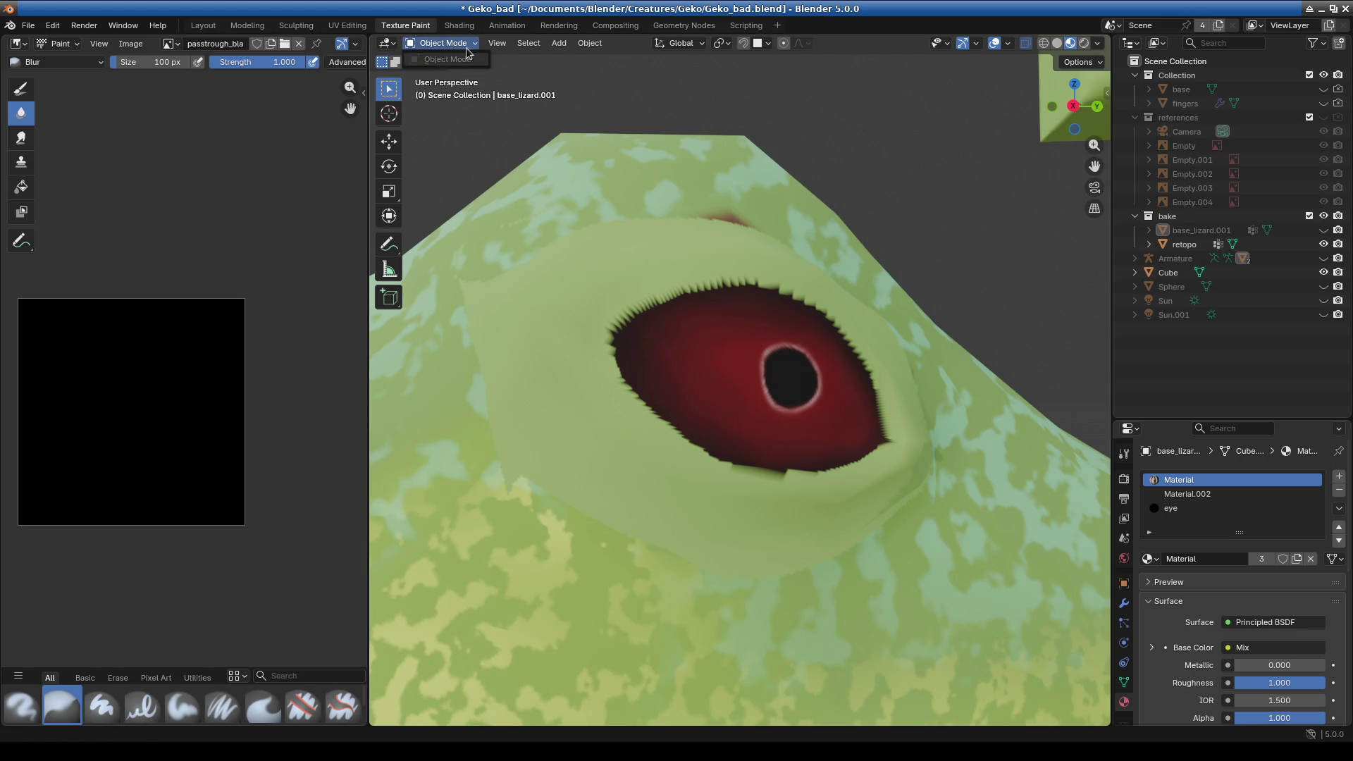
{"action": "left_click", "coordinate": [596, 161]}
{"action": "left_click", "coordinate": [440, 46]}
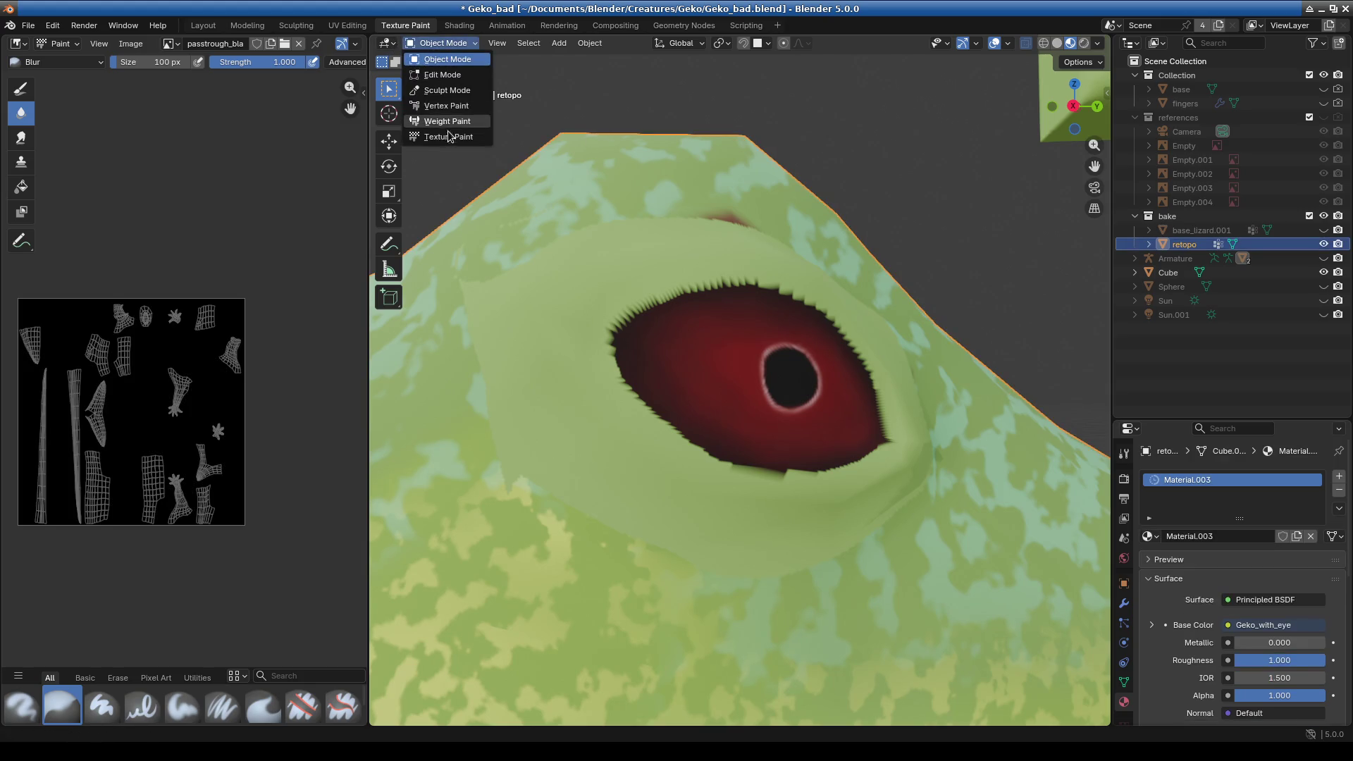
{"action": "left_click", "coordinate": [470, 140]}
{"action": "middle_click_drag", "start_coordinate": [663, 433], "coordinate": [634, 367]}
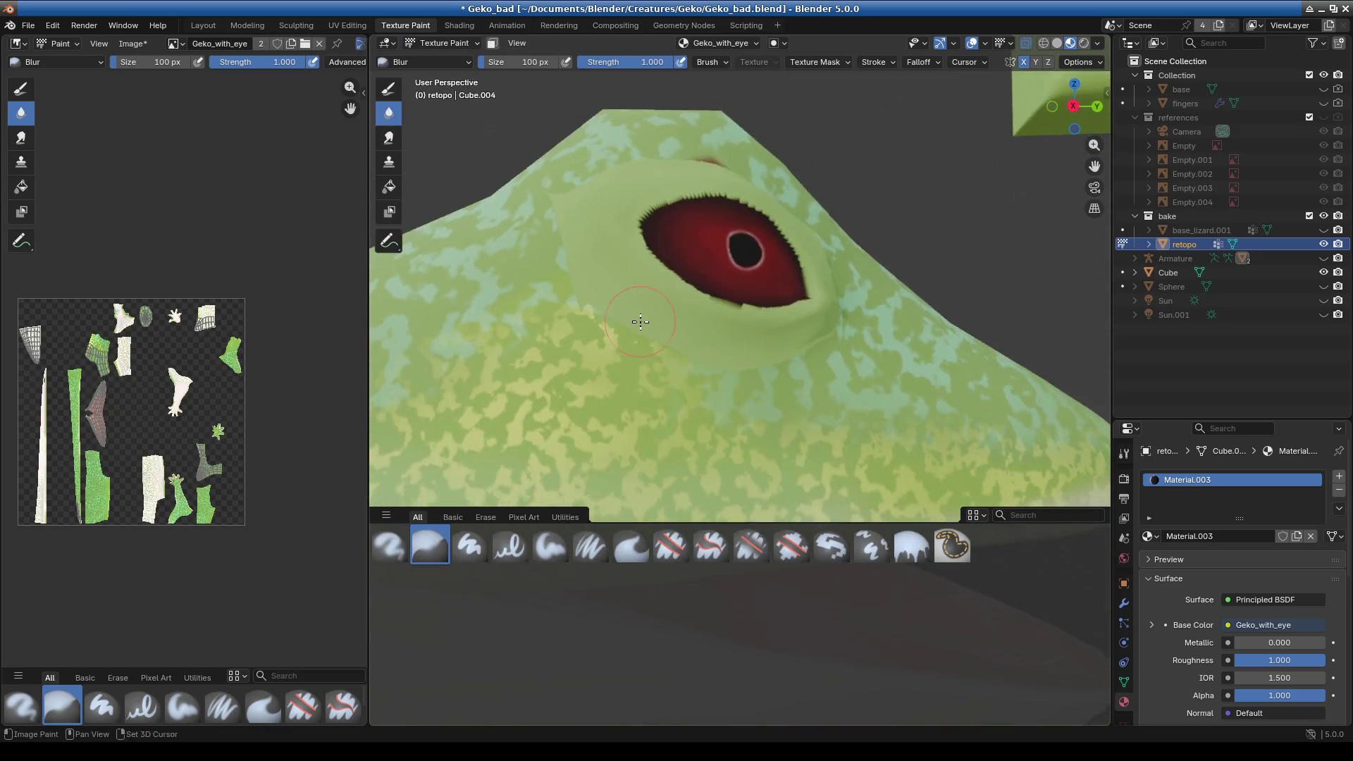
{"action": "left_click", "coordinate": [185, 45]}
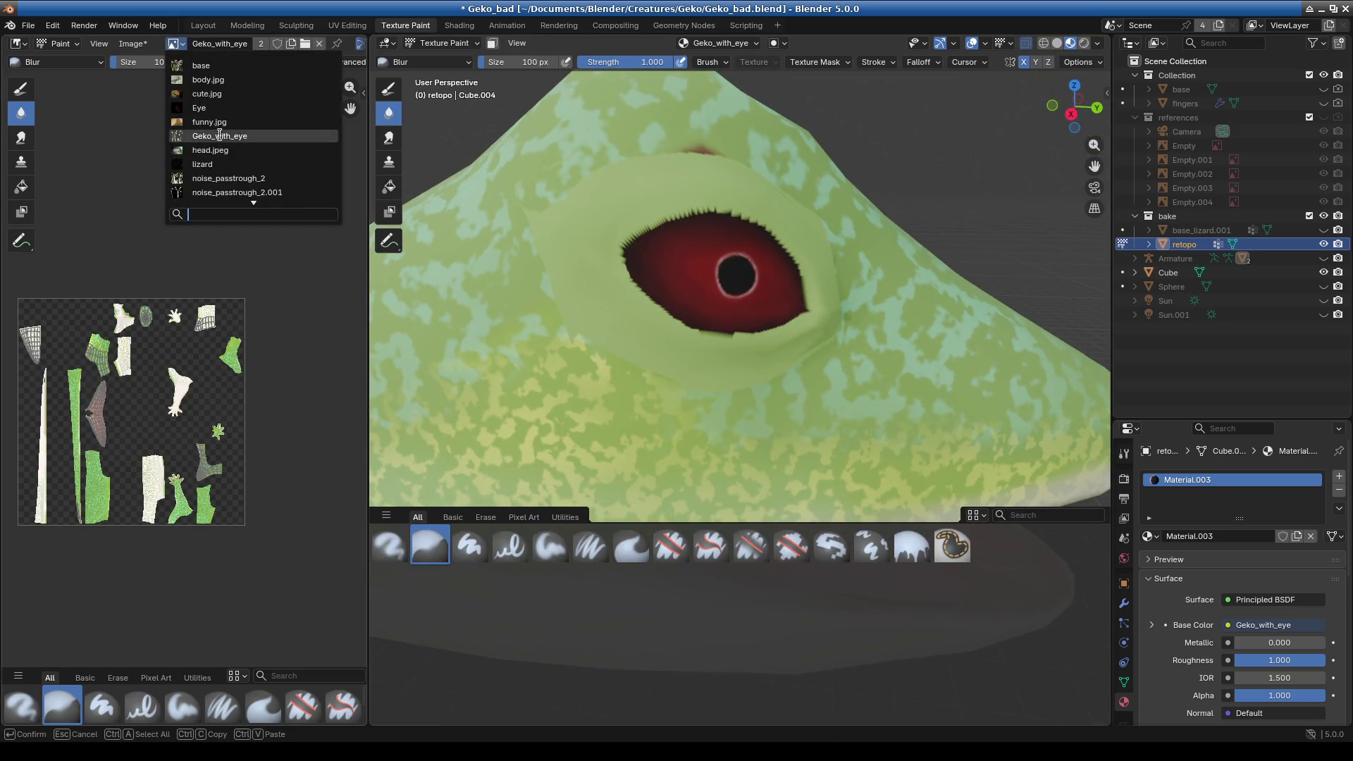
{"action": "left_click", "coordinate": [258, 149]}
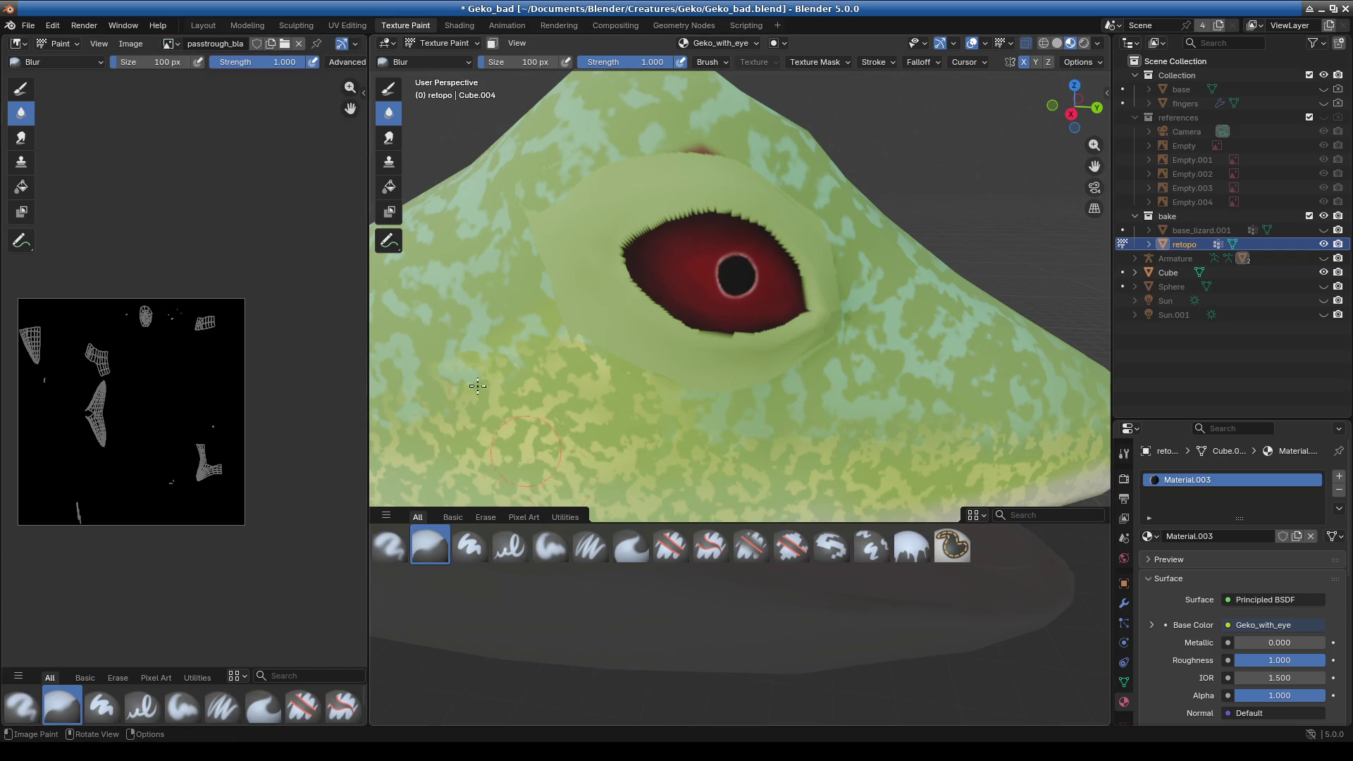
{"action": "left_click", "coordinate": [467, 63]}
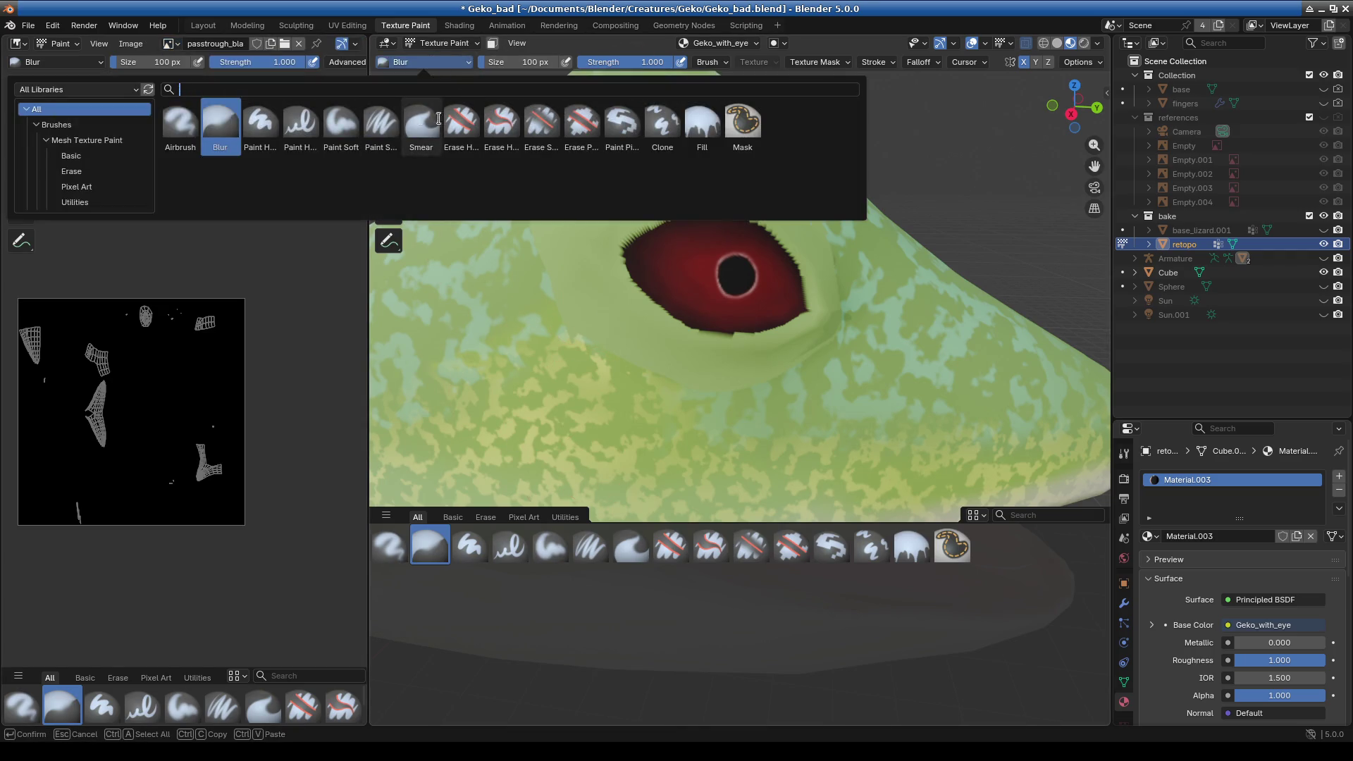
- Pick the Paint Hard Pressure brush in pure white, test a stroke above the eye, then undo it
{"action": "left_click", "coordinate": [302, 127]}
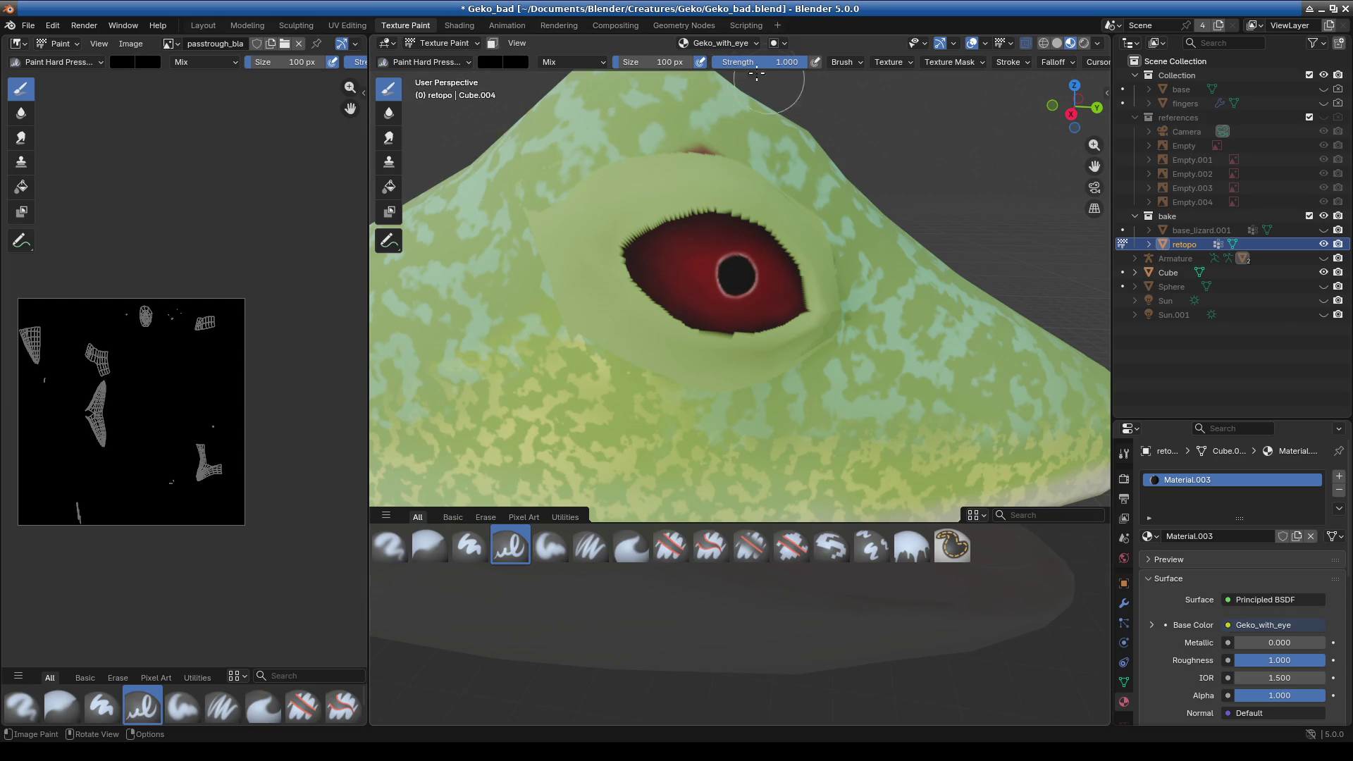
{"action": "left_click", "coordinate": [491, 63]}
{"action": "left_click_drag", "start_coordinate": [606, 166], "coordinate": [606, 76]}
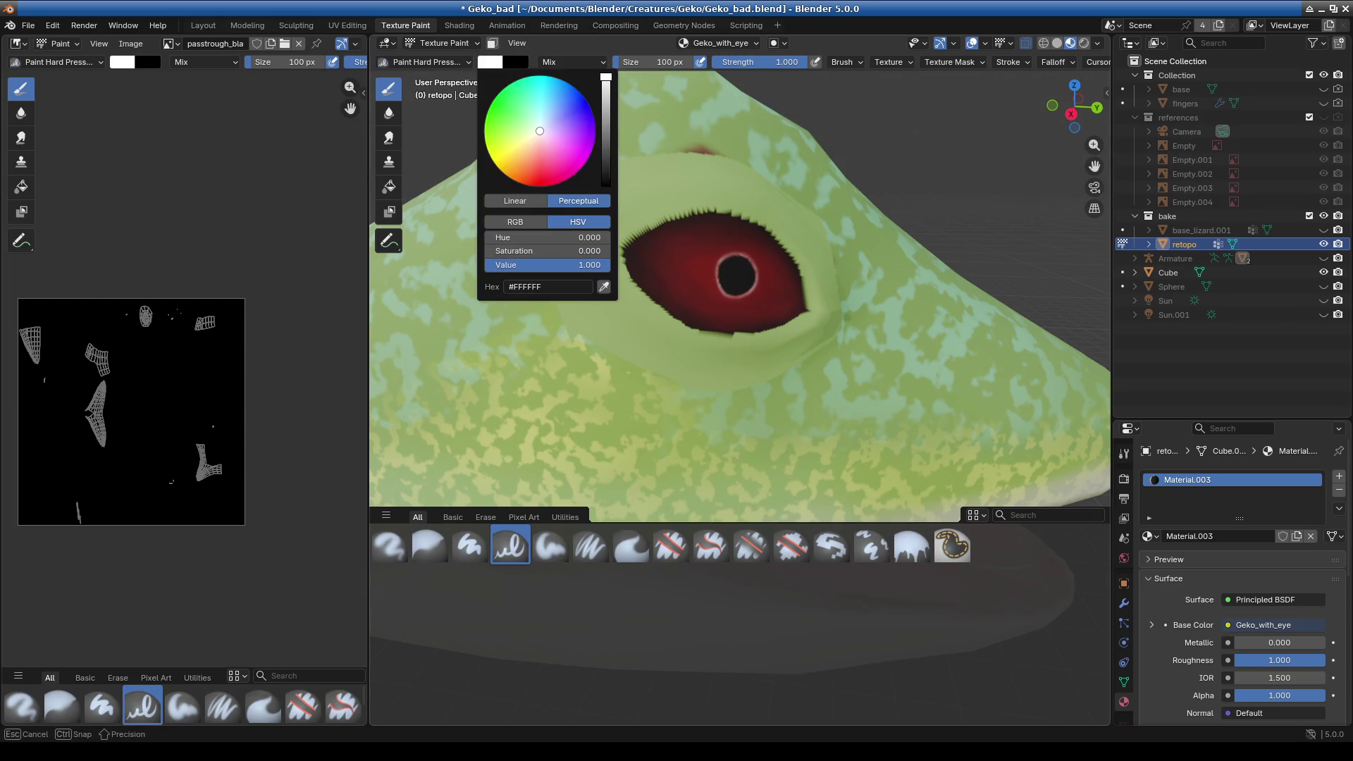
{"action": "left_click_drag", "start_coordinate": [768, 156], "coordinate": [535, 255]}
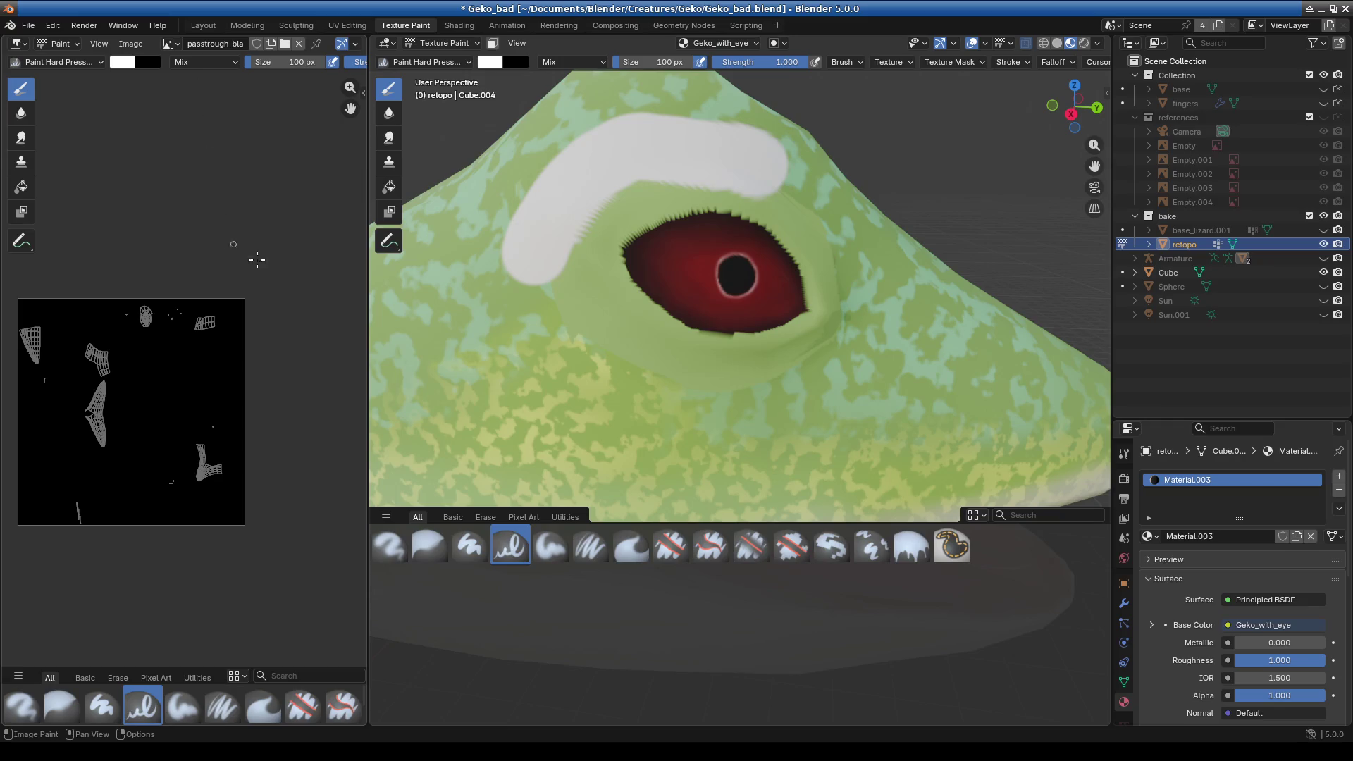
{"action": "key", "text": "ctrl+z"}
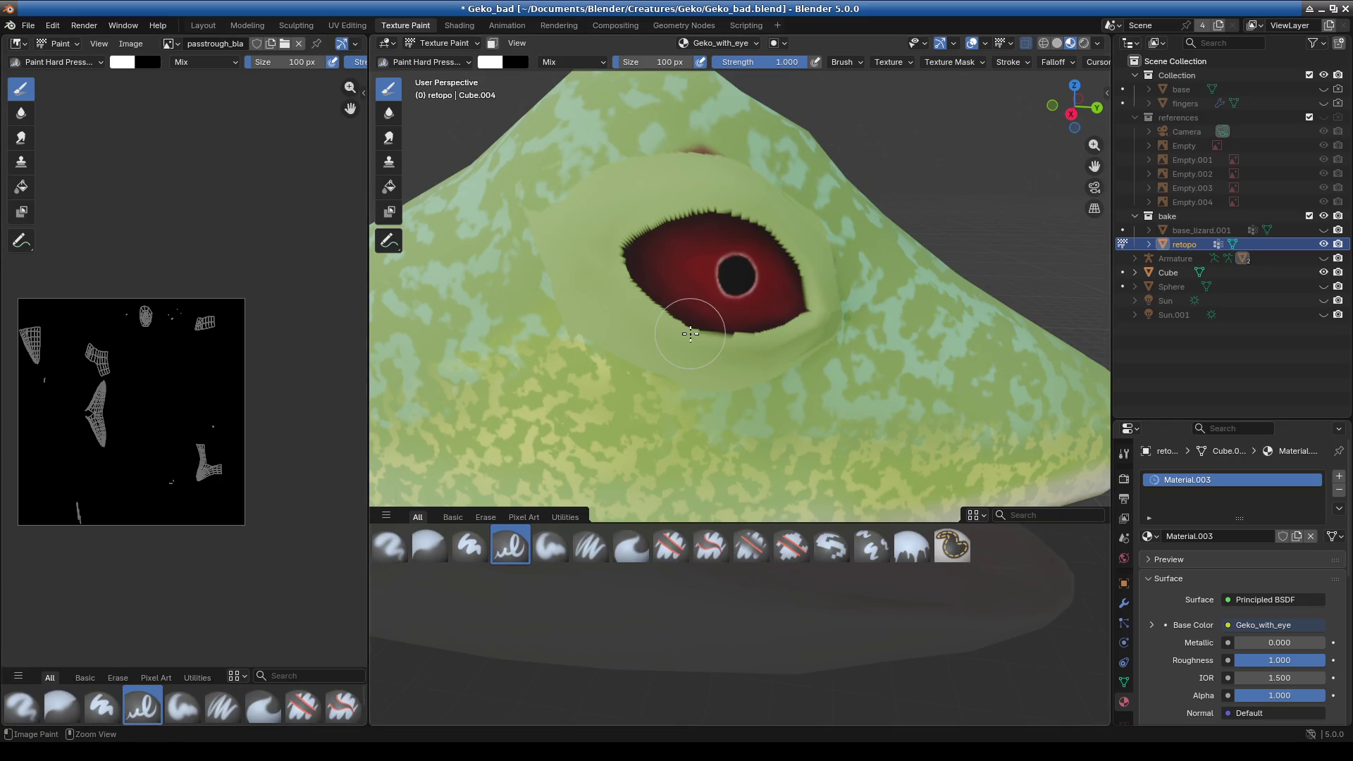
- Zoom in on the gecko head, paint white over the eye, then undo that stroke
{"action": "scroll", "coordinate": [612, 226], "scroll_direction": "down", "scroll_amount": 2}
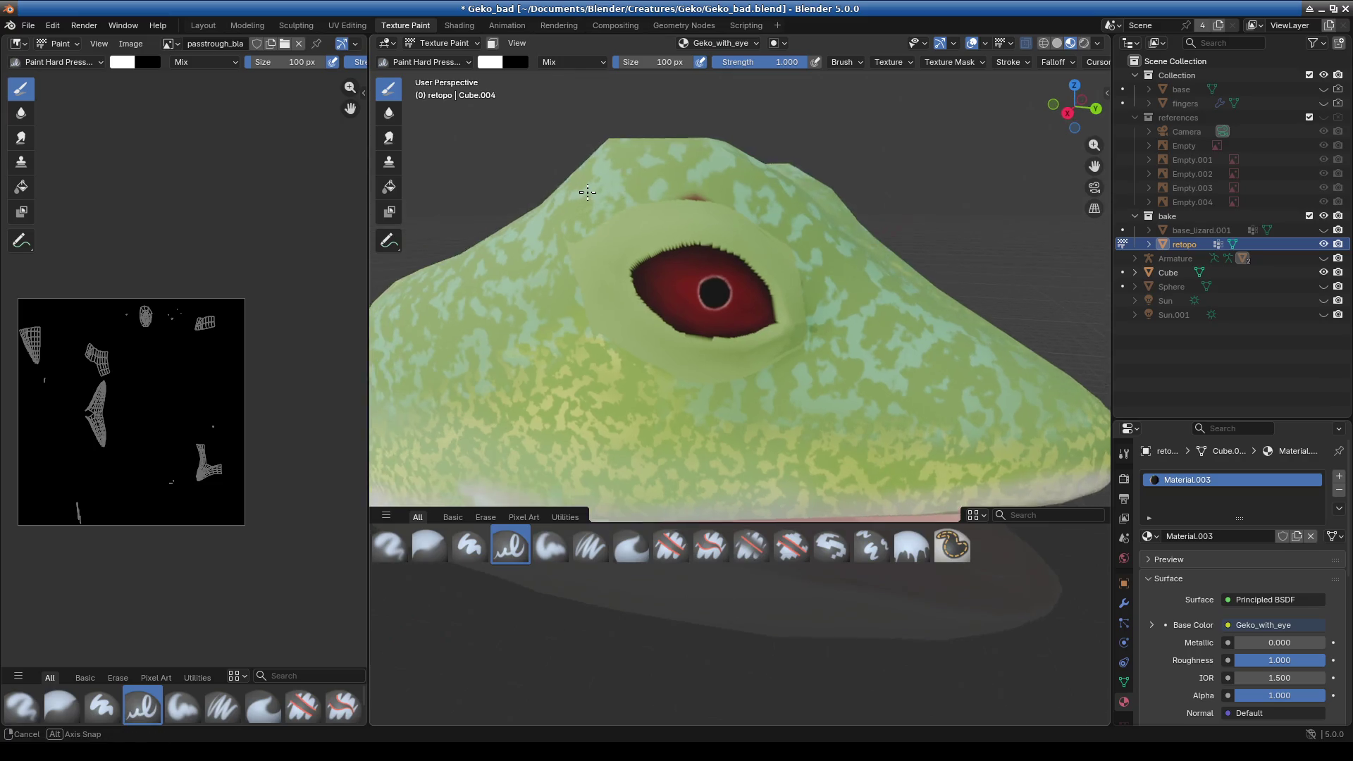
{"action": "middle_click_drag", "start_coordinate": [681, 109], "coordinate": [627, 99]}
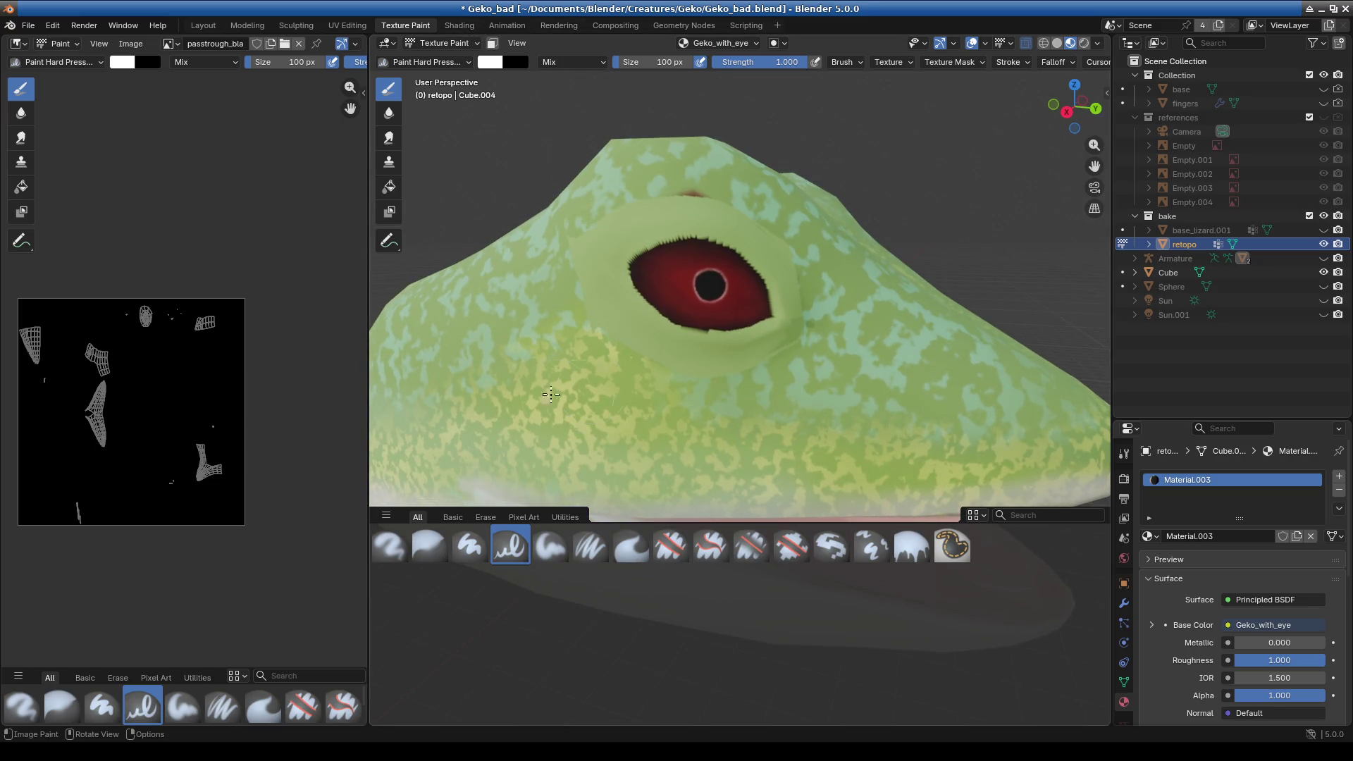
{"action": "scroll", "coordinate": [207, 392], "scroll_direction": "up", "scroll_amount": 2}
{"action": "scroll", "coordinate": [205, 351], "scroll_direction": "up", "scroll_amount": 1}
{"action": "scroll", "coordinate": [202, 324], "scroll_direction": "up", "scroll_amount": 1}
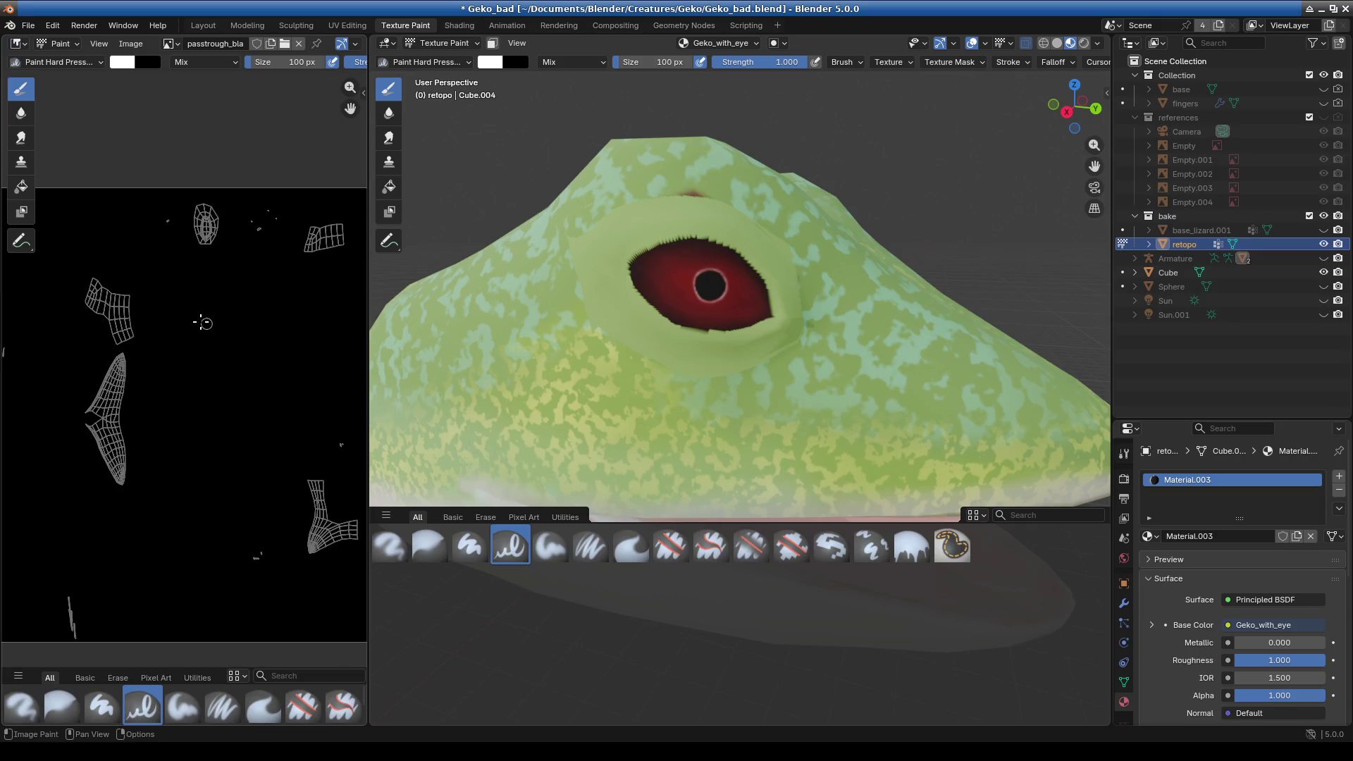
{"action": "scroll", "coordinate": [686, 250], "scroll_direction": "down", "scroll_amount": 3}
{"action": "scroll", "coordinate": [686, 249], "scroll_direction": "down", "scroll_amount": 2}
{"action": "scroll", "coordinate": [822, 385], "scroll_direction": "down", "scroll_amount": 1}
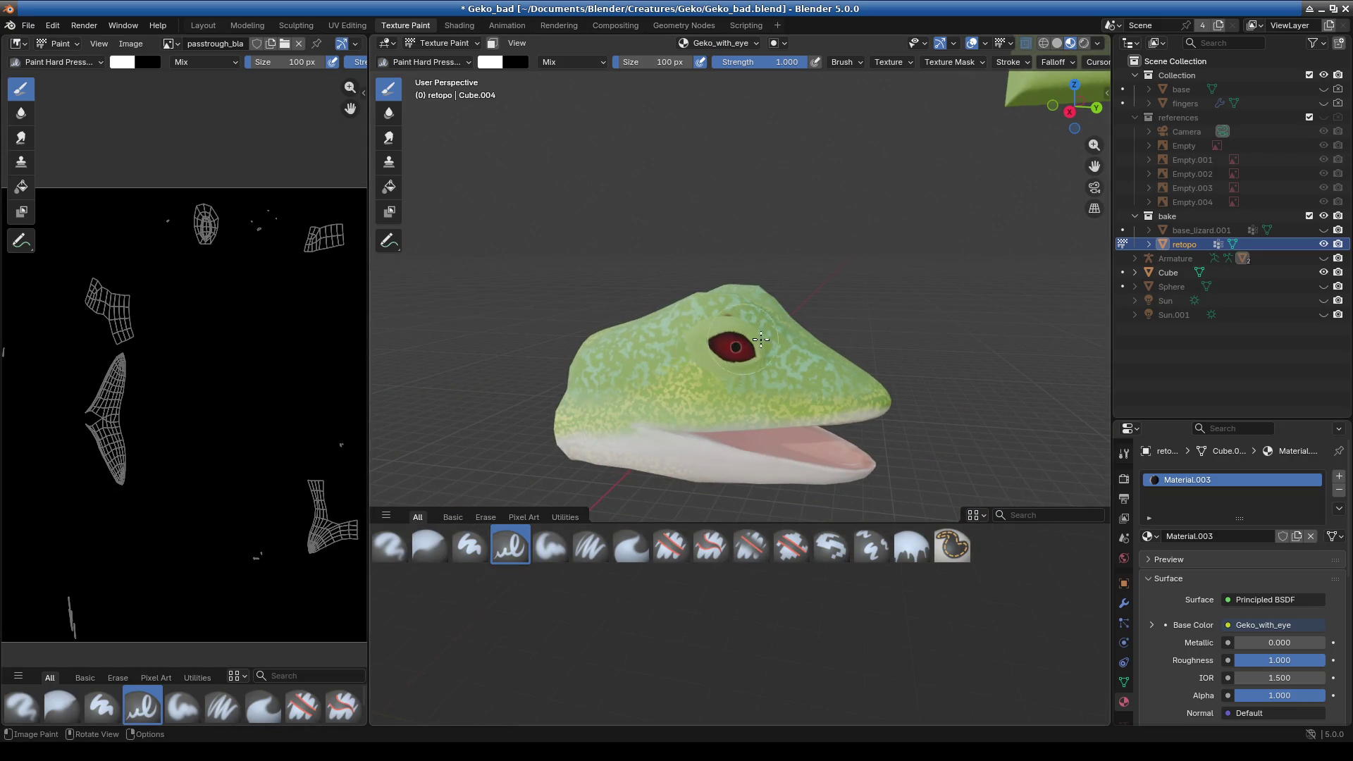
{"action": "left_click_drag", "start_coordinate": [762, 339], "coordinate": [660, 360]}
{"action": "scroll", "coordinate": [211, 466], "scroll_direction": "down", "scroll_amount": 5}
{"action": "scroll", "coordinate": [204, 465], "scroll_direction": "up", "scroll_amount": 4}
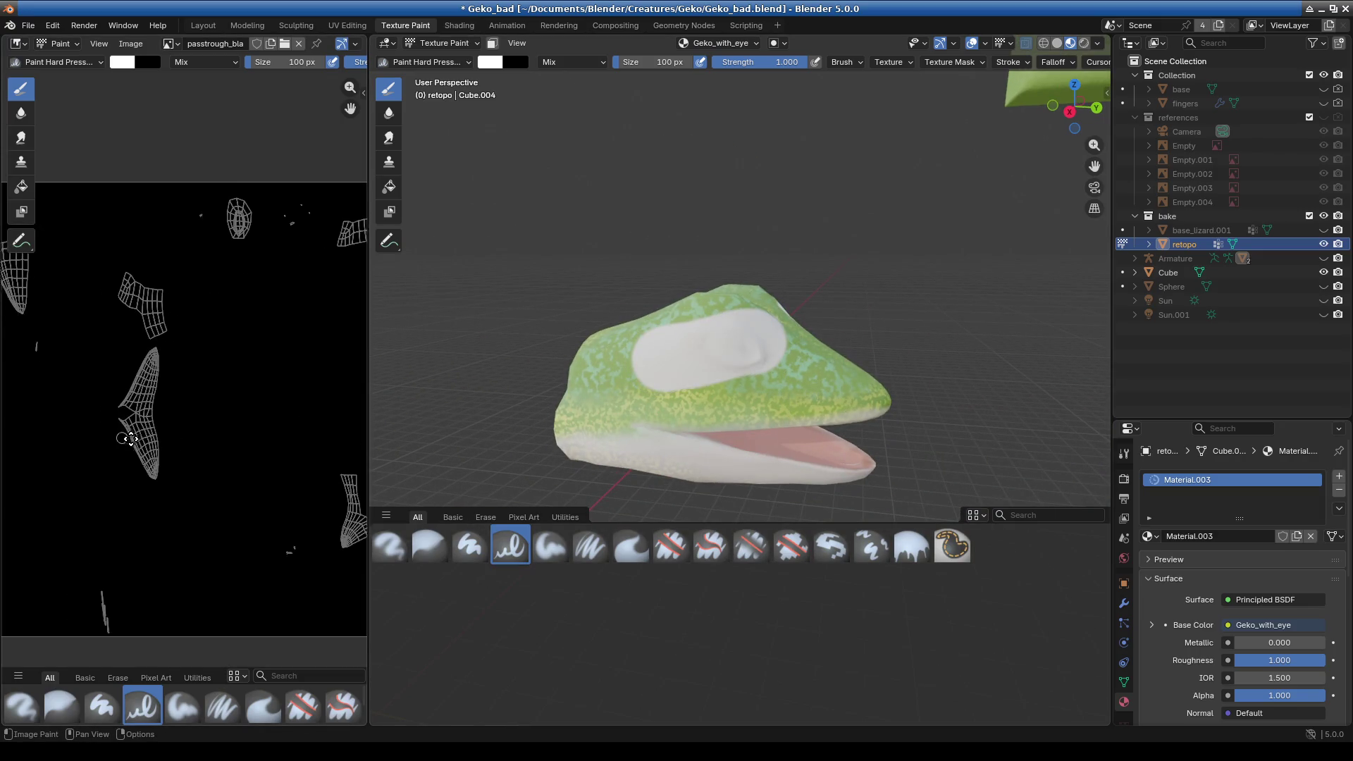
{"action": "scroll", "coordinate": [197, 437], "scroll_direction": "up", "scroll_amount": 2}
{"action": "scroll", "coordinate": [193, 427], "scroll_direction": "down", "scroll_amount": 1}
{"action": "scroll", "coordinate": [136, 519], "scroll_direction": "down", "scroll_amount": 2}
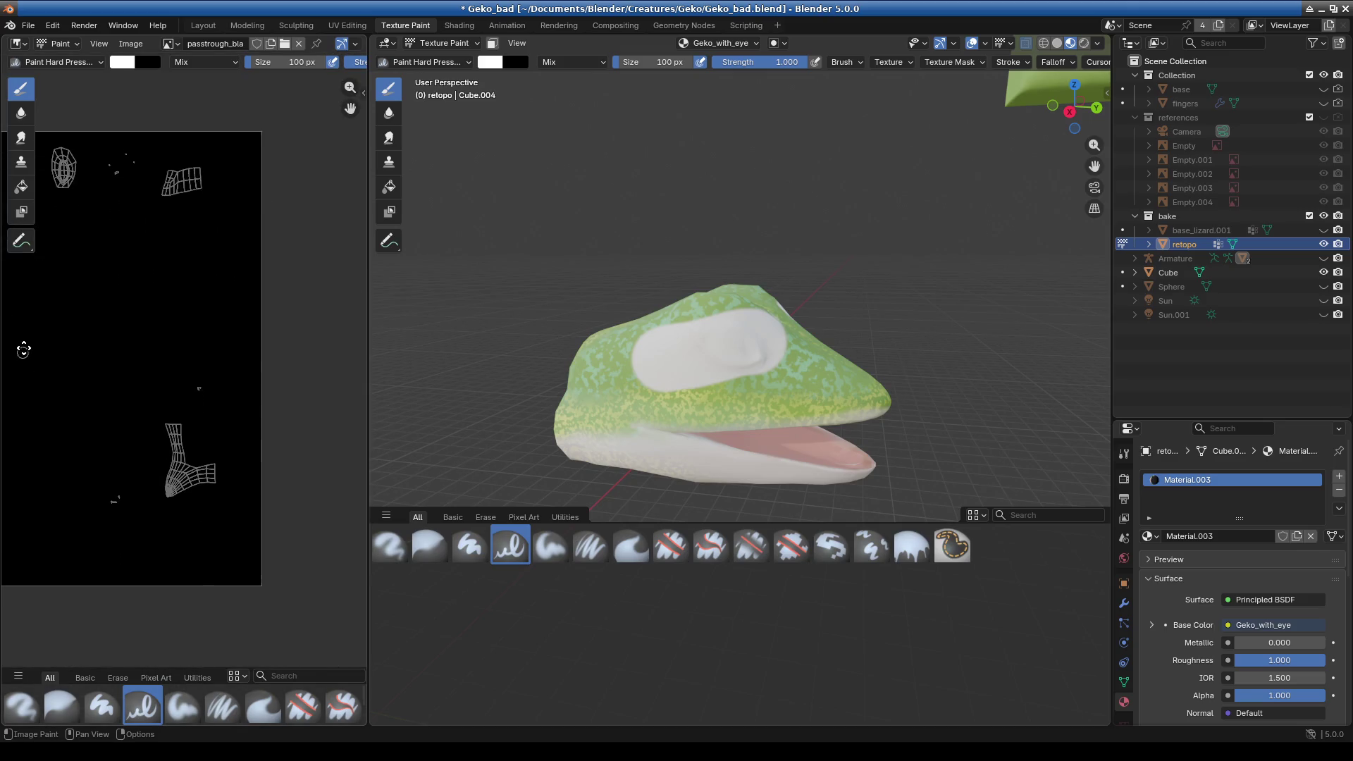
{"action": "scroll", "coordinate": [172, 353], "scroll_direction": "up", "scroll_amount": 2}
{"action": "key", "text": "ctrl+z"}
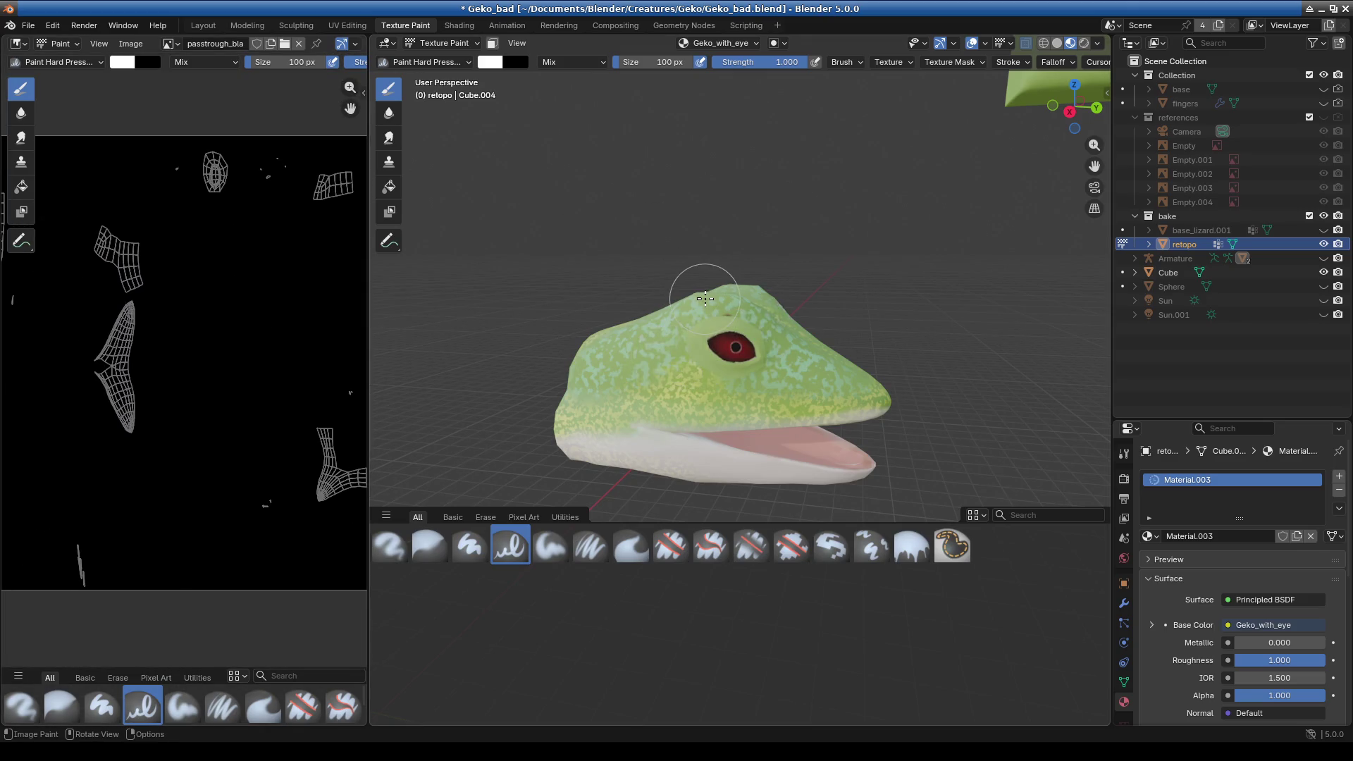
- Filter the texture slot image list for 'pass', then go to the Shading workspace
{"action": "left_click", "coordinate": [448, 44]}
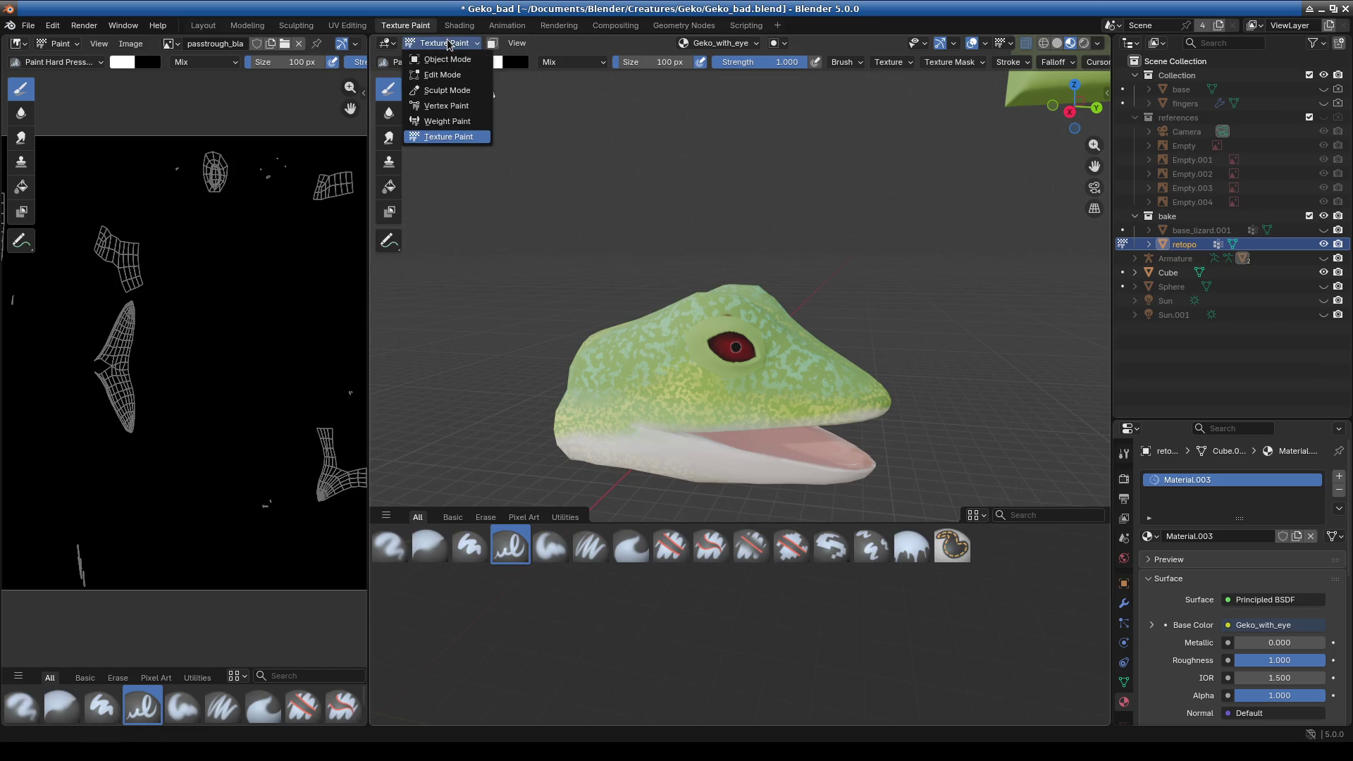
{"action": "left_click", "coordinate": [708, 43]}
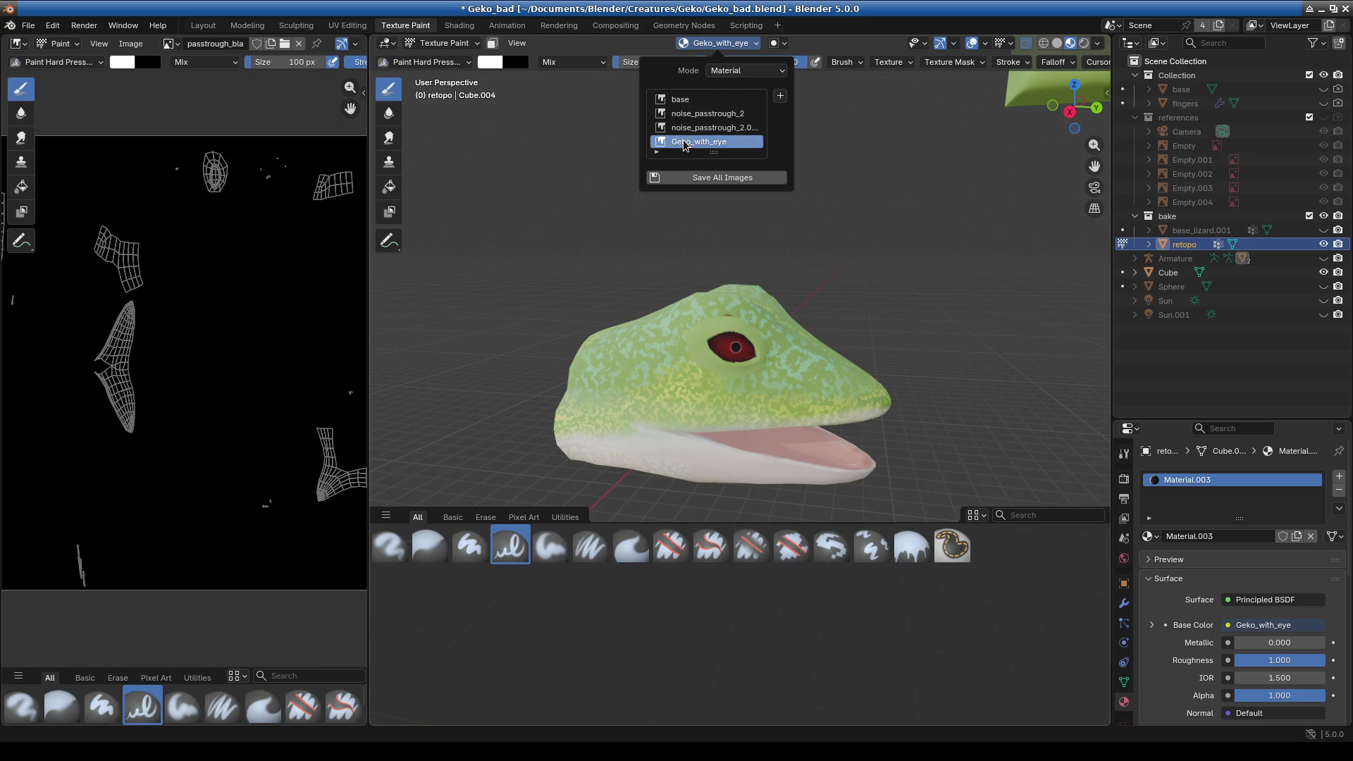
{"action": "left_click", "coordinate": [658, 152]}
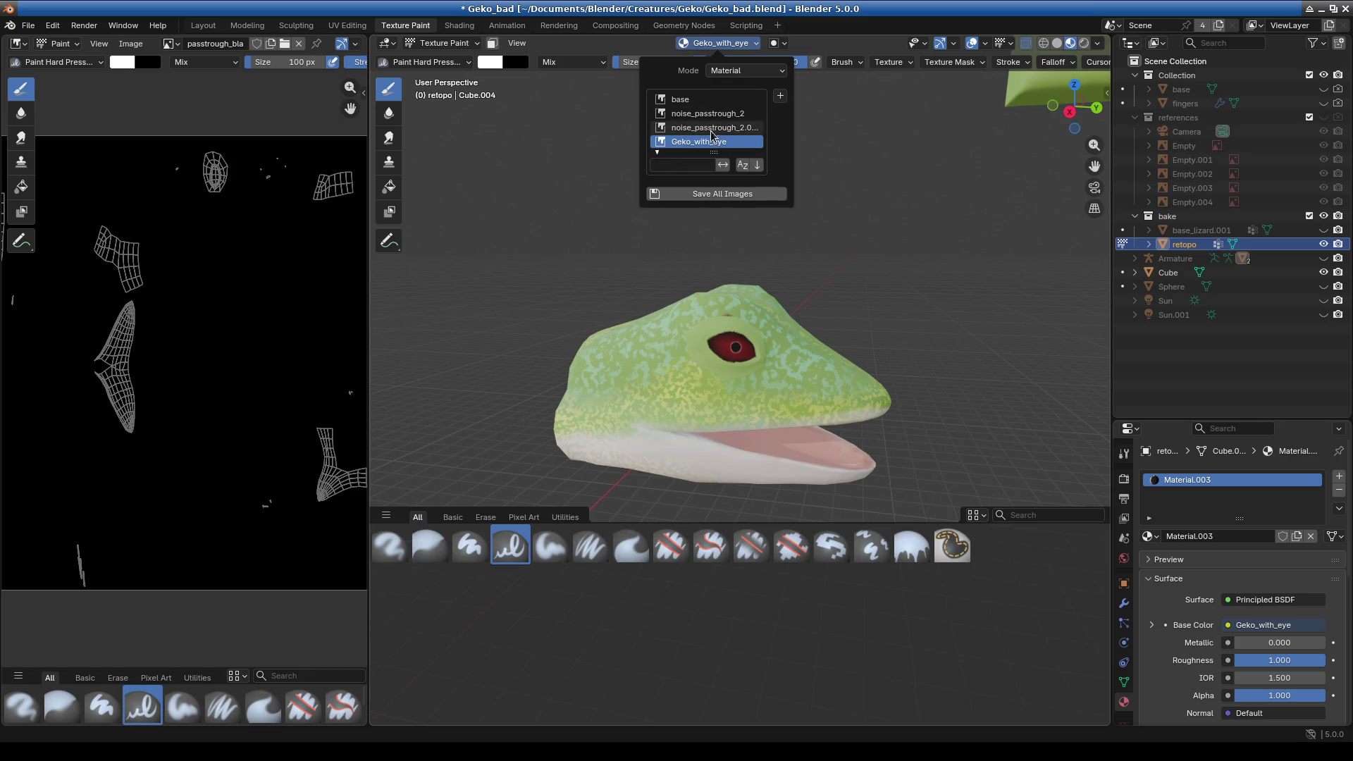
{"action": "left_click", "coordinate": [681, 167]}
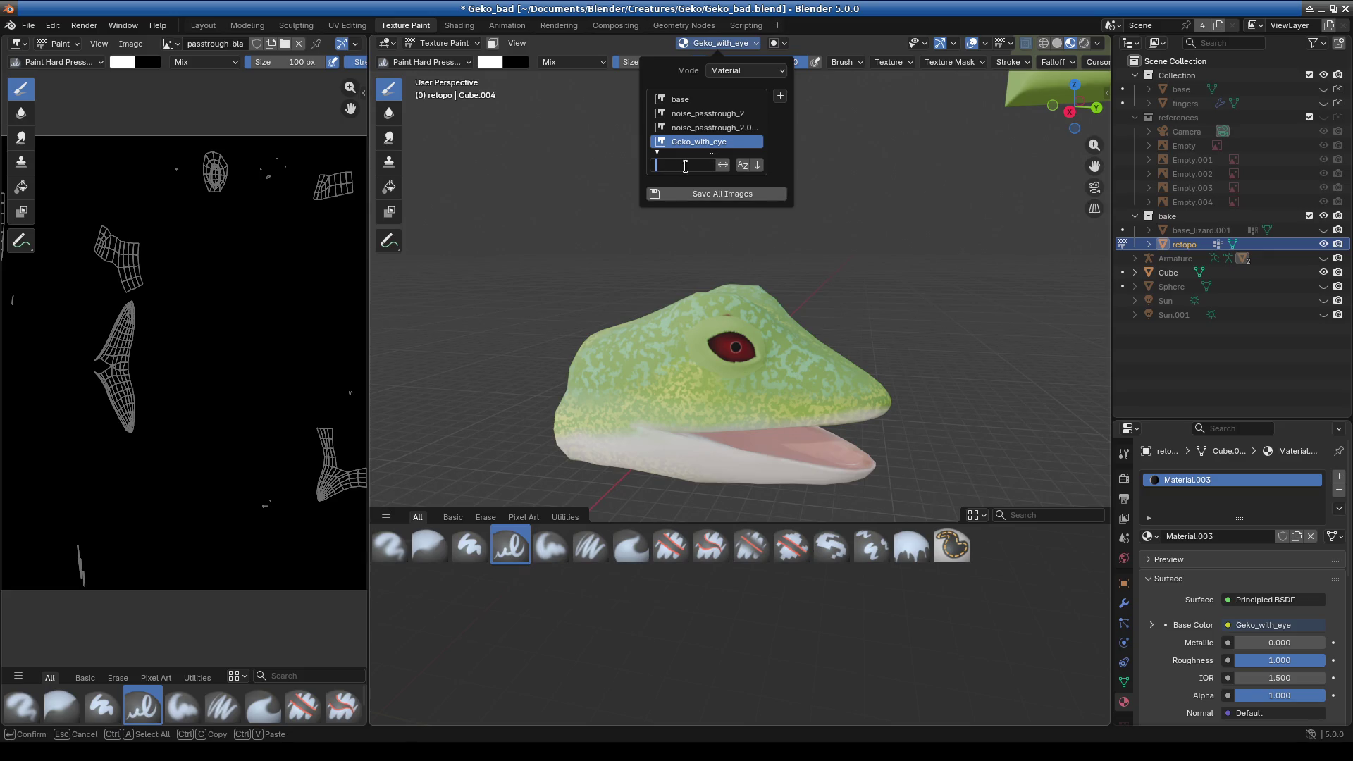
{"action": "type", "text": "pass"}
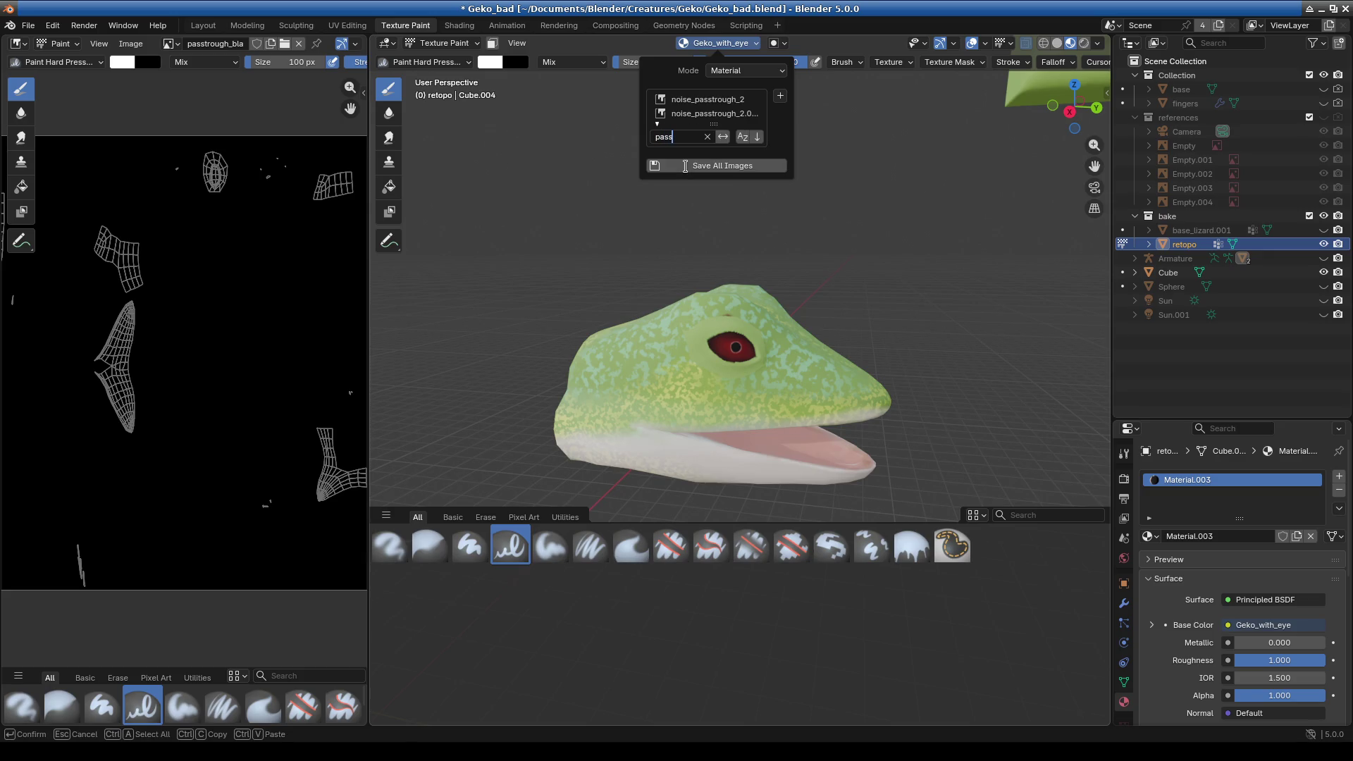
{"action": "key", "text": "Return"}
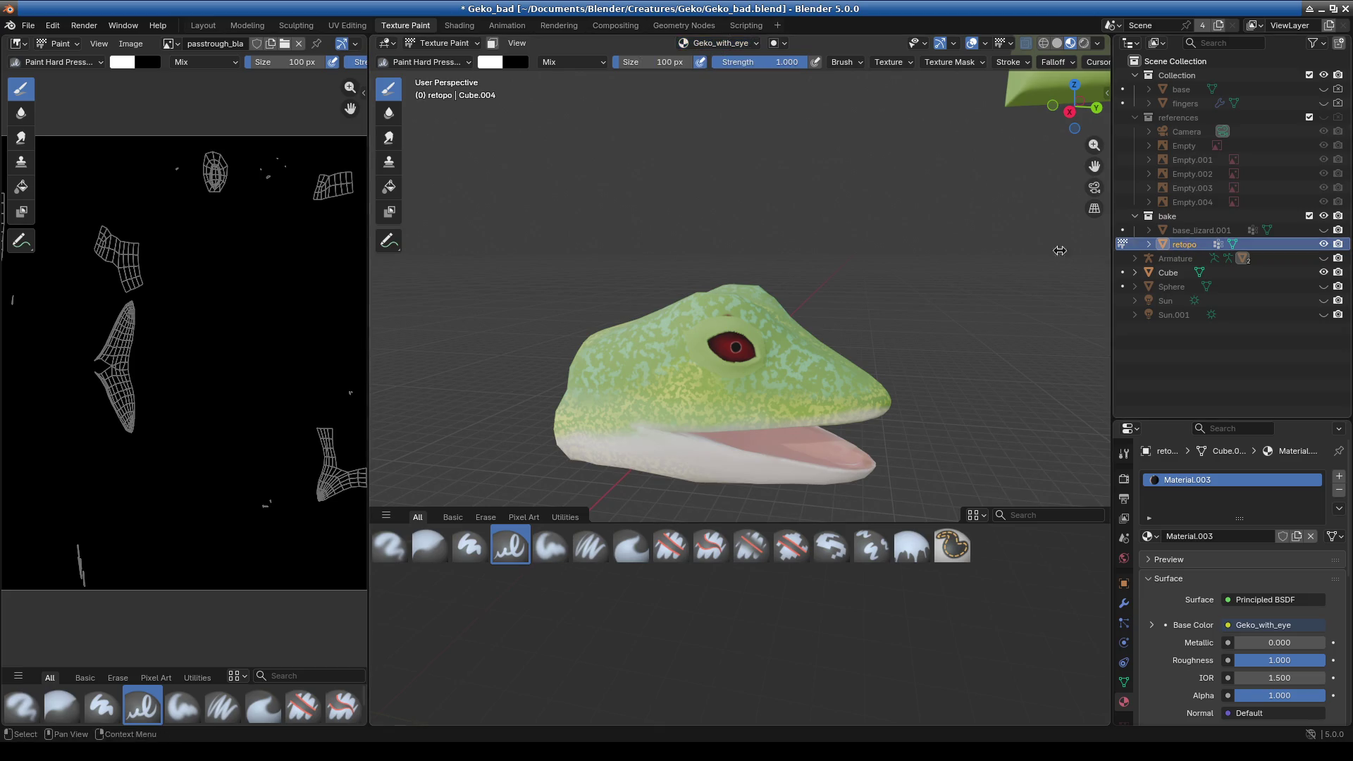
{"action": "left_click", "coordinate": [459, 26]}
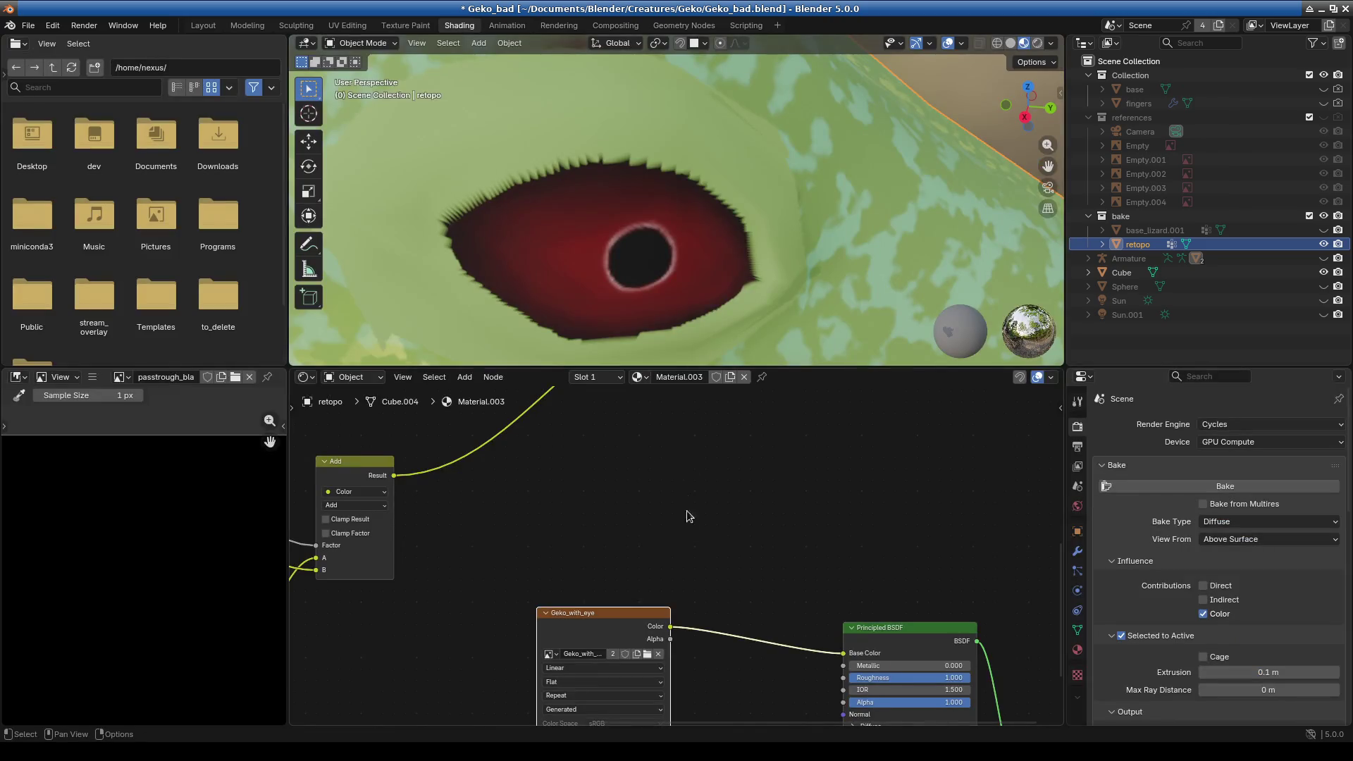
- Show base_lizard.001's material and box-select its Texture Coordinate, passtrough_bla and Mix nodes
{"action": "scroll", "coordinate": [701, 553], "scroll_direction": "down", "scroll_amount": 2}
{"action": "middle_click_drag", "start_coordinate": [701, 552], "coordinate": [704, 426]}
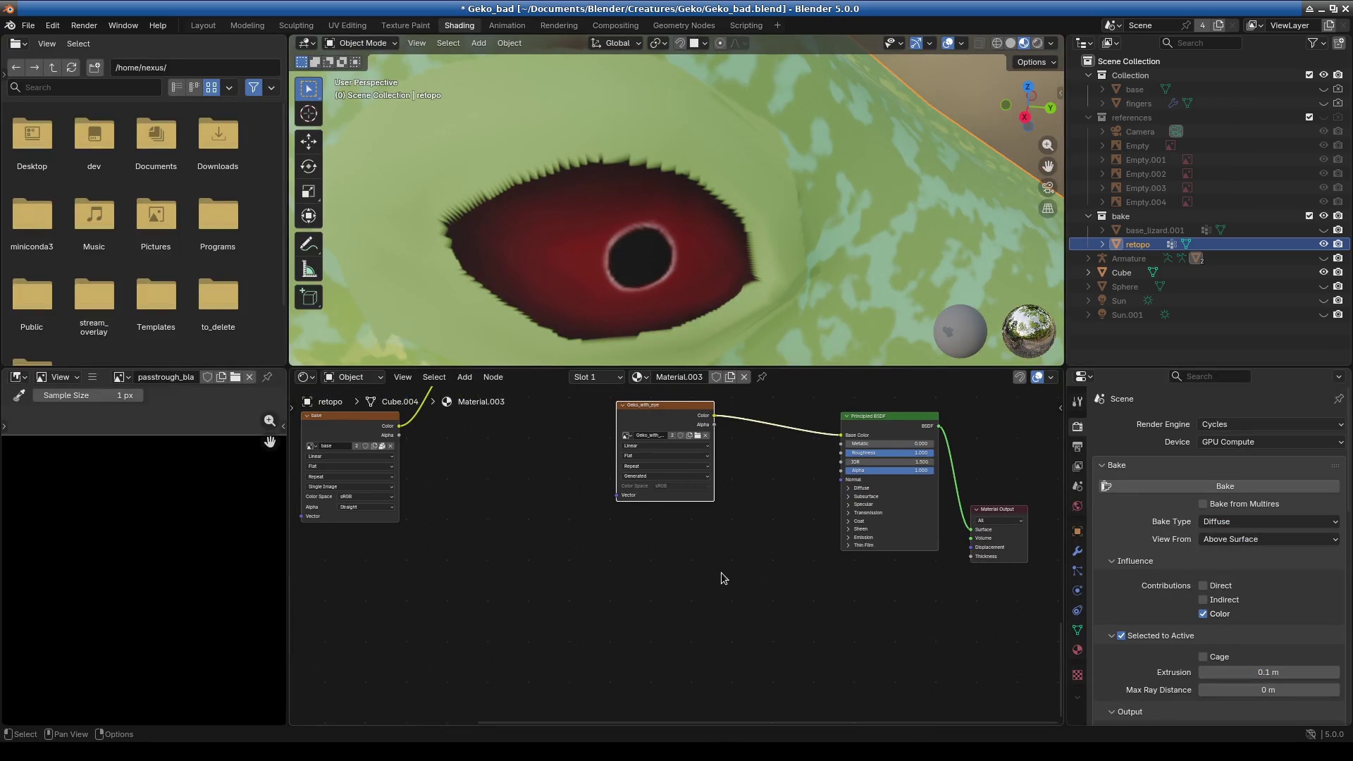
{"action": "scroll", "coordinate": [722, 578], "scroll_direction": "down", "scroll_amount": 2}
{"action": "mouse_move", "coordinate": [722, 578]}
{"action": "middle_mouse_down"}
{"action": "mouse_move", "coordinate": [690, 425]}
{"action": "mouse_move", "coordinate": [634, 640]}
{"action": "middle_mouse_up"}
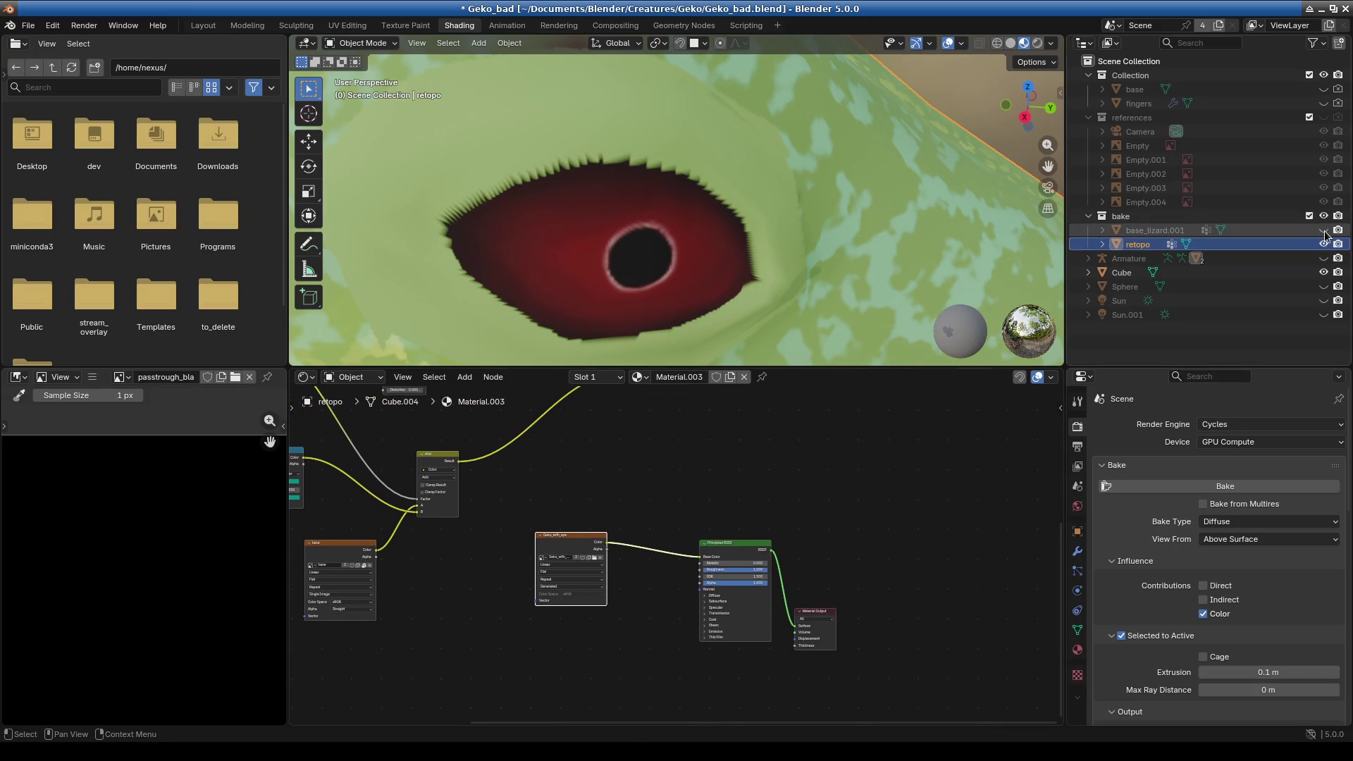
{"action": "left_click", "coordinate": [1323, 230]}
{"action": "left_click", "coordinate": [1324, 243]}
{"action": "left_click", "coordinate": [1144, 232]}
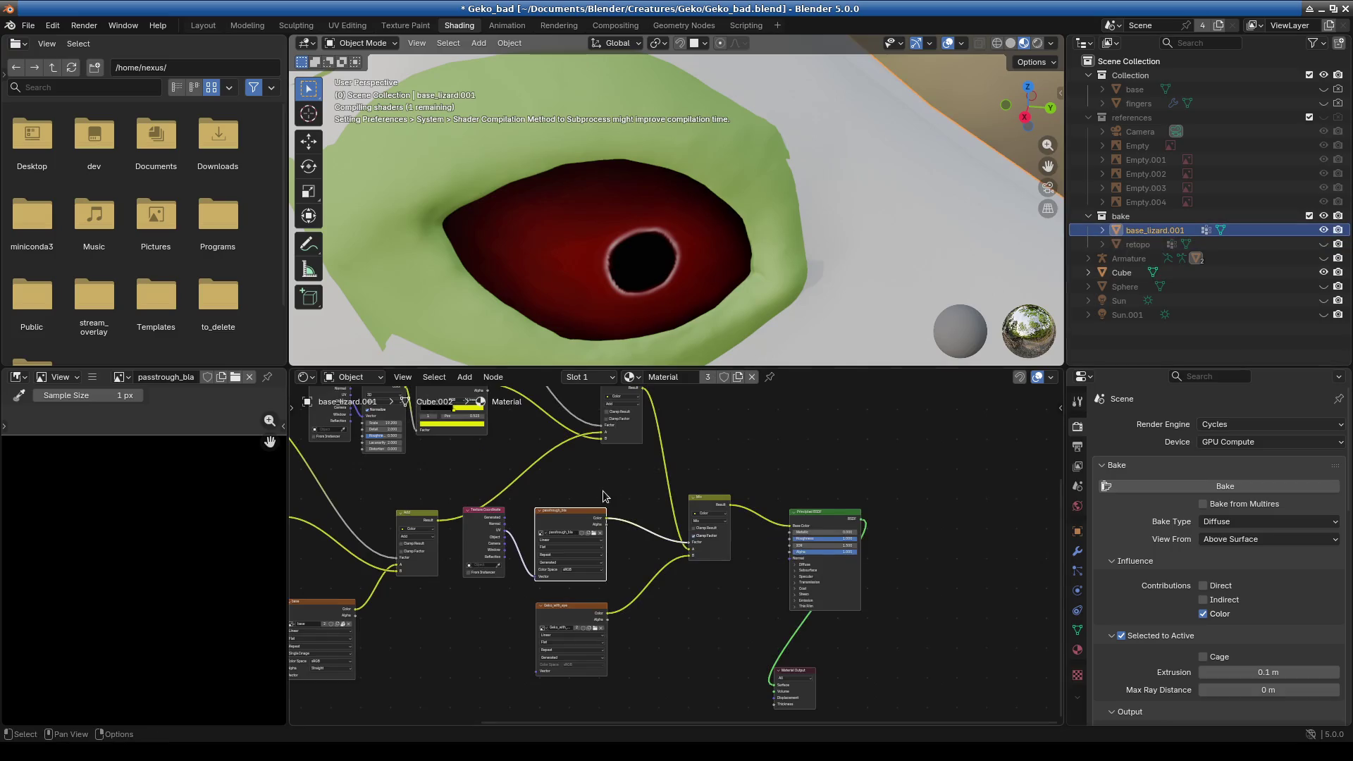
{"action": "mouse_move", "coordinate": [424, 473]}
{"action": "left_mouse_down"}
{"action": "mouse_move", "coordinate": [656, 566]}
{"action": "mouse_move", "coordinate": [776, 589]}
{"action": "left_mouse_up"}
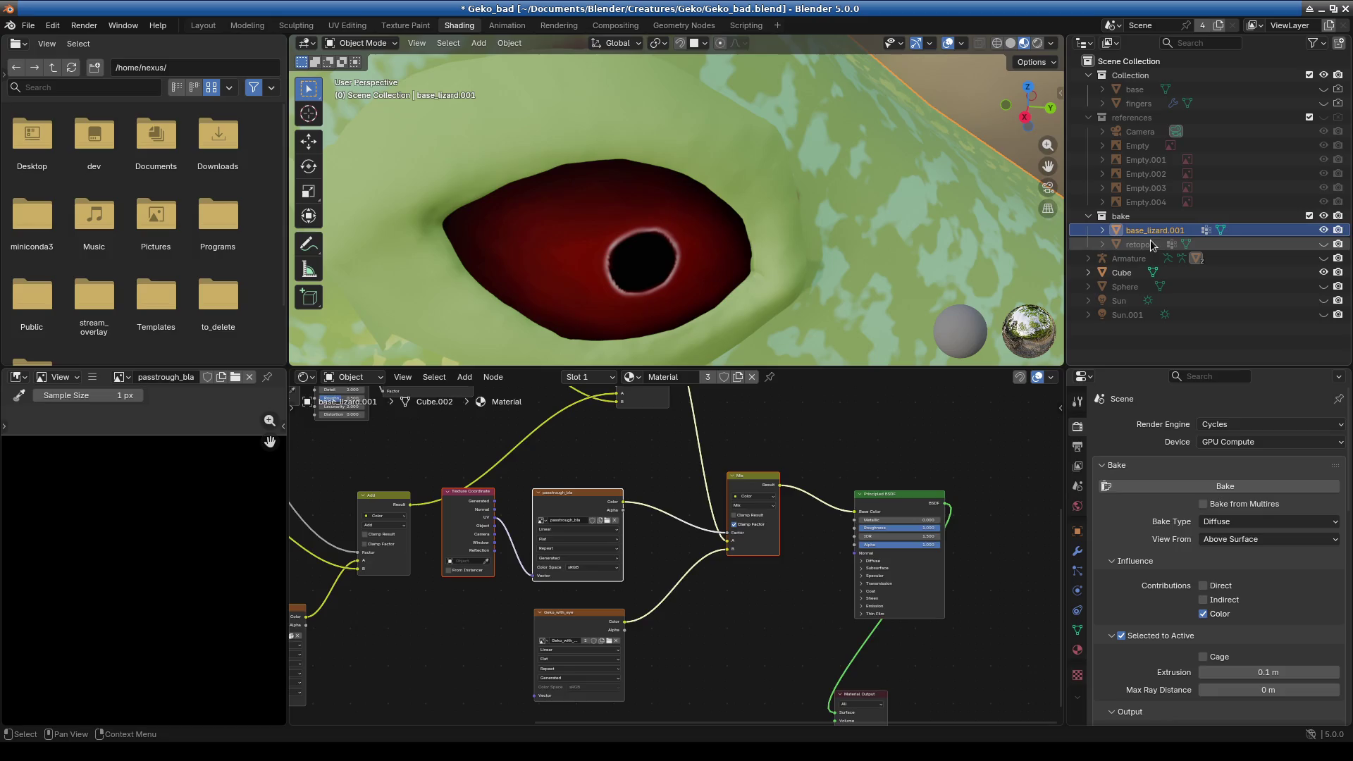
- Paste the copied nodes into retopo's Material.003 and position them
{"action": "left_click", "coordinate": [1138, 244]}
{"action": "left_click", "coordinate": [1323, 244]}
{"action": "key", "text": "Home"}
{"action": "key", "text": "ctrl+v"}
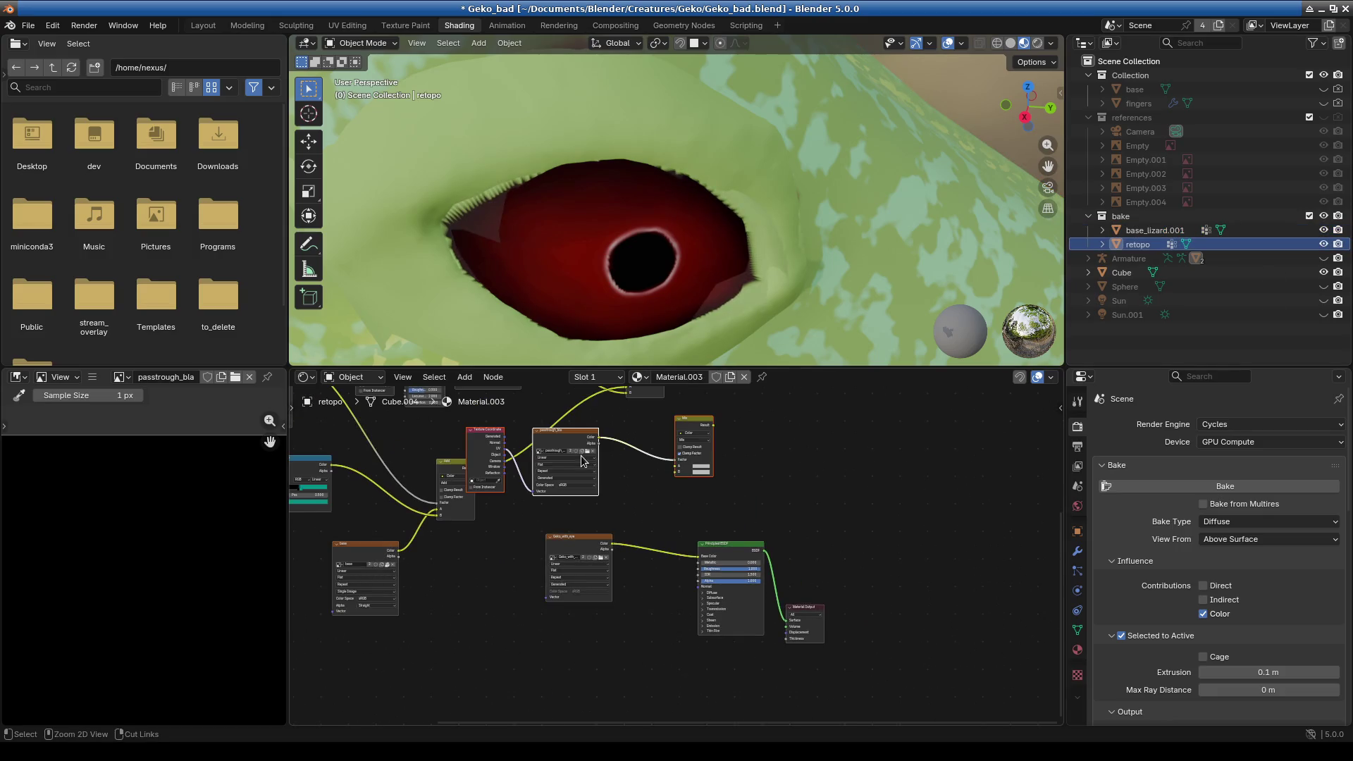
{"action": "left_click_drag", "start_coordinate": [681, 416], "coordinate": [669, 451]}
{"action": "scroll", "coordinate": [598, 566], "scroll_direction": "up", "scroll_amount": 2}
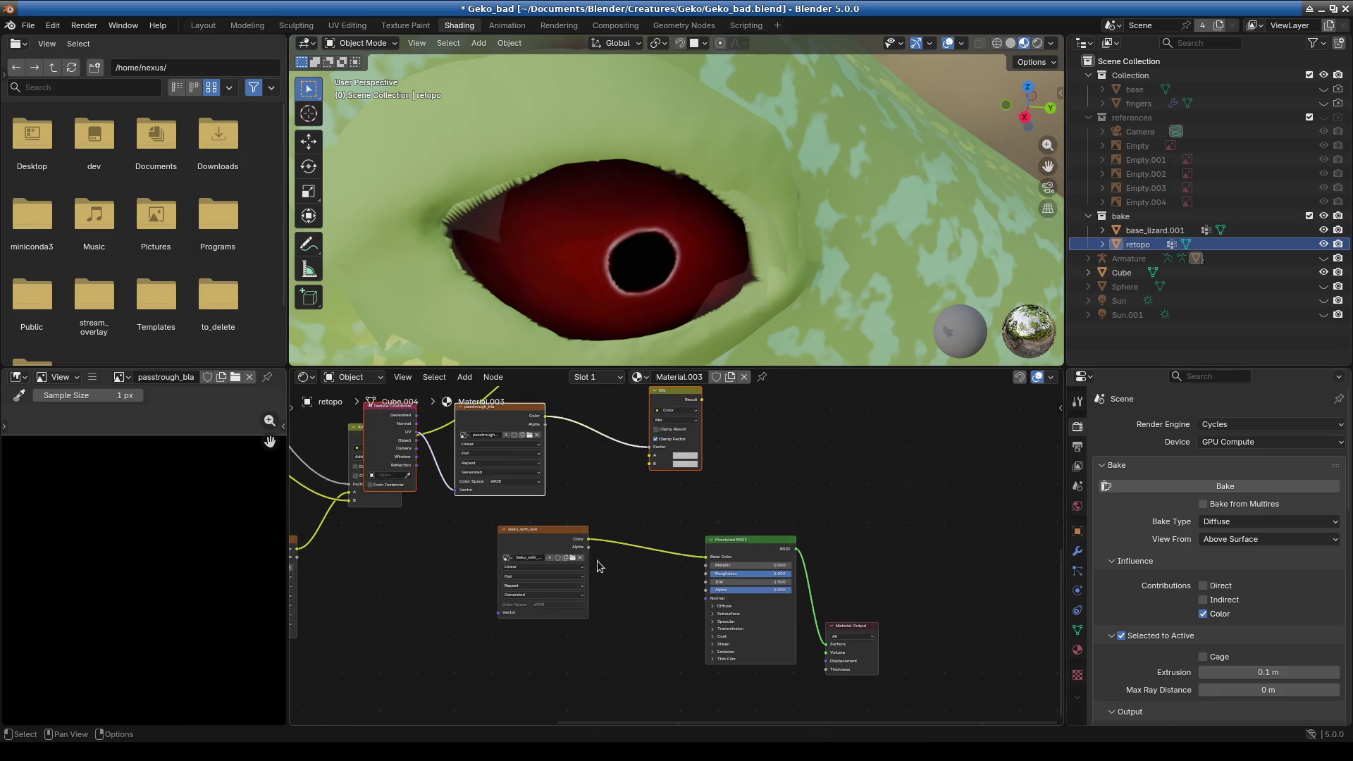
- Wire Geko_with_eye into Mix B, the Add result into Mix A, and Mix into Base Color
{"action": "left_click_drag", "start_coordinate": [543, 554], "coordinate": [481, 589]}
{"action": "left_click_drag", "start_coordinate": [705, 556], "coordinate": [649, 463]}
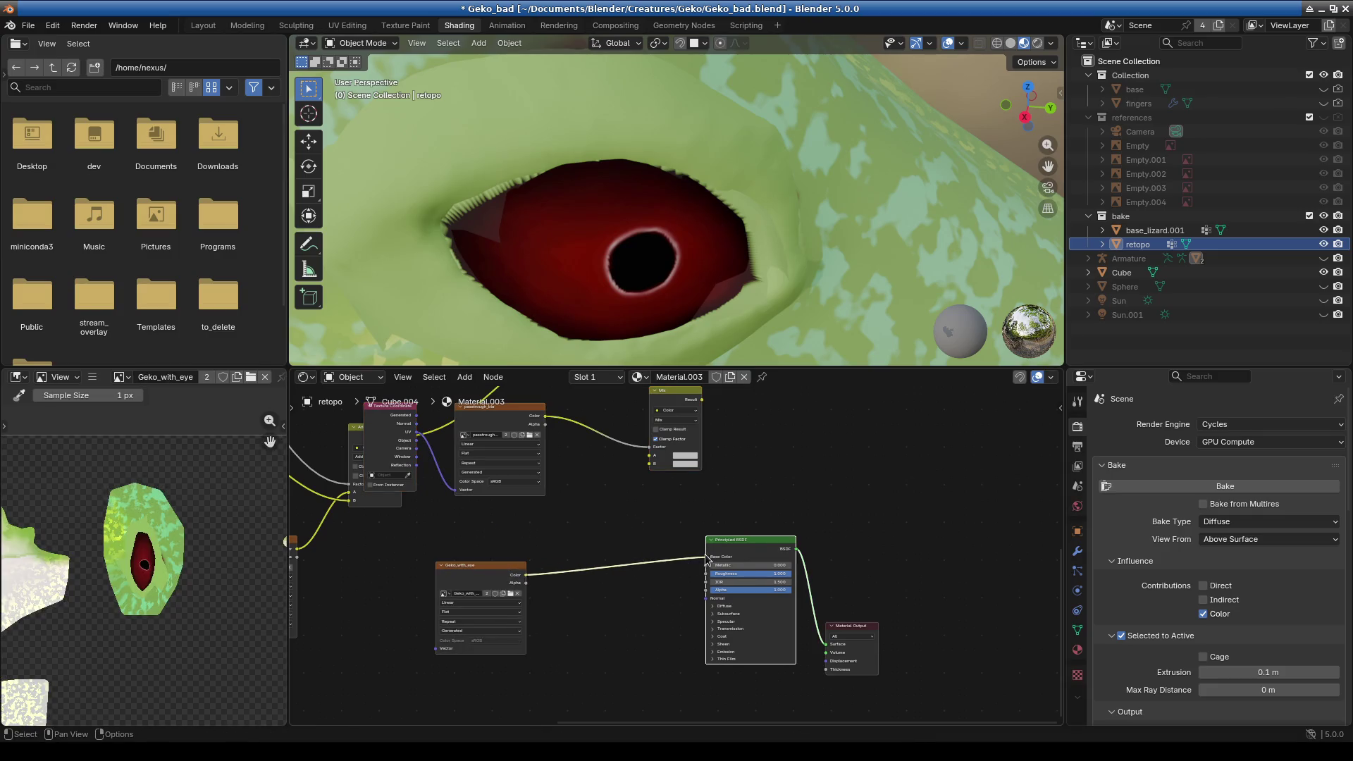
{"action": "middle_click_drag", "start_coordinate": [669, 407], "coordinate": [623, 533]}
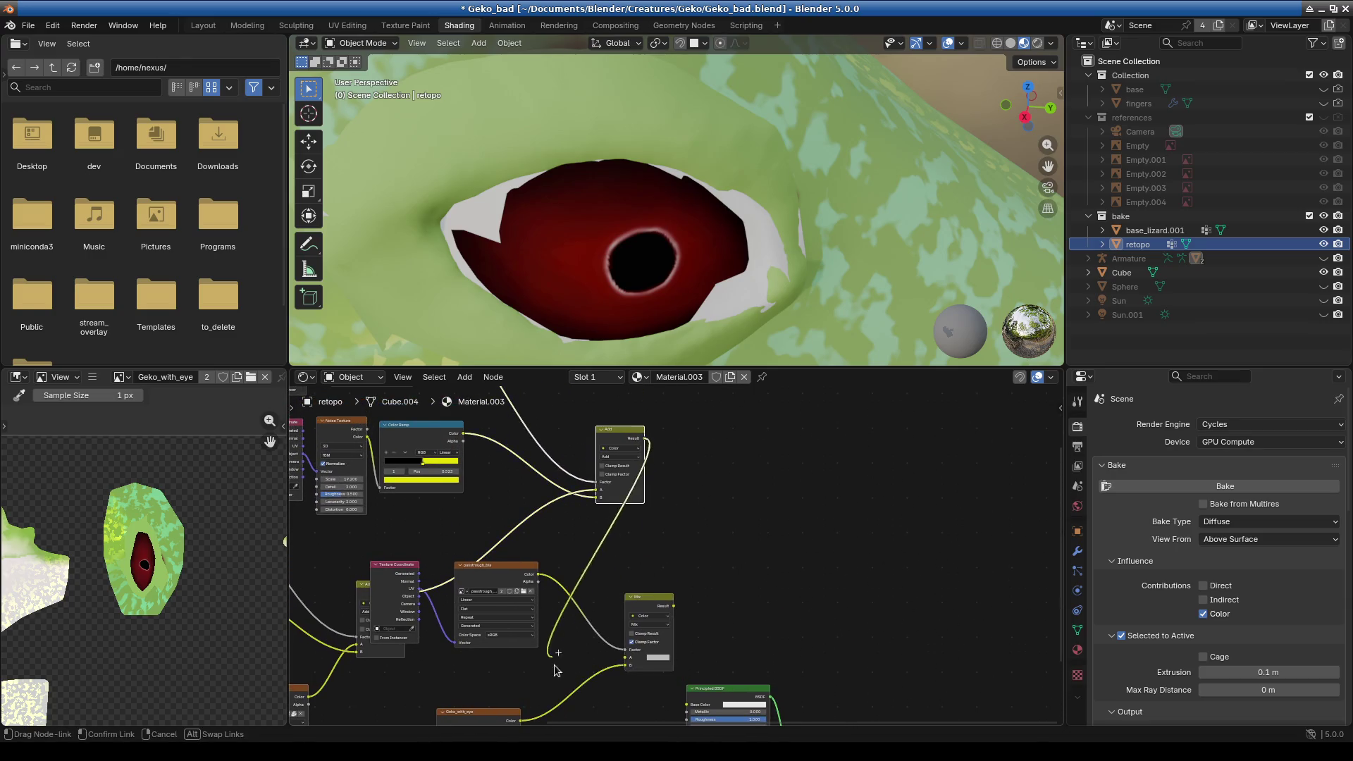
{"action": "left_click_drag", "start_coordinate": [643, 439], "coordinate": [625, 657]}
{"action": "middle_click_drag", "start_coordinate": [678, 609], "coordinate": [663, 520]}
{"action": "mouse_move", "coordinate": [663, 518]}
{"action": "left_mouse_down"}
{"action": "mouse_move", "coordinate": [659, 666]}
{"action": "mouse_move", "coordinate": [674, 616]}
{"action": "left_mouse_up"}
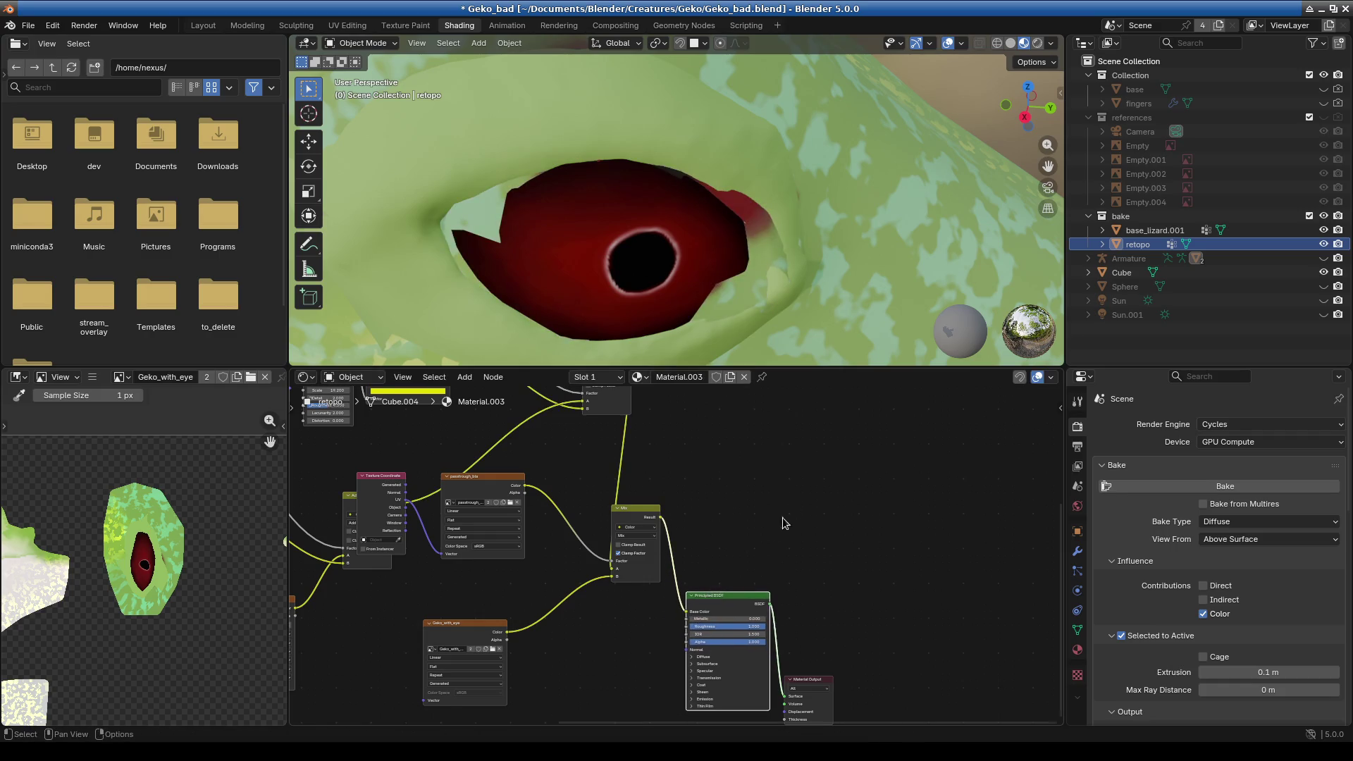
- Hide base_lizard.001 and enlarge the 3D viewport around the gecko's eye
{"action": "scroll", "coordinate": [782, 535], "scroll_direction": "down", "scroll_amount": 2}
{"action": "middle_click_drag", "start_coordinate": [783, 541], "coordinate": [787, 493]}
{"action": "scroll", "coordinate": [738, 516], "scroll_direction": "up", "scroll_amount": 2}
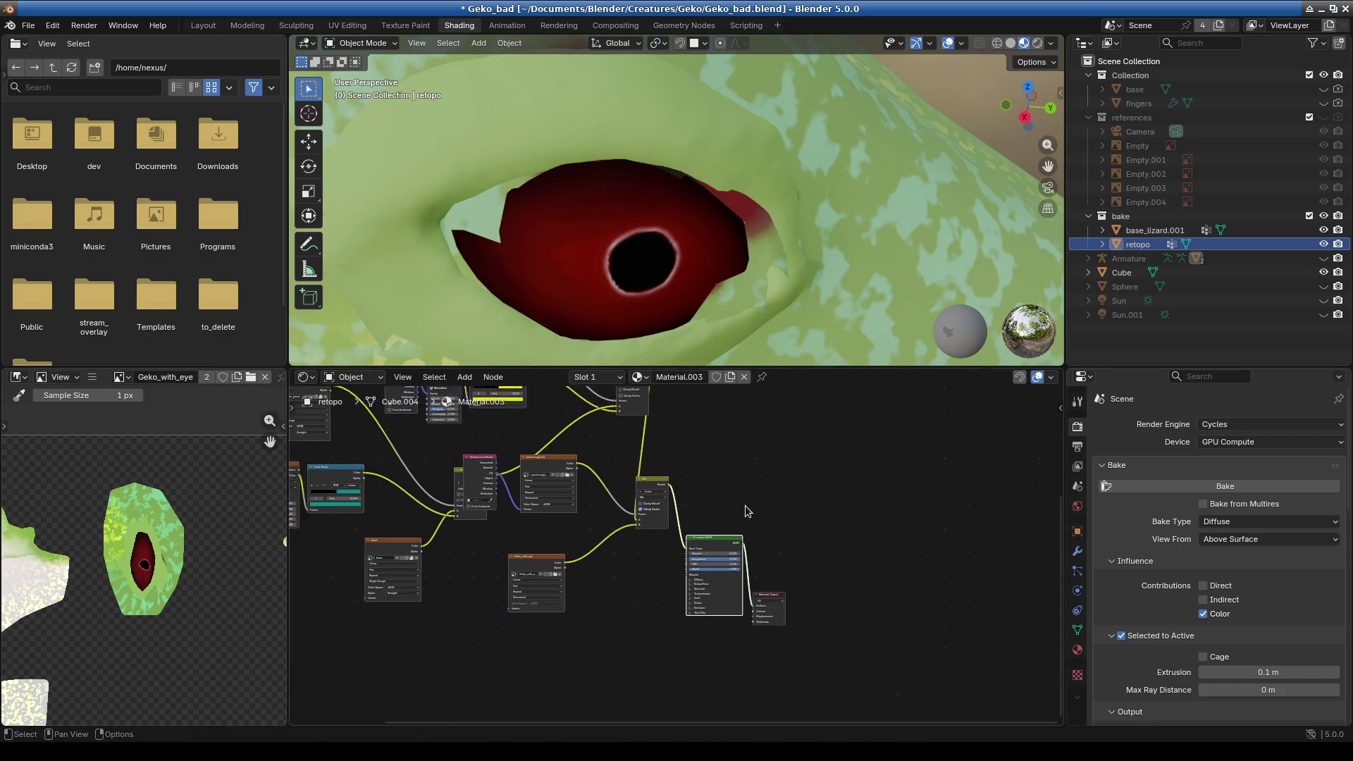
{"action": "left_click", "coordinate": [1324, 234]}
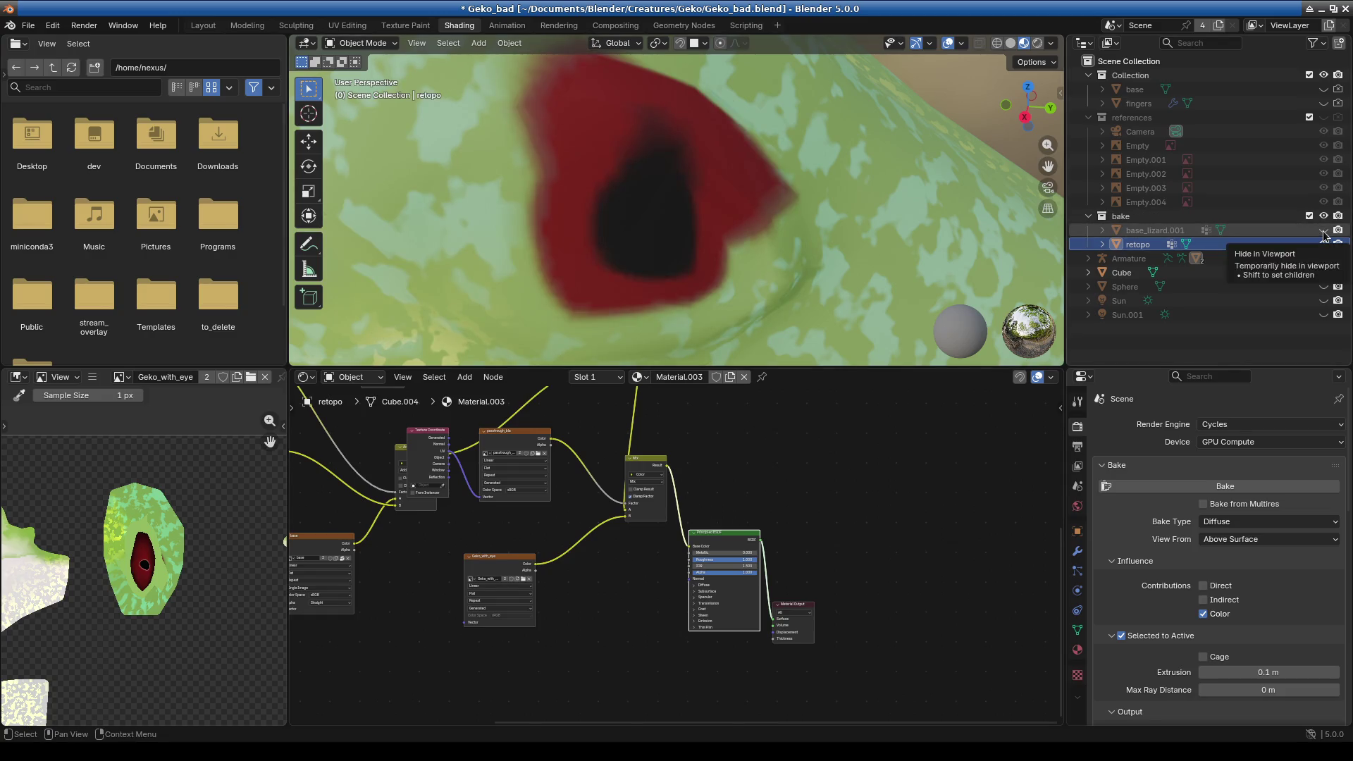
{"action": "scroll", "coordinate": [733, 325], "scroll_direction": "down", "scroll_amount": 3}
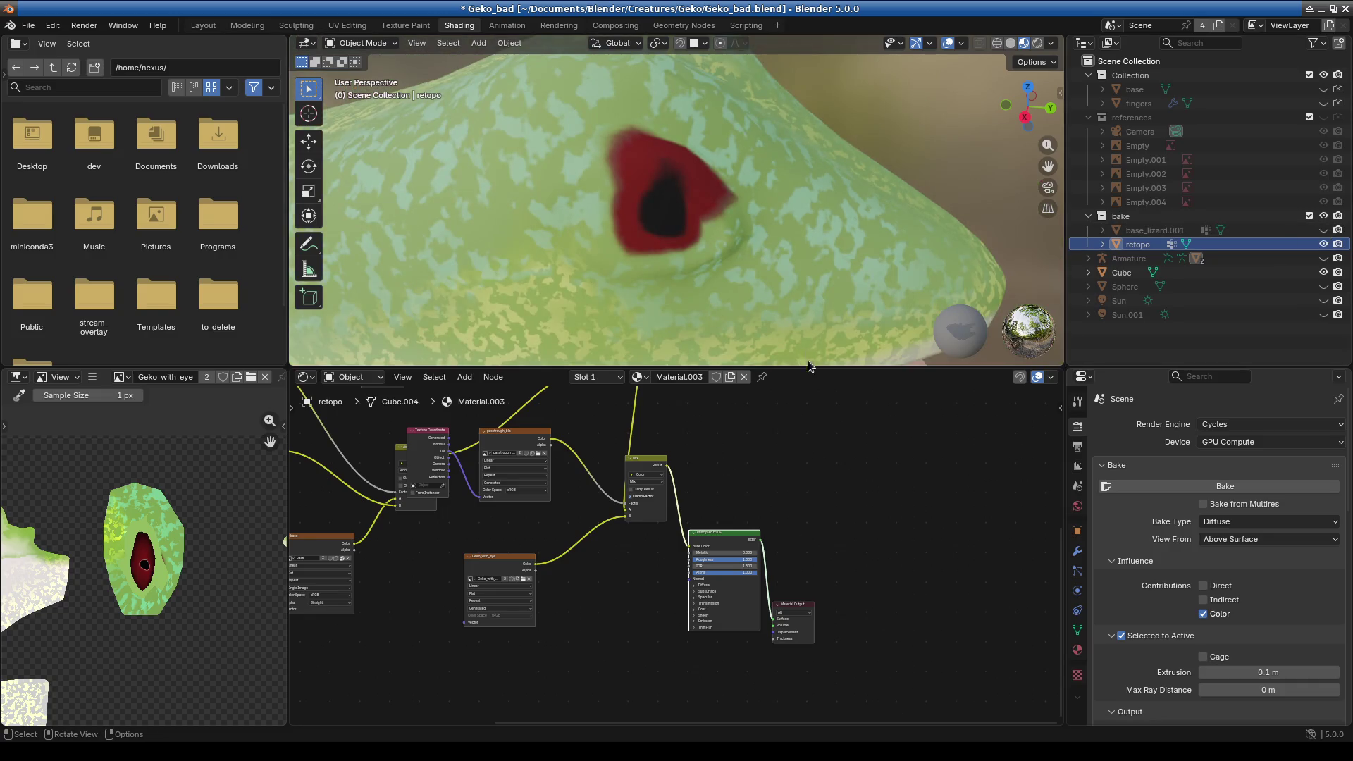
{"action": "left_click_drag", "start_coordinate": [809, 366], "coordinate": [809, 531]}
{"action": "mouse_move", "coordinate": [751, 367]}
{"action": "middle_mouse_down"}
{"action": "mouse_move", "coordinate": [730, 381]}
{"action": "mouse_move", "coordinate": [688, 379]}
{"action": "middle_mouse_up"}
{"action": "scroll", "coordinate": [683, 352], "scroll_direction": "up", "scroll_amount": 2}
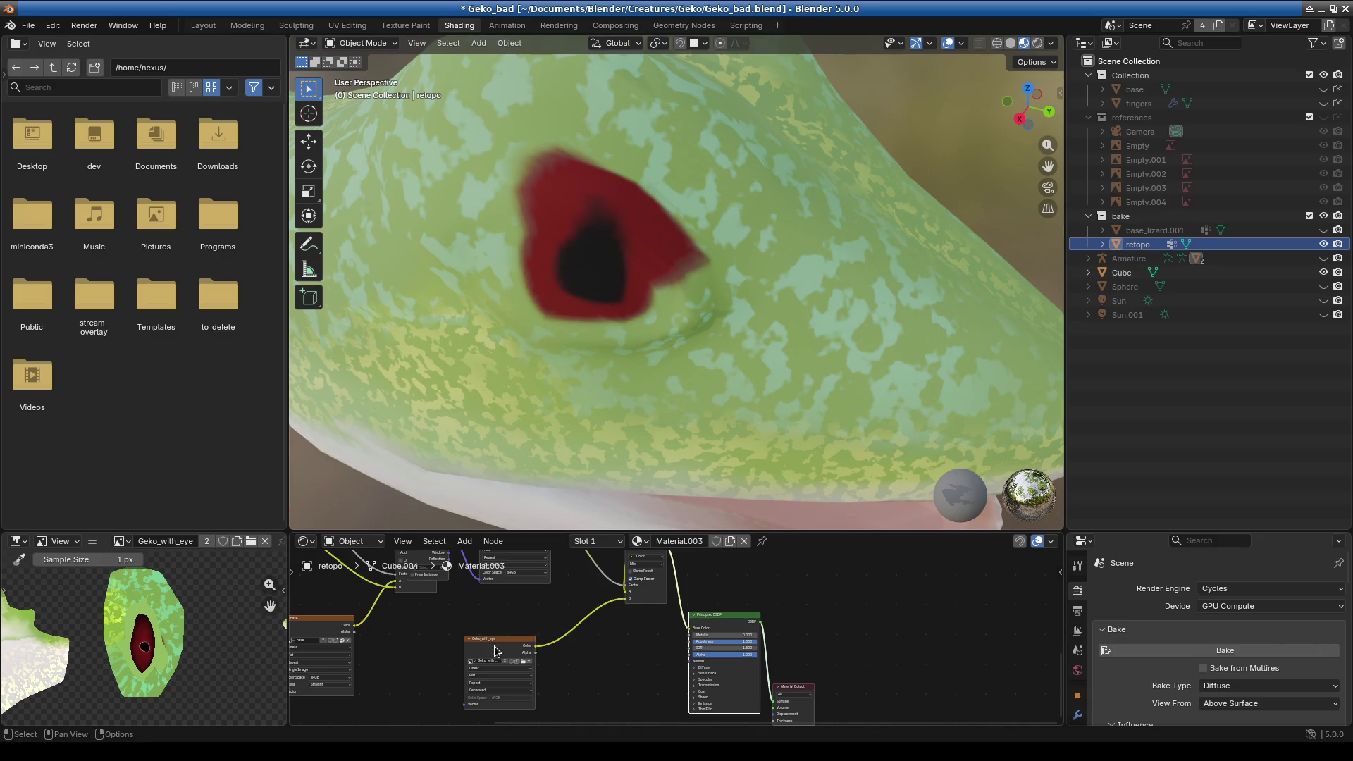
- Make the passtrough_bla image node active and switch to the Texture Paint layout
{"action": "mouse_move", "coordinate": [495, 651]}
{"action": "middle_mouse_down", "text": "ctrl"}
{"action": "mouse_move", "coordinate": [633, 700]}
{"action": "mouse_move", "coordinate": [620, 712]}
{"action": "middle_mouse_up", "text": "ctrl"}
{"action": "middle_click_drag", "start_coordinate": [614, 339], "coordinate": [608, 150]}
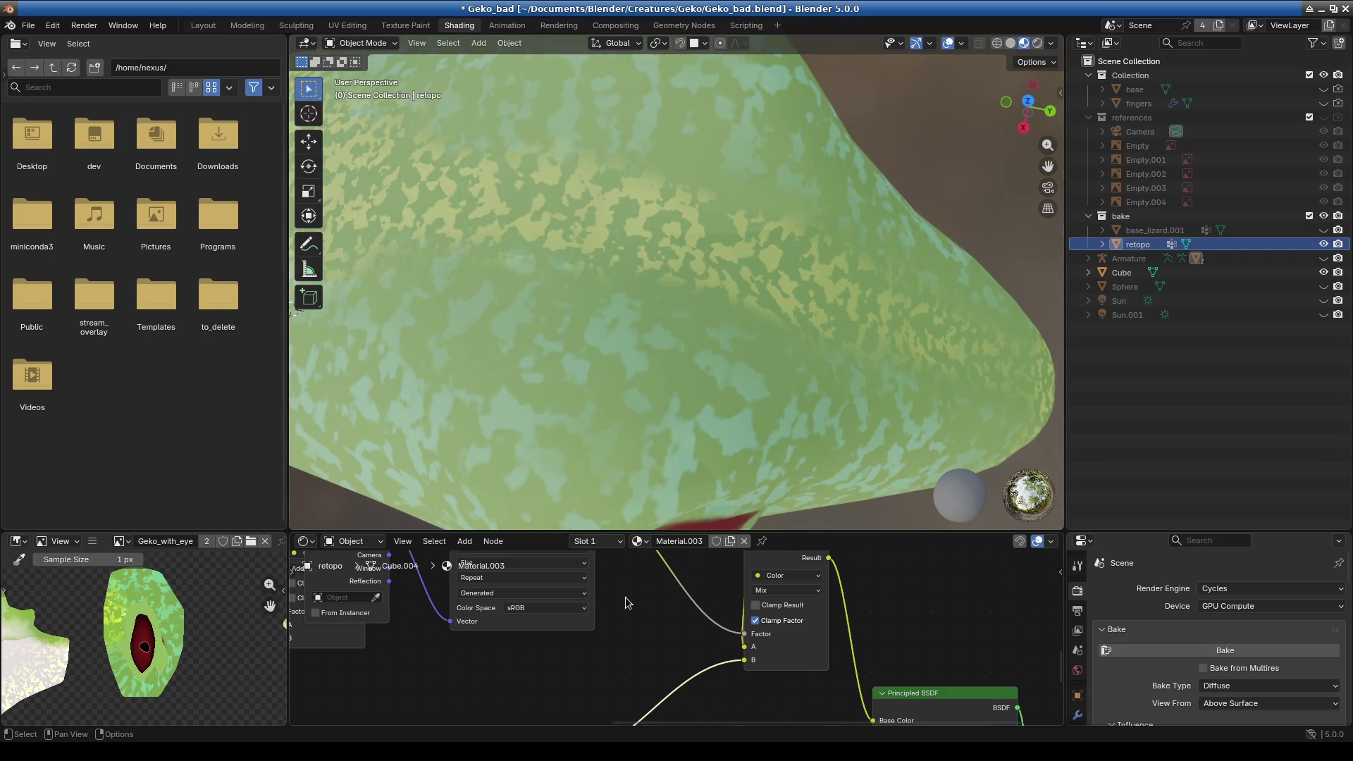
{"action": "middle_click_drag", "start_coordinate": [626, 602], "coordinate": [638, 693]}
{"action": "left_click", "coordinate": [535, 577]}
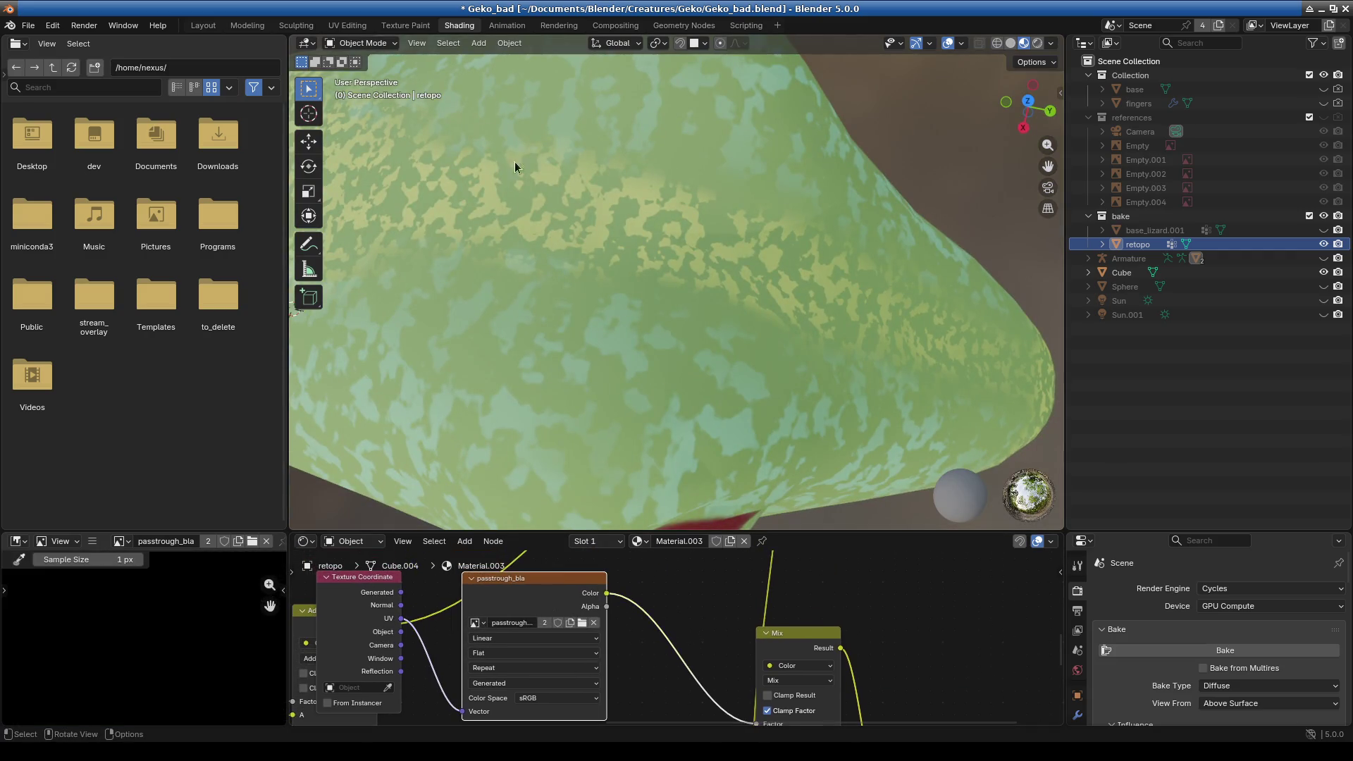
{"action": "left_click", "coordinate": [363, 43]}
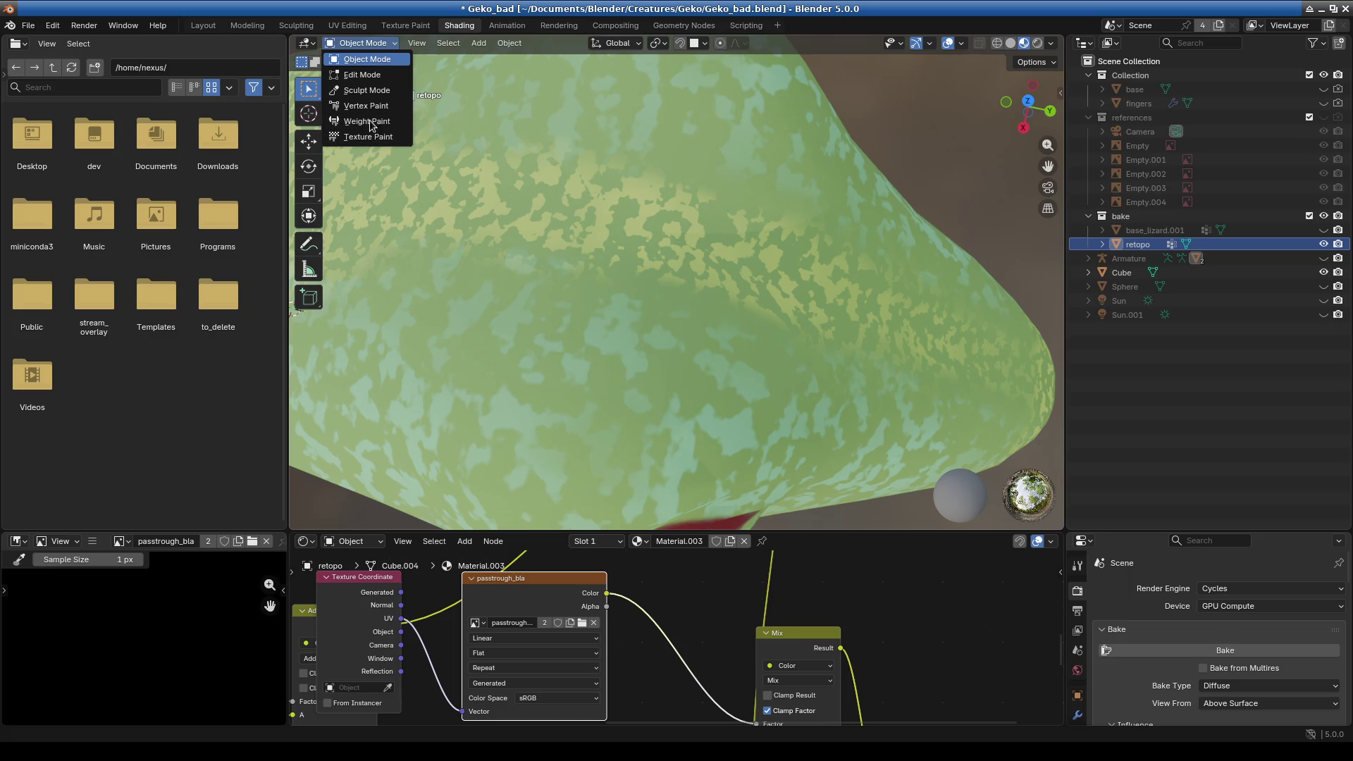
{"action": "left_click", "coordinate": [407, 26]}
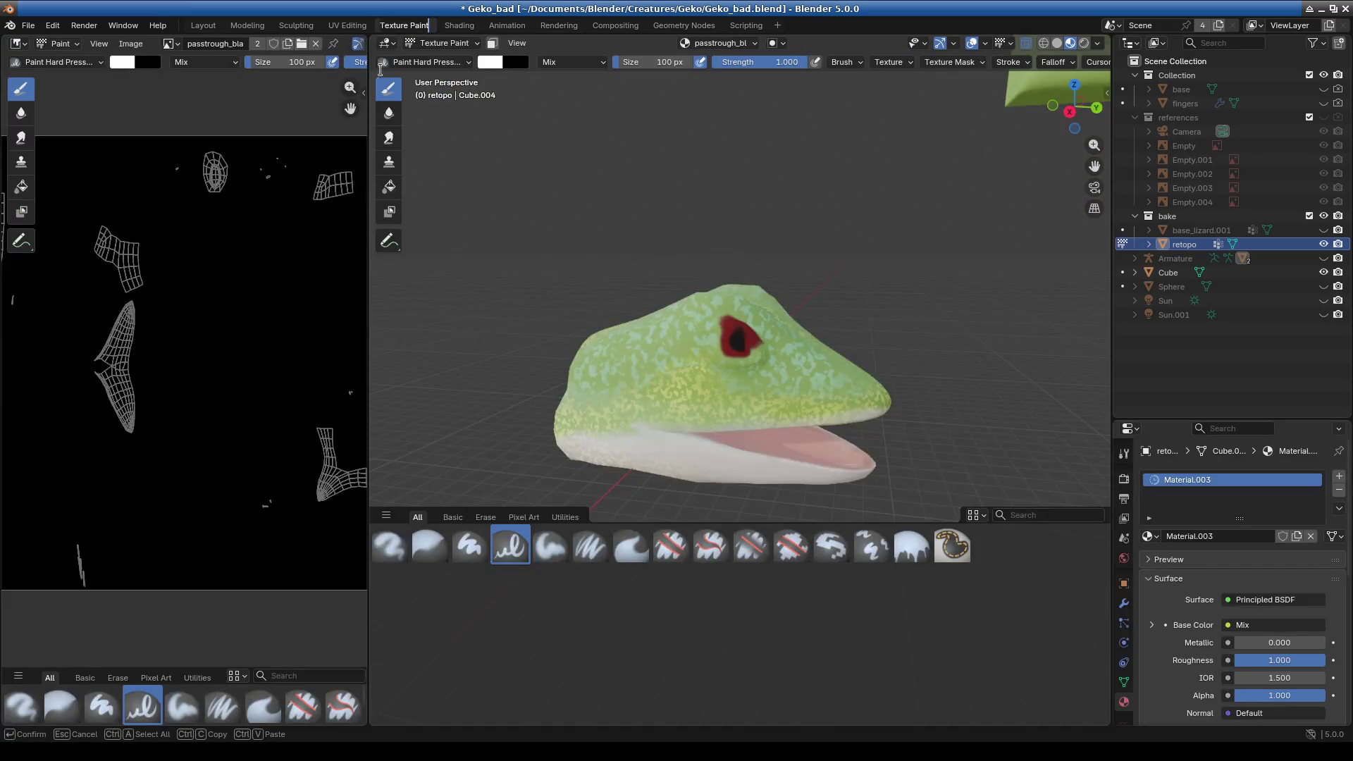
- Choose passtrough_bla as the paint image and zoom in on the eye
{"action": "left_click", "coordinate": [719, 43]}
{"action": "left_click", "coordinate": [694, 156]}
{"action": "scroll", "coordinate": [738, 276], "scroll_direction": "up", "scroll_amount": 1}
{"action": "scroll", "coordinate": [739, 277], "scroll_direction": "up", "scroll_amount": 1}
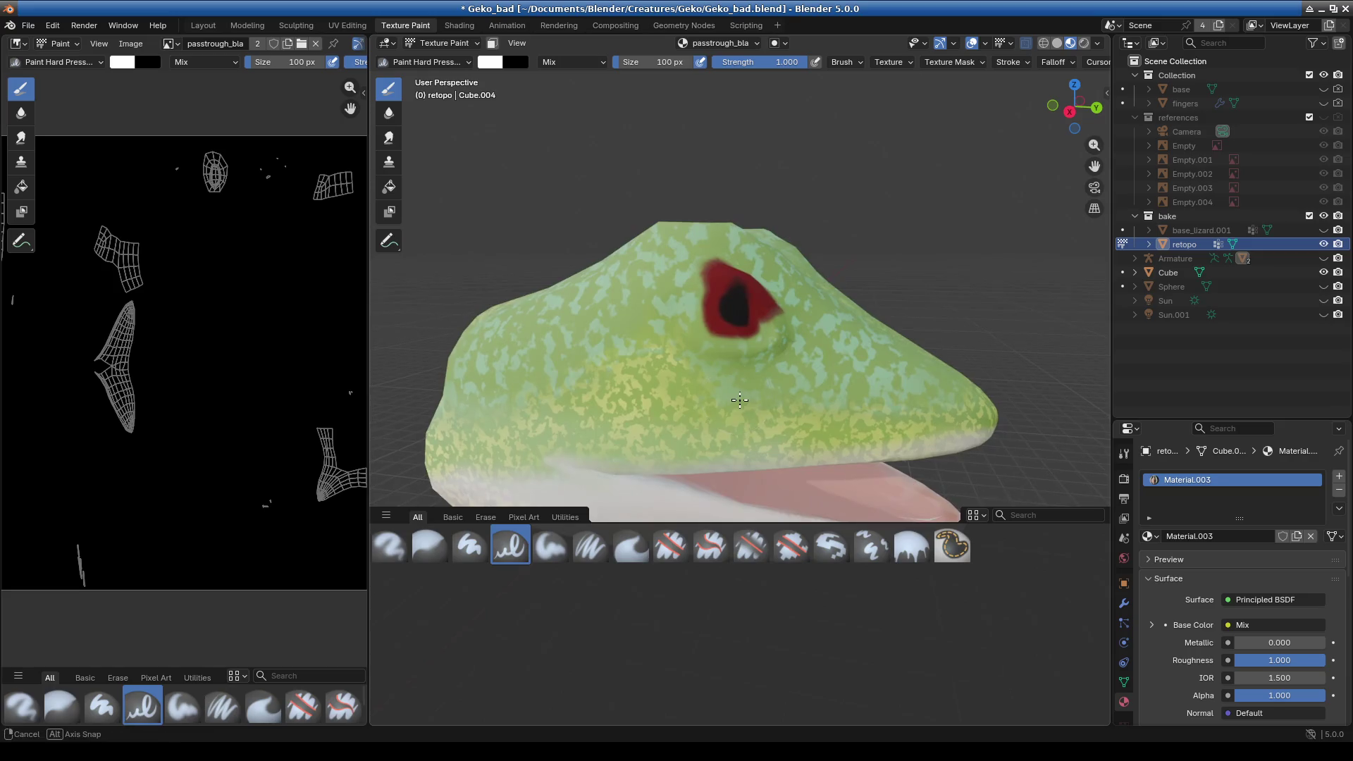
{"action": "scroll", "coordinate": [738, 277], "scroll_direction": "up", "scroll_amount": 4}
{"action": "scroll", "coordinate": [739, 277], "scroll_direction": "up", "scroll_amount": 2}
- Paint a white ring around the gecko's pupil
{"action": "mouse_move", "coordinate": [739, 277]}
{"action": "left_mouse_down"}
{"action": "mouse_move", "coordinate": [701, 242]}
{"action": "mouse_move", "coordinate": [694, 266]}
{"action": "left_mouse_up"}
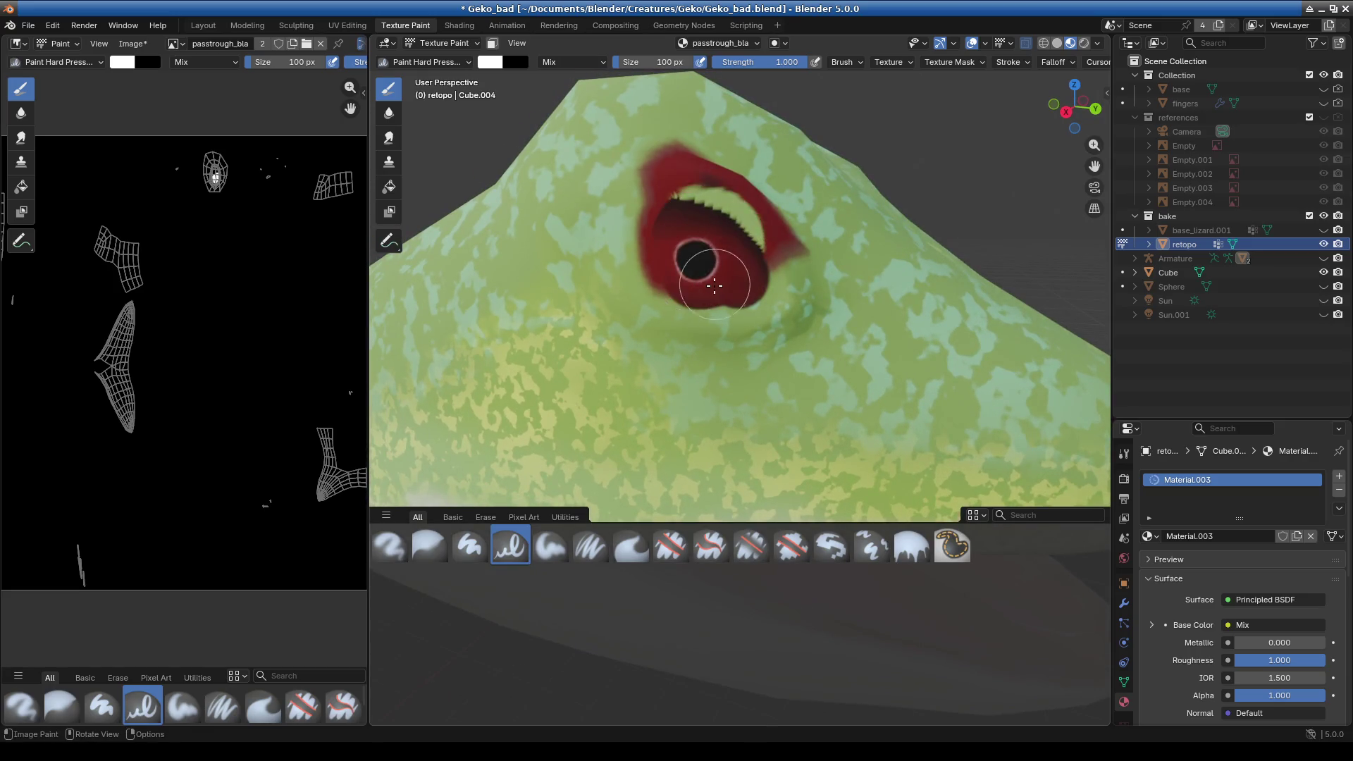
{"action": "scroll", "coordinate": [694, 266], "scroll_direction": "up", "scroll_amount": 2}
{"action": "scroll", "coordinate": [695, 226], "scroll_direction": "up", "scroll_amount": 2}
{"action": "middle_click_drag", "start_coordinate": [693, 219], "coordinate": [664, 285]}
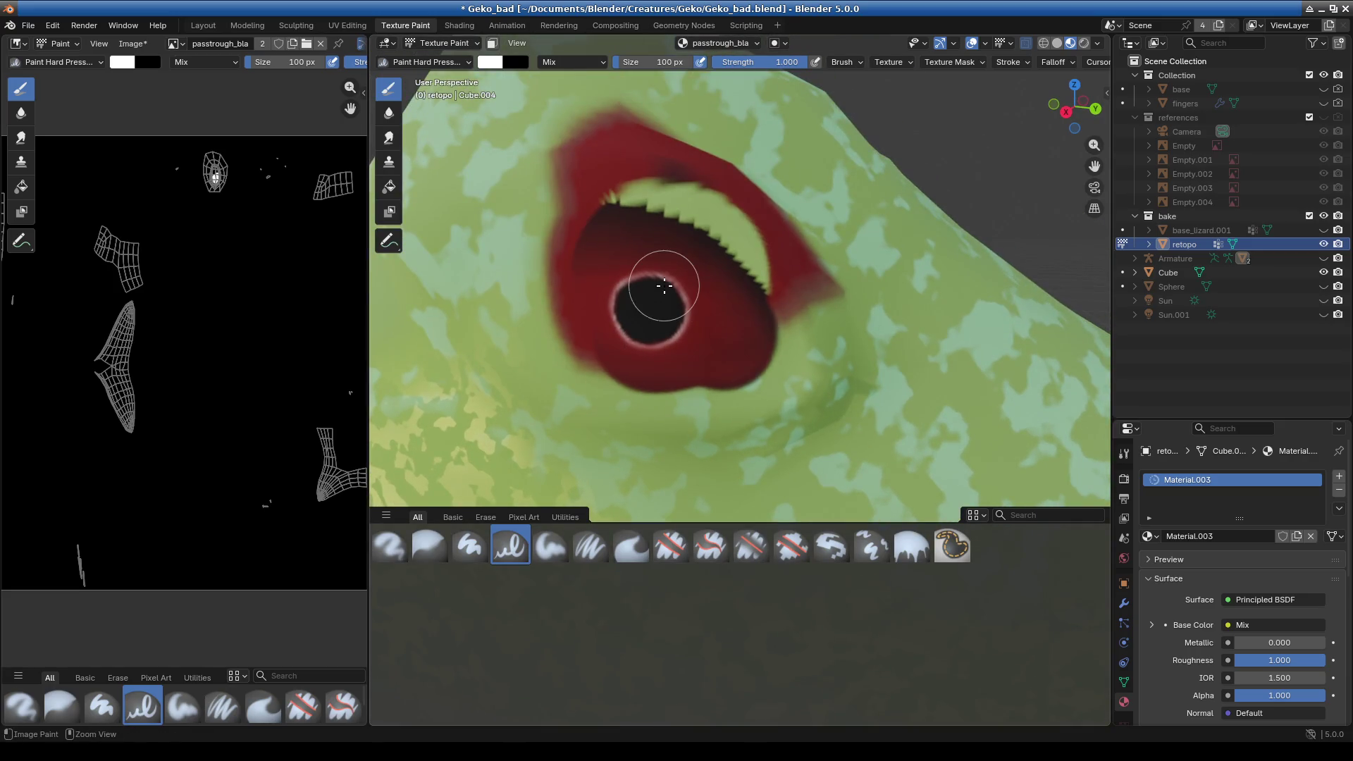
{"action": "key", "text": "ctrl+z"}
{"action": "mouse_move", "coordinate": [635, 272]}
{"action": "left_mouse_down"}
{"action": "mouse_move", "coordinate": [613, 314]}
{"action": "mouse_move", "coordinate": [681, 342]}
{"action": "mouse_move", "coordinate": [577, 316]}
{"action": "mouse_move", "coordinate": [556, 266]}
{"action": "left_mouse_up"}
- Brush red around the eye, up-left and right of the pupil
{"action": "scroll", "coordinate": [625, 293], "scroll_direction": "up", "scroll_amount": 3}
{"action": "middle_click_drag", "start_coordinate": [625, 293], "coordinate": [664, 213]}
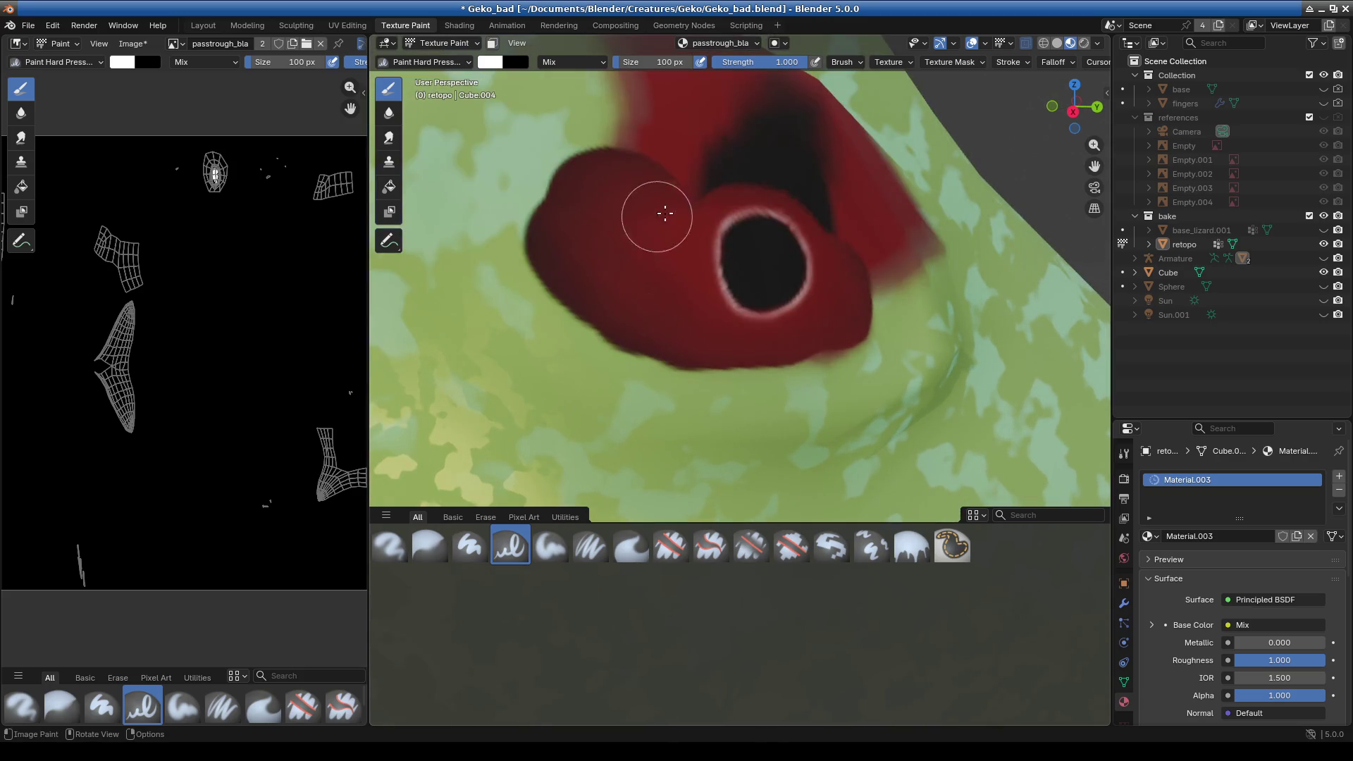
{"action": "mouse_move", "coordinate": [649, 197]}
{"action": "left_mouse_down"}
{"action": "mouse_move", "coordinate": [540, 245]}
{"action": "mouse_move", "coordinate": [617, 313]}
{"action": "left_mouse_up"}
{"action": "mouse_move", "coordinate": [694, 306]}
{"action": "middle_mouse_down"}
{"action": "mouse_move", "coordinate": [641, 293]}
{"action": "mouse_move", "coordinate": [620, 332]}
{"action": "middle_mouse_up"}
{"action": "left_click_drag", "start_coordinate": [710, 333], "coordinate": [749, 296]}
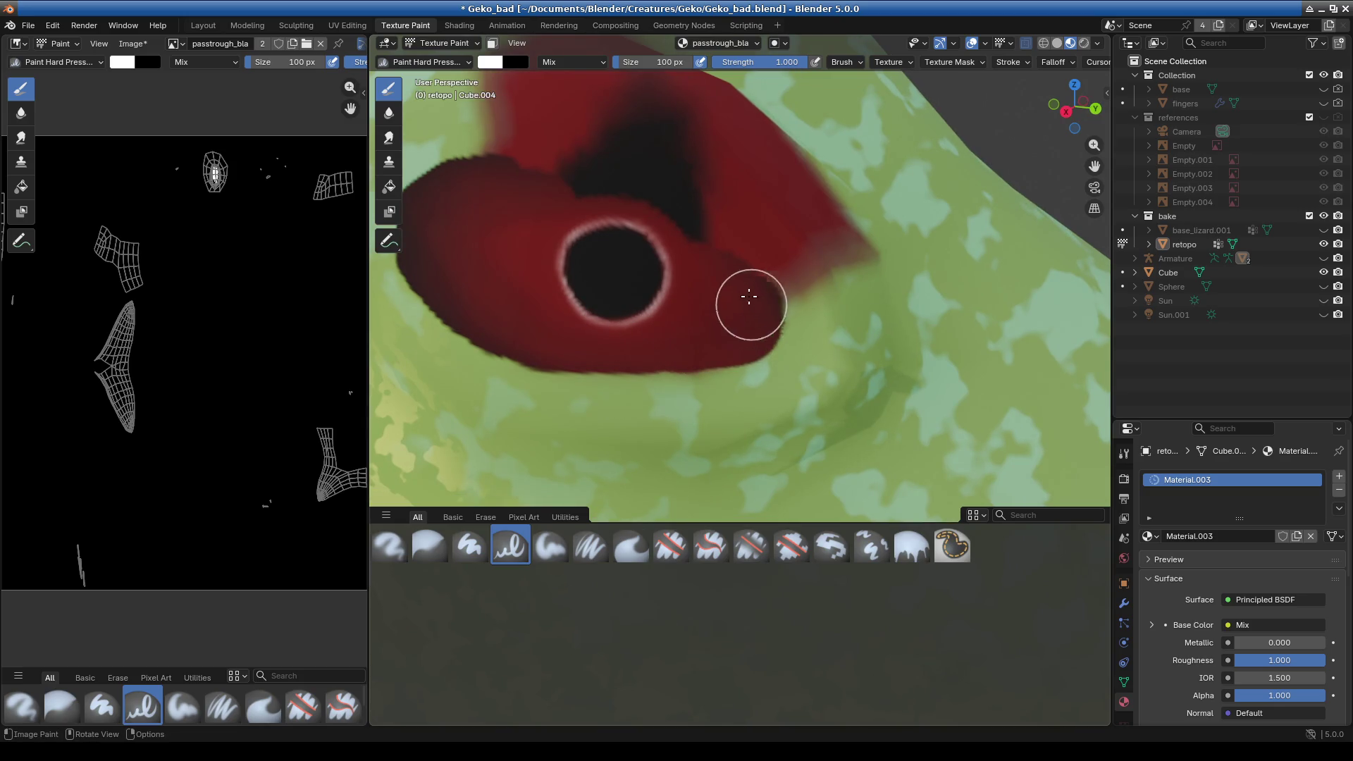
- Add yellow-green specks and dark red along the eye's edge and lower rim
{"action": "middle_click_drag", "start_coordinate": [522, 172], "coordinate": [553, 289], "text": "ctrl"}
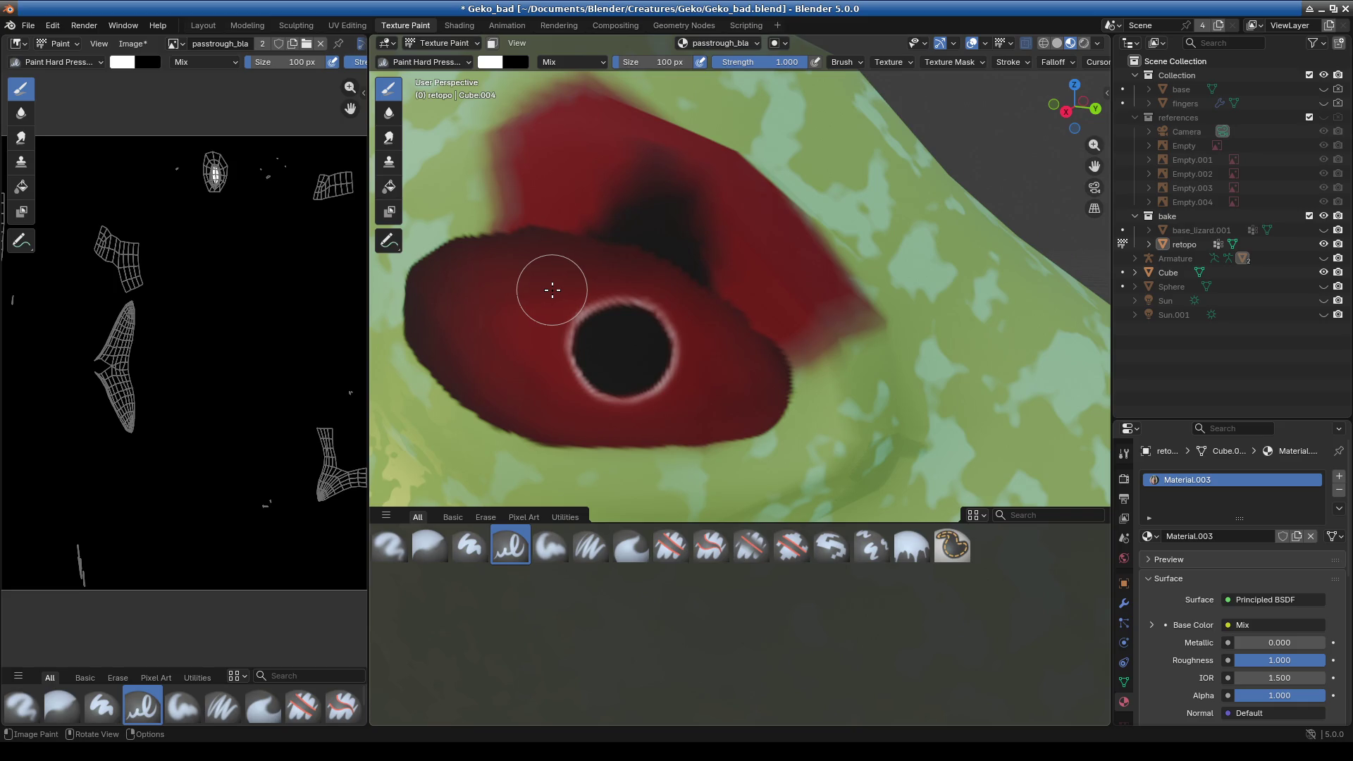
{"action": "middle_click_drag", "start_coordinate": [638, 343], "coordinate": [685, 375]}
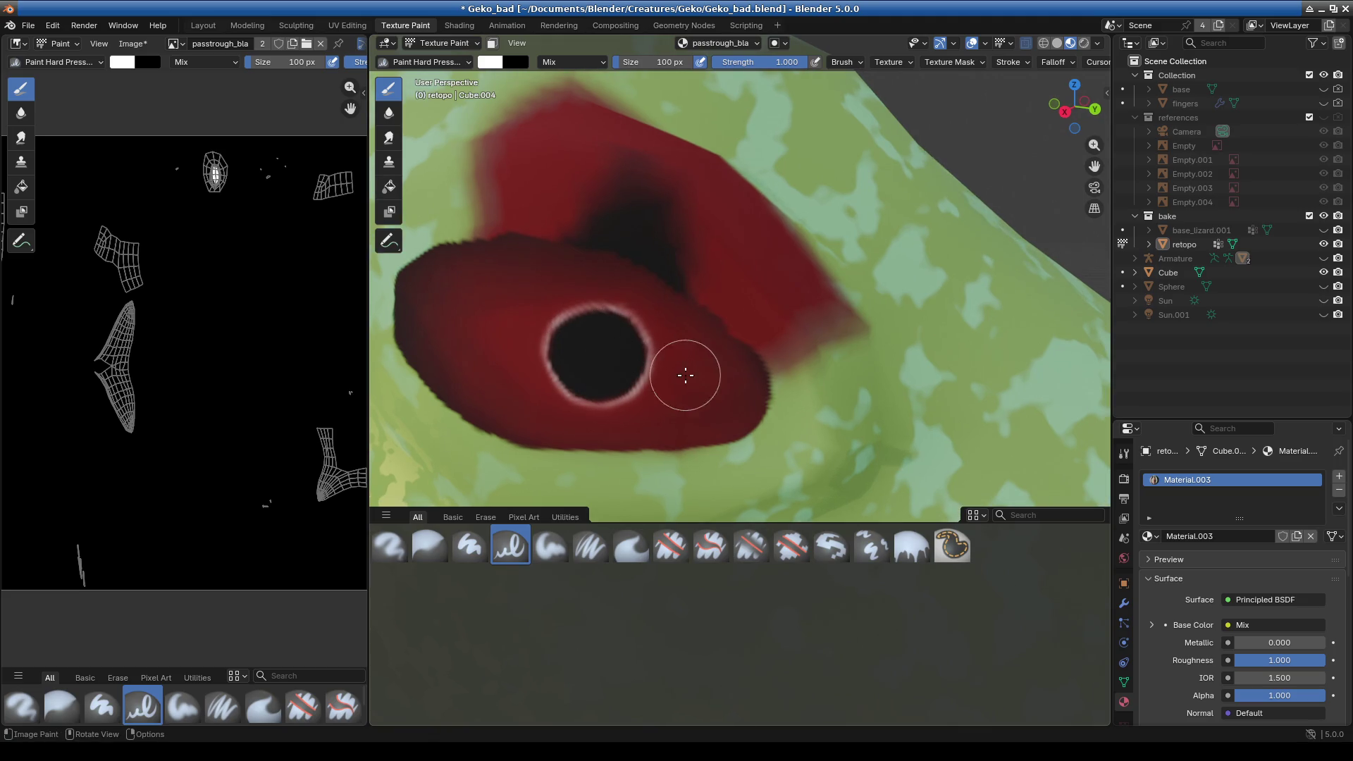
{"action": "mouse_move", "coordinate": [596, 241]}
{"action": "left_mouse_down"}
{"action": "mouse_move", "coordinate": [568, 240]}
{"action": "mouse_move", "coordinate": [537, 272]}
{"action": "left_mouse_up"}
{"action": "middle_click_drag", "start_coordinate": [556, 289], "coordinate": [623, 269]}
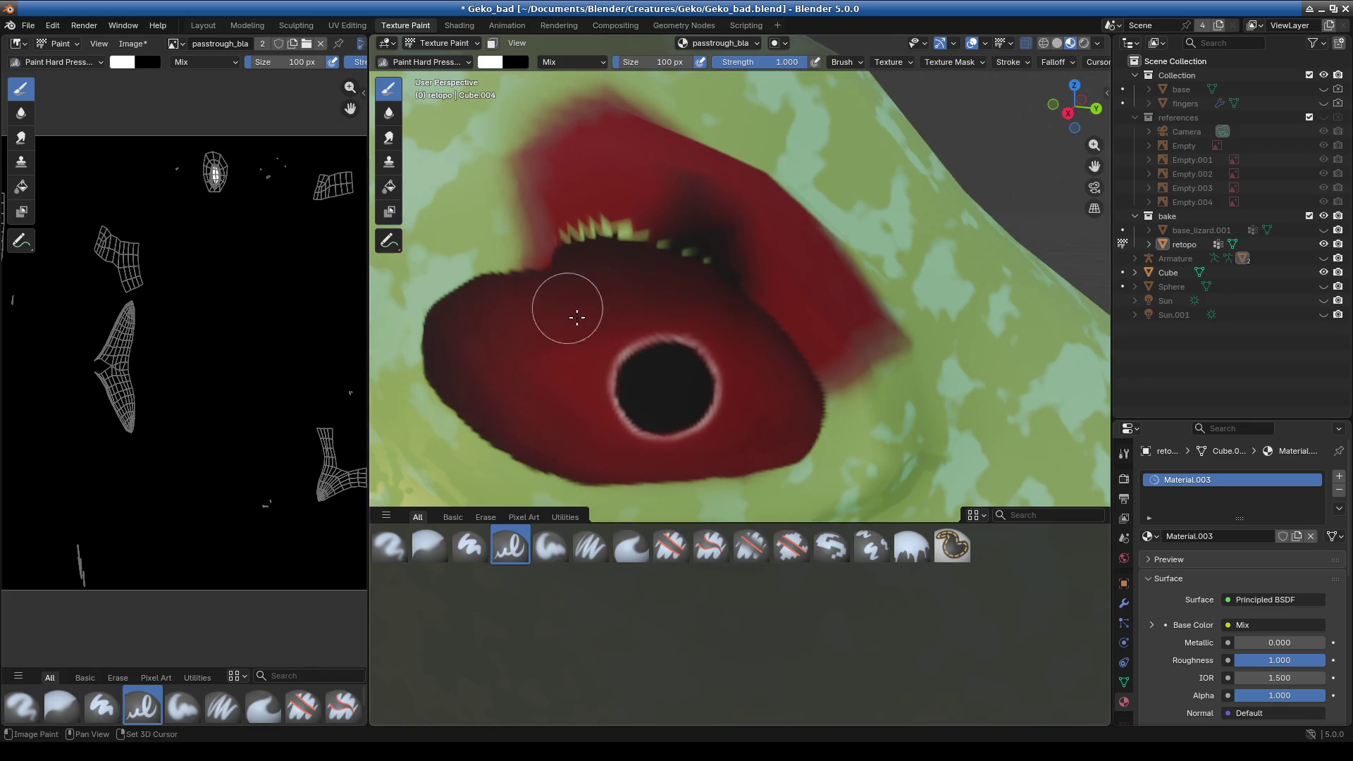
{"action": "mouse_move", "coordinate": [623, 269]}
{"action": "left_mouse_down"}
{"action": "mouse_move", "coordinate": [489, 310]}
{"action": "mouse_move", "coordinate": [532, 369]}
{"action": "mouse_move", "coordinate": [598, 405]}
{"action": "left_mouse_up"}
{"action": "middle_click_drag", "start_coordinate": [599, 405], "coordinate": [547, 302], "text": "shift"}
{"action": "mouse_move", "coordinate": [535, 322]}
{"action": "left_mouse_down"}
{"action": "mouse_move", "coordinate": [688, 326]}
{"action": "mouse_move", "coordinate": [520, 315]}
{"action": "mouse_move", "coordinate": [645, 345]}
{"action": "mouse_move", "coordinate": [557, 337]}
{"action": "mouse_move", "coordinate": [647, 341]}
{"action": "mouse_move", "coordinate": [682, 359]}
{"action": "mouse_move", "coordinate": [627, 361]}
{"action": "mouse_move", "coordinate": [713, 347]}
{"action": "mouse_move", "coordinate": [780, 309]}
{"action": "mouse_move", "coordinate": [731, 217]}
{"action": "mouse_move", "coordinate": [685, 190]}
{"action": "mouse_move", "coordinate": [644, 243]}
{"action": "left_mouse_up"}
{"action": "mouse_move", "coordinate": [644, 243]}
{"action": "middle_mouse_down"}
{"action": "mouse_move", "coordinate": [627, 311]}
{"action": "mouse_move", "coordinate": [658, 348]}
{"action": "mouse_move", "coordinate": [770, 362]}
{"action": "middle_mouse_up"}
- Stroke green over the red lid edge and smudge above the gecko's eye
{"action": "mouse_move", "coordinate": [771, 362]}
{"action": "left_mouse_down"}
{"action": "mouse_move", "coordinate": [710, 293]}
{"action": "mouse_move", "coordinate": [543, 208]}
{"action": "left_mouse_up"}
{"action": "left_click_drag", "start_coordinate": [703, 303], "coordinate": [613, 278]}
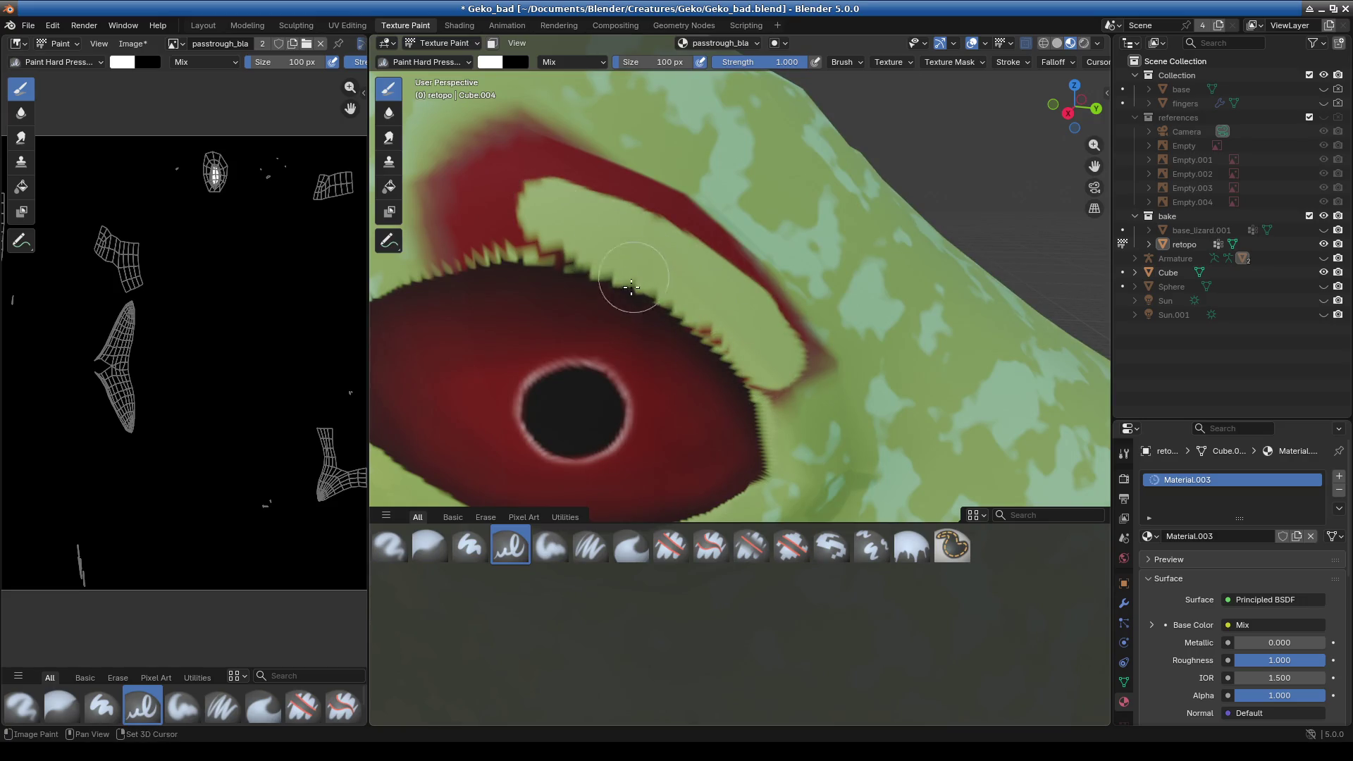
{"action": "middle_click_drag", "start_coordinate": [613, 278], "coordinate": [733, 394]}
{"action": "mouse_move", "coordinate": [614, 296]}
{"action": "left_mouse_down"}
{"action": "mouse_move", "coordinate": [551, 325]}
{"action": "mouse_move", "coordinate": [634, 225]}
{"action": "left_mouse_up"}
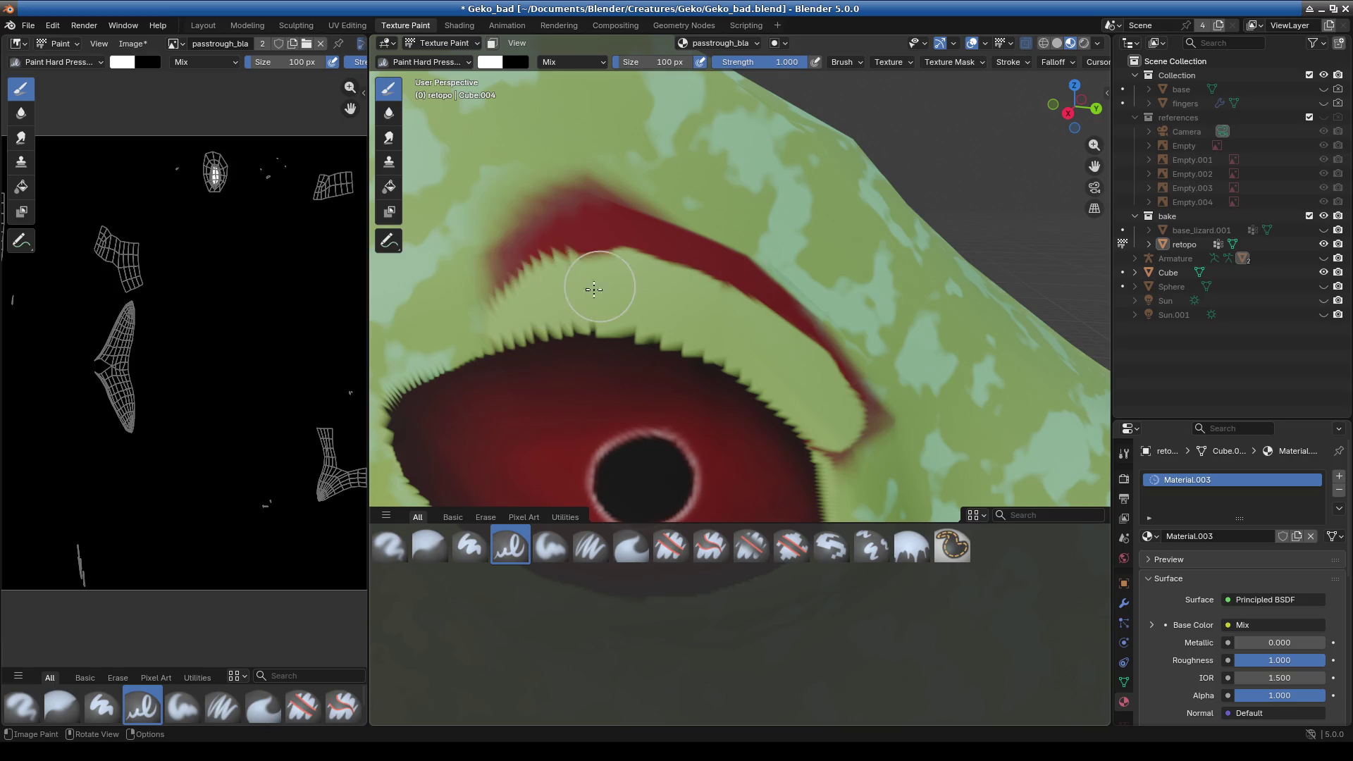
{"action": "mouse_move", "coordinate": [635, 226]}
{"action": "middle_mouse_down"}
{"action": "mouse_move", "coordinate": [532, 312]}
{"action": "mouse_move", "coordinate": [521, 254]}
{"action": "middle_mouse_up"}
{"action": "left_click_drag", "start_coordinate": [521, 254], "coordinate": [533, 359]}
{"action": "mouse_move", "coordinate": [494, 258]}
{"action": "left_mouse_down"}
{"action": "mouse_move", "coordinate": [570, 460]}
{"action": "mouse_move", "coordinate": [562, 377]}
{"action": "left_mouse_up"}
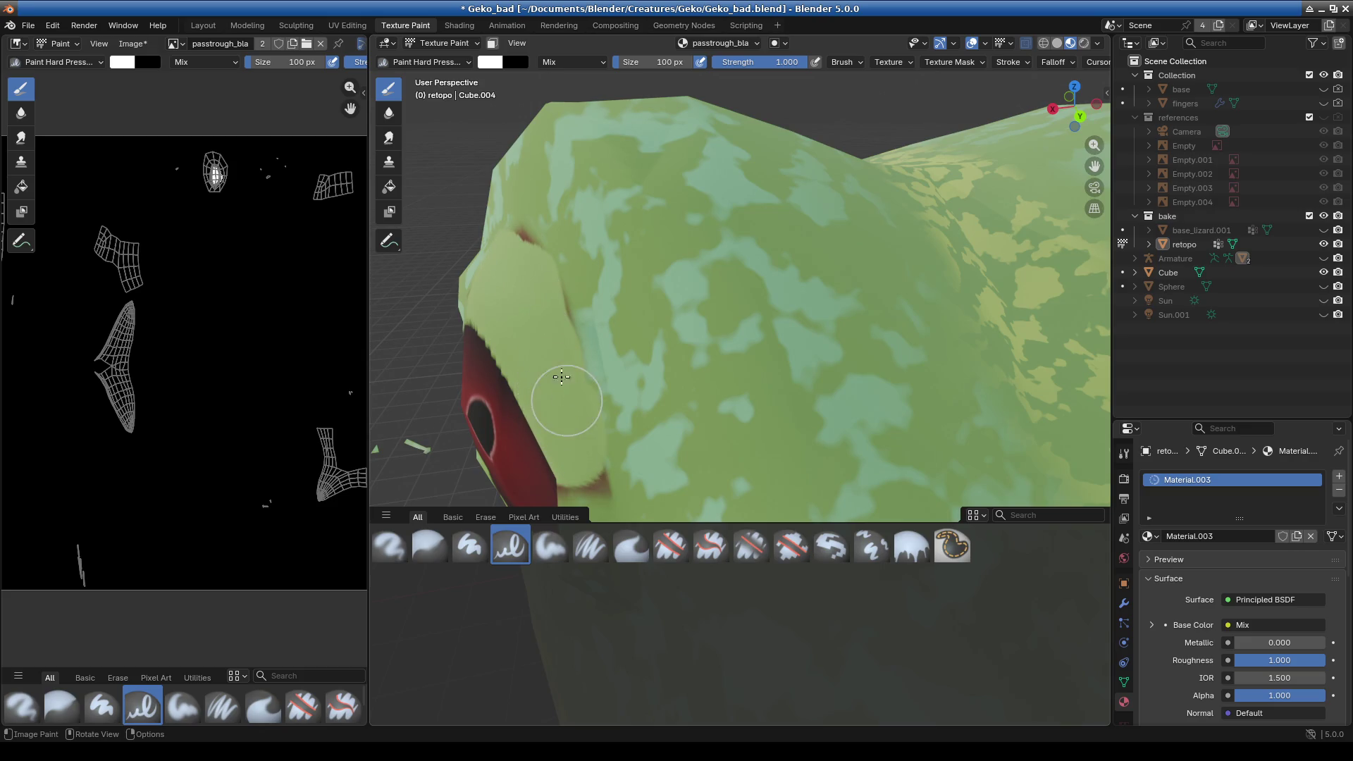
- Orbit and zoom around the gecko head to inspect the repainted eye
{"action": "middle_click_drag", "start_coordinate": [504, 289], "coordinate": [638, 359]}
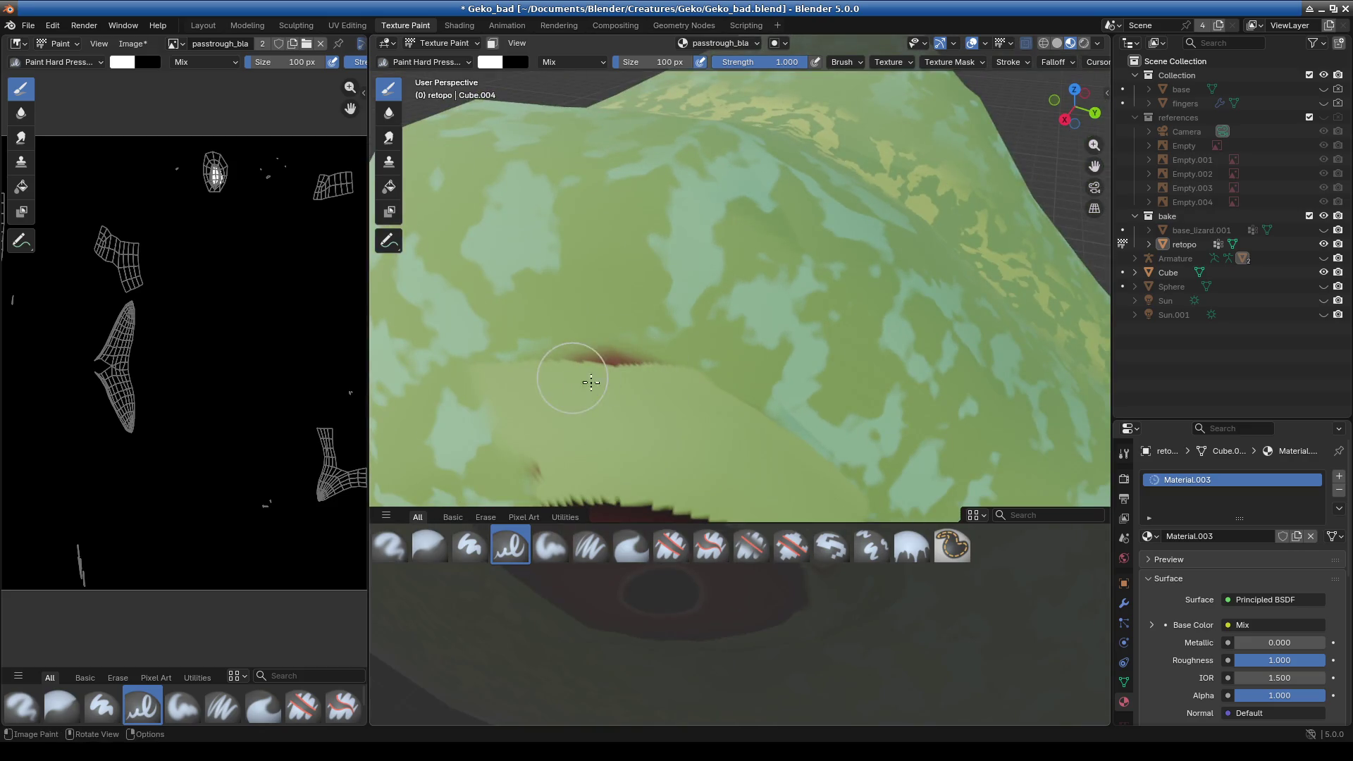
{"action": "scroll", "coordinate": [591, 382], "scroll_direction": "down", "scroll_amount": 3}
{"action": "scroll", "coordinate": [662, 303], "scroll_direction": "up", "scroll_amount": 5}
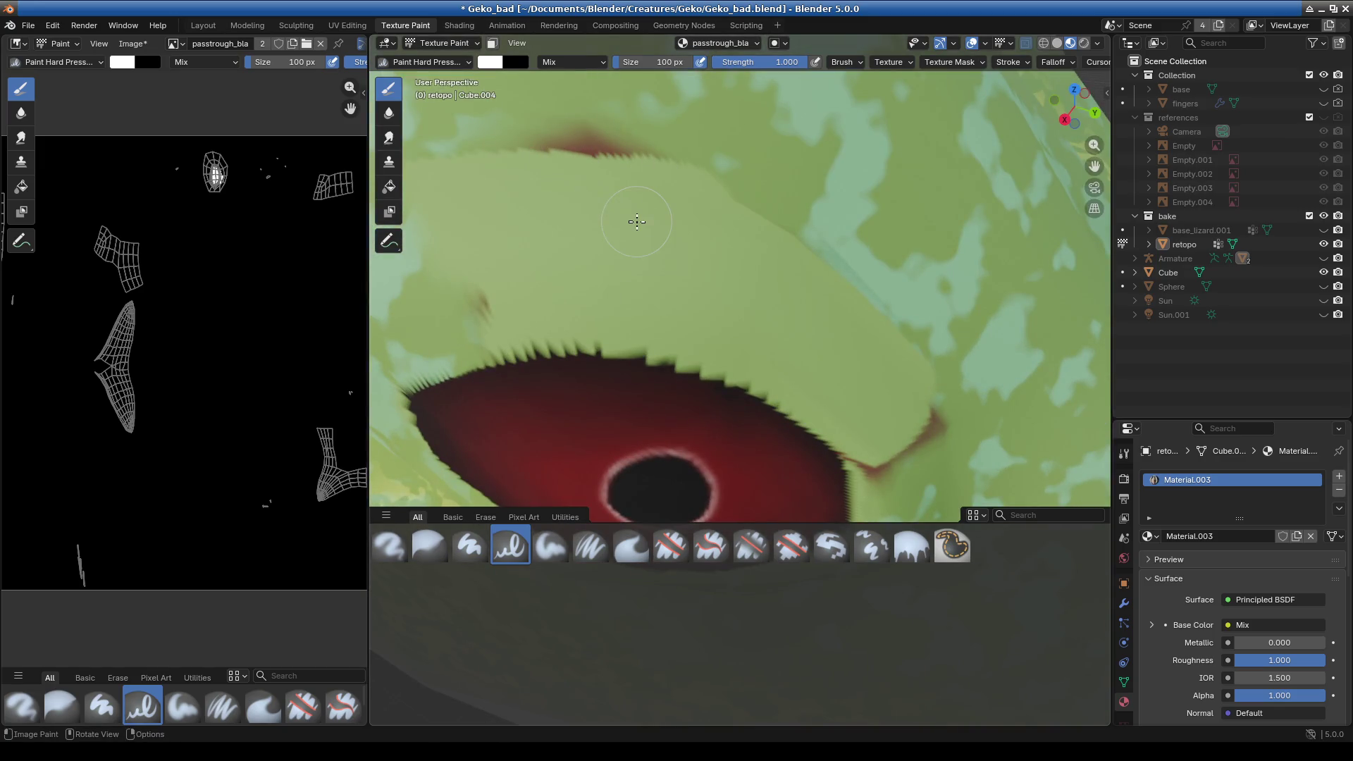
{"action": "scroll", "coordinate": [636, 221], "scroll_direction": "down", "scroll_amount": 4}
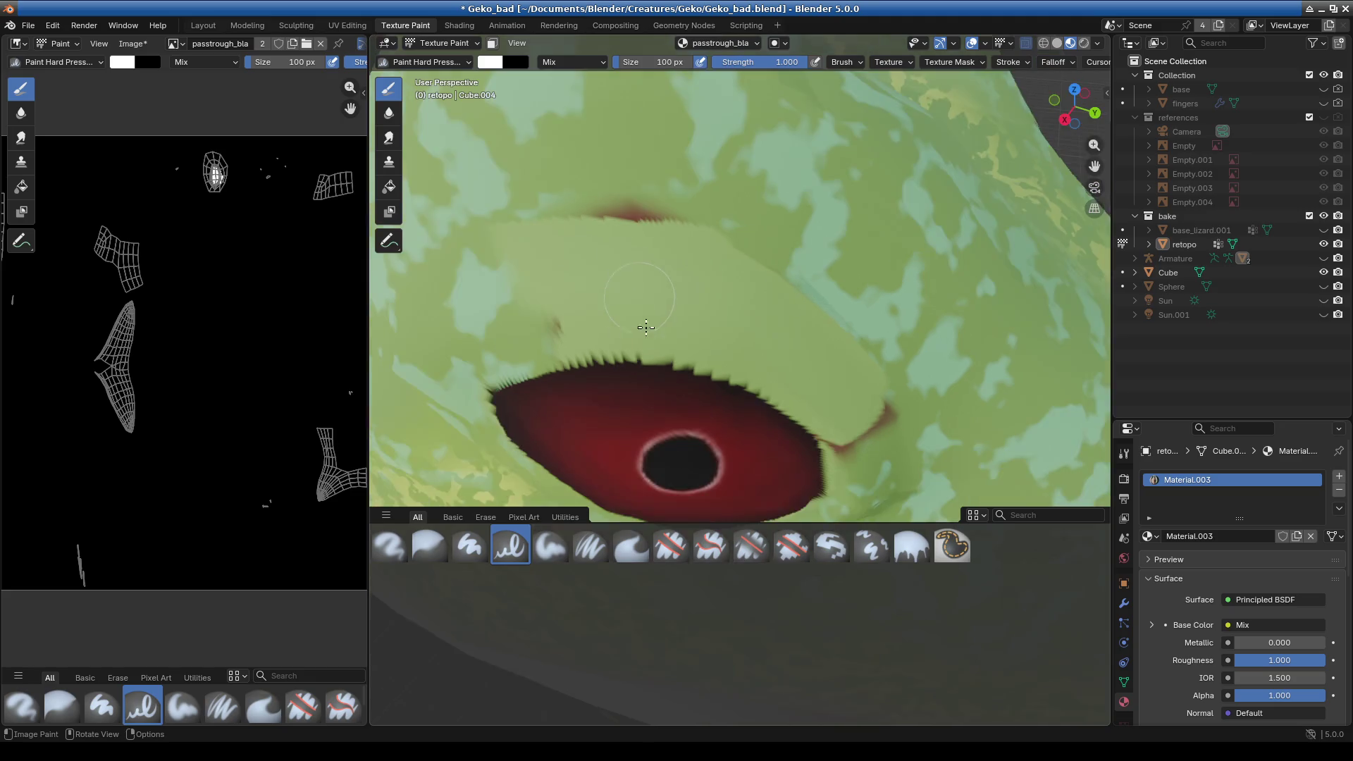
{"action": "scroll", "coordinate": [630, 280], "scroll_direction": "up", "scroll_amount": 3}
{"action": "middle_click_drag", "start_coordinate": [648, 231], "coordinate": [739, 273]}
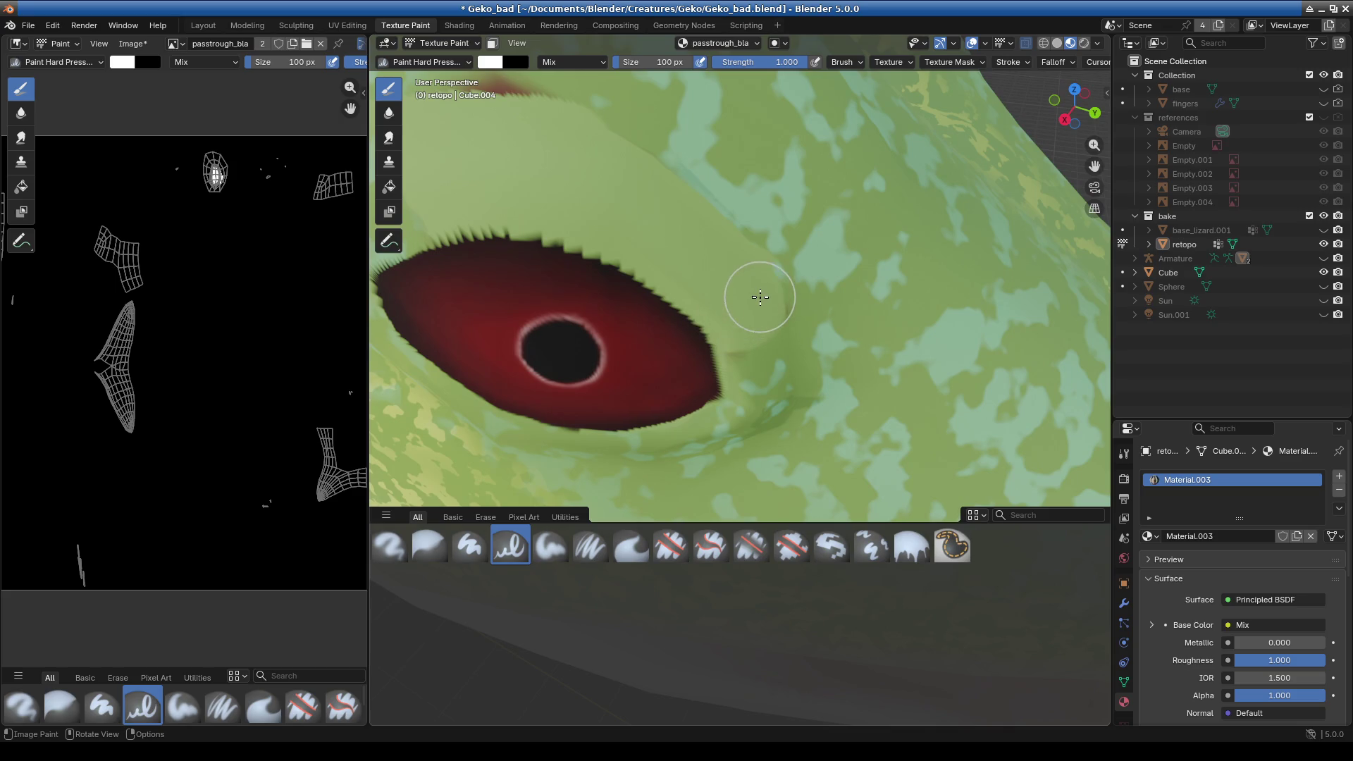
{"action": "mouse_move", "coordinate": [759, 297]}
{"action": "middle_mouse_down"}
{"action": "mouse_move", "coordinate": [623, 303]}
{"action": "mouse_move", "coordinate": [610, 342]}
{"action": "middle_mouse_up"}
{"action": "mouse_move", "coordinate": [601, 232]}
{"action": "middle_mouse_down"}
{"action": "mouse_move", "coordinate": [598, 311]}
{"action": "mouse_move", "coordinate": [658, 166]}
{"action": "mouse_move", "coordinate": [737, 271]}
{"action": "mouse_move", "coordinate": [628, 238]}
{"action": "middle_mouse_up"}
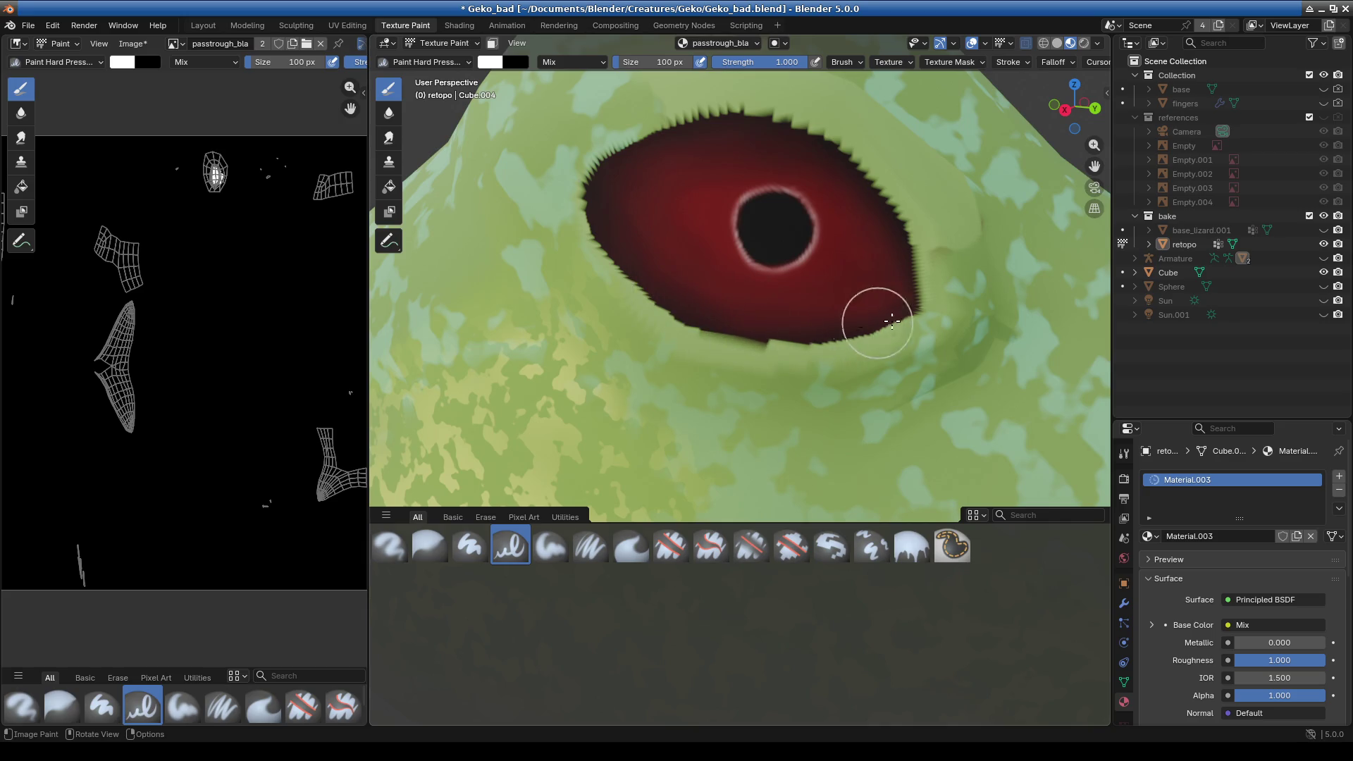
- Switch to the Blur brush and frame the red edge above the gecko's upper eyelid
{"action": "left_click", "coordinate": [420, 62]}
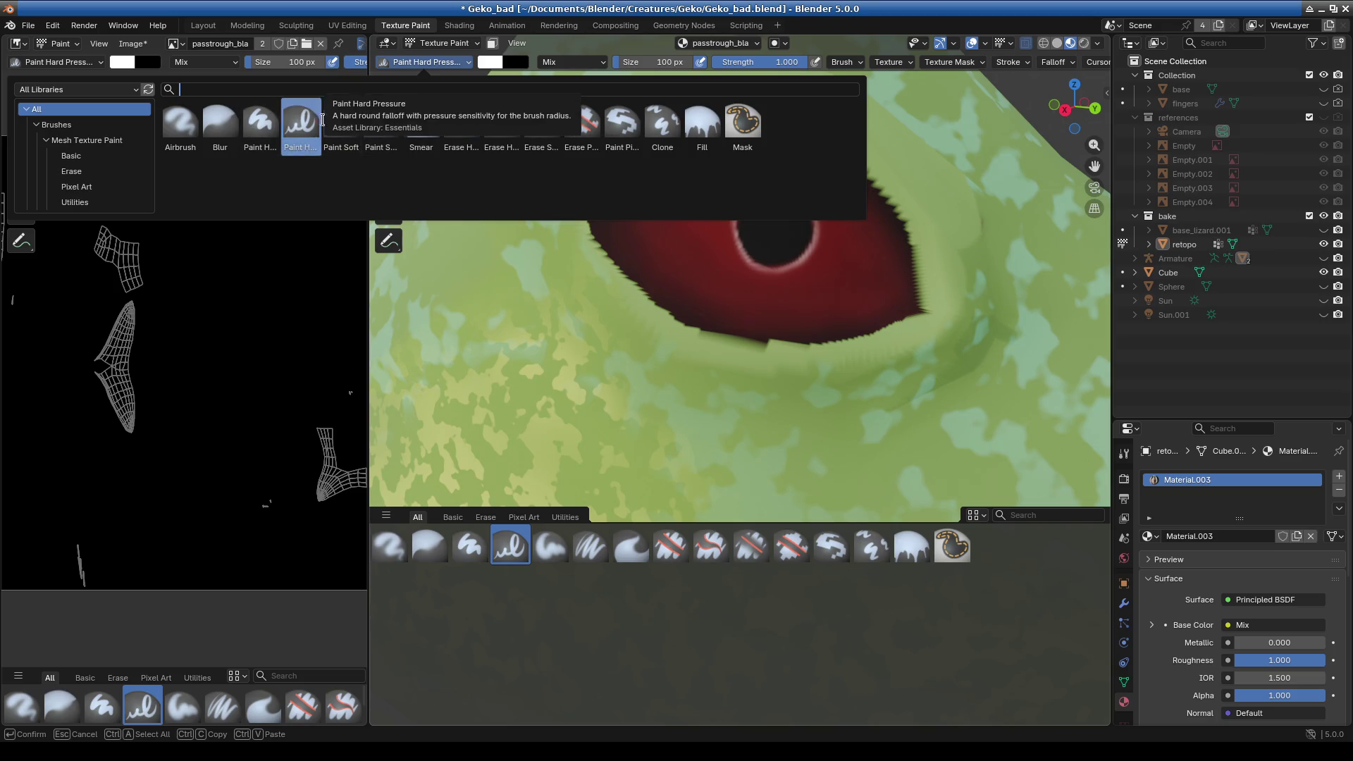
{"action": "left_click", "coordinate": [220, 121]}
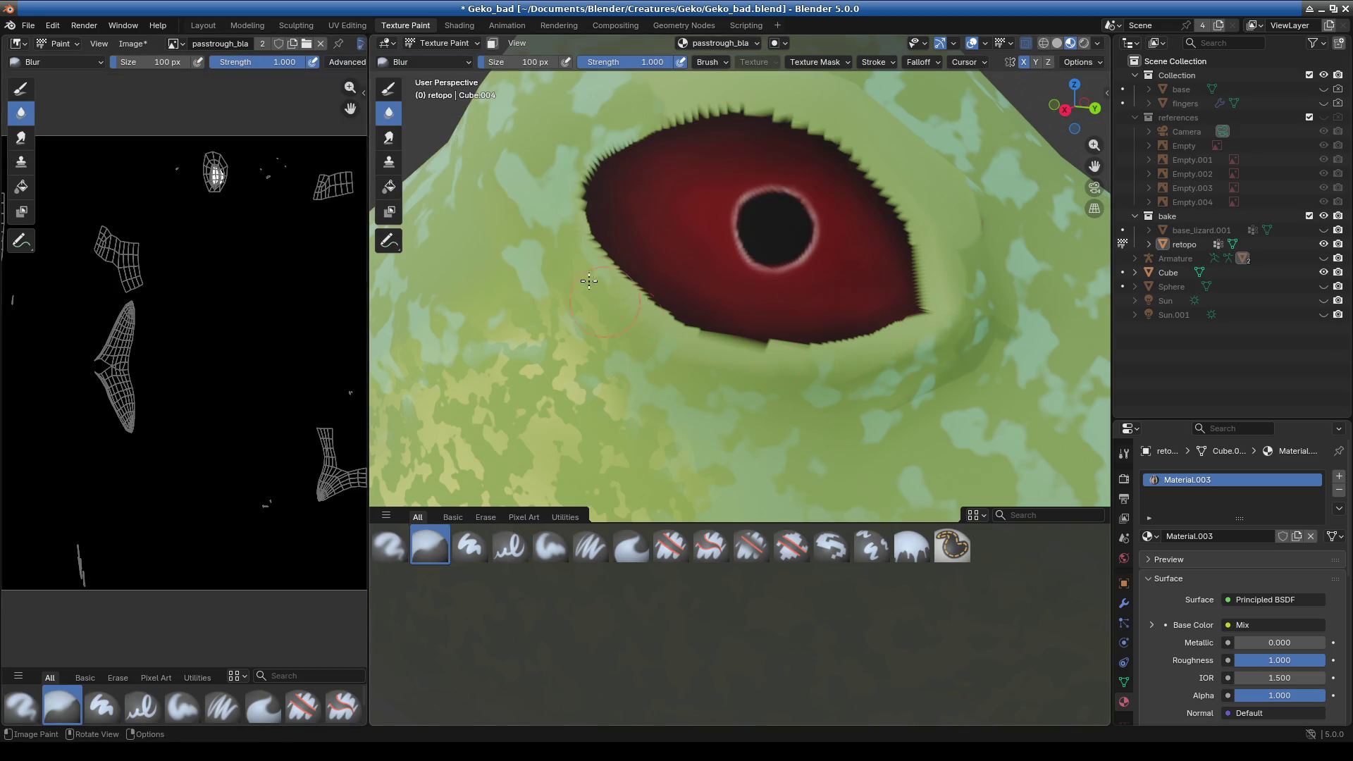
{"action": "middle_click_drag", "start_coordinate": [730, 98], "coordinate": [707, 264]}
{"action": "middle_click_drag", "start_coordinate": [770, 459], "coordinate": [590, 329]}
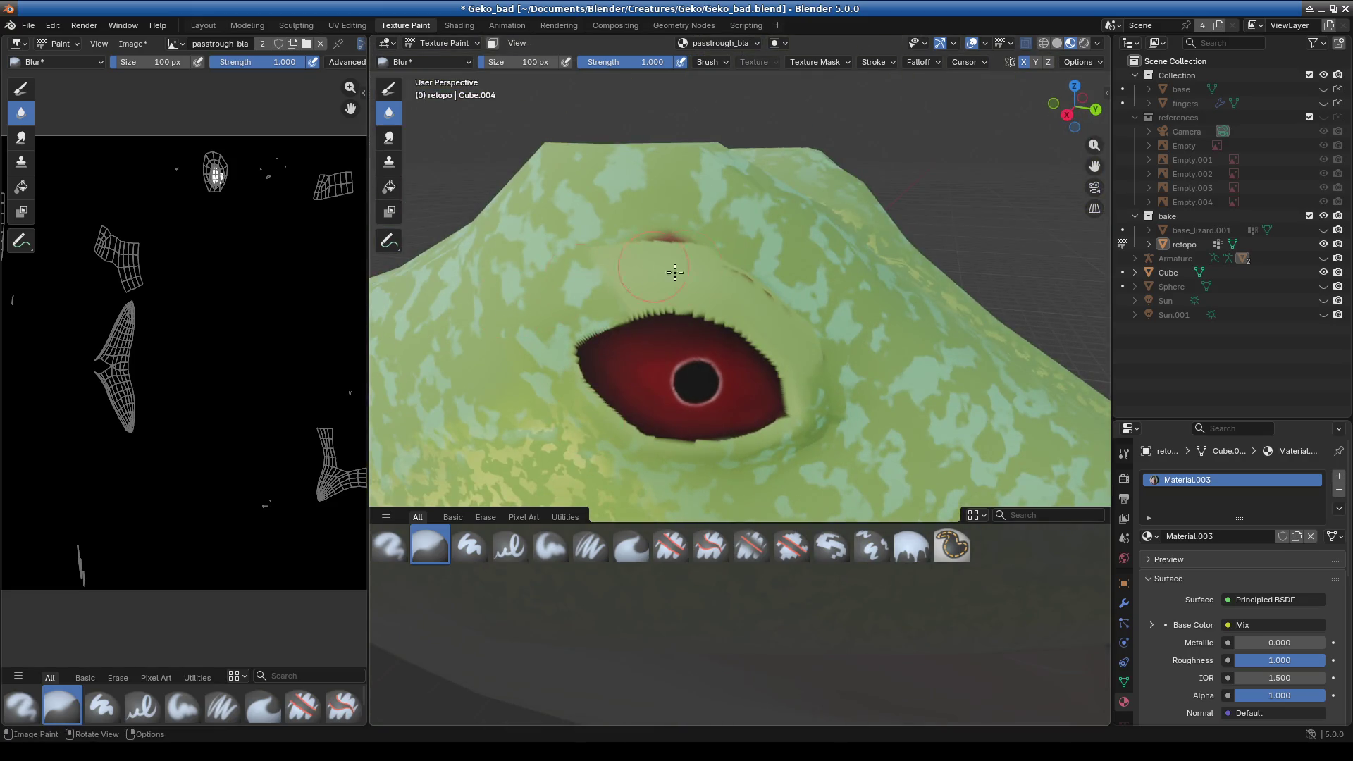
{"action": "middle_click_drag", "start_coordinate": [675, 273], "coordinate": [547, 335]}
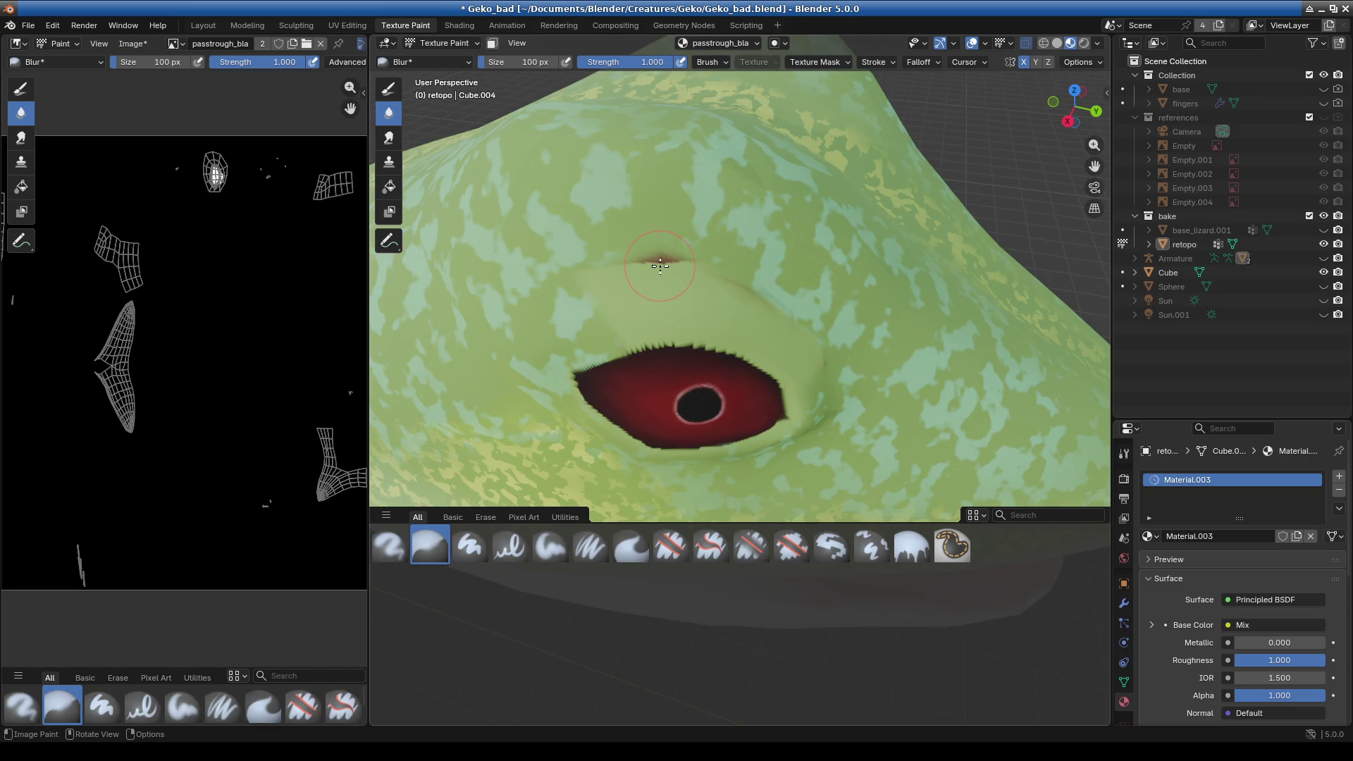
{"action": "scroll", "coordinate": [669, 268], "scroll_direction": "up", "scroll_amount": 3}
{"action": "scroll", "coordinate": [698, 261], "scroll_direction": "up", "scroll_amount": 3}
{"action": "scroll", "coordinate": [733, 278], "scroll_direction": "up", "scroll_amount": 2}
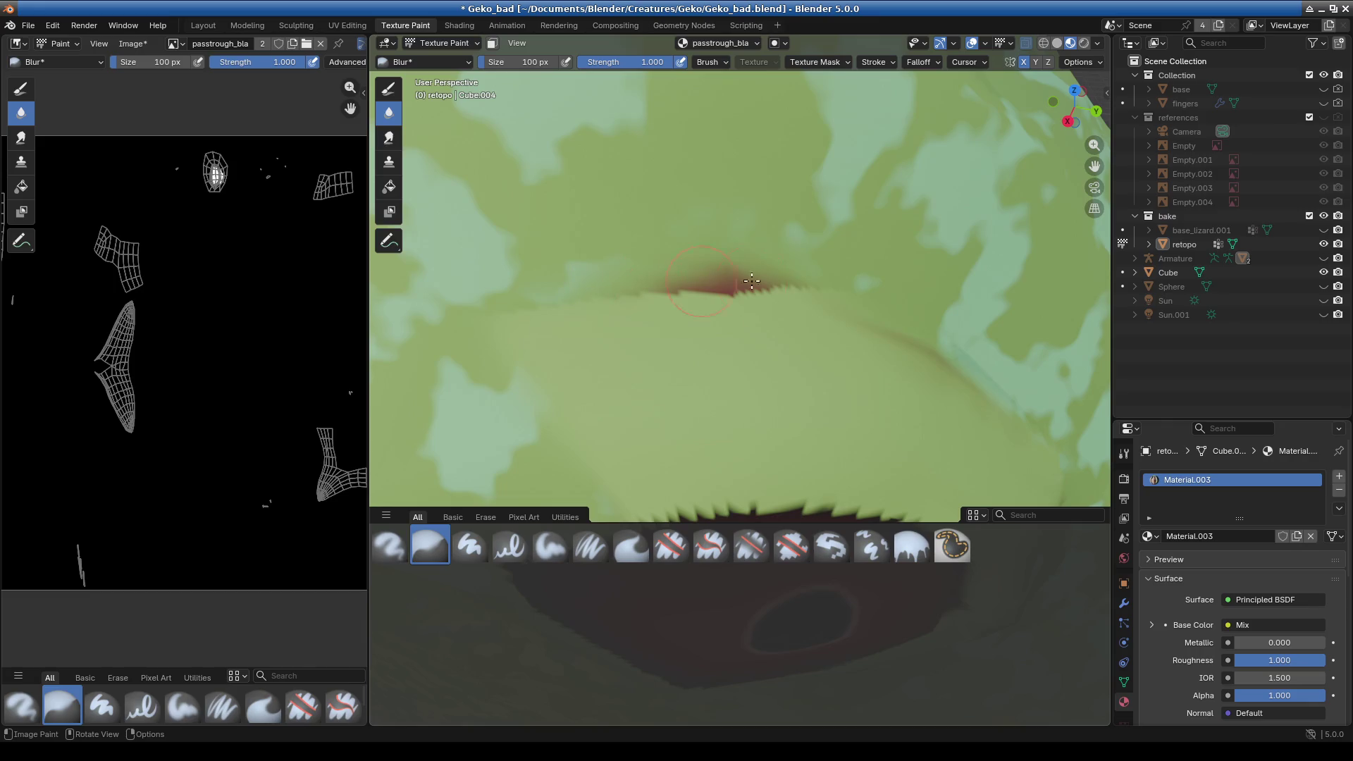
{"action": "scroll", "coordinate": [744, 286], "scroll_direction": "up", "scroll_amount": 2}
{"action": "scroll", "coordinate": [722, 305], "scroll_direction": "up", "scroll_amount": 2}
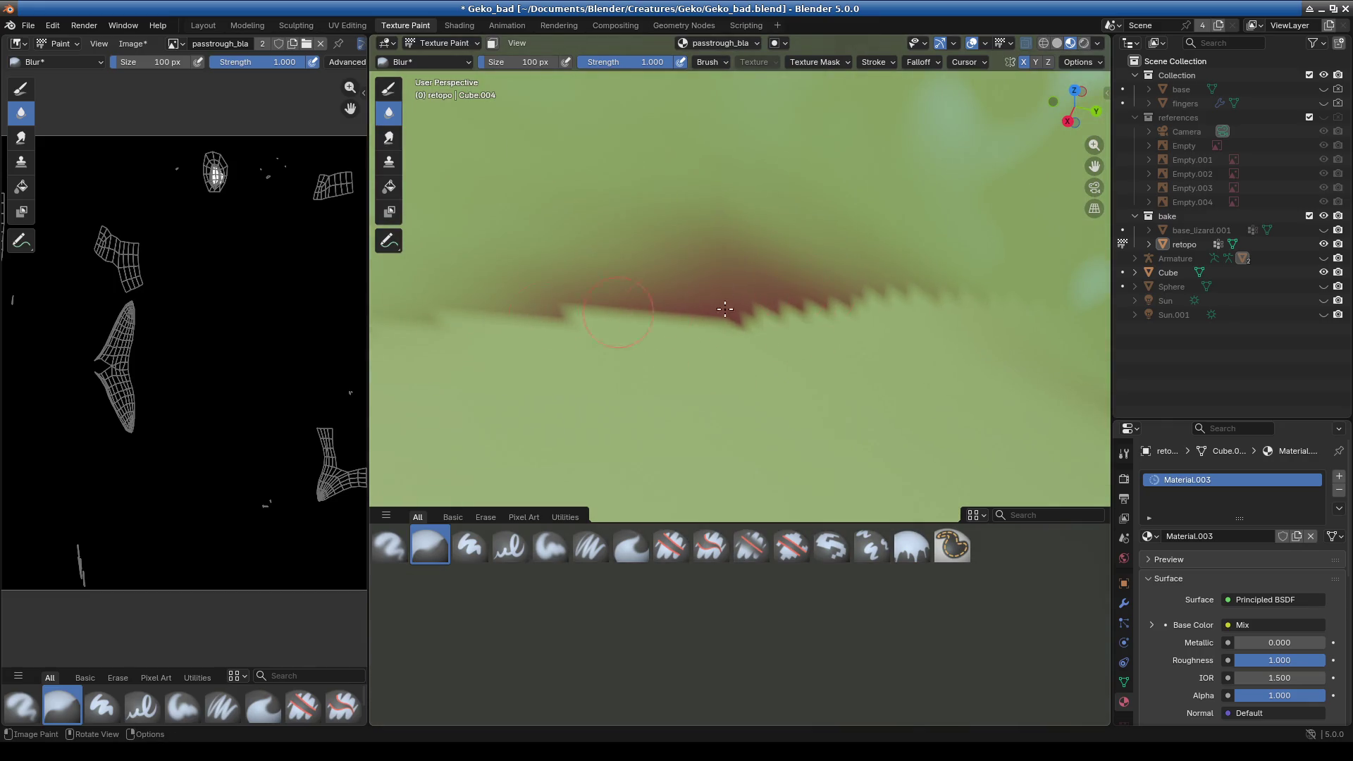
{"action": "scroll", "coordinate": [807, 320], "scroll_direction": "down", "scroll_amount": 5}
{"action": "middle_click_drag", "start_coordinate": [775, 331], "coordinate": [704, 366]}
- Look around the eye's corner and whole head, then return retopo to Object Mode
{"action": "scroll", "coordinate": [690, 373], "scroll_direction": "up", "scroll_amount": 3}
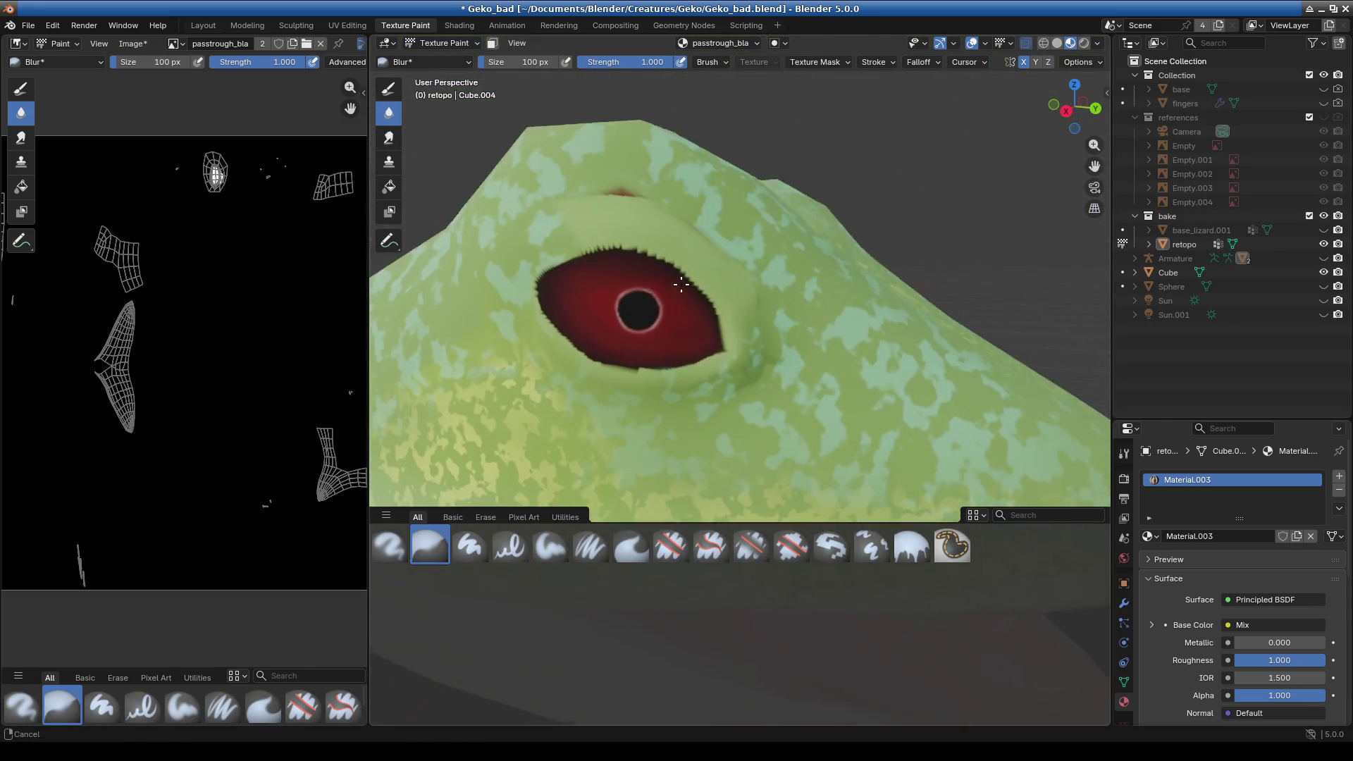
{"action": "scroll", "coordinate": [687, 378], "scroll_direction": "up", "scroll_amount": 1}
{"action": "scroll", "coordinate": [677, 366], "scroll_direction": "up", "scroll_amount": 3}
{"action": "scroll", "coordinate": [634, 324], "scroll_direction": "up", "scroll_amount": 3}
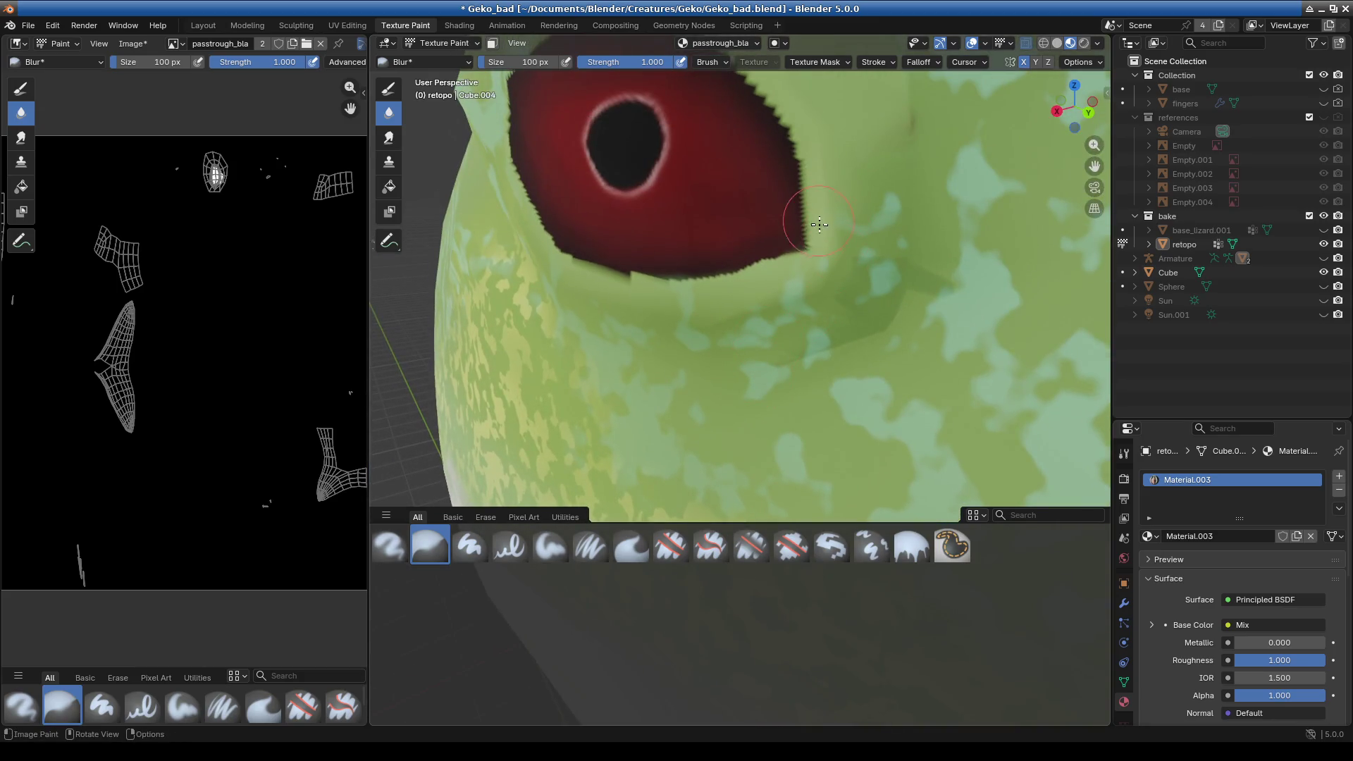
{"action": "middle_click_drag", "start_coordinate": [568, 279], "coordinate": [935, 297]}
{"action": "scroll", "coordinate": [662, 165], "scroll_direction": "down", "scroll_amount": 3}
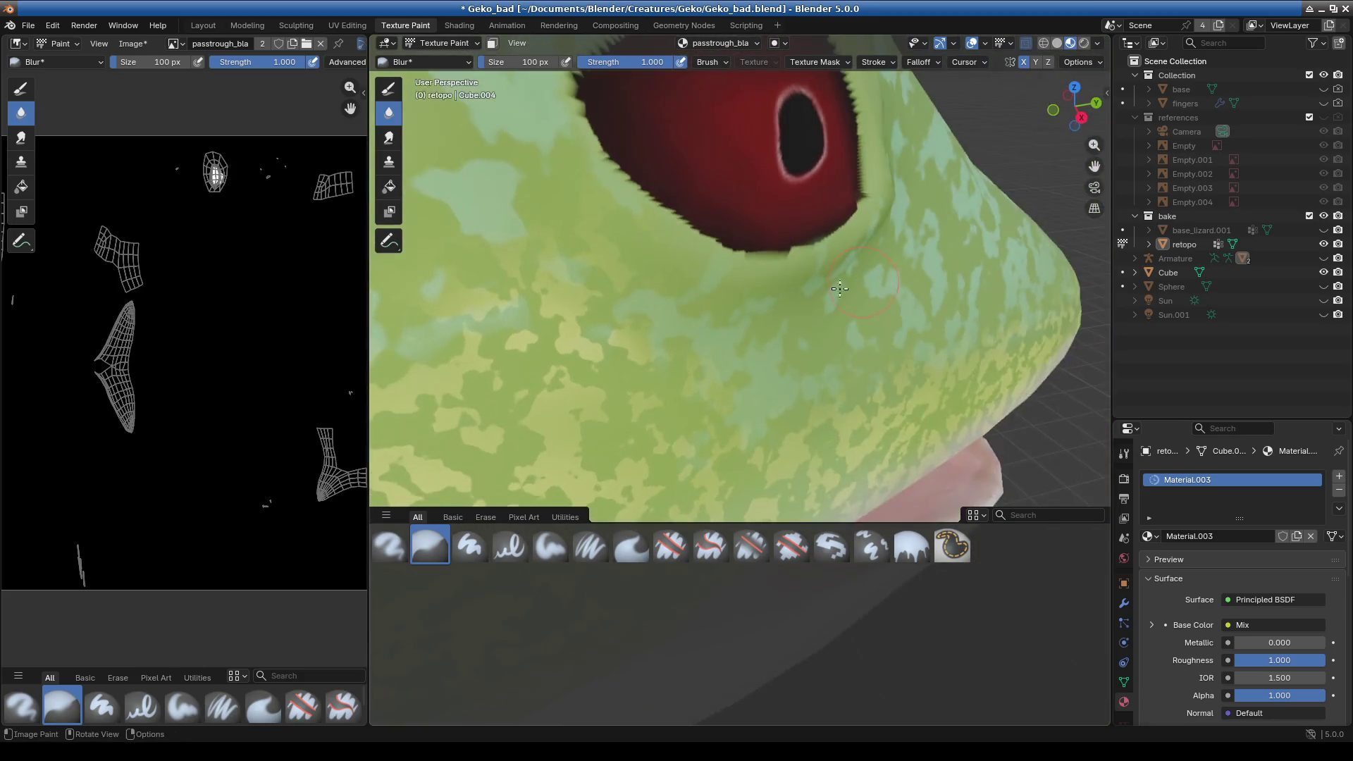
{"action": "scroll", "coordinate": [676, 197], "scroll_direction": "down", "scroll_amount": 4}
{"action": "scroll", "coordinate": [705, 253], "scroll_direction": "down", "scroll_amount": 3}
{"action": "mouse_move", "coordinate": [733, 296]}
{"action": "middle_mouse_down"}
{"action": "mouse_move", "coordinate": [750, 319]}
{"action": "mouse_move", "coordinate": [750, 374]}
{"action": "middle_mouse_up"}
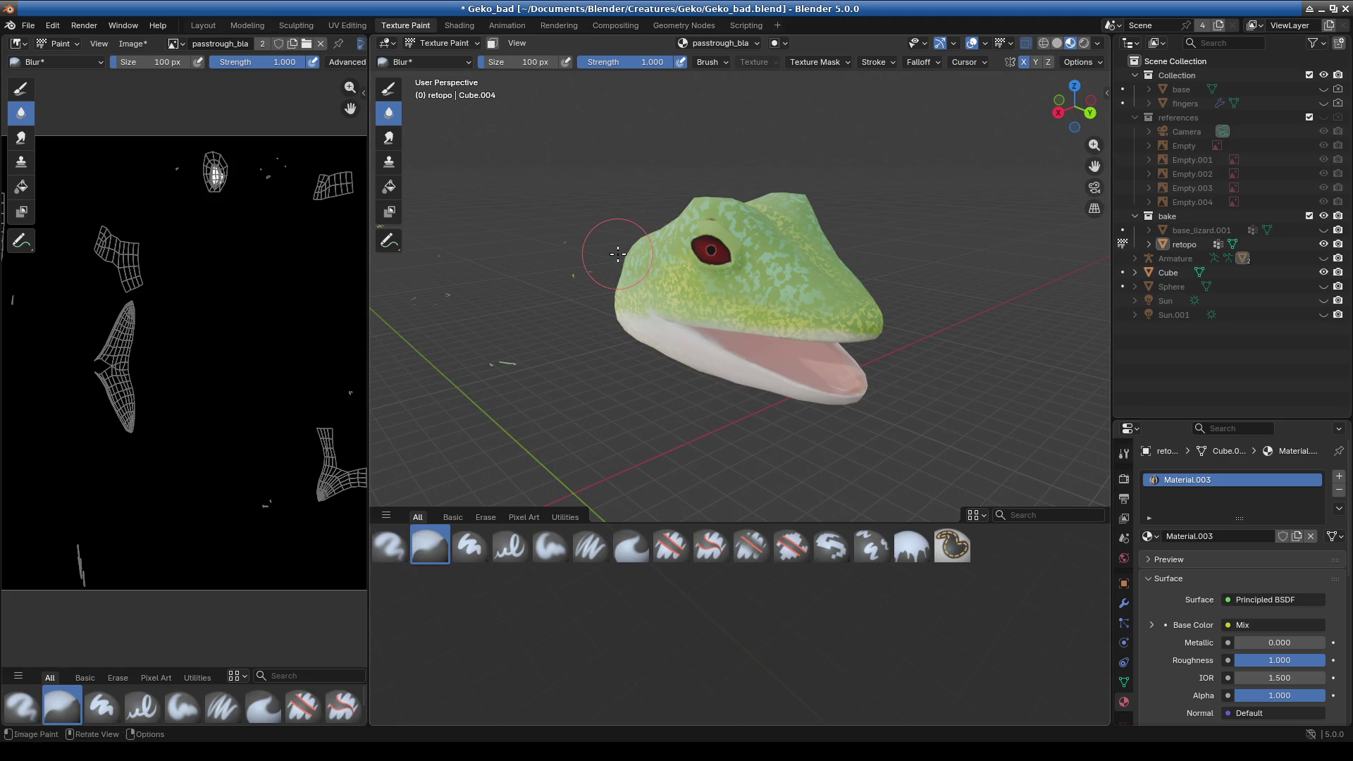
{"action": "left_click", "coordinate": [442, 43]}
{"action": "left_click", "coordinate": [430, 56]}
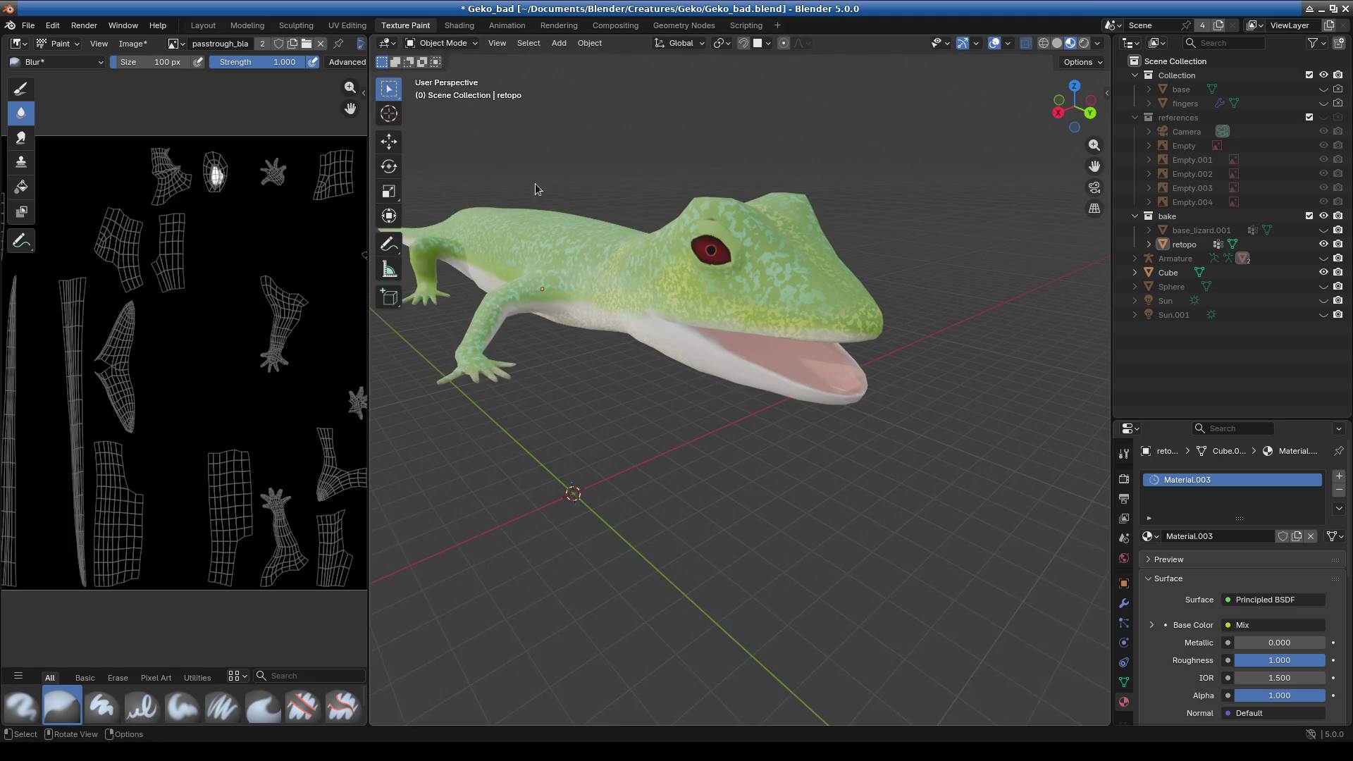
- Orbit the gecko from facing the camera round to a profile view
{"action": "mouse_move", "coordinate": [624, 218]}
{"action": "middle_mouse_down"}
{"action": "mouse_move", "coordinate": [640, 345]}
{"action": "mouse_move", "coordinate": [674, 421]}
{"action": "middle_mouse_up"}
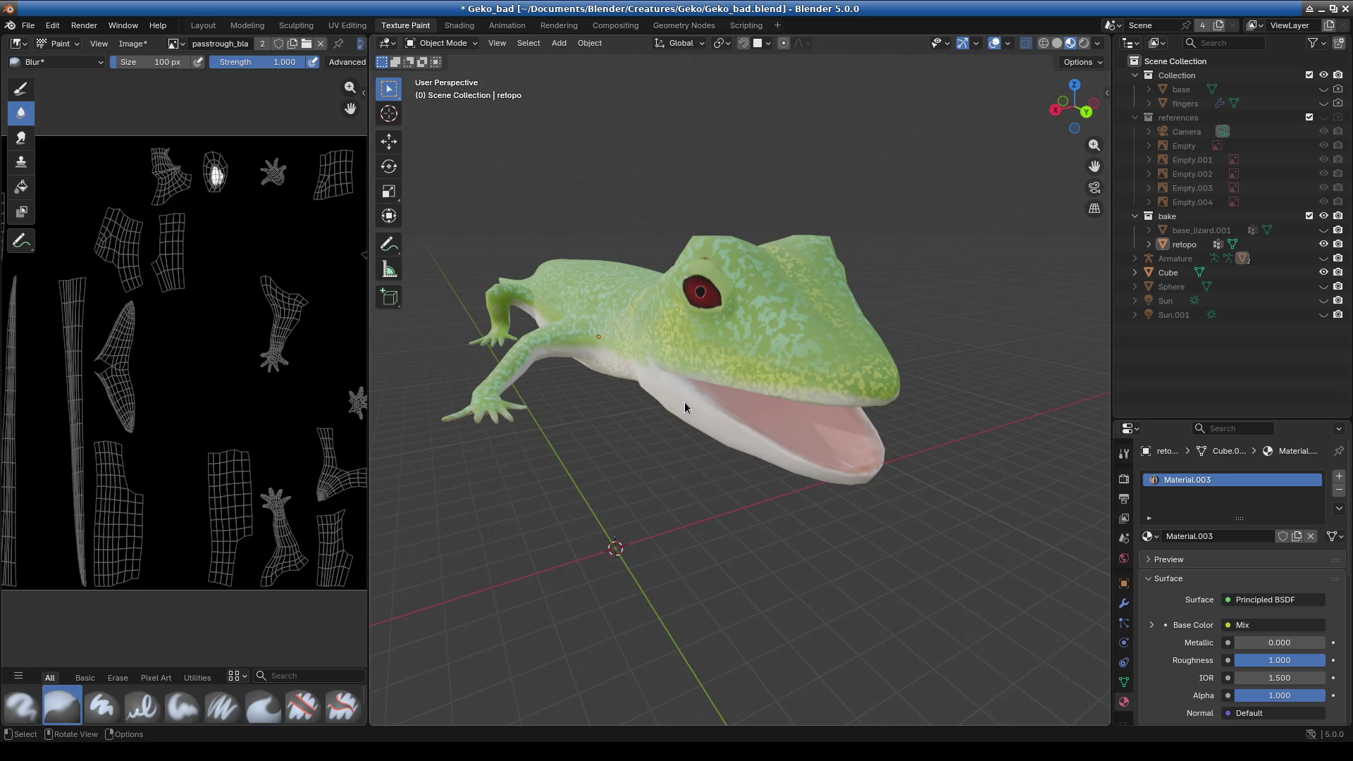
{"action": "scroll", "coordinate": [694, 398], "scroll_direction": "down", "scroll_amount": 3}
{"action": "scroll", "coordinate": [704, 402], "scroll_direction": "down", "scroll_amount": 2}
{"action": "mouse_move", "coordinate": [706, 406]}
{"action": "middle_mouse_down"}
{"action": "mouse_move", "coordinate": [692, 380]}
{"action": "mouse_move", "coordinate": [726, 383]}
{"action": "middle_mouse_up"}
{"action": "scroll", "coordinate": [721, 384], "scroll_direction": "up", "scroll_amount": 3}
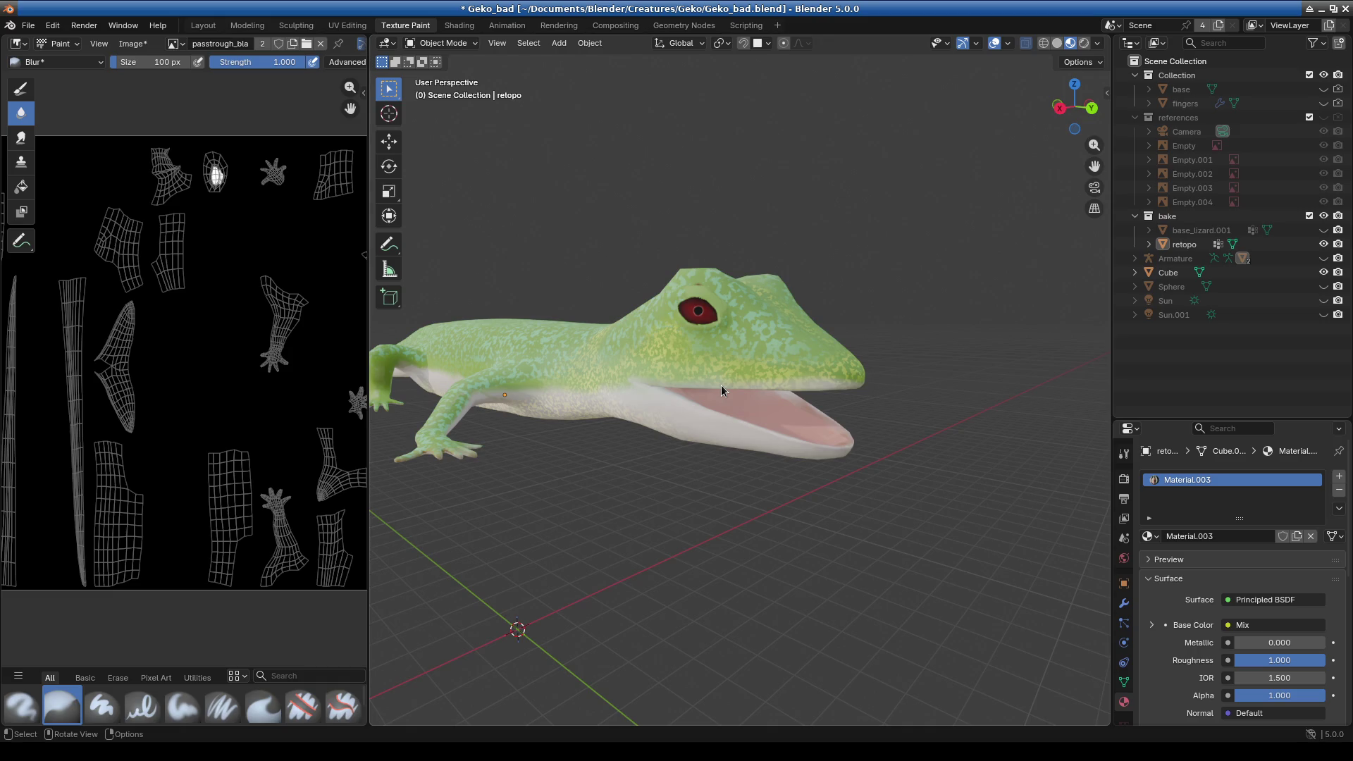
{"action": "scroll", "coordinate": [538, 407], "scroll_direction": "down", "scroll_amount": 3}
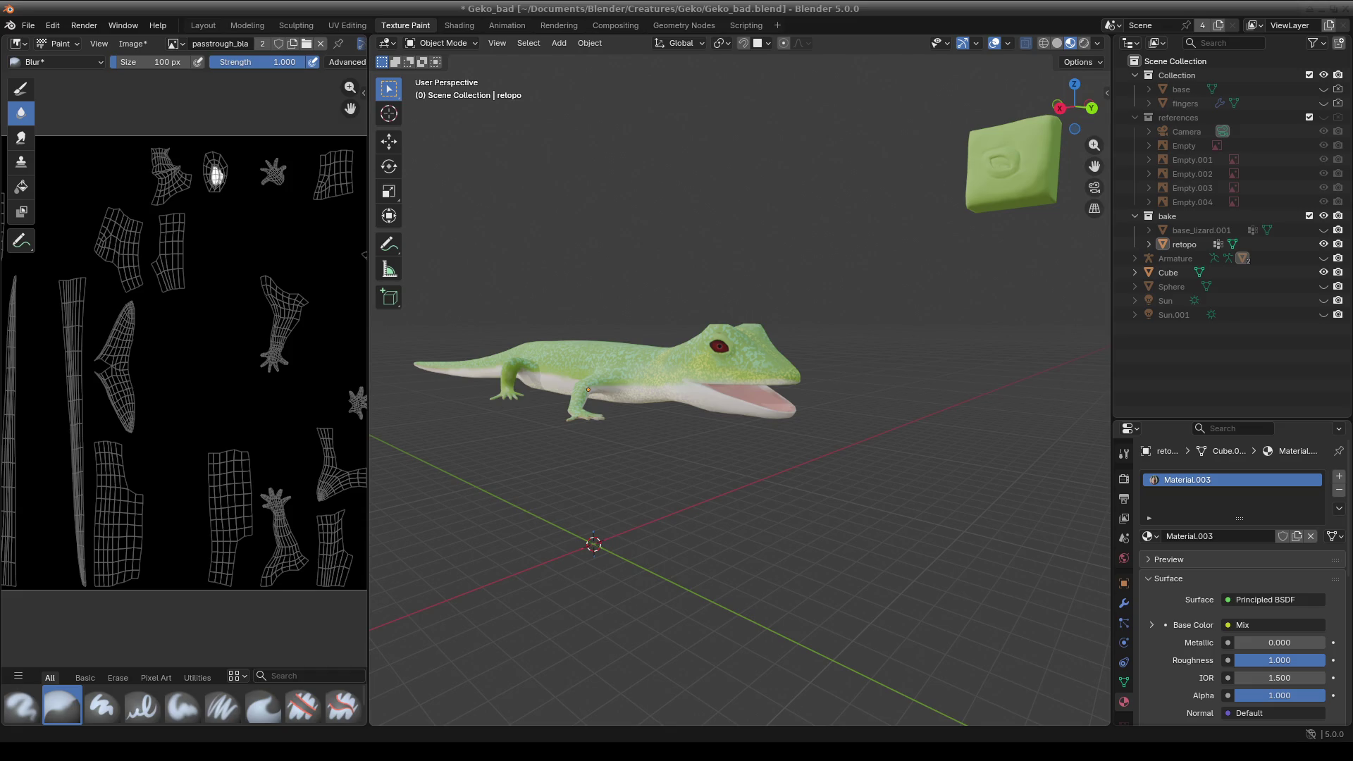
- Zoom into a close-up of the repainted eye, then bring up the interaction mode list
{"action": "scroll", "coordinate": [728, 432], "scroll_direction": "down", "scroll_amount": 2}
{"action": "scroll", "coordinate": [733, 423], "scroll_direction": "up", "scroll_amount": 2}
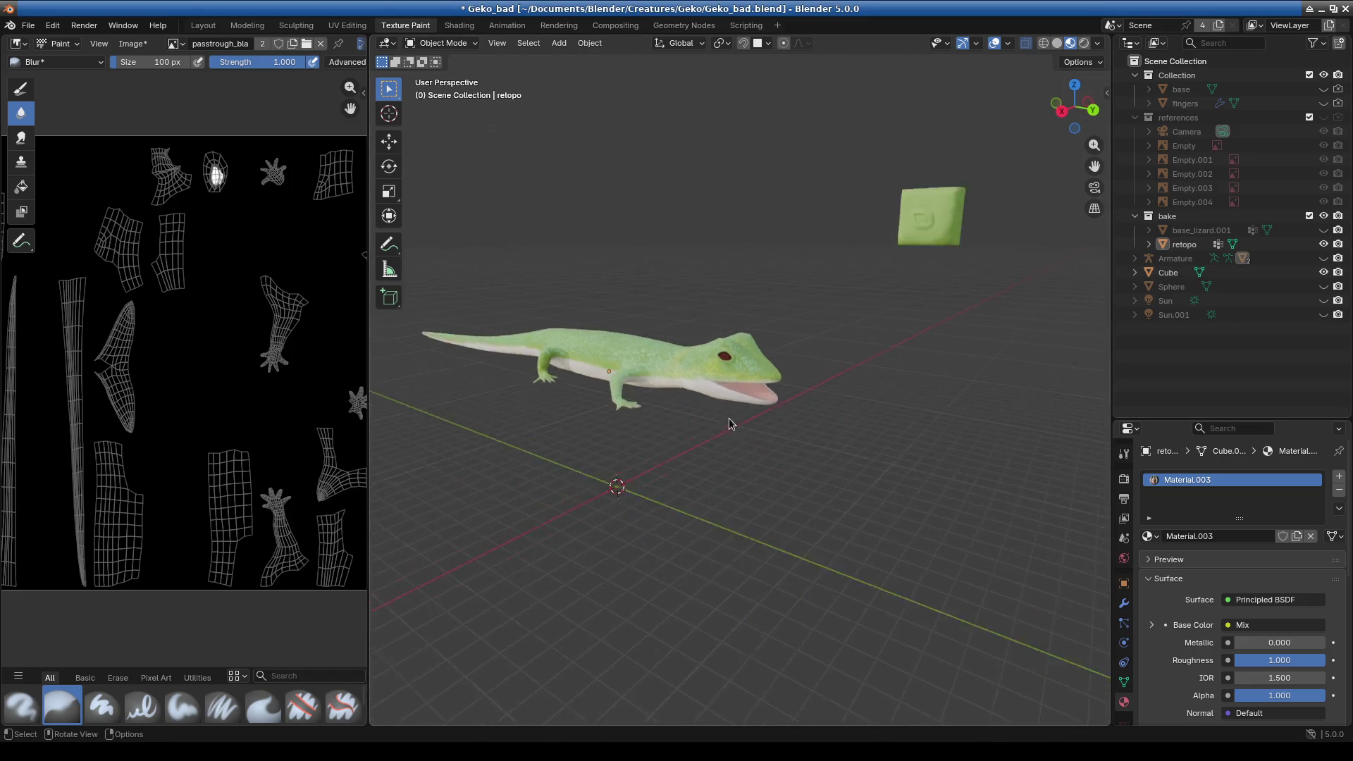
{"action": "scroll", "coordinate": [790, 415], "scroll_direction": "up", "scroll_amount": 4}
{"action": "scroll", "coordinate": [776, 363], "scroll_direction": "up", "scroll_amount": 2}
{"action": "scroll", "coordinate": [738, 335], "scroll_direction": "up", "scroll_amount": 1}
{"action": "scroll", "coordinate": [635, 318], "scroll_direction": "up", "scroll_amount": 2}
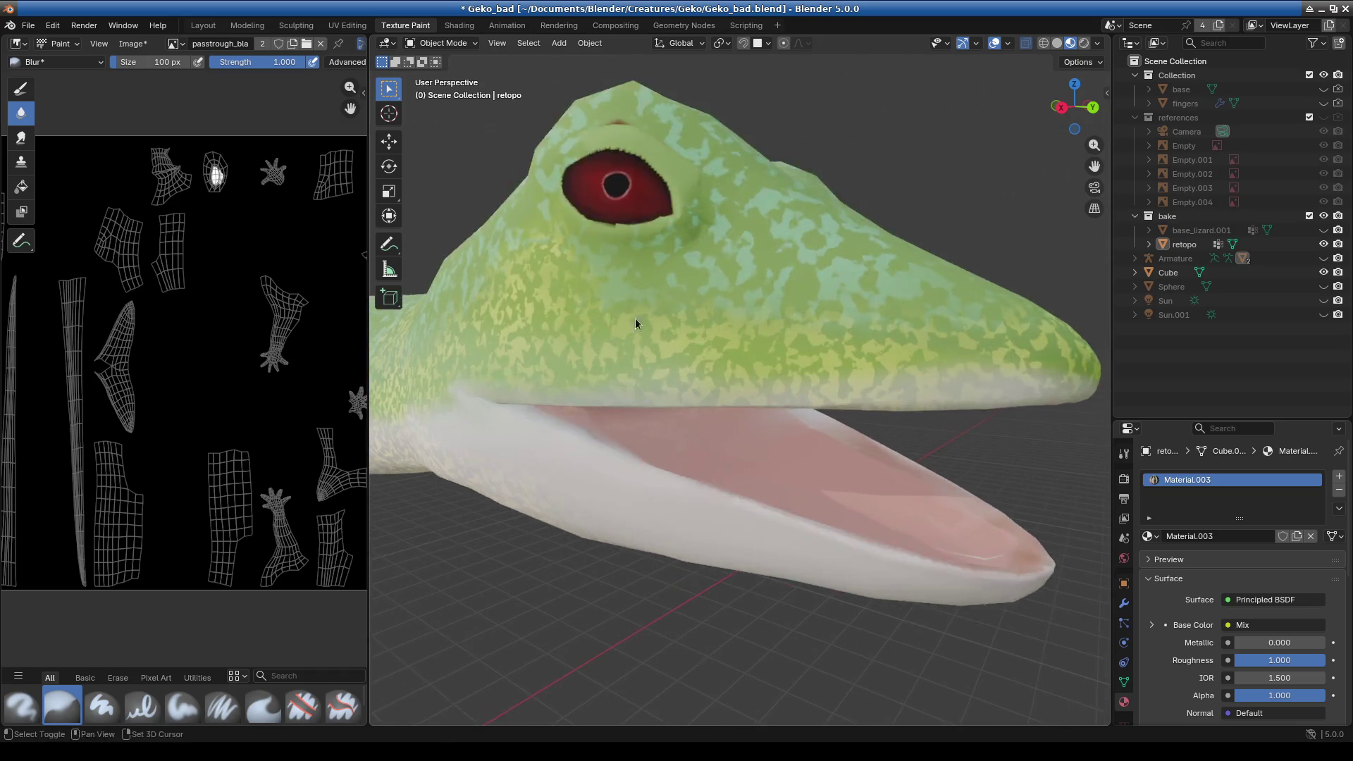
{"action": "scroll", "coordinate": [703, 444], "scroll_direction": "up", "scroll_amount": 3}
{"action": "scroll", "coordinate": [704, 436], "scroll_direction": "down", "scroll_amount": 3}
{"action": "middle_click_drag", "start_coordinate": [703, 433], "coordinate": [665, 441]}
{"action": "scroll", "coordinate": [729, 451], "scroll_direction": "up", "scroll_amount": 3}
{"action": "scroll", "coordinate": [662, 447], "scroll_direction": "down", "scroll_amount": 1}
{"action": "scroll", "coordinate": [713, 387], "scroll_direction": "up", "scroll_amount": 2}
{"action": "scroll", "coordinate": [670, 305], "scroll_direction": "up", "scroll_amount": 2}
{"action": "scroll", "coordinate": [742, 448], "scroll_direction": "up", "scroll_amount": 3}
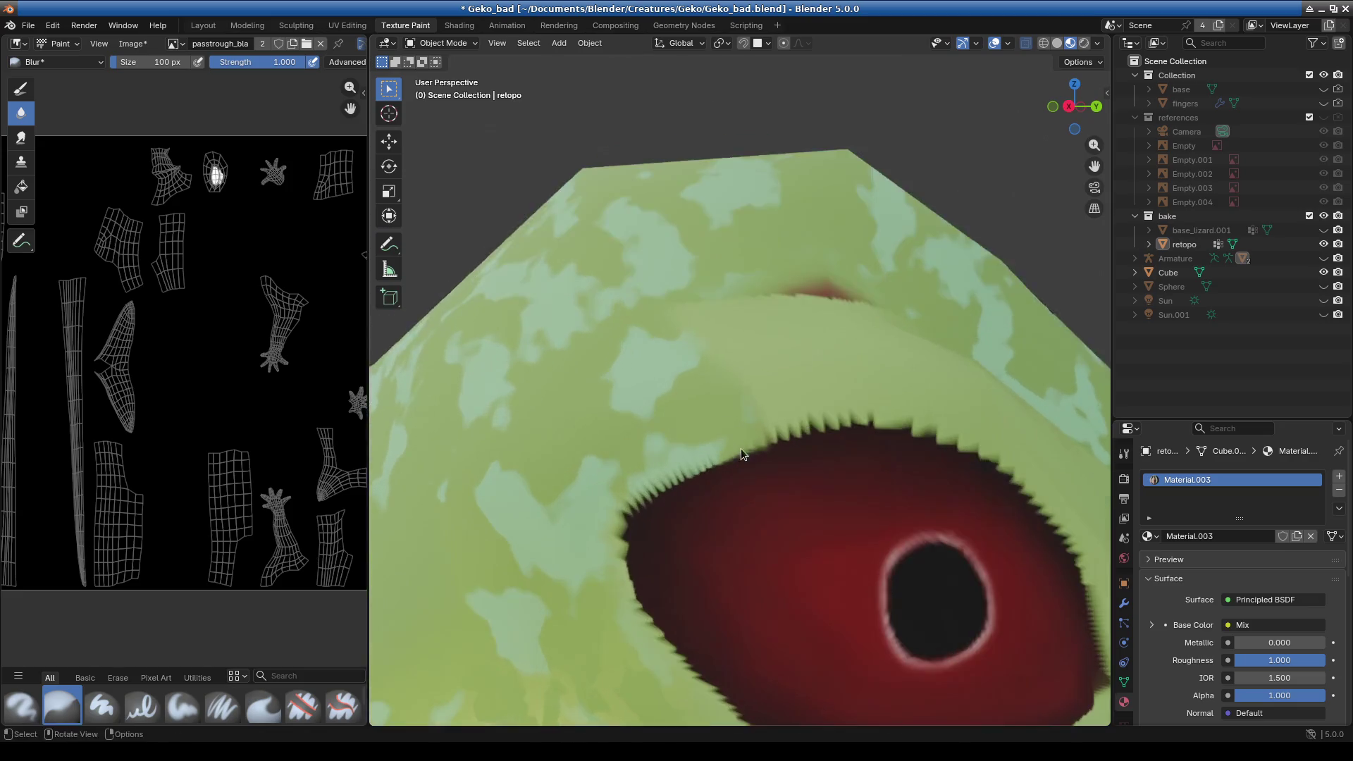
{"action": "scroll", "coordinate": [747, 348], "scroll_direction": "up", "scroll_amount": 2}
{"action": "scroll", "coordinate": [699, 378], "scroll_direction": "down", "scroll_amount": 3}
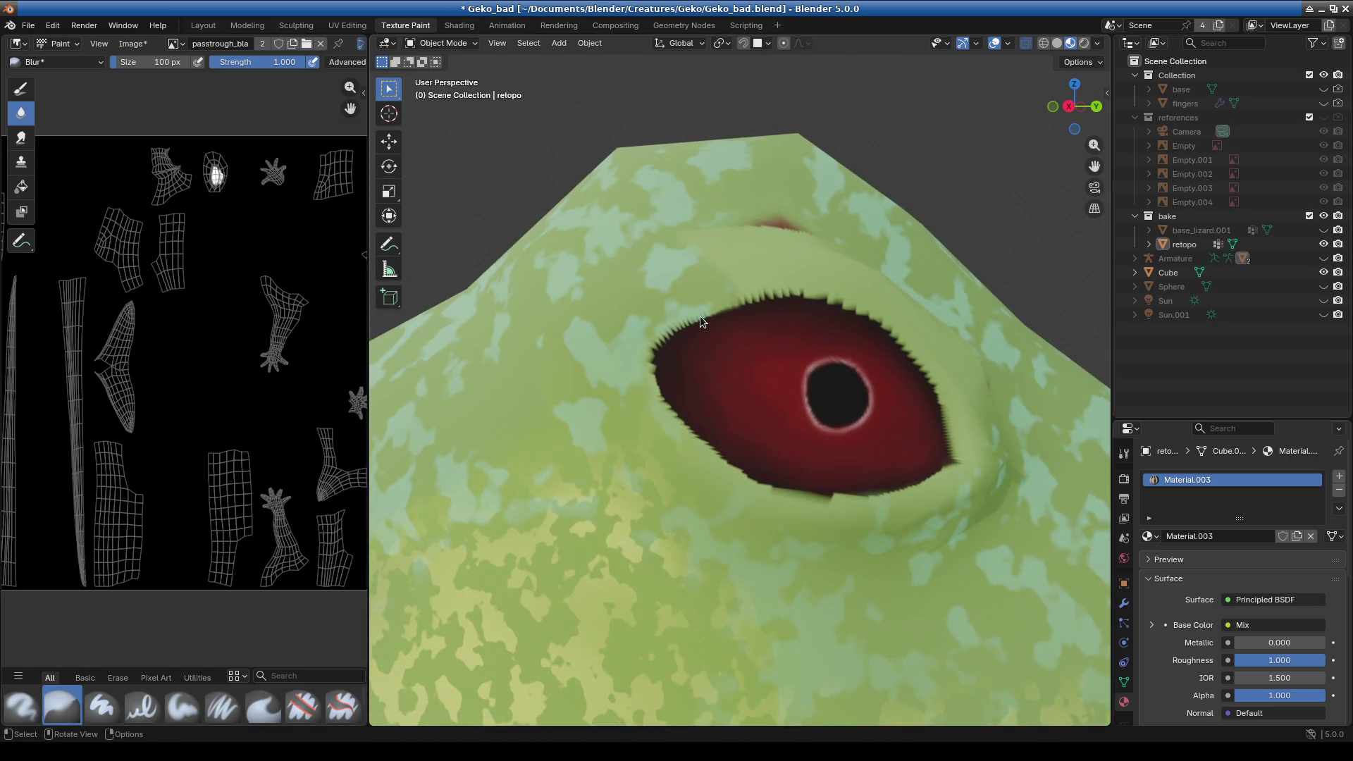
{"action": "left_click", "coordinate": [442, 43]}
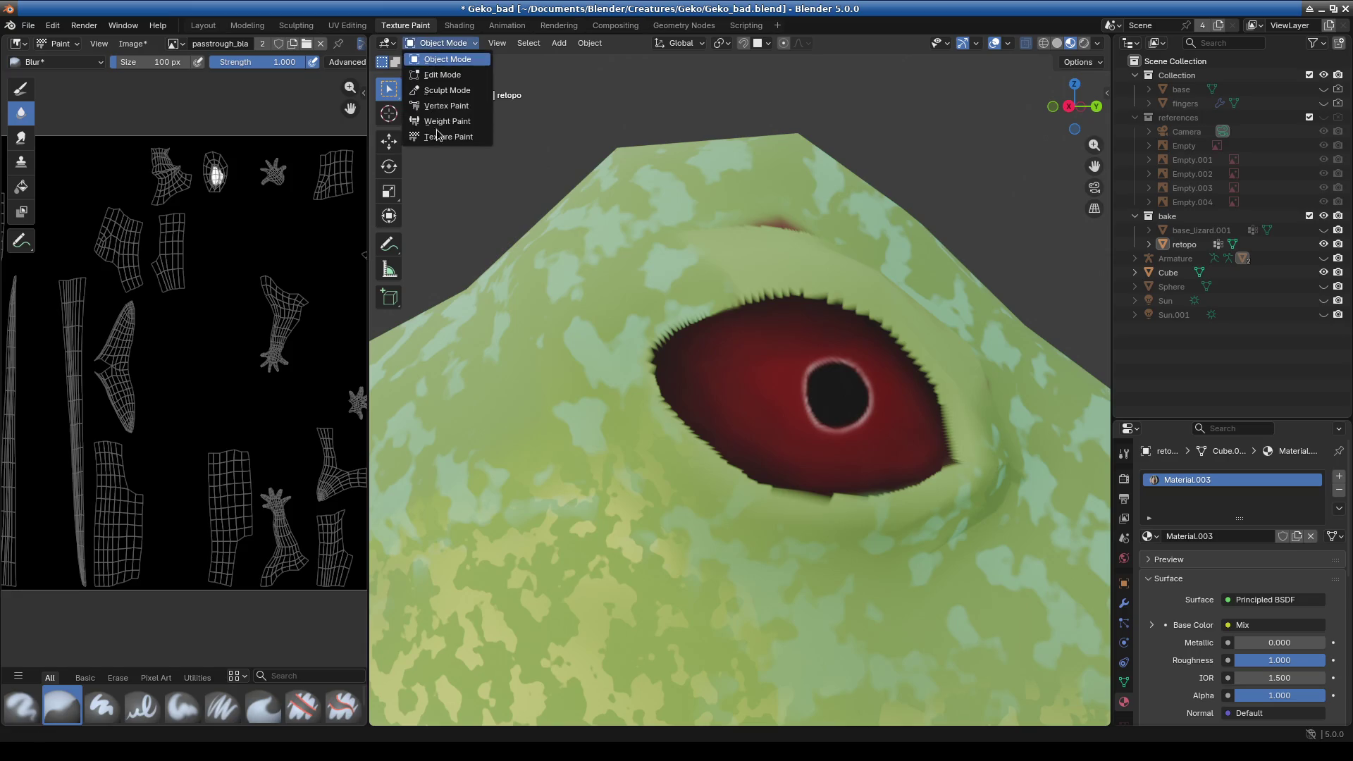
- Return to Texture Paint mode with the Paint Soft brush selected
{"action": "left_click", "coordinate": [447, 137]}
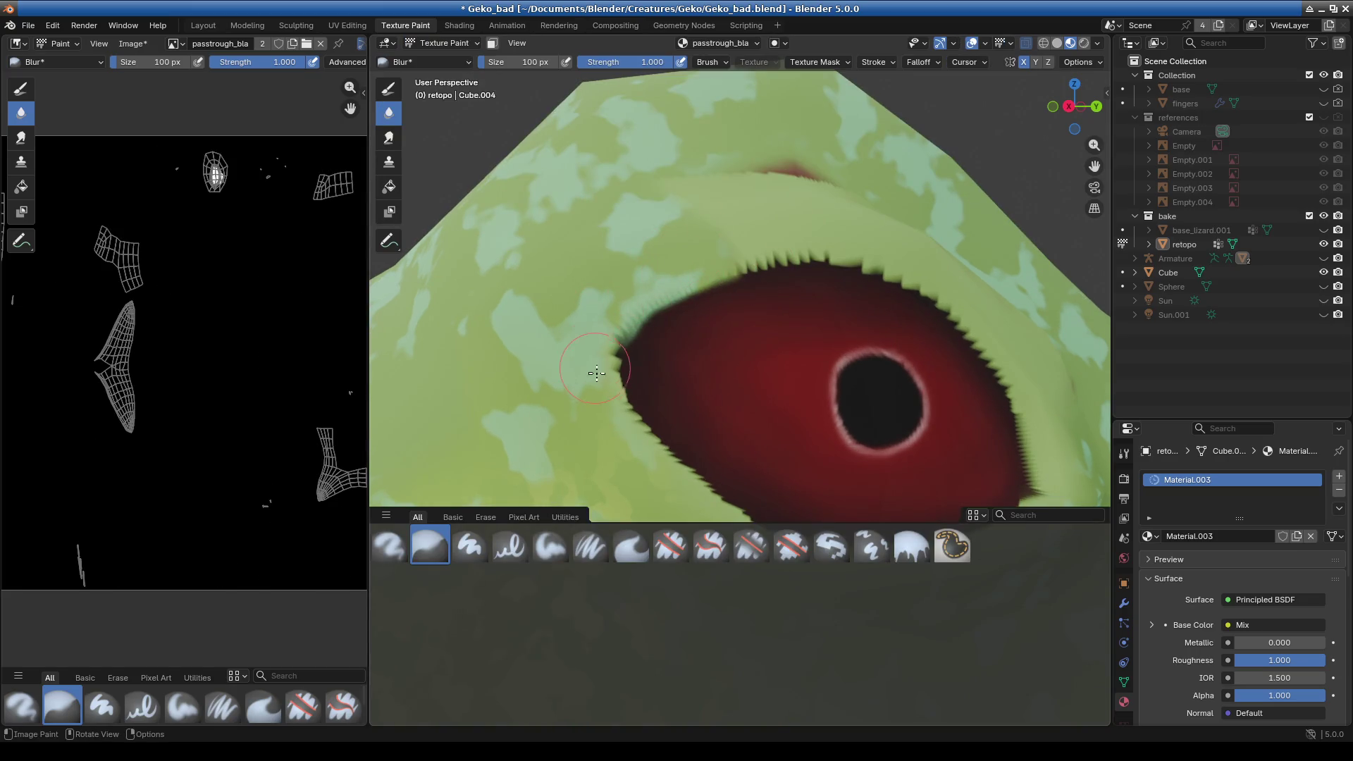
{"action": "left_click", "coordinate": [421, 64]}
{"action": "left_click", "coordinate": [336, 127]}
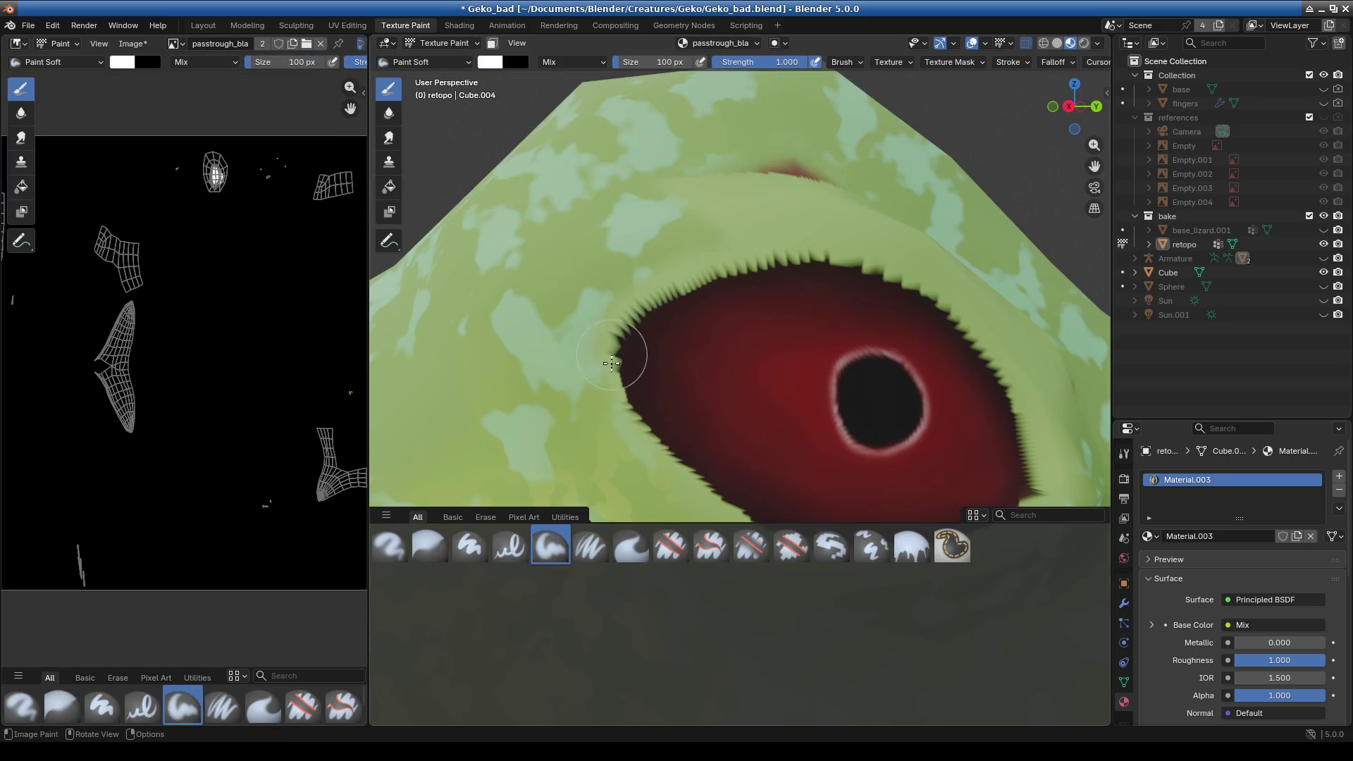
- Reframe the view around the eye and switch to the Blur brush
{"action": "middle_click_drag", "start_coordinate": [707, 413], "coordinate": [627, 332]}
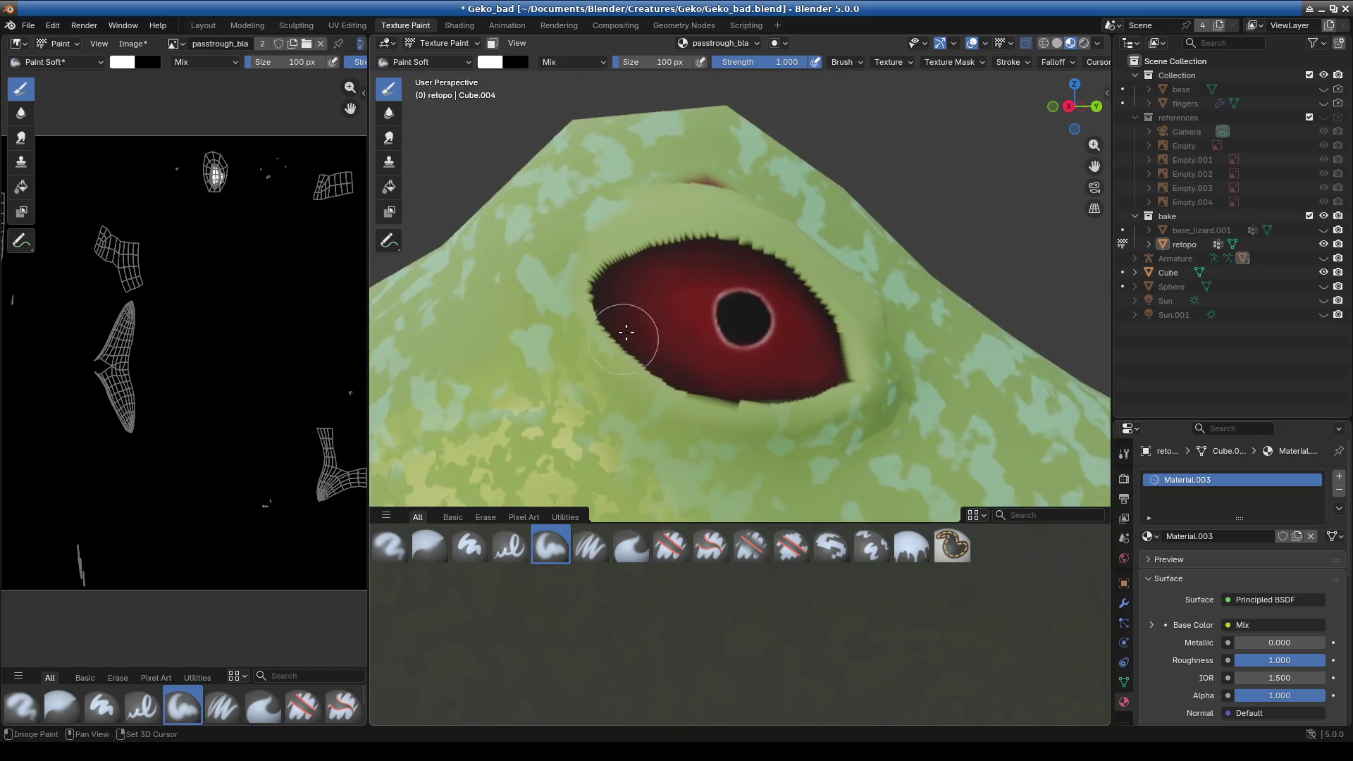
{"action": "scroll", "coordinate": [627, 332], "scroll_direction": "up", "scroll_amount": 2}
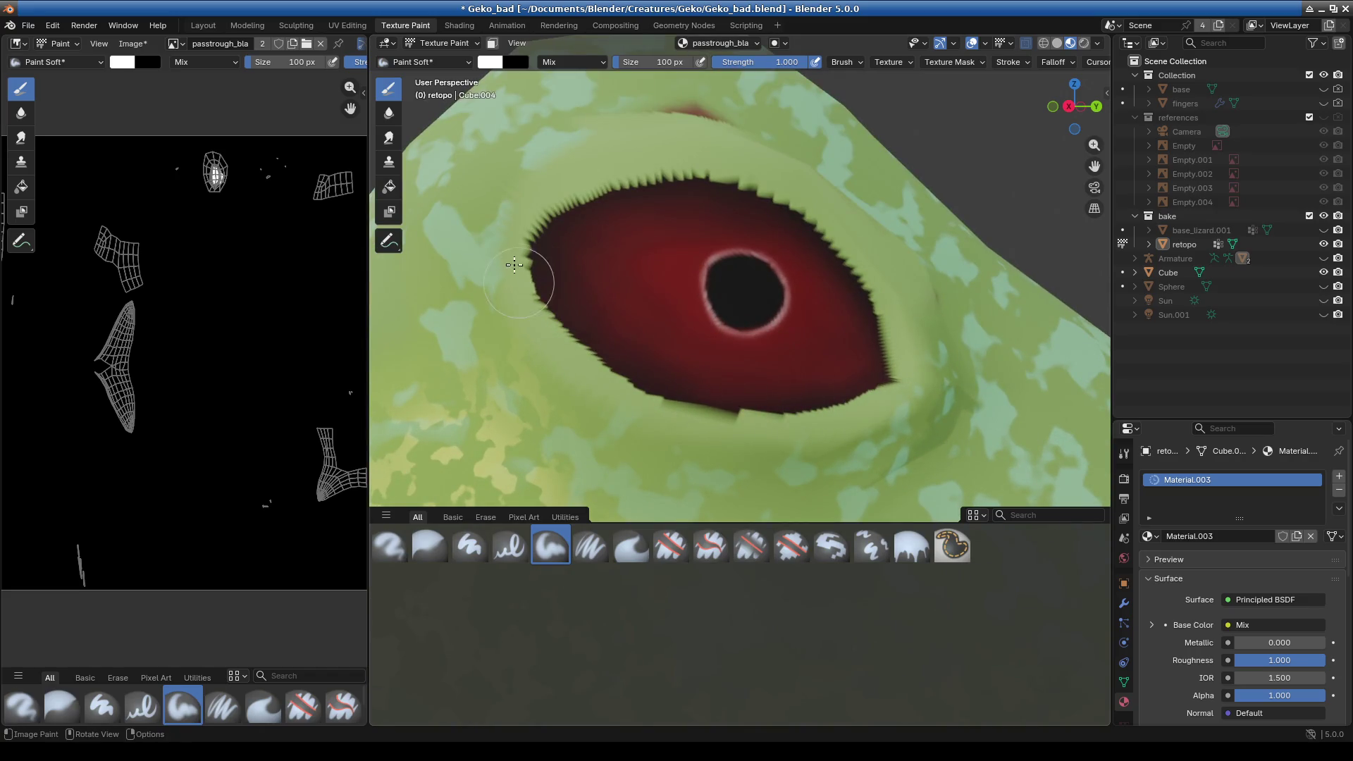
{"action": "middle_click_drag", "start_coordinate": [809, 387], "coordinate": [671, 342]}
{"action": "scroll", "coordinate": [824, 428], "scroll_direction": "down", "scroll_amount": 3}
{"action": "scroll", "coordinate": [671, 341], "scroll_direction": "up", "scroll_amount": 3}
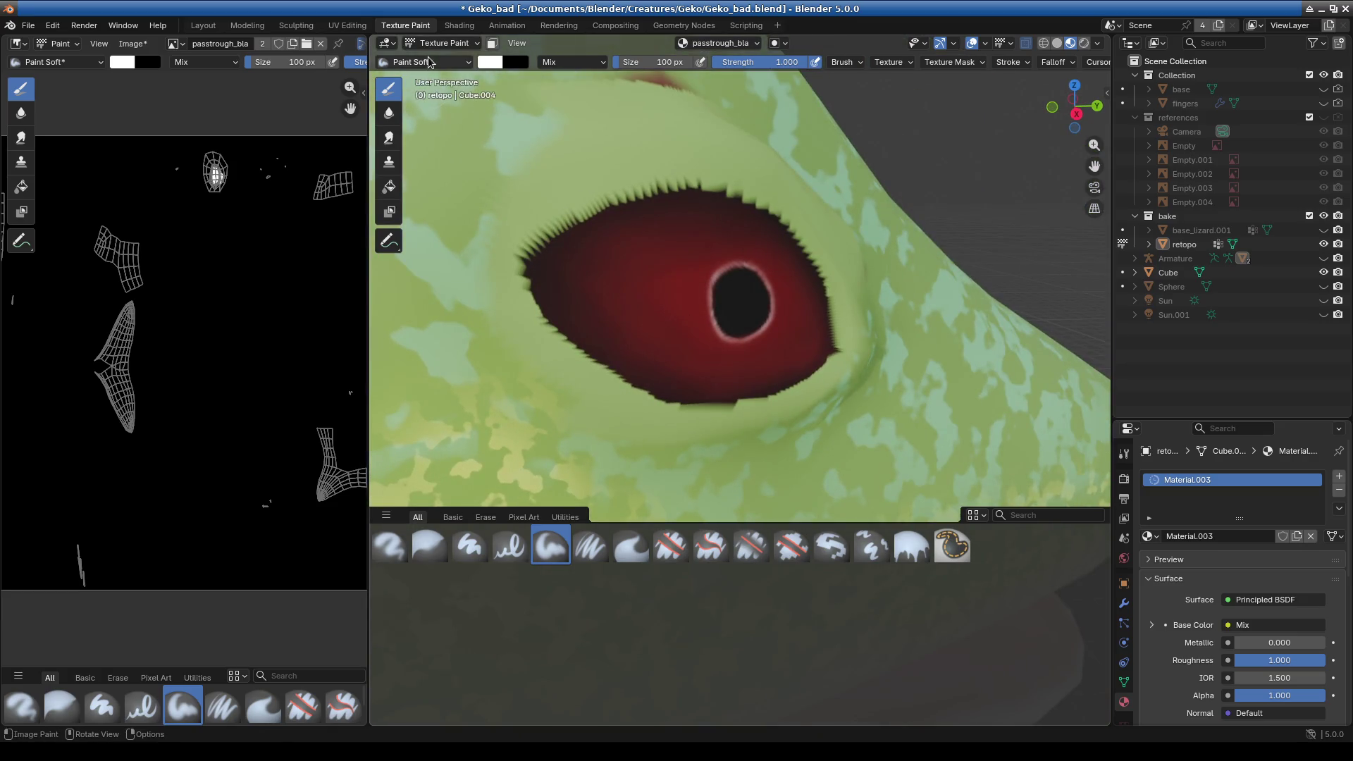
{"action": "left_click", "coordinate": [428, 62]}
{"action": "left_click", "coordinate": [216, 125]}
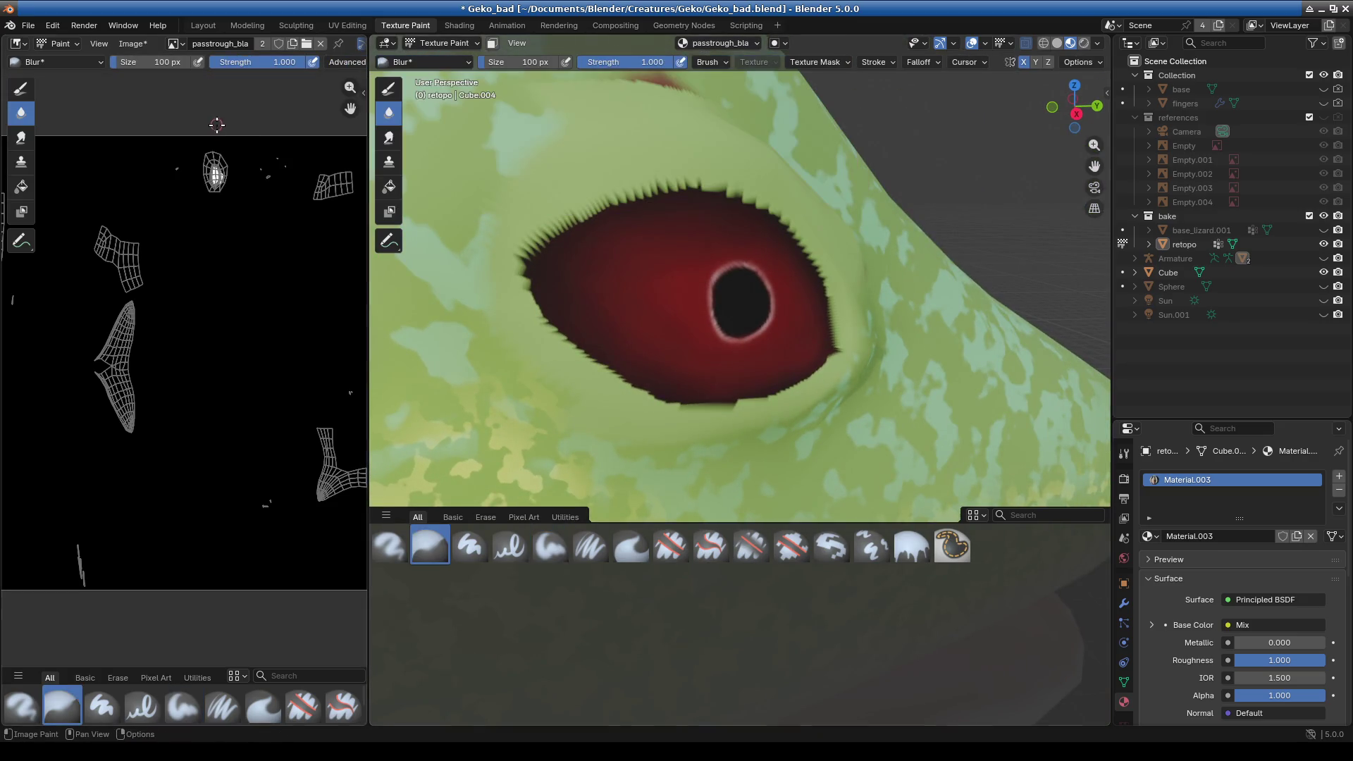
{"action": "mouse_move", "coordinate": [836, 392]}
{"action": "middle_mouse_down"}
{"action": "mouse_move", "coordinate": [875, 431]}
{"action": "mouse_move", "coordinate": [654, 251]}
{"action": "middle_mouse_up"}
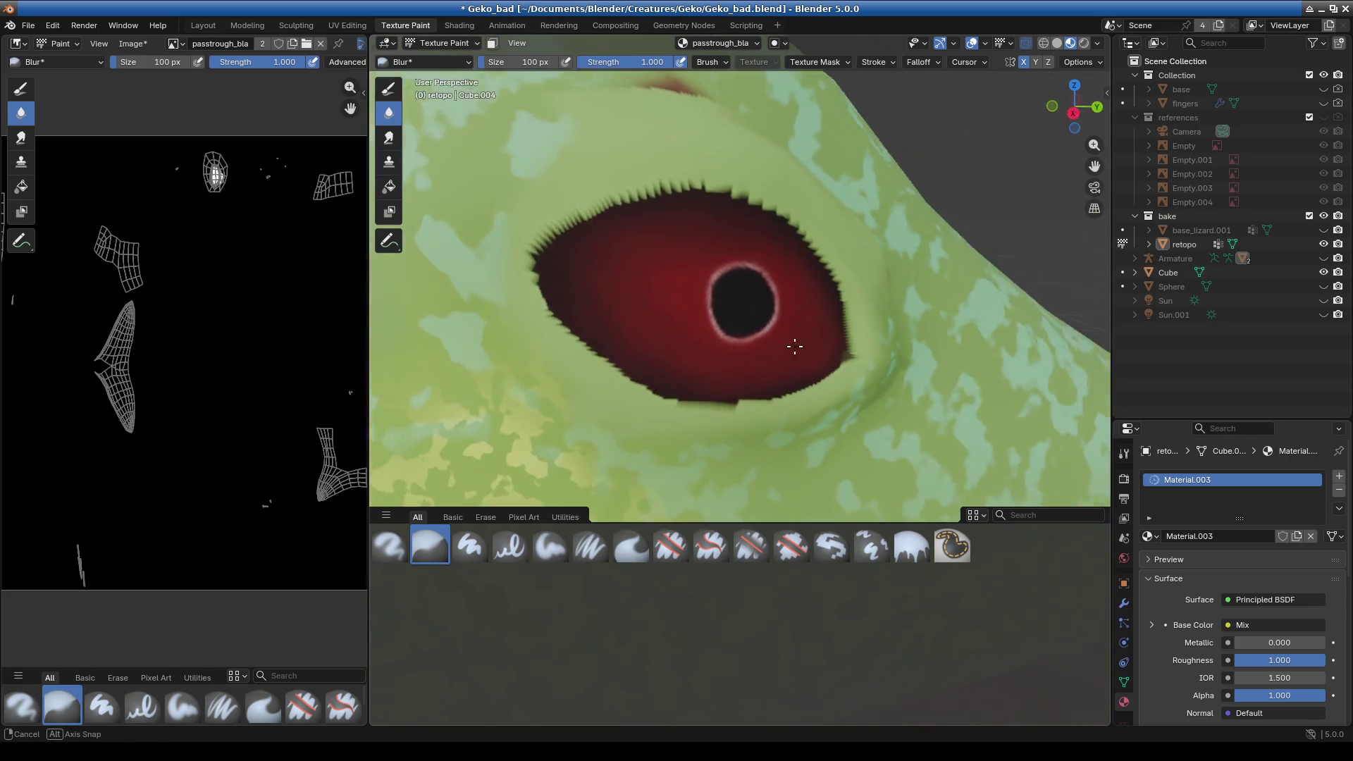
{"action": "mouse_move", "coordinate": [833, 238]}
{"action": "middle_mouse_down"}
{"action": "mouse_move", "coordinate": [737, 369]}
{"action": "mouse_move", "coordinate": [440, 116]}
{"action": "middle_mouse_up"}
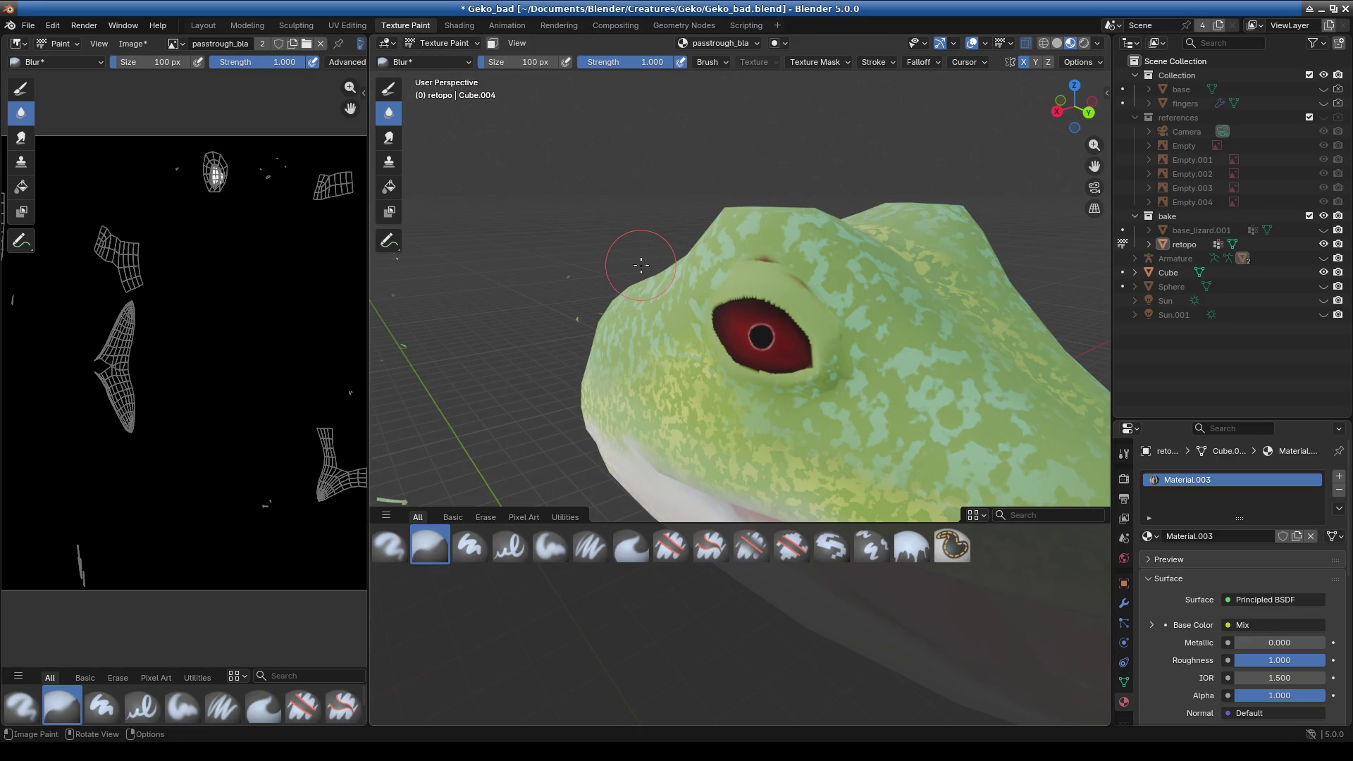
{"action": "scroll", "coordinate": [641, 265], "scroll_direction": "down", "scroll_amount": 2}
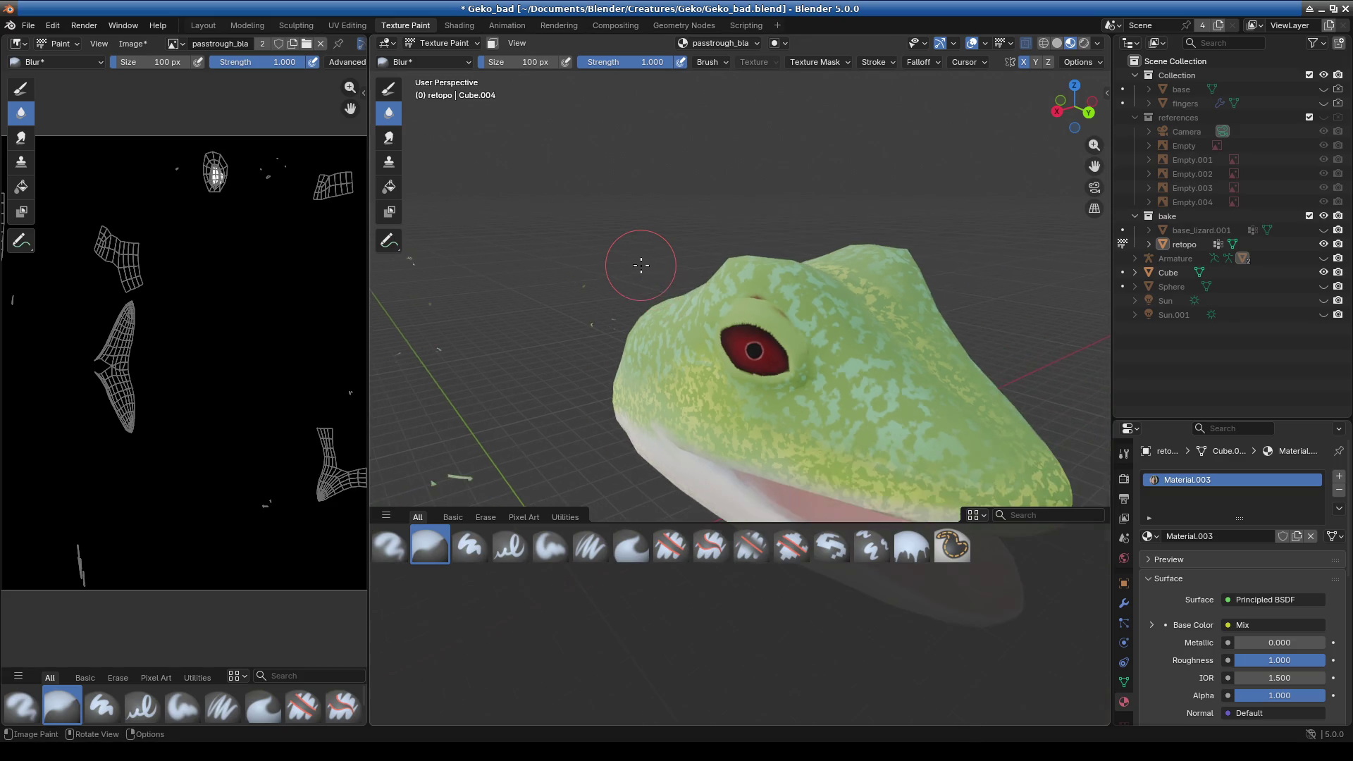
{"action": "left_click", "coordinate": [443, 43]}
- In Edit Mode, reveal the hidden body geometry with Alt+H, deselect it, and return to Object Mode
{"action": "left_click", "coordinate": [427, 75]}
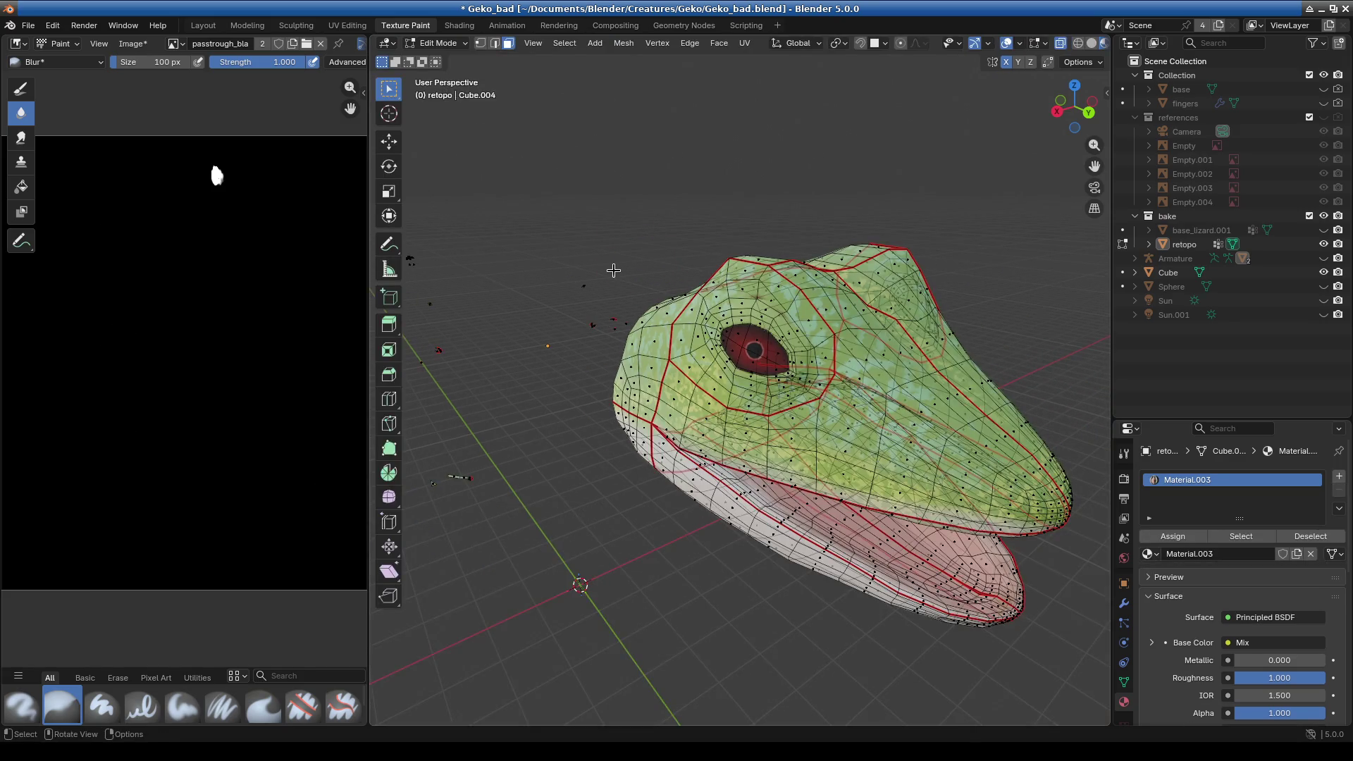
{"action": "key", "text": "alt+h"}
{"action": "key", "text": "alt+a"}
{"action": "middle_click_drag", "start_coordinate": [707, 531], "coordinate": [618, 390]}
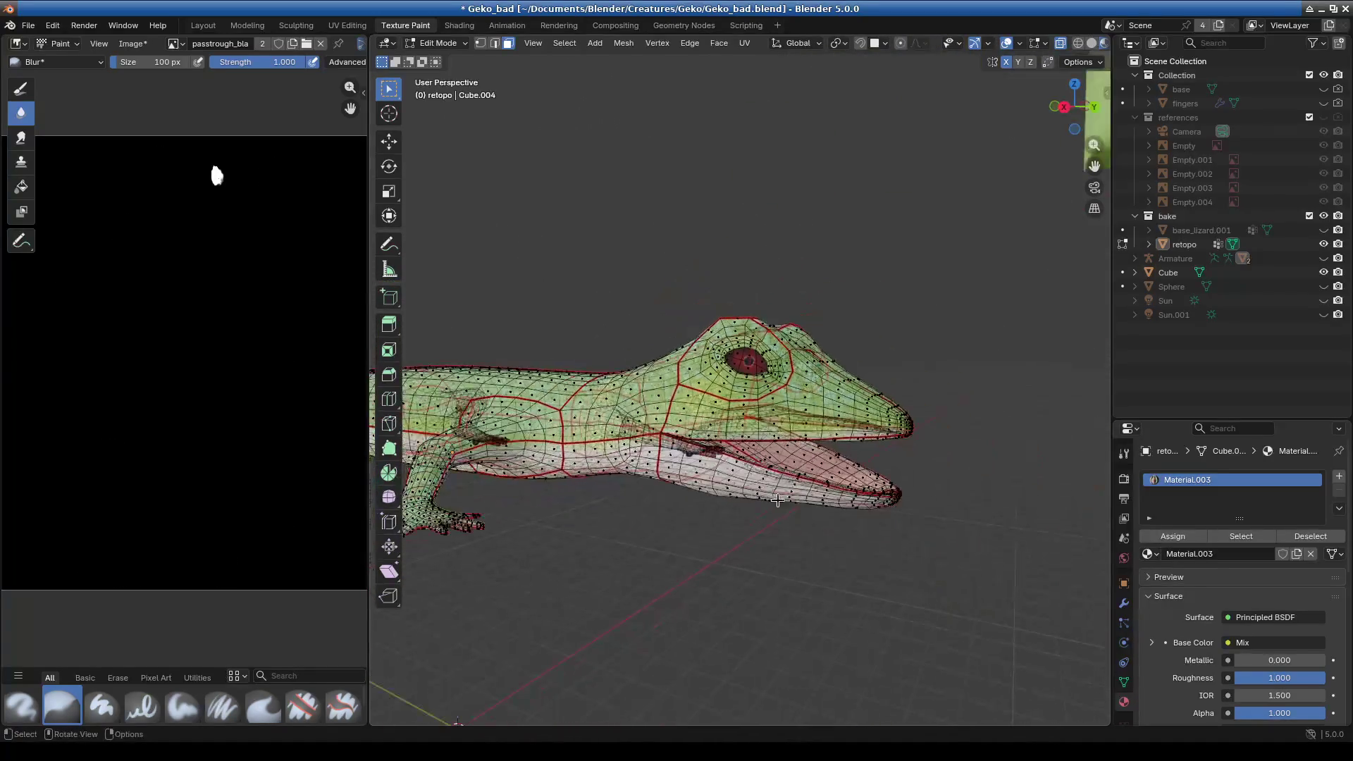
{"action": "scroll", "coordinate": [682, 397], "scroll_direction": "up", "scroll_amount": 3}
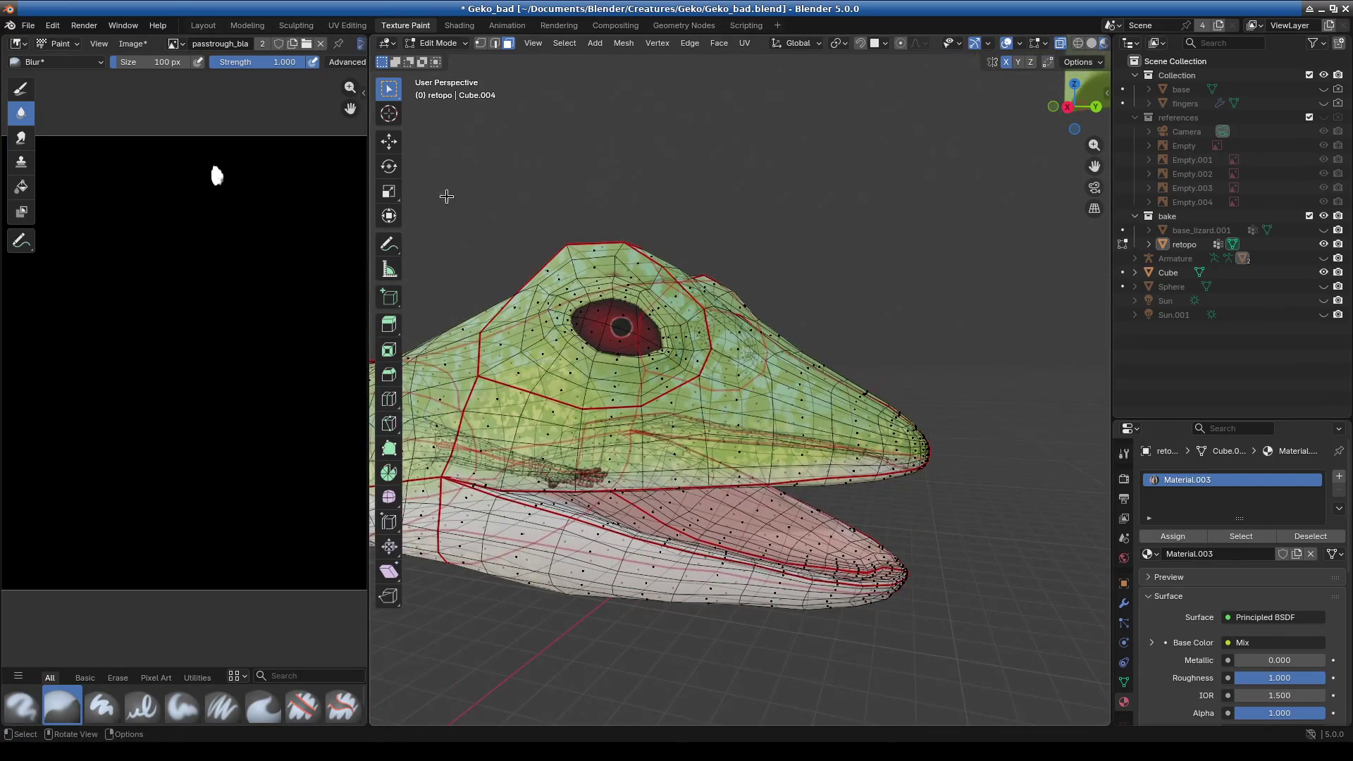
{"action": "left_click", "coordinate": [434, 44]}
{"action": "left_click", "coordinate": [434, 59]}
- Orbit around the whole gecko from front, top and side, then go to the Compositing workspace
{"action": "scroll", "coordinate": [683, 395], "scroll_direction": "down", "scroll_amount": 5}
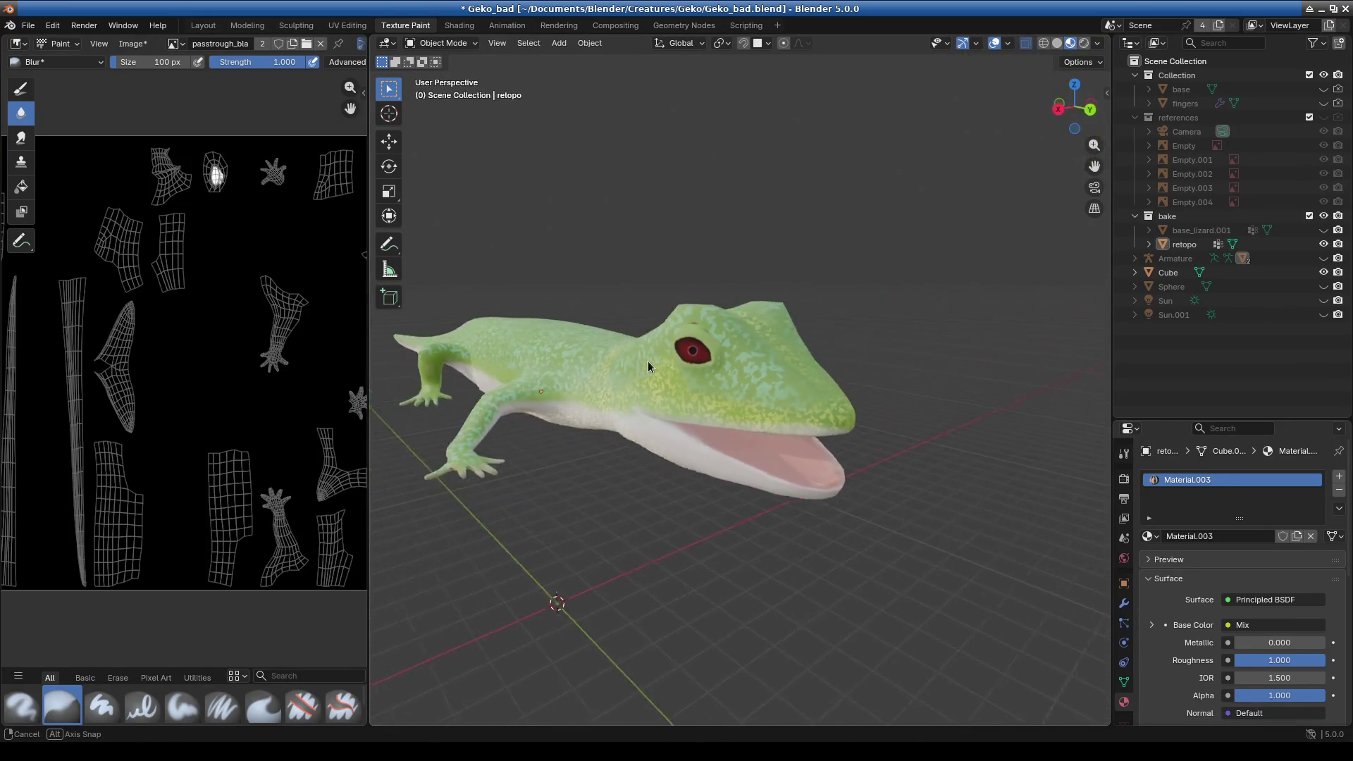
{"action": "mouse_move", "coordinate": [698, 409]}
{"action": "middle_mouse_down"}
{"action": "mouse_move", "coordinate": [726, 440]}
{"action": "mouse_move", "coordinate": [775, 407]}
{"action": "mouse_move", "coordinate": [851, 451]}
{"action": "mouse_move", "coordinate": [888, 444]}
{"action": "middle_mouse_up"}
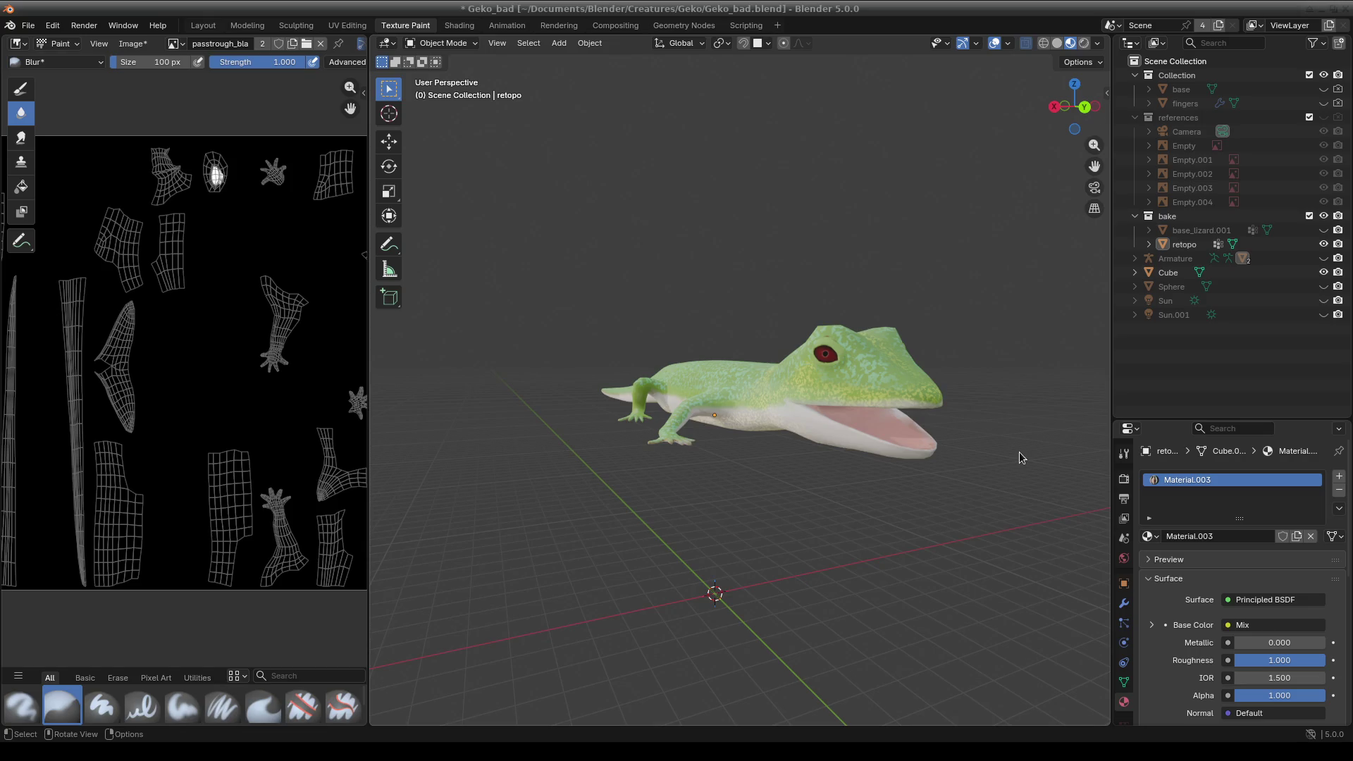
{"action": "mouse_move", "coordinate": [996, 456]}
{"action": "middle_mouse_down"}
{"action": "mouse_move", "coordinate": [620, 424]}
{"action": "mouse_move", "coordinate": [553, 477]}
{"action": "middle_mouse_up"}
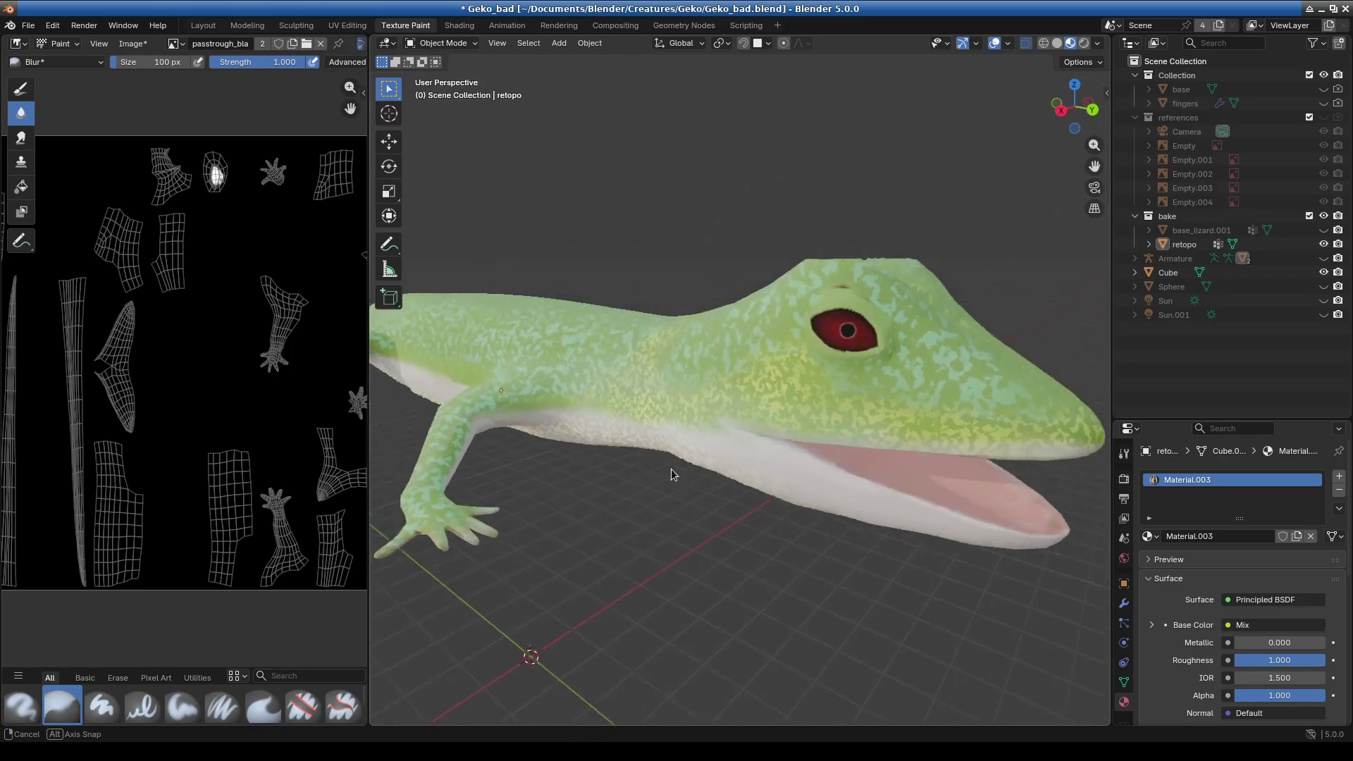
{"action": "mouse_move", "coordinate": [553, 481]}
{"action": "middle_mouse_down"}
{"action": "mouse_move", "coordinate": [630, 497]}
{"action": "mouse_move", "coordinate": [592, 388]}
{"action": "mouse_move", "coordinate": [647, 460]}
{"action": "mouse_move", "coordinate": [740, 293]}
{"action": "mouse_move", "coordinate": [738, 405]}
{"action": "middle_mouse_up"}
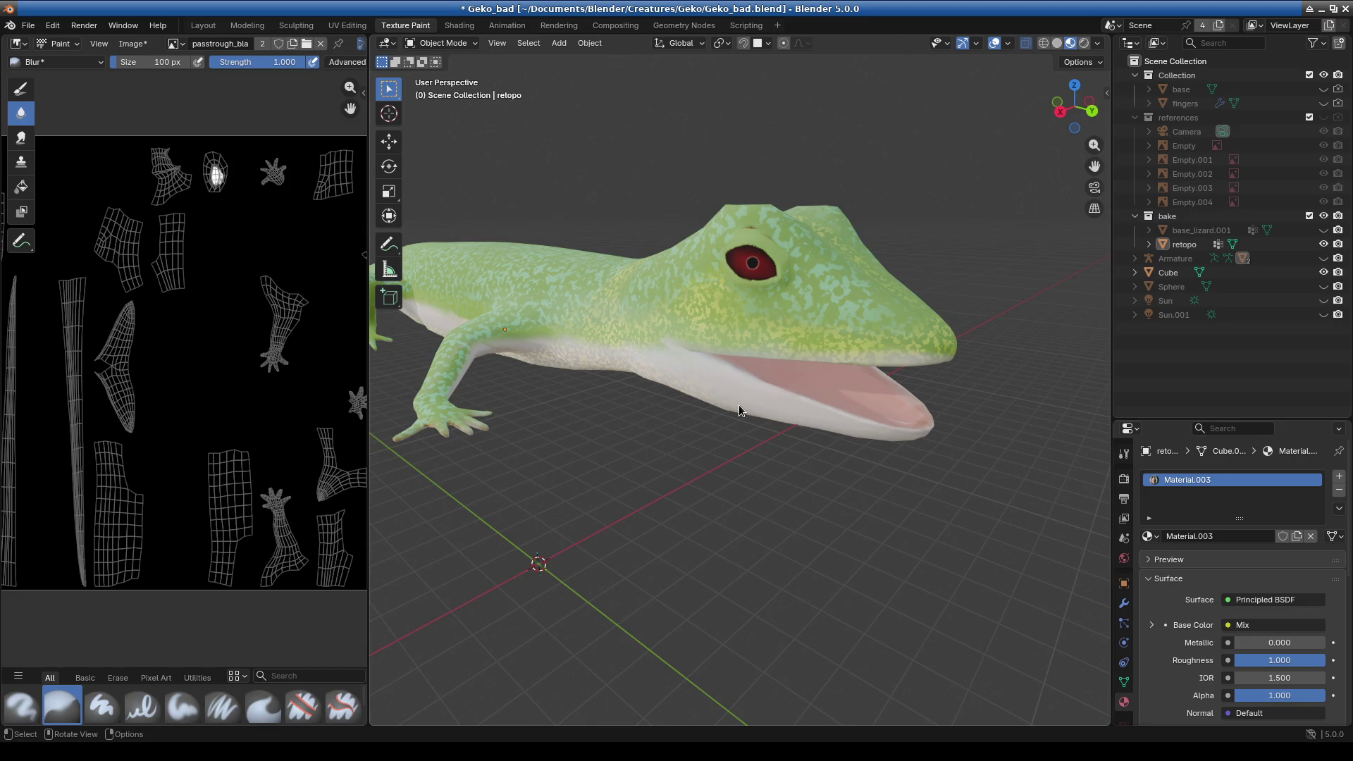
{"action": "mouse_move", "coordinate": [739, 405]}
{"action": "middle_mouse_down"}
{"action": "mouse_move", "coordinate": [562, 388]}
{"action": "mouse_move", "coordinate": [742, 392]}
{"action": "middle_mouse_up"}
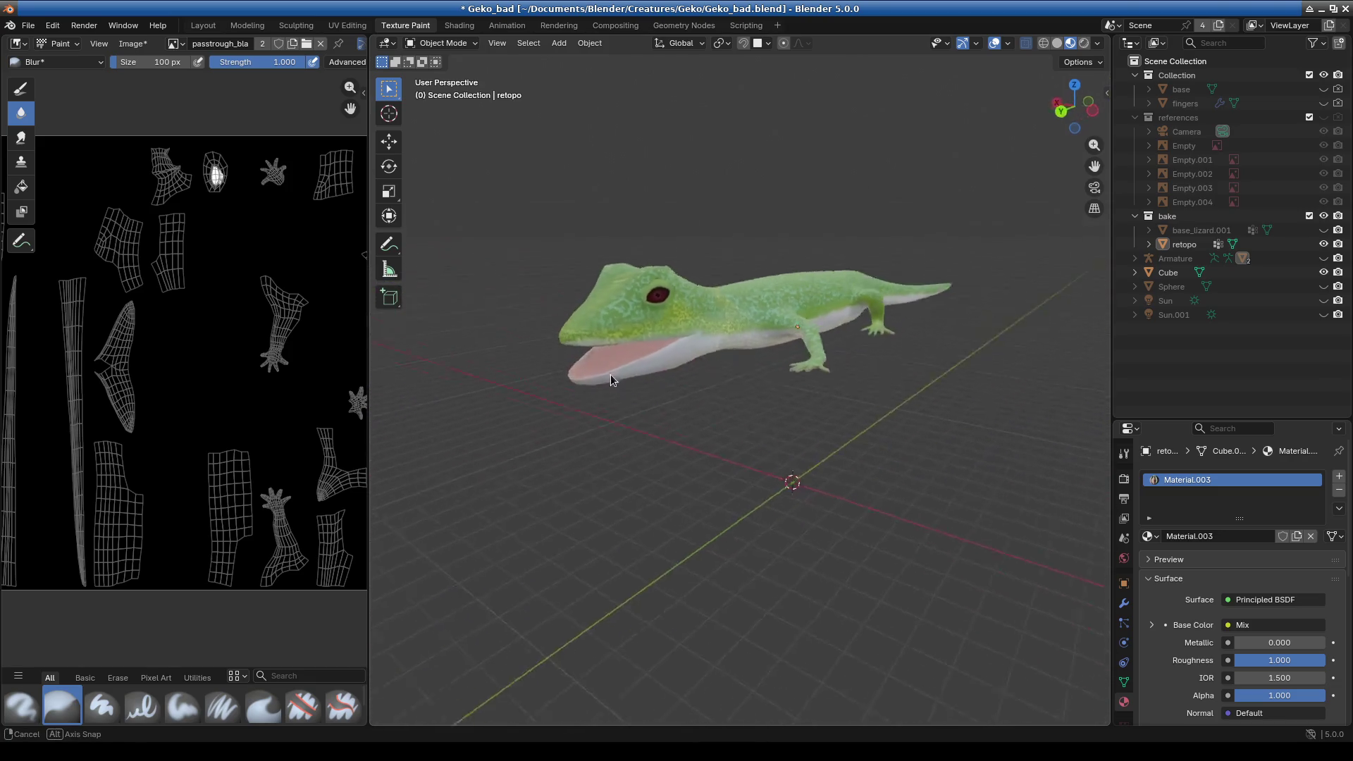
{"action": "middle_click_drag", "start_coordinate": [726, 451], "coordinate": [720, 400]}
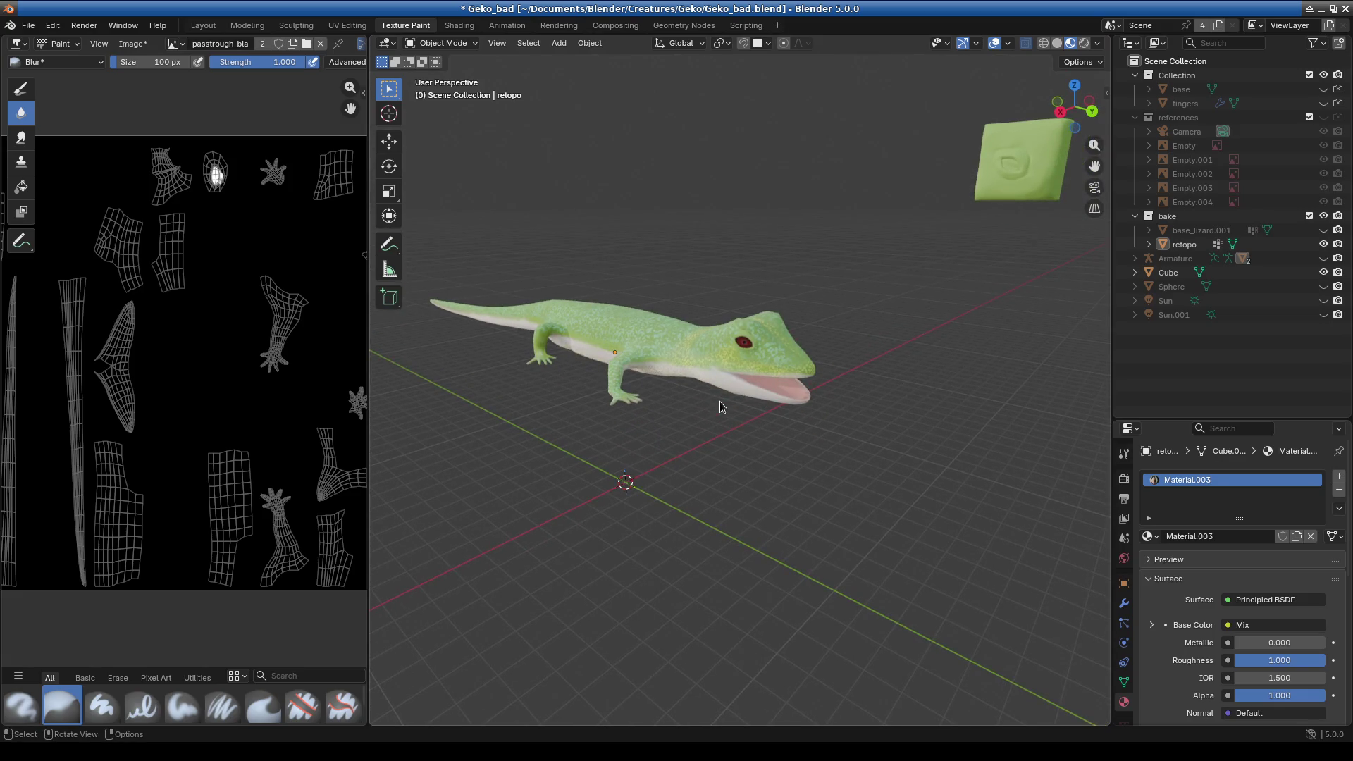
{"action": "left_click", "coordinate": [615, 25]}
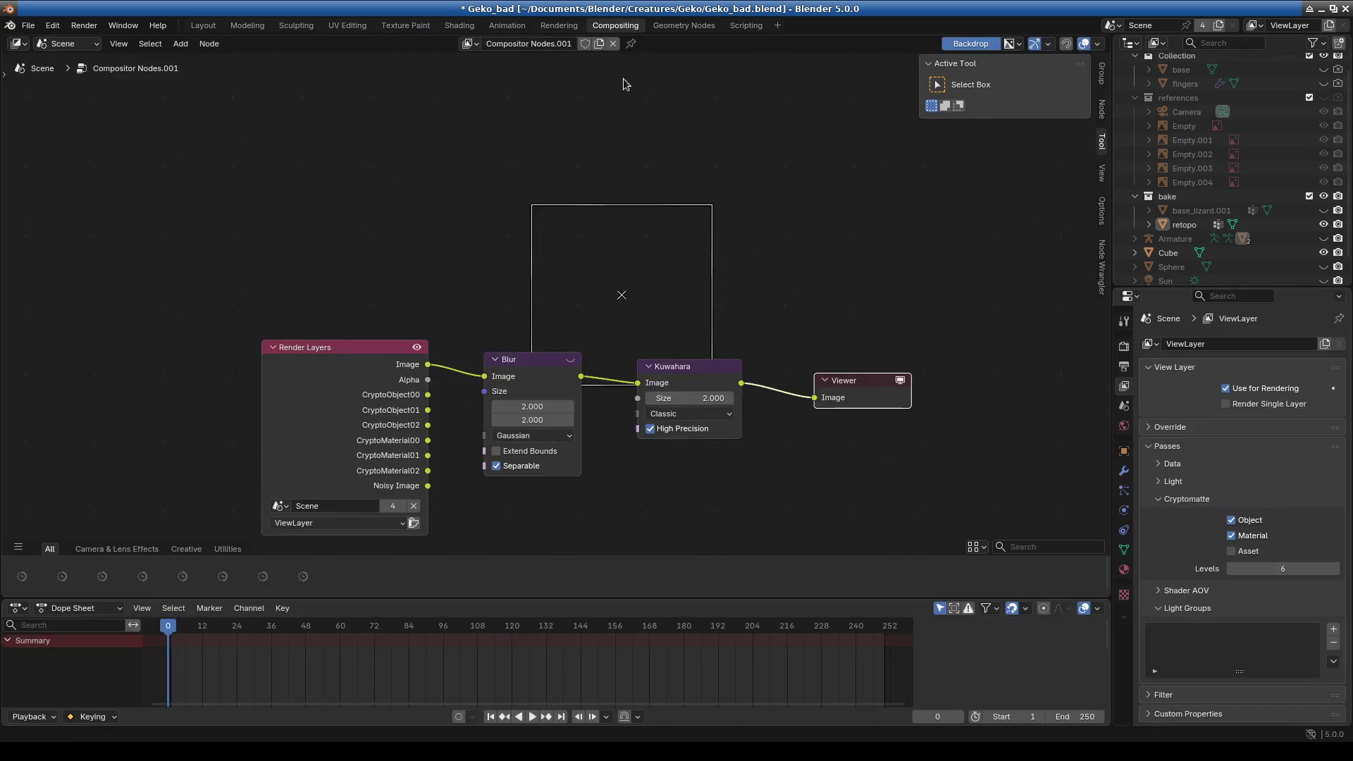
- Switch to the Shading workspace and orbit around the gecko's head
{"action": "left_click", "coordinate": [459, 25]}
{"action": "scroll", "coordinate": [636, 239], "scroll_direction": "down", "scroll_amount": 5}
{"action": "mouse_move", "coordinate": [636, 238]}
{"action": "middle_mouse_down"}
{"action": "mouse_move", "coordinate": [606, 206]}
{"action": "mouse_move", "coordinate": [579, 244]}
{"action": "mouse_move", "coordinate": [602, 234]}
{"action": "middle_mouse_up"}
{"action": "scroll", "coordinate": [599, 243], "scroll_direction": "down", "scroll_amount": 3}
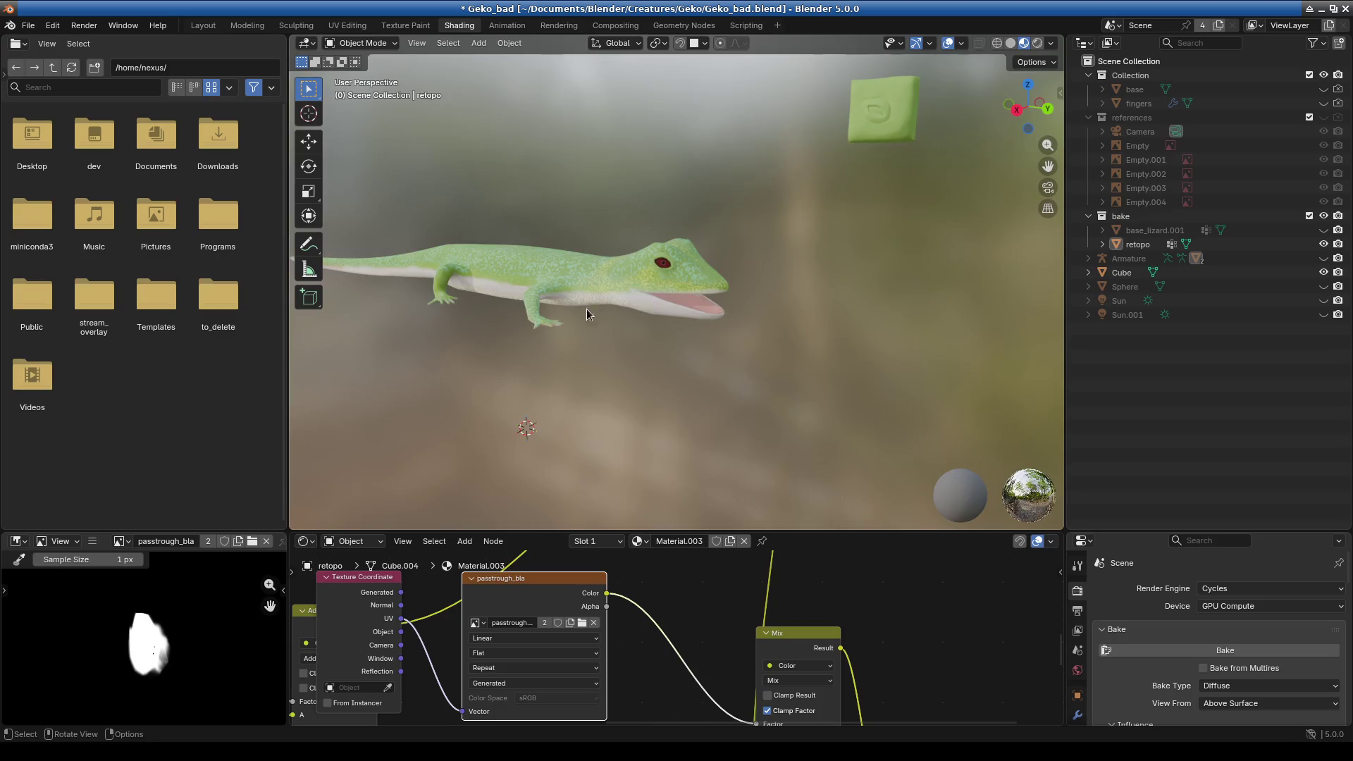
{"action": "middle_click_drag", "start_coordinate": [587, 309], "coordinate": [616, 307]}
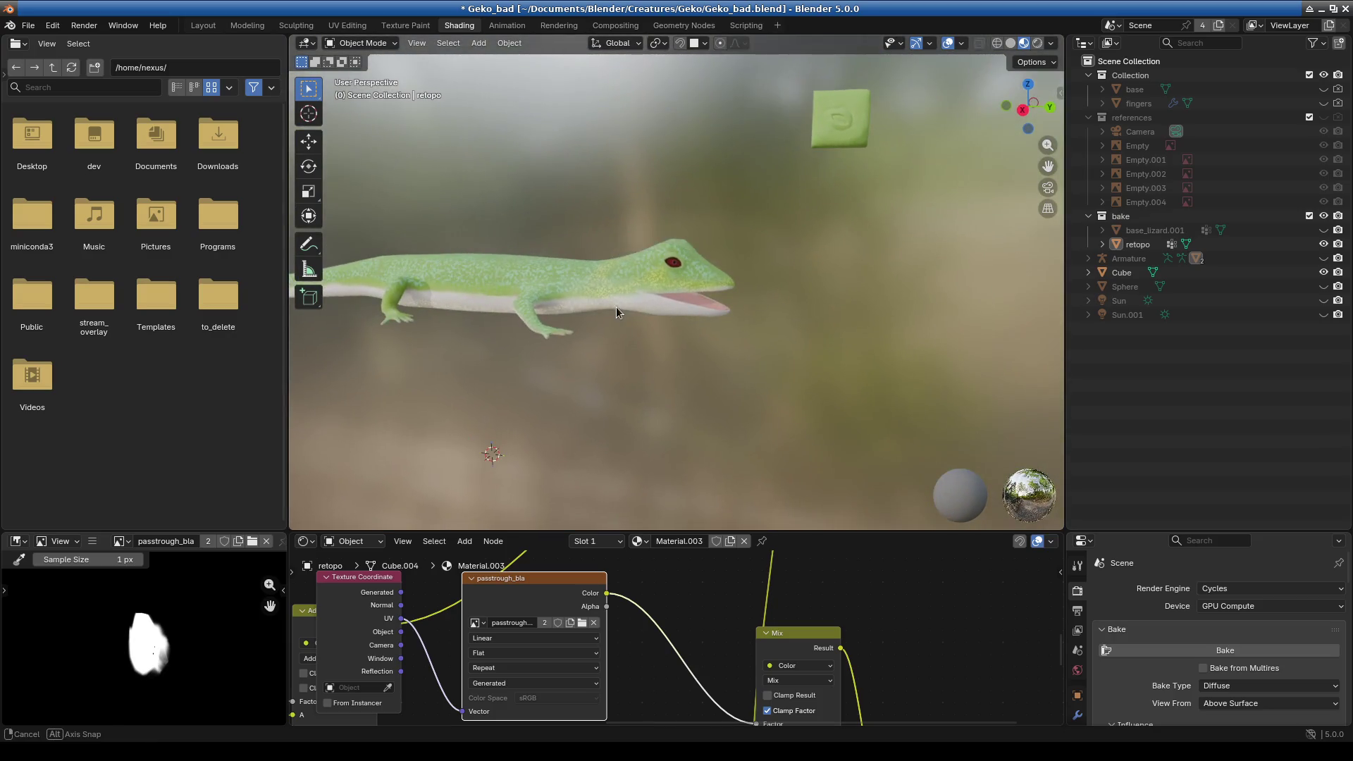
- Enlarge the node editor to browse the Mix and Principled BSDF nodes, then shrink it back
{"action": "left_click_drag", "start_coordinate": [849, 532], "coordinate": [849, 204]}
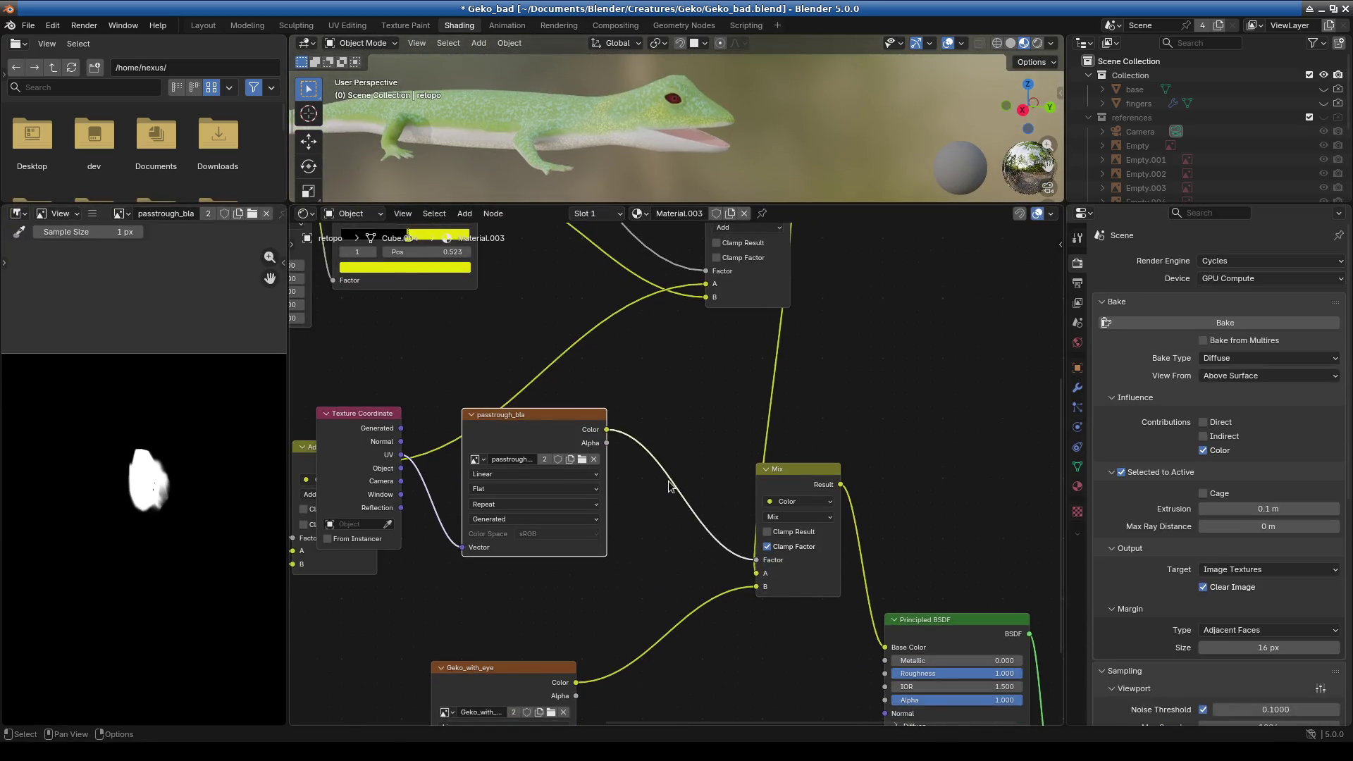
{"action": "scroll", "coordinate": [669, 486], "scroll_direction": "down", "scroll_amount": 3}
{"action": "scroll", "coordinate": [788, 566], "scroll_direction": "down", "scroll_amount": 2}
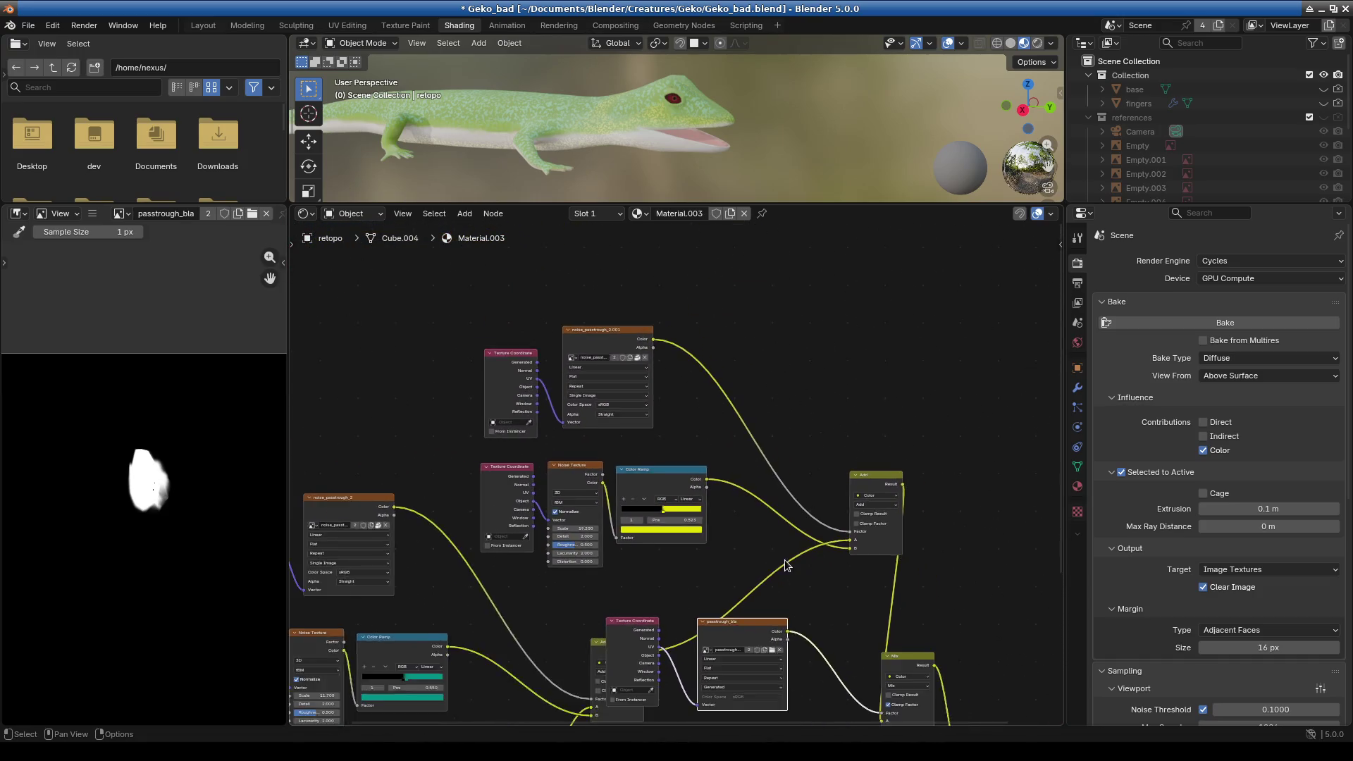
{"action": "middle_click_drag", "start_coordinate": [787, 566], "coordinate": [697, 410]}
{"action": "scroll", "coordinate": [750, 507], "scroll_direction": "up", "scroll_amount": 1}
{"action": "scroll", "coordinate": [811, 542], "scroll_direction": "up", "scroll_amount": 2}
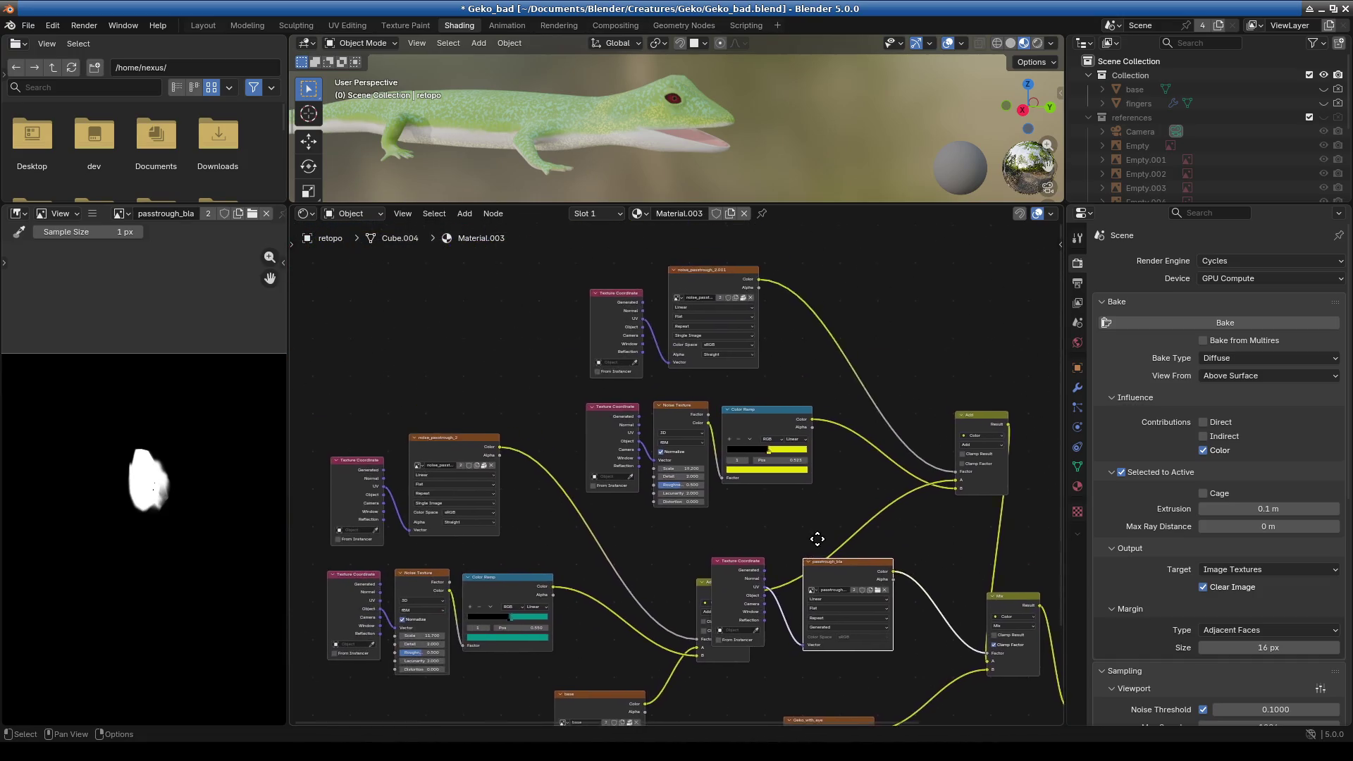
{"action": "middle_click_drag", "start_coordinate": [860, 381], "coordinate": [606, 502]}
{"action": "middle_click_drag", "start_coordinate": [682, 483], "coordinate": [458, 447]}
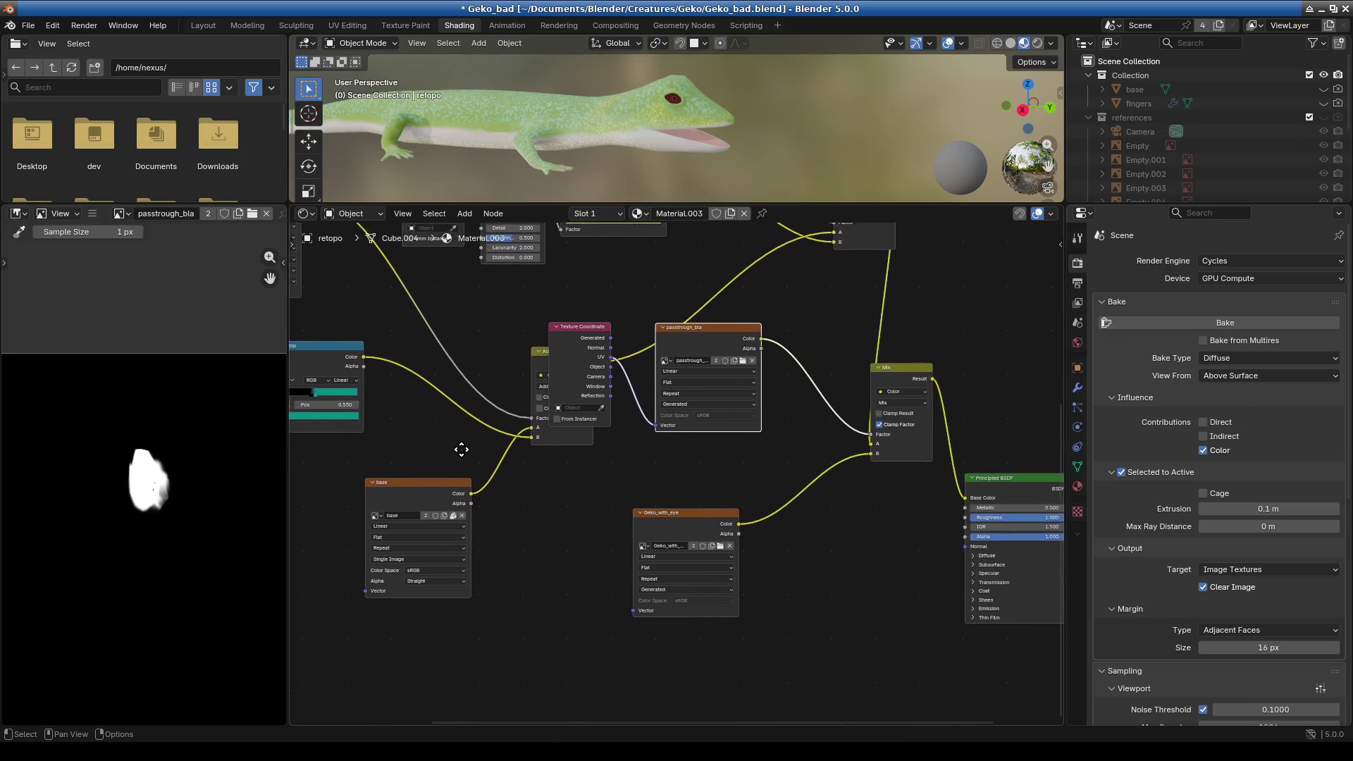
{"action": "left_click", "coordinate": [574, 156]}
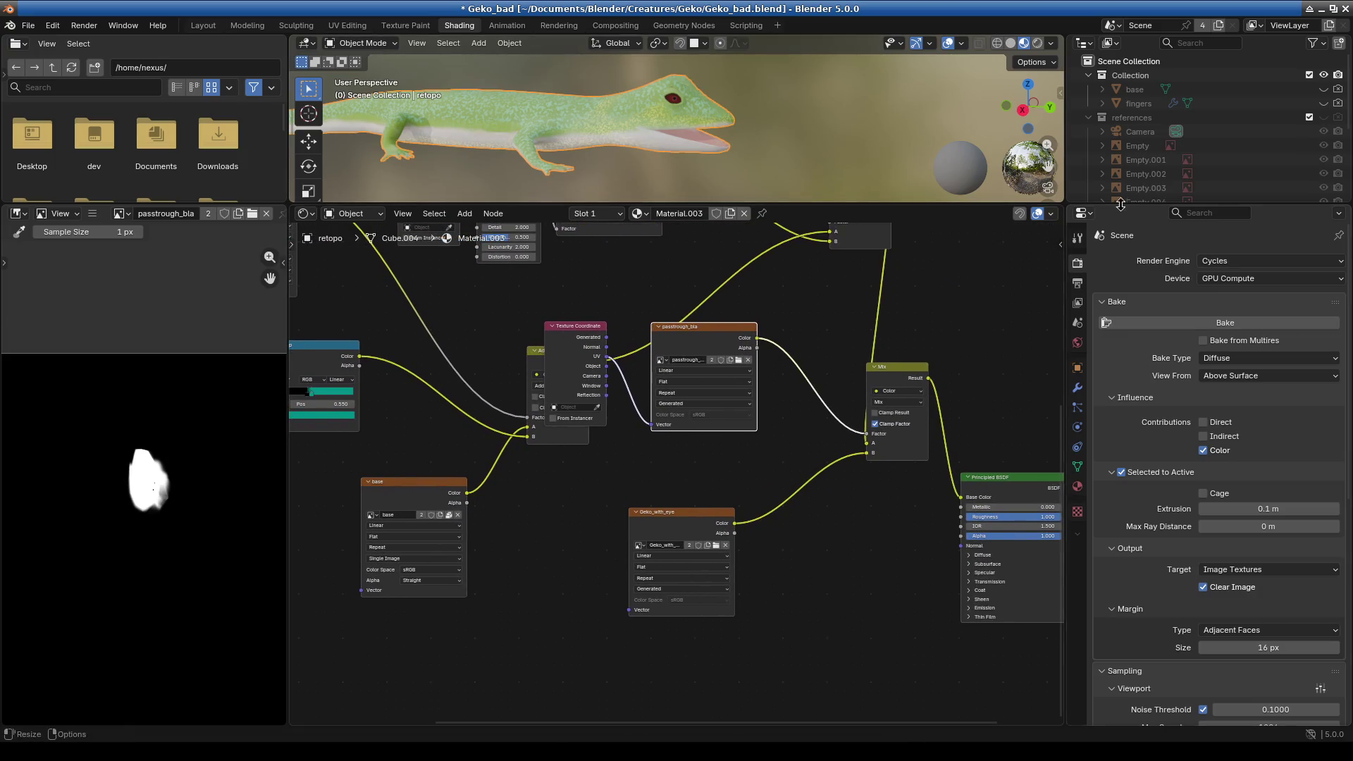
{"action": "left_click_drag", "start_coordinate": [1141, 207], "coordinate": [1078, 486]}
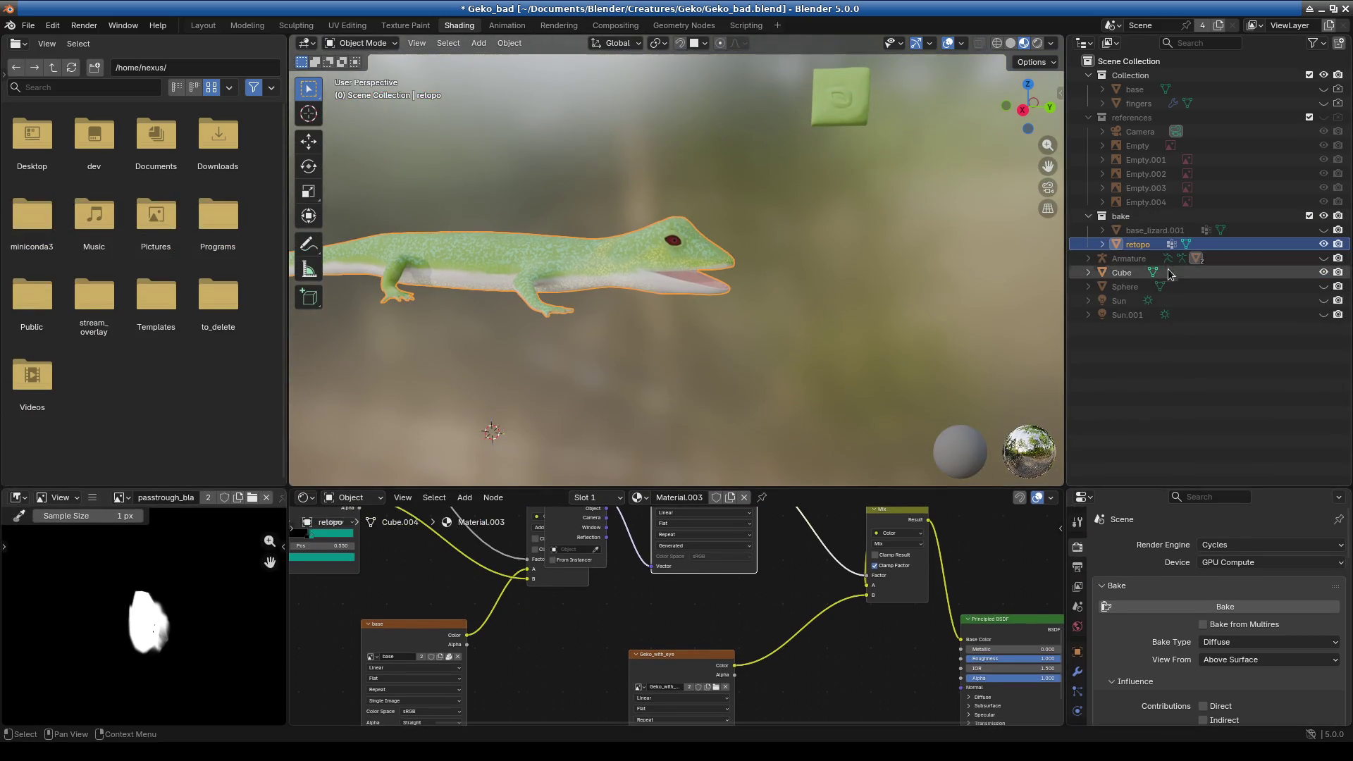
- Select base_lizard.001 and toggle its viewport visibility, leaving it visible
{"action": "left_click", "coordinate": [1153, 231]}
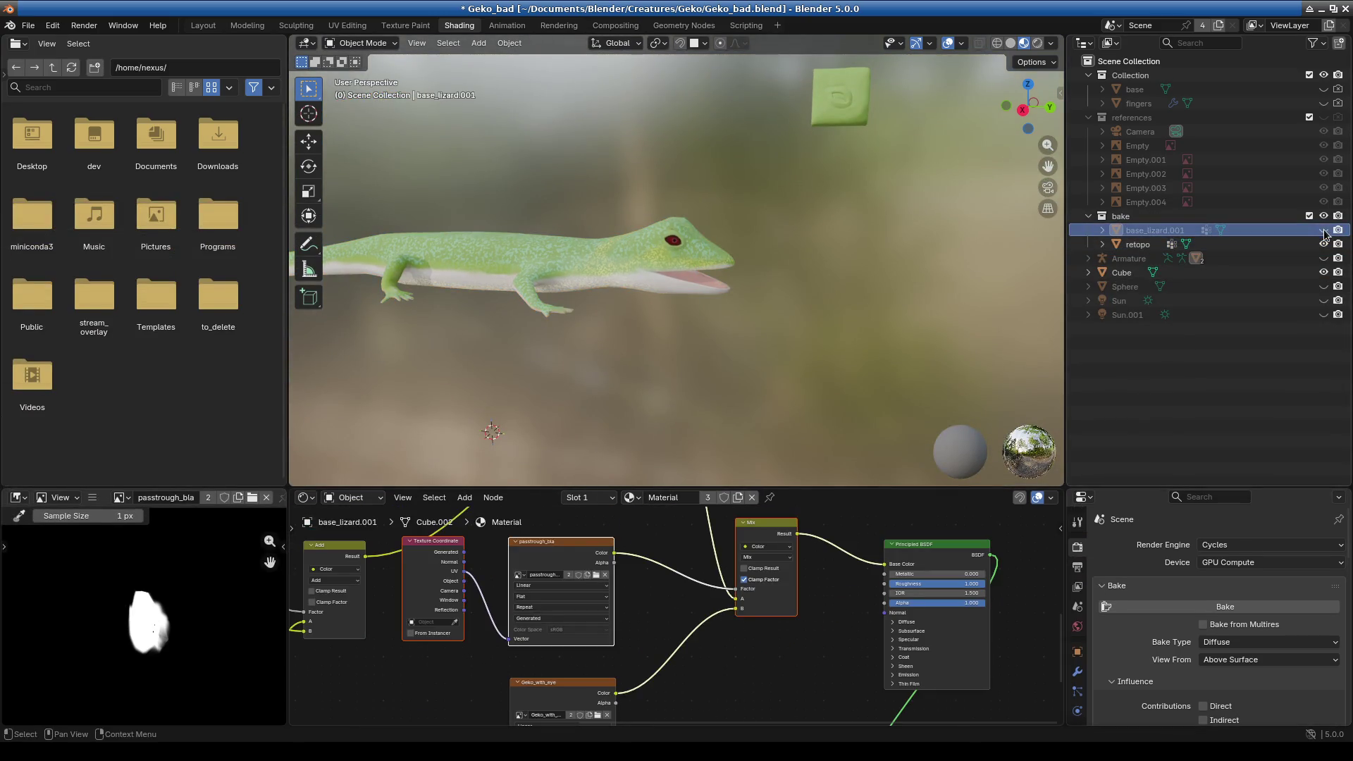
{"action": "left_click", "coordinate": [1324, 231]}
{"action": "left_click", "coordinate": [1324, 231]}
{"action": "left_click", "coordinate": [1324, 231]}
- Enlarge the node editor over its texture nodes and load noise_passtrough_2 in the image editor
{"action": "left_click_drag", "start_coordinate": [817, 486], "coordinate": [816, 126]}
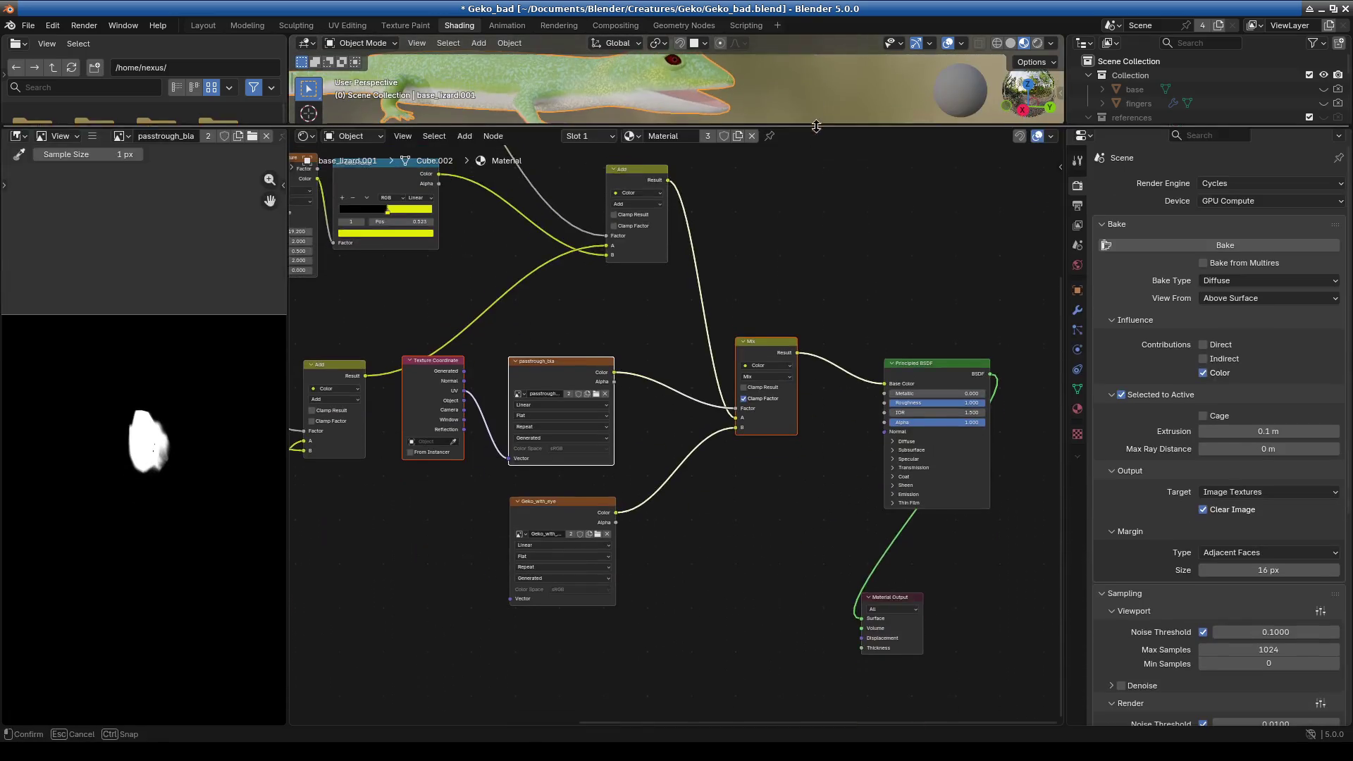
{"action": "mouse_move", "coordinate": [649, 429]}
{"action": "middle_mouse_down"}
{"action": "mouse_move", "coordinate": [718, 512]}
{"action": "mouse_move", "coordinate": [797, 487]}
{"action": "middle_mouse_up"}
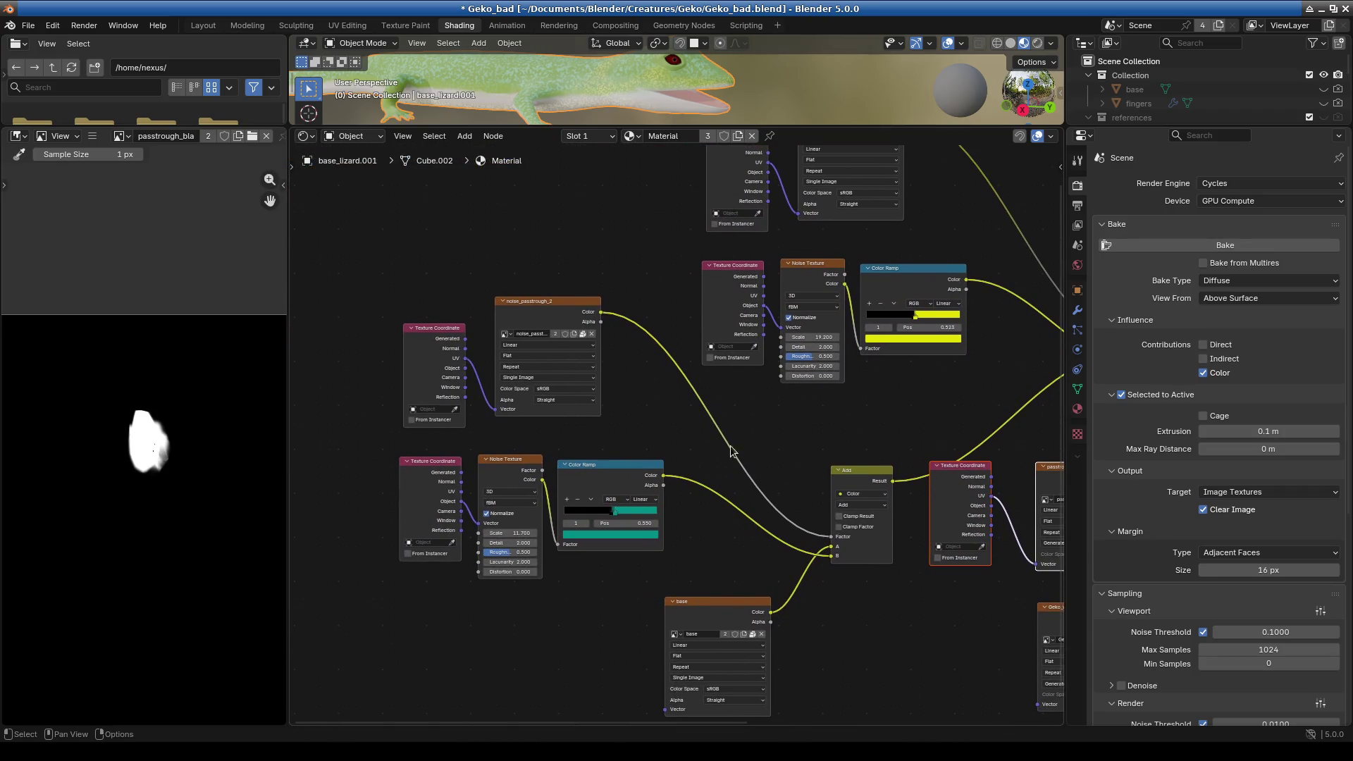
{"action": "scroll", "coordinate": [658, 392], "scroll_direction": "up", "scroll_amount": 2}
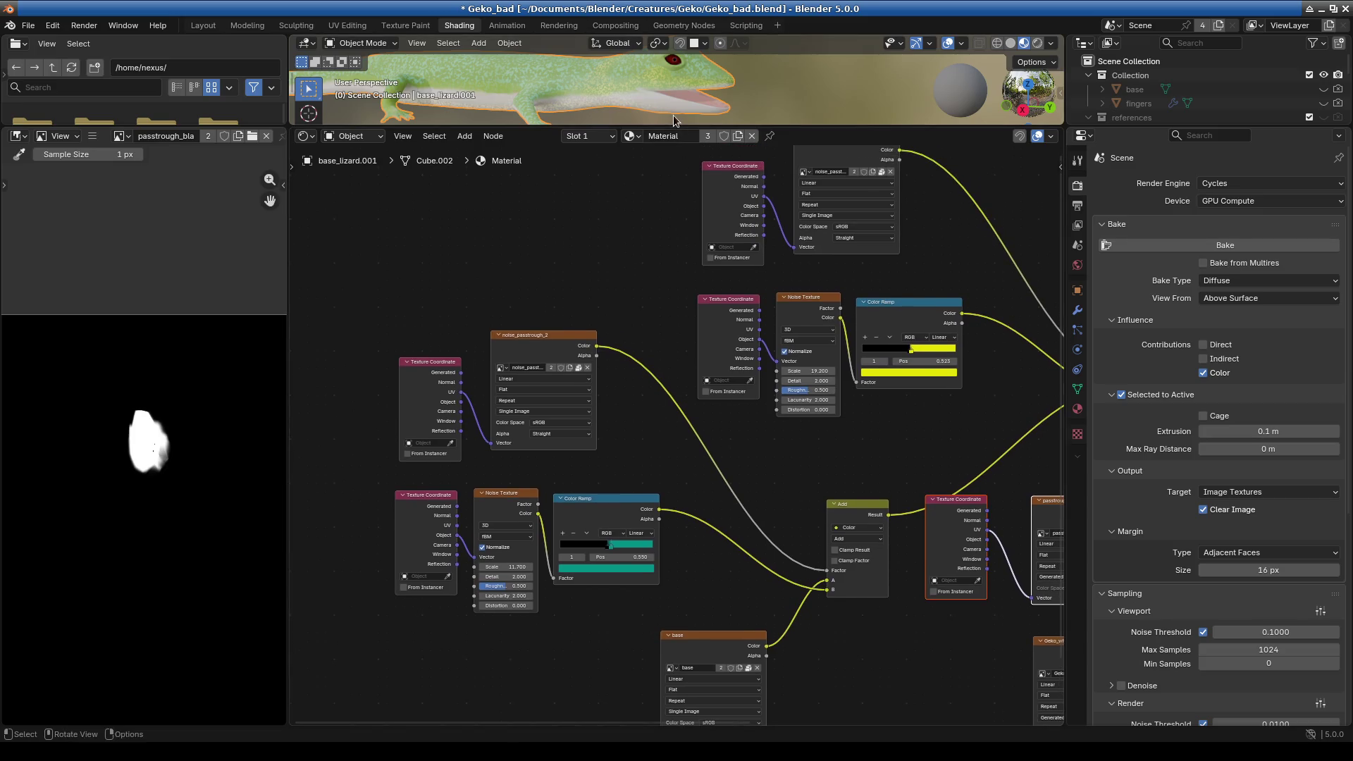
{"action": "left_click_drag", "start_coordinate": [680, 122], "coordinate": [678, 116]}
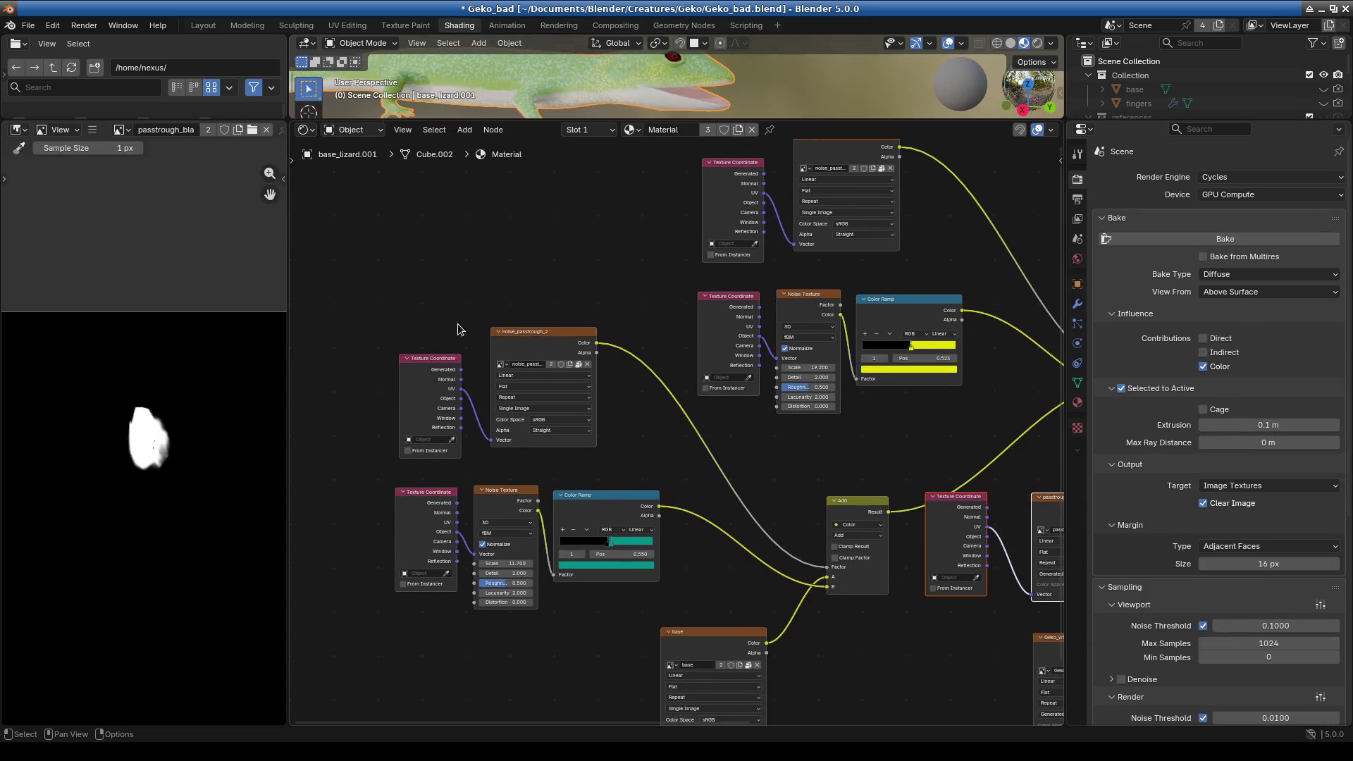
{"action": "scroll", "coordinate": [308, 458], "scroll_direction": "down", "scroll_amount": 2}
{"action": "left_click", "coordinate": [568, 370]}
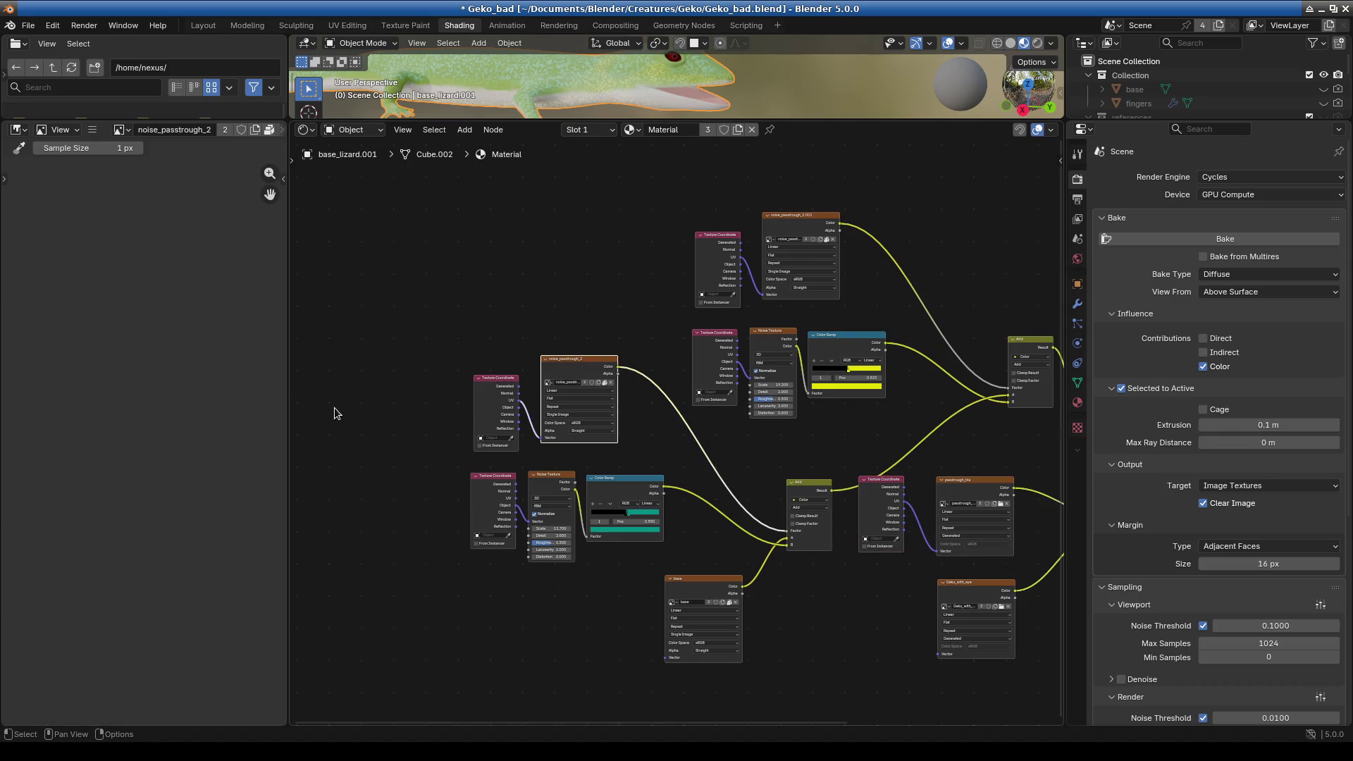
- Widen the image editor and pan and zoom around the noise texture
{"action": "left_click_drag", "start_coordinate": [286, 388], "coordinate": [339, 395]}
{"action": "scroll", "coordinate": [133, 434], "scroll_direction": "down", "scroll_amount": 2}
{"action": "mouse_move", "coordinate": [134, 434]}
{"action": "middle_mouse_down"}
{"action": "mouse_move", "coordinate": [178, 414]}
{"action": "mouse_move", "coordinate": [126, 483]}
{"action": "mouse_move", "coordinate": [133, 458]}
{"action": "middle_mouse_up"}
{"action": "scroll", "coordinate": [178, 414], "scroll_direction": "up", "scroll_amount": 5}
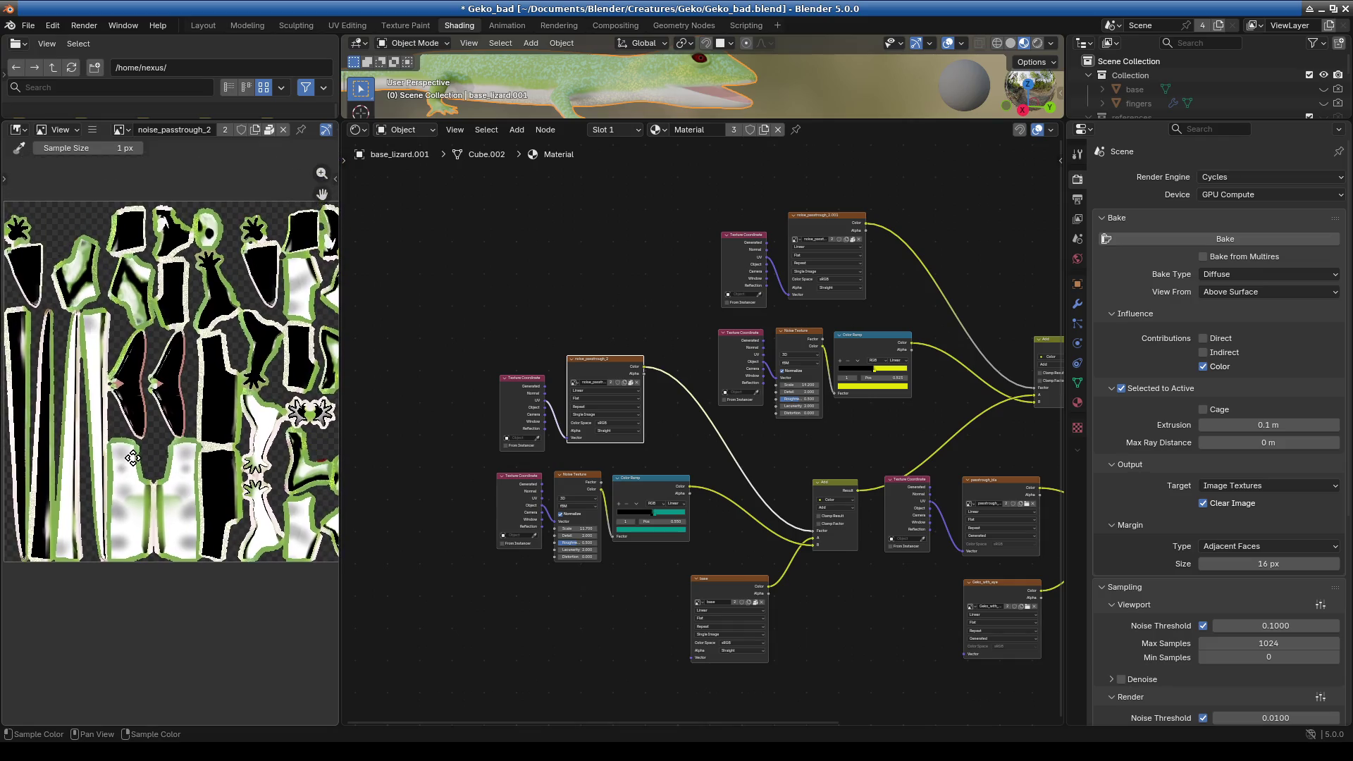
{"action": "scroll", "coordinate": [167, 412], "scroll_direction": "up", "scroll_amount": 2}
{"action": "scroll", "coordinate": [176, 406], "scroll_direction": "down", "scroll_amount": 4}
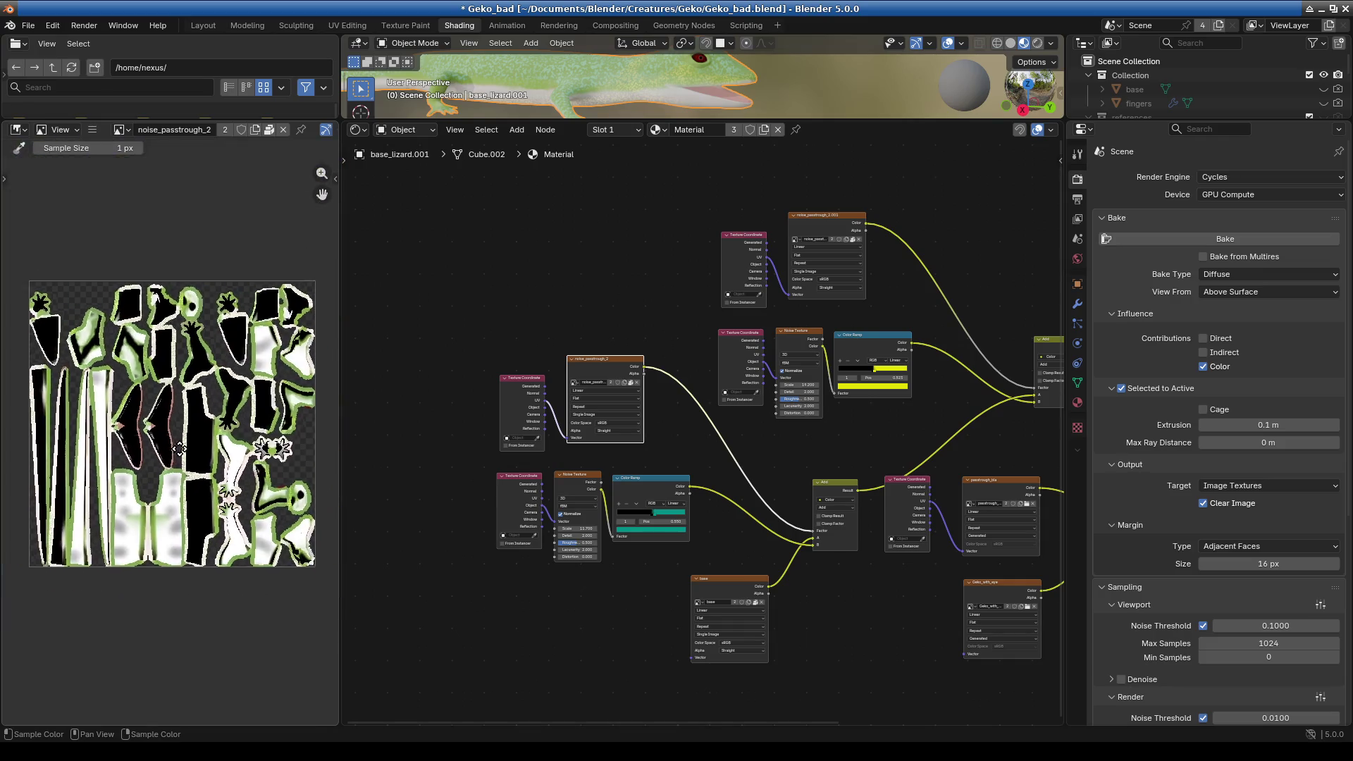
{"action": "middle_click_drag", "start_coordinate": [178, 407], "coordinate": [181, 467]}
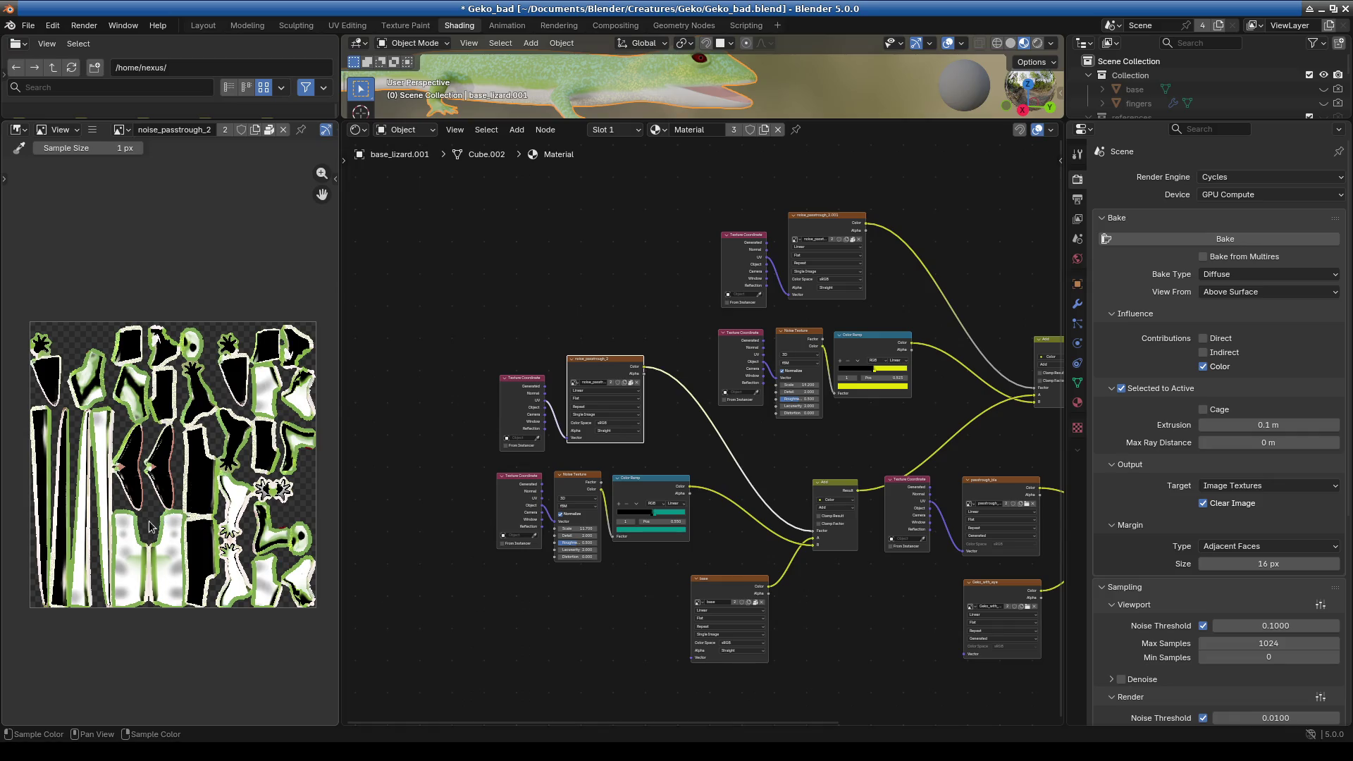
{"action": "scroll", "coordinate": [151, 525], "scroll_direction": "up", "scroll_amount": 2}
{"action": "middle_click_drag", "start_coordinate": [236, 515], "coordinate": [170, 485]}
{"action": "scroll", "coordinate": [687, 455], "scroll_direction": "up", "scroll_amount": 1}
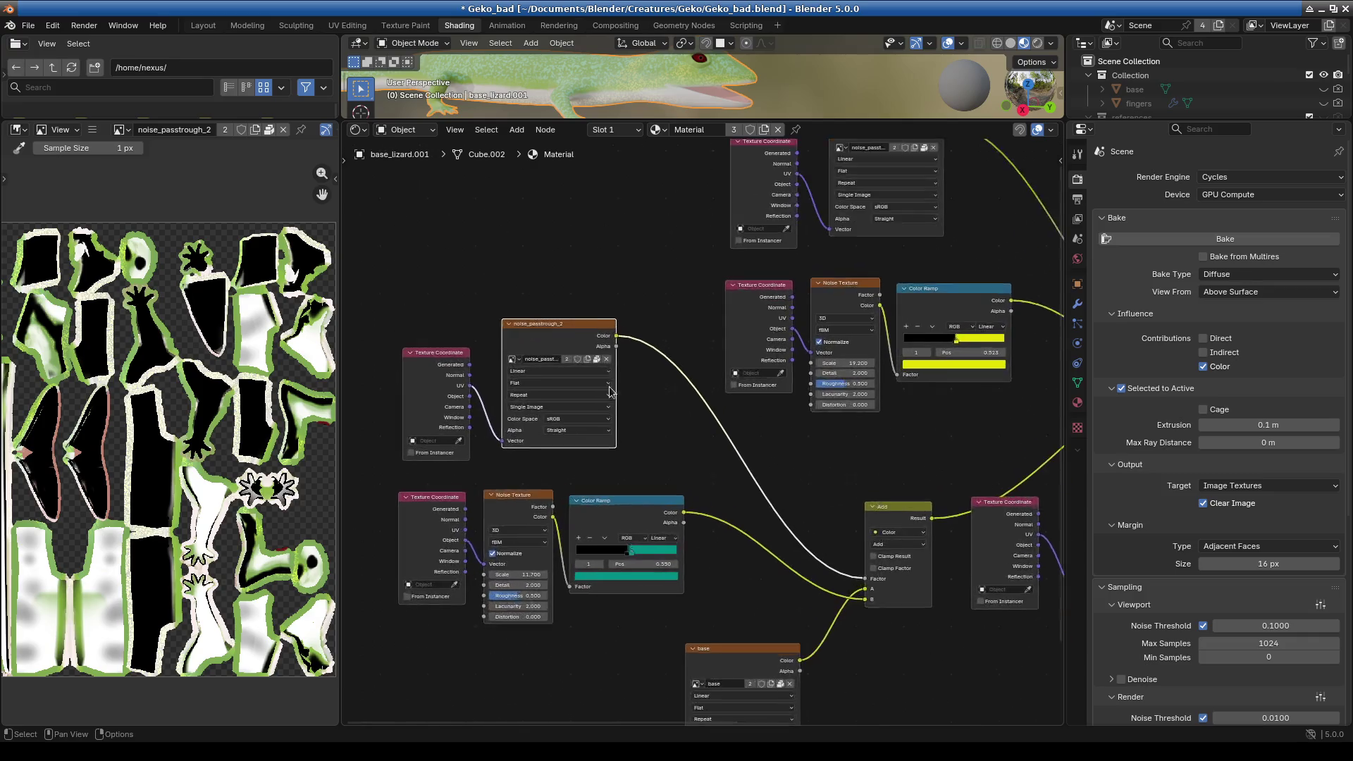
{"action": "scroll", "coordinate": [688, 455], "scroll_direction": "up", "scroll_amount": 1}
{"action": "scroll", "coordinate": [687, 455], "scroll_direction": "up", "scroll_amount": 1}
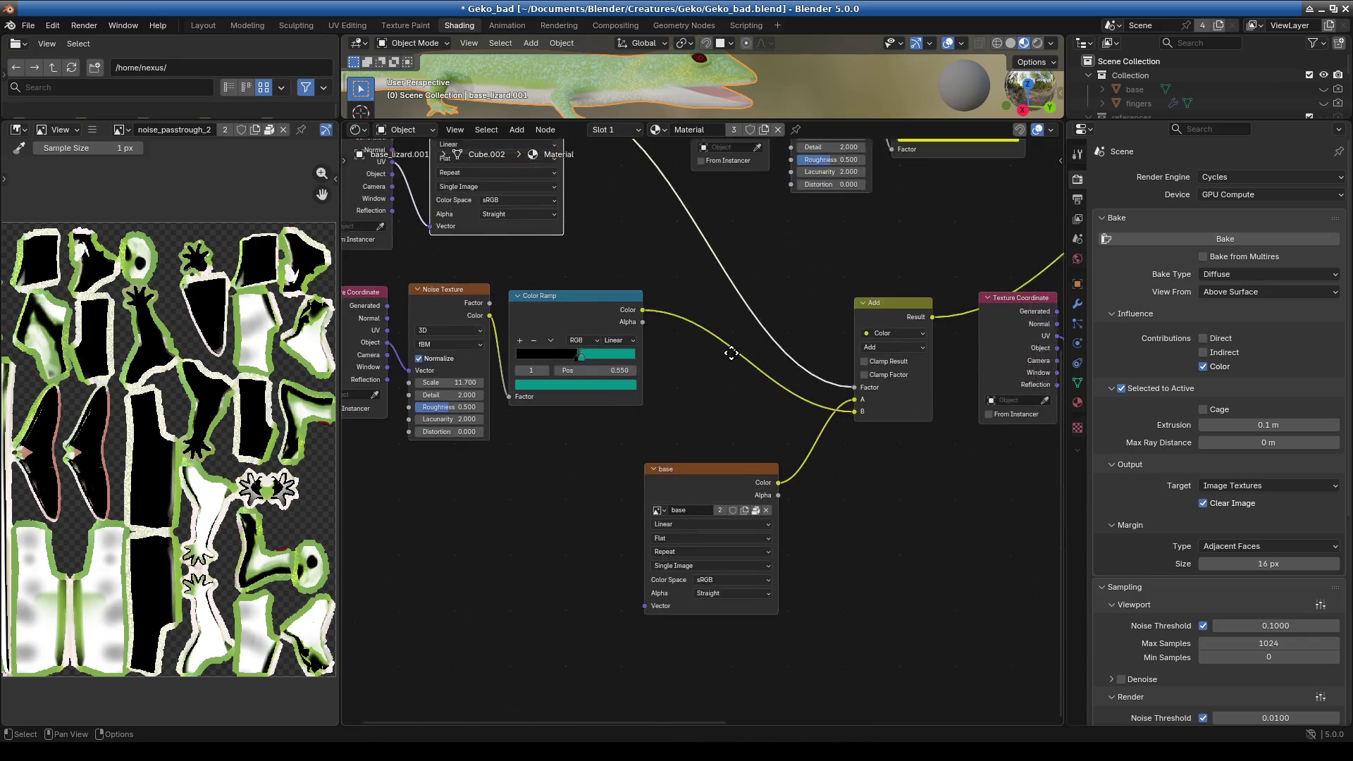
- Show the base texture atlas in the image editor, then enlarge the 3D view facing the gecko
{"action": "middle_click_drag", "start_coordinate": [814, 498], "coordinate": [743, 271]}
{"action": "left_click", "coordinate": [666, 476]}
{"action": "scroll", "coordinate": [161, 520], "scroll_direction": "down", "scroll_amount": 2}
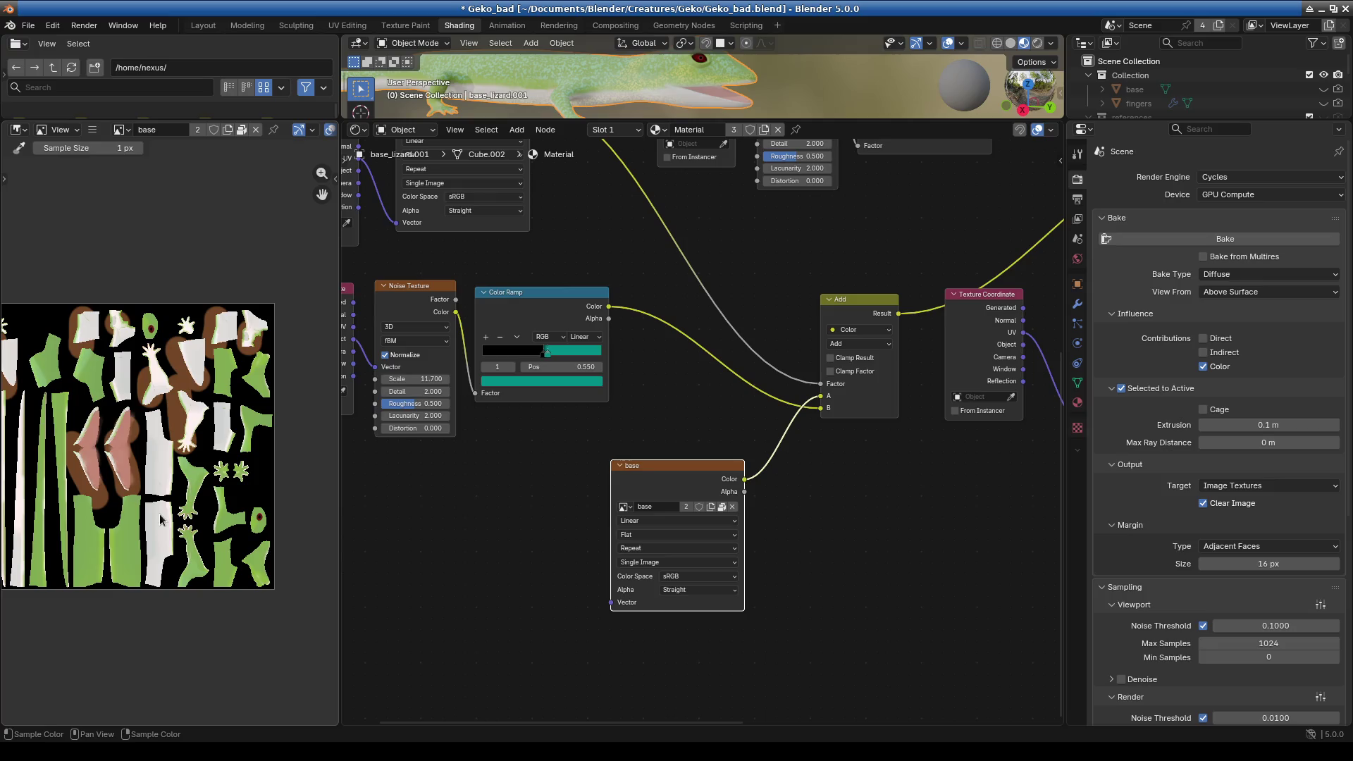
{"action": "middle_click_drag", "start_coordinate": [92, 492], "coordinate": [130, 485]}
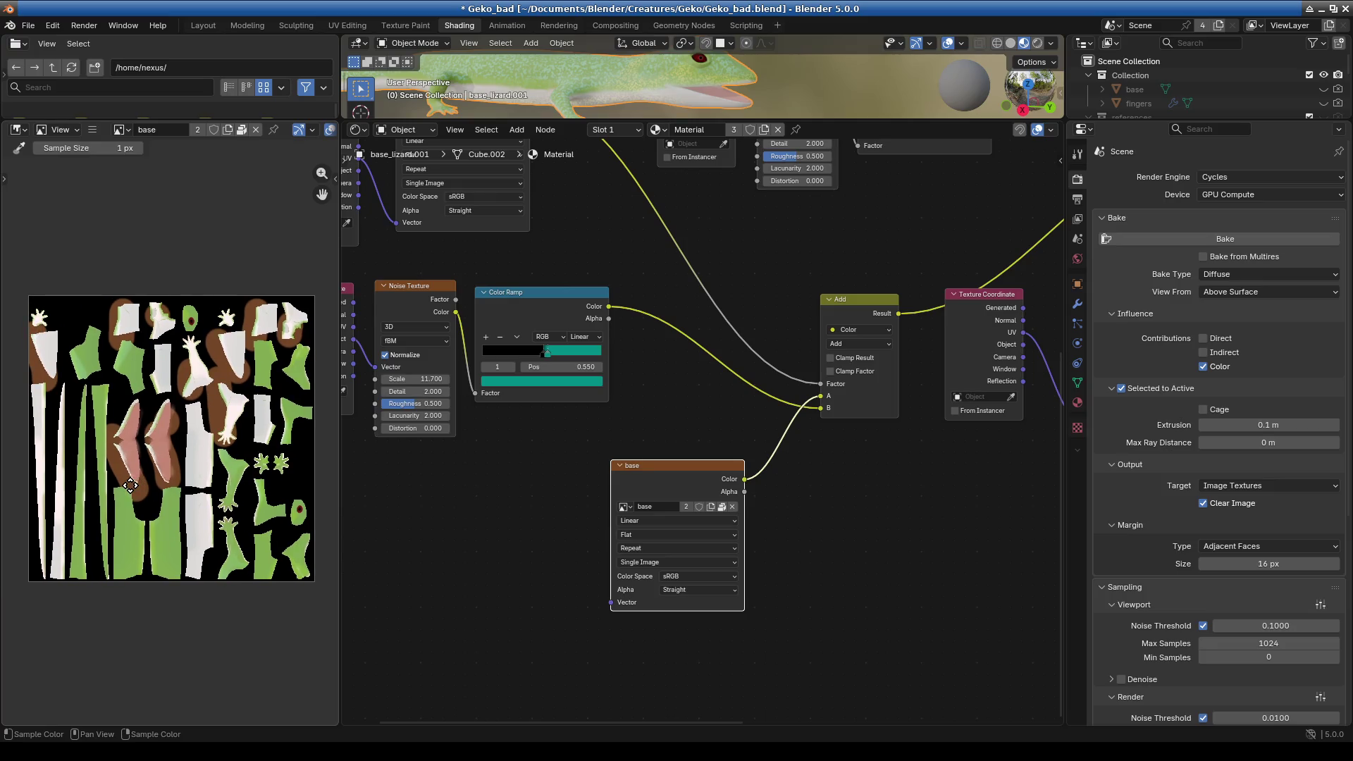
{"action": "scroll", "coordinate": [129, 484], "scroll_direction": "up", "scroll_amount": 3}
{"action": "scroll", "coordinate": [205, 465], "scroll_direction": "down", "scroll_amount": 3}
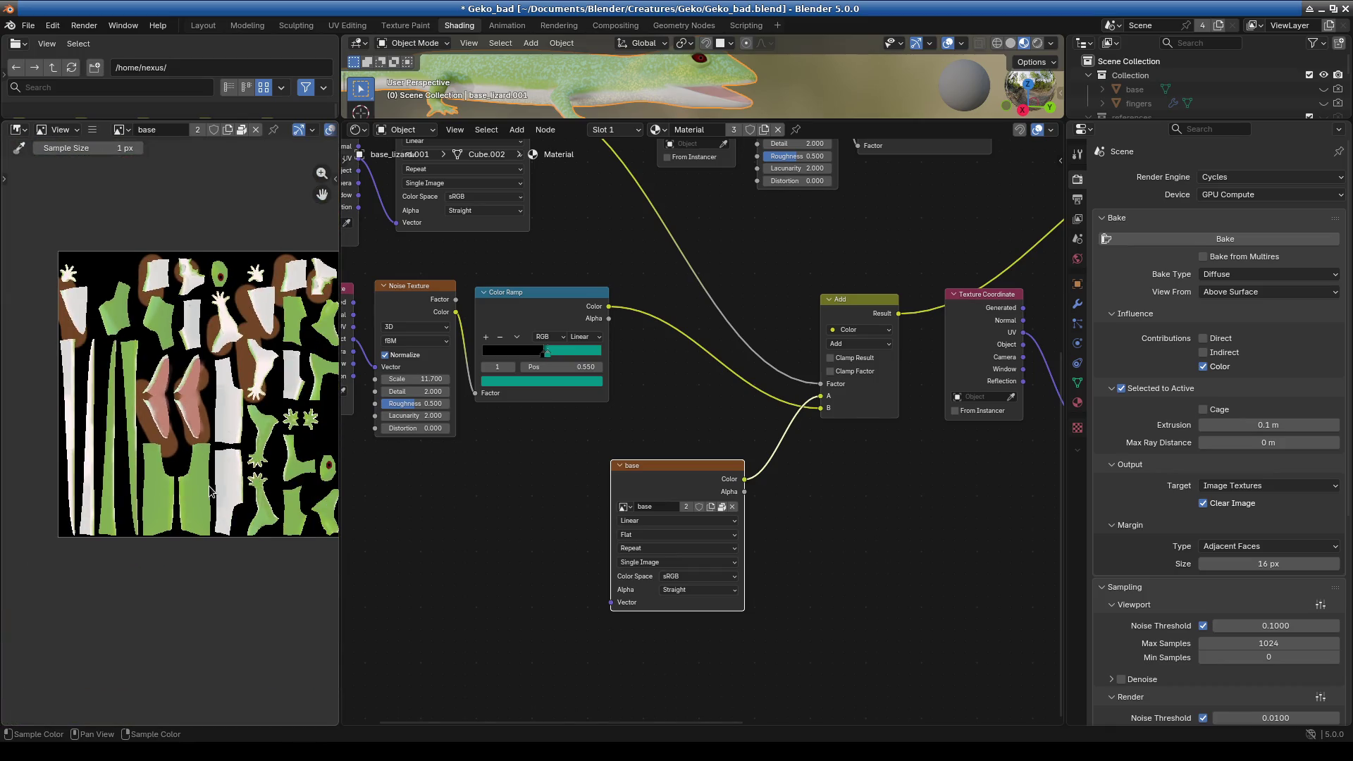
{"action": "scroll", "coordinate": [208, 479], "scroll_direction": "up", "scroll_amount": 2}
{"action": "scroll", "coordinate": [191, 458], "scroll_direction": "up", "scroll_amount": 2}
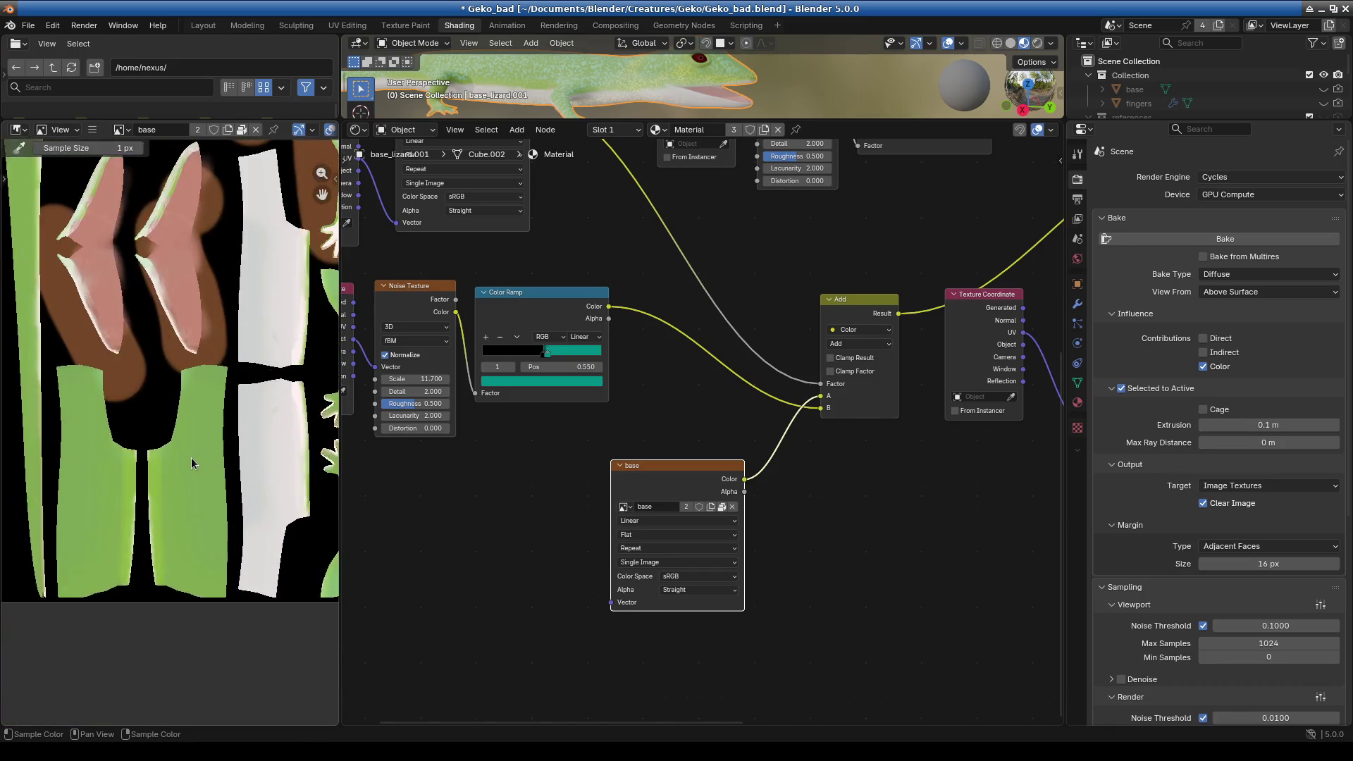
{"action": "scroll", "coordinate": [192, 458], "scroll_direction": "up", "scroll_amount": 1}
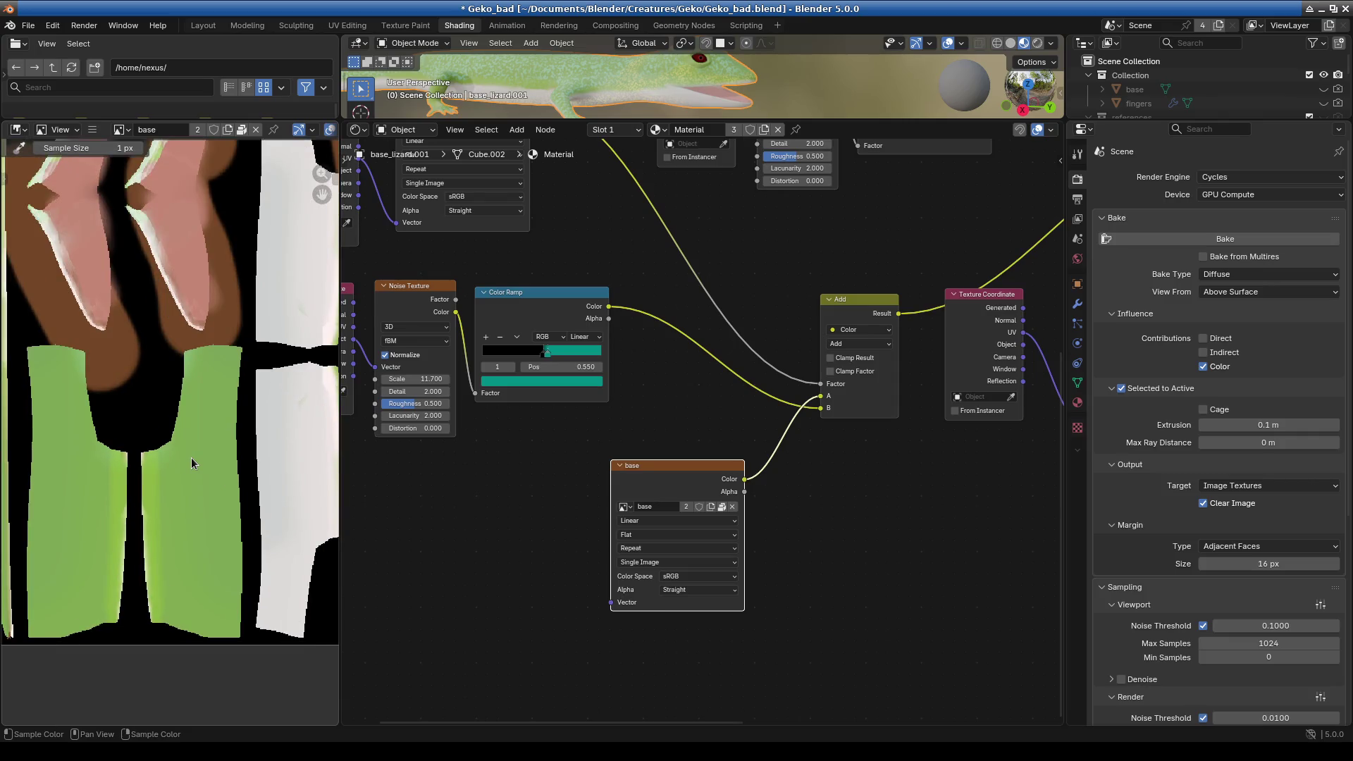
{"action": "scroll", "coordinate": [192, 459], "scroll_direction": "down", "scroll_amount": 1}
{"action": "scroll", "coordinate": [192, 458], "scroll_direction": "down", "scroll_amount": 1}
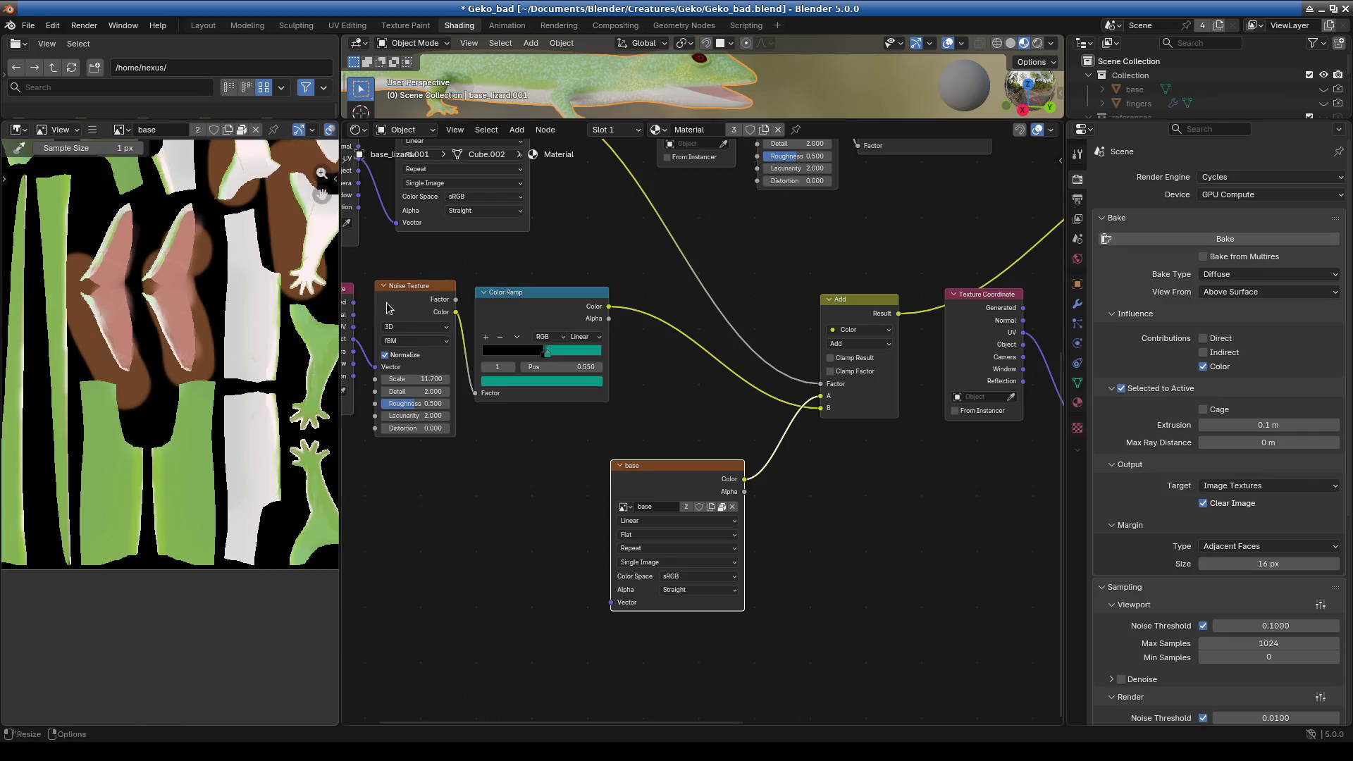
{"action": "left_click_drag", "start_coordinate": [609, 117], "coordinate": [609, 590]}
{"action": "middle_click_drag", "start_coordinate": [602, 482], "coordinate": [620, 409]}
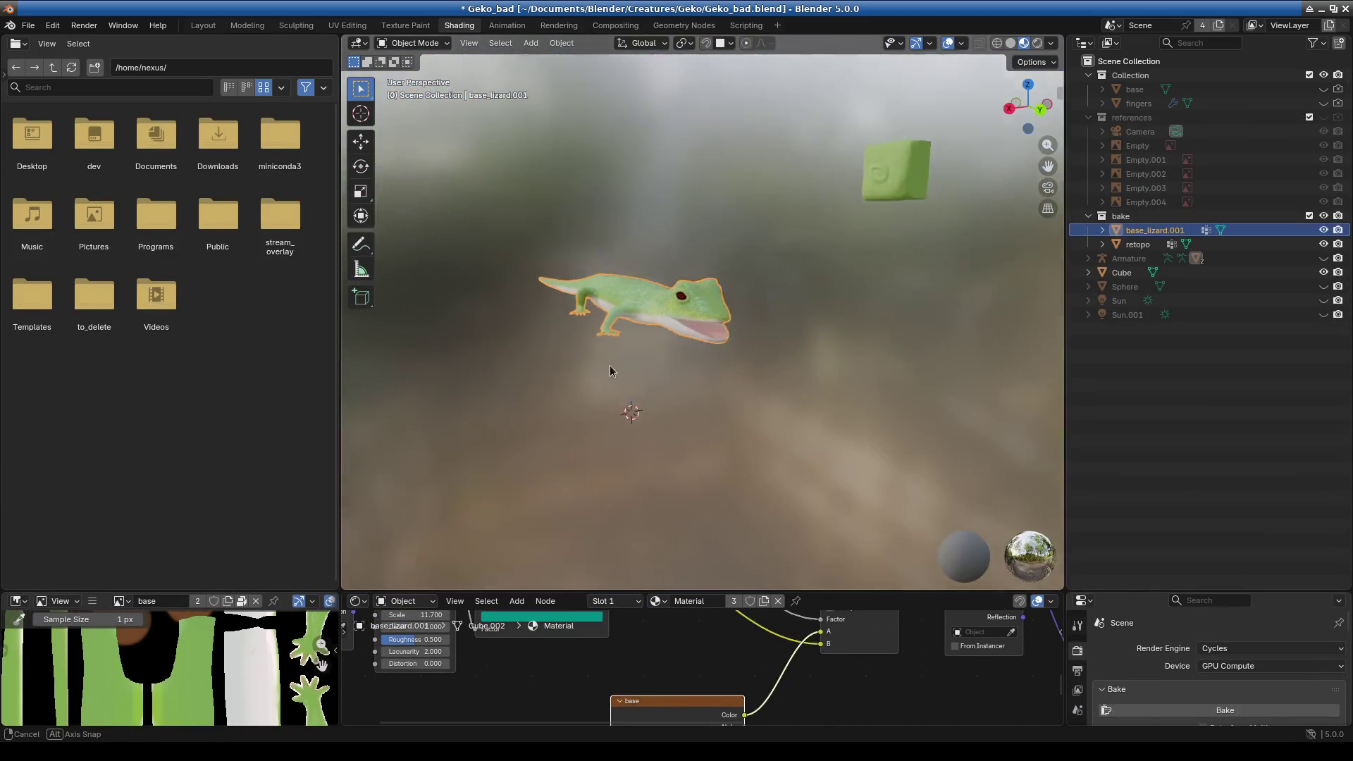
- Zoom in on the gecko's eye, then hide base_lizard.001 to reveal the retopo mesh
{"action": "scroll", "coordinate": [663, 413], "scroll_direction": "up", "scroll_amount": 2}
{"action": "scroll", "coordinate": [662, 411], "scroll_direction": "up", "scroll_amount": 2}
{"action": "scroll", "coordinate": [631, 311], "scroll_direction": "up", "scroll_amount": 2}
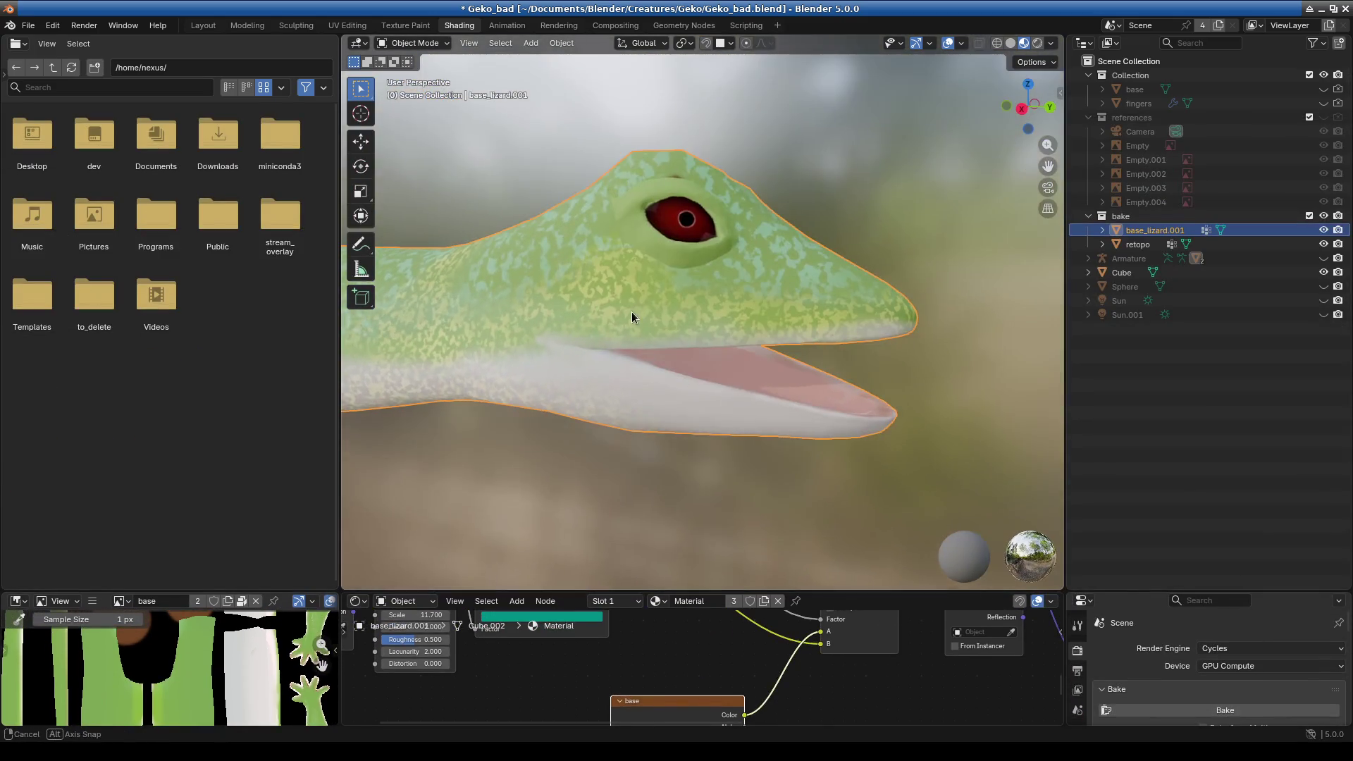
{"action": "scroll", "coordinate": [654, 275], "scroll_direction": "up", "scroll_amount": 2}
{"action": "mouse_move", "coordinate": [654, 272]}
{"action": "middle_mouse_down"}
{"action": "mouse_move", "coordinate": [668, 417]}
{"action": "mouse_move", "coordinate": [678, 374]}
{"action": "mouse_move", "coordinate": [667, 367]}
{"action": "mouse_move", "coordinate": [737, 433]}
{"action": "mouse_move", "coordinate": [631, 401]}
{"action": "mouse_move", "coordinate": [628, 380]}
{"action": "mouse_move", "coordinate": [682, 392]}
{"action": "middle_mouse_up"}
{"action": "scroll", "coordinate": [665, 416], "scroll_direction": "down", "scroll_amount": 3}
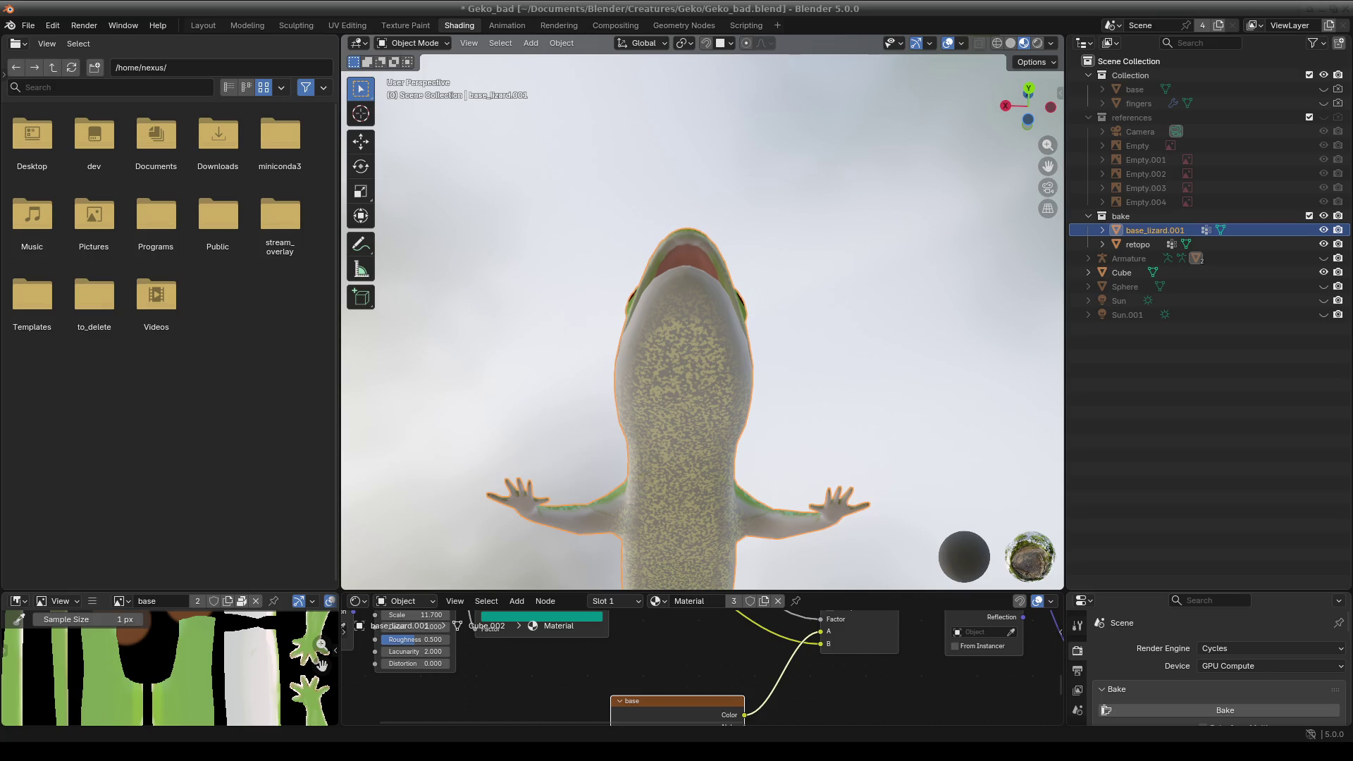
{"action": "scroll", "coordinate": [699, 404], "scroll_direction": "down", "scroll_amount": 3}
{"action": "mouse_move", "coordinate": [692, 429]}
{"action": "middle_mouse_down"}
{"action": "mouse_move", "coordinate": [659, 350]}
{"action": "mouse_move", "coordinate": [673, 348]}
{"action": "middle_mouse_up"}
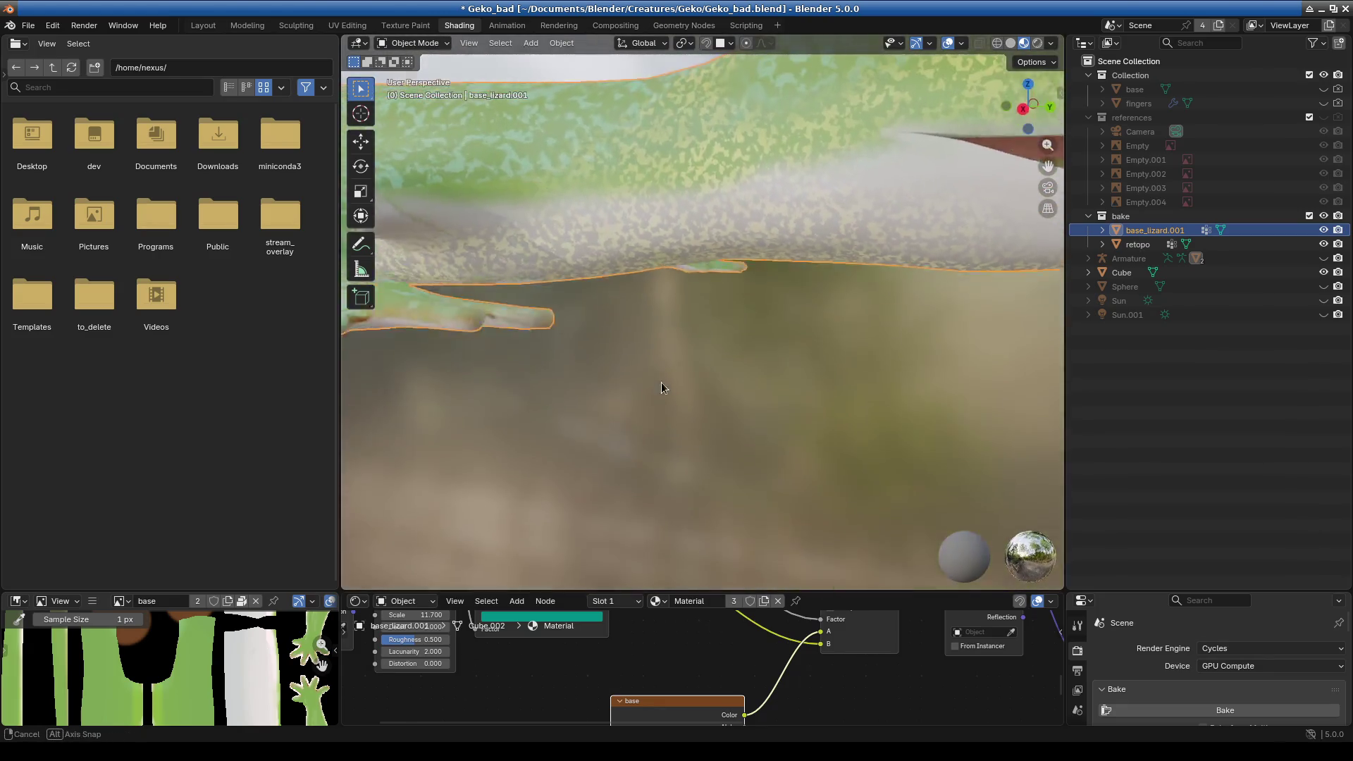
{"action": "scroll", "coordinate": [675, 346], "scroll_direction": "down", "scroll_amount": 2}
{"action": "scroll", "coordinate": [766, 299], "scroll_direction": "down", "scroll_amount": 1}
{"action": "scroll", "coordinate": [729, 319], "scroll_direction": "down", "scroll_amount": 2}
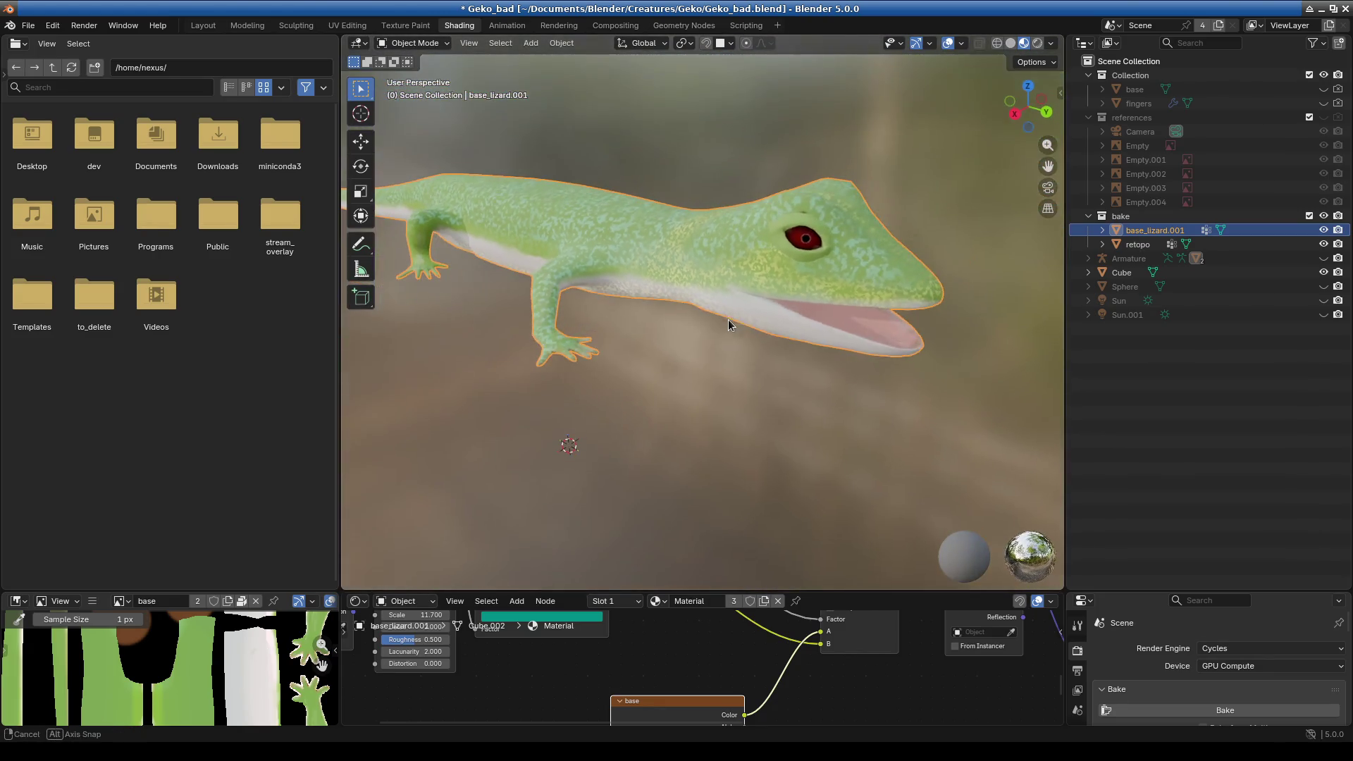
{"action": "left_click", "coordinate": [1324, 230]}
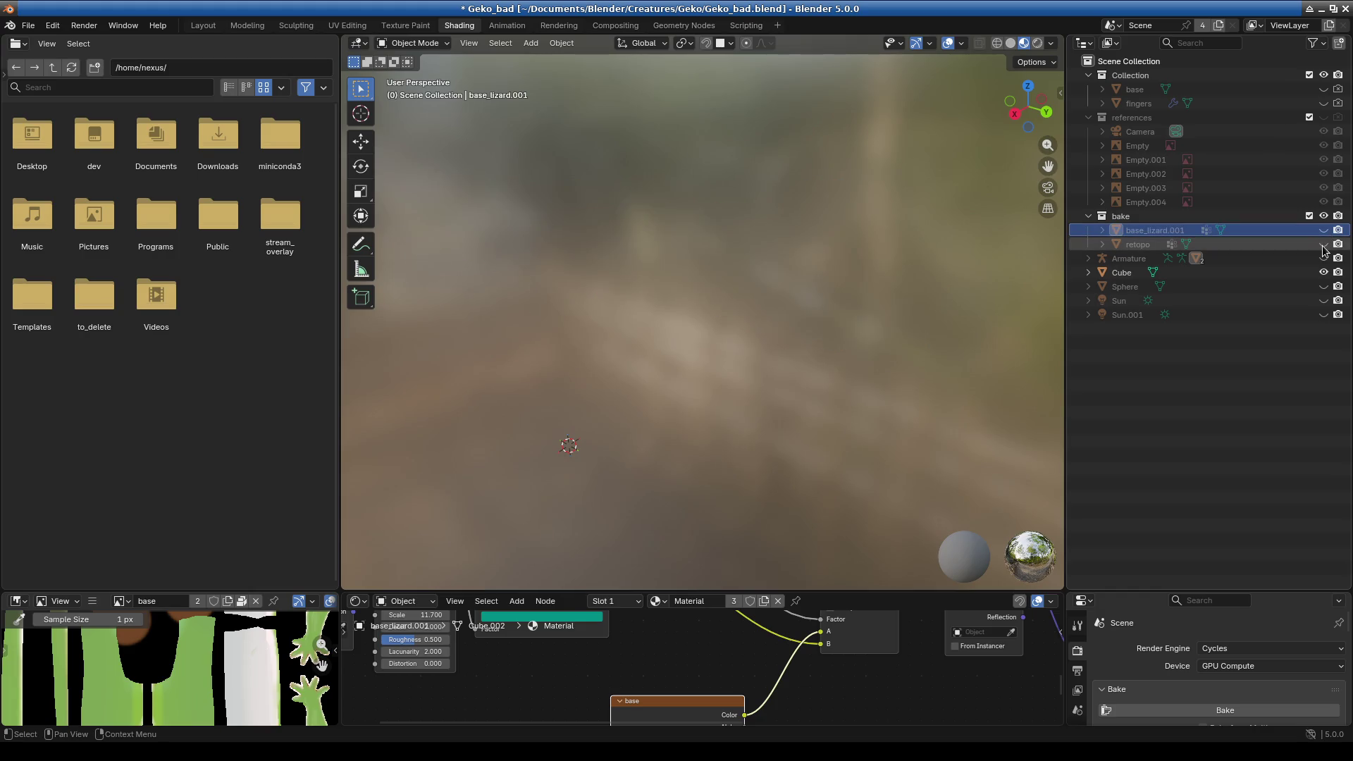
- Orbit the retopo gecko through head, front, three-quarter and side views to check its texture
{"action": "scroll", "coordinate": [776, 329], "scroll_direction": "up", "scroll_amount": 4}
{"action": "mouse_move", "coordinate": [767, 268]}
{"action": "middle_mouse_down"}
{"action": "mouse_move", "coordinate": [649, 324]}
{"action": "mouse_move", "coordinate": [683, 352]}
{"action": "middle_mouse_up"}
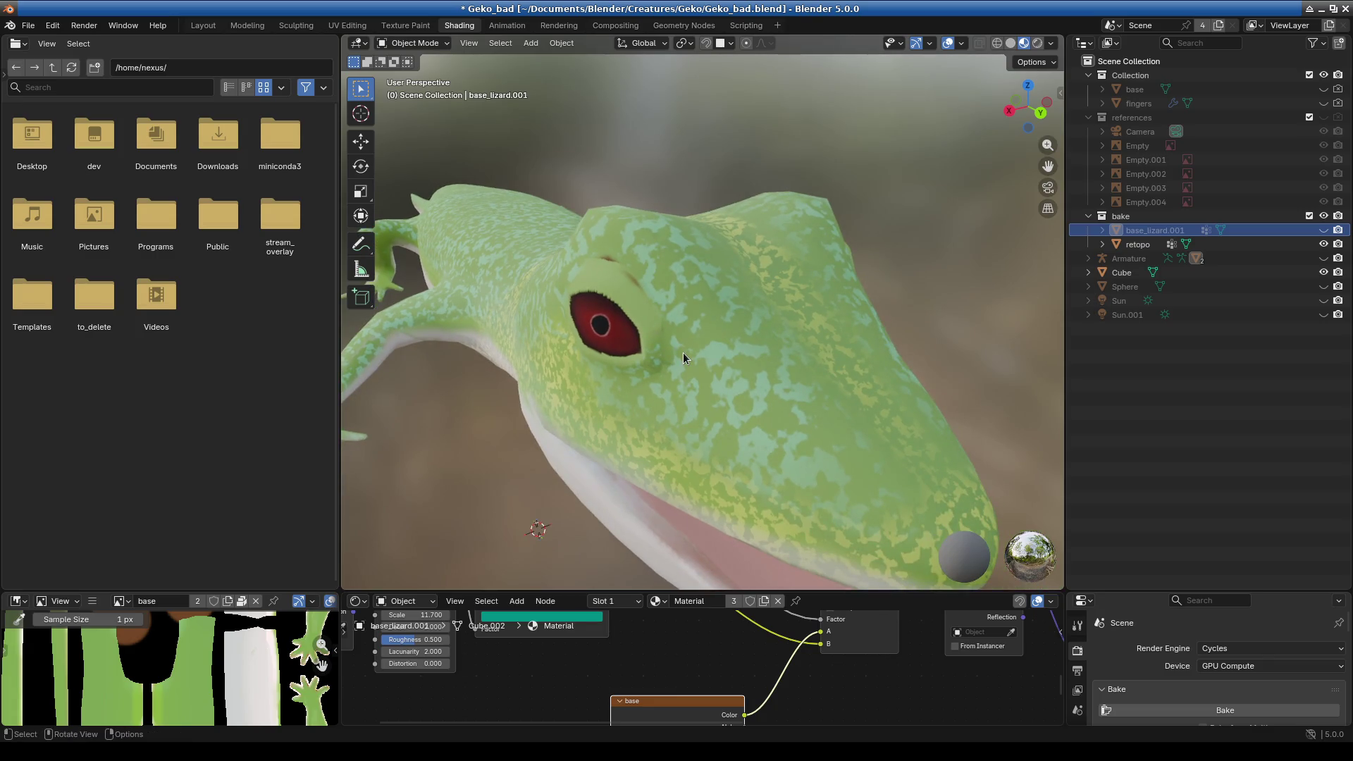
{"action": "scroll", "coordinate": [683, 352], "scroll_direction": "down", "scroll_amount": 4}
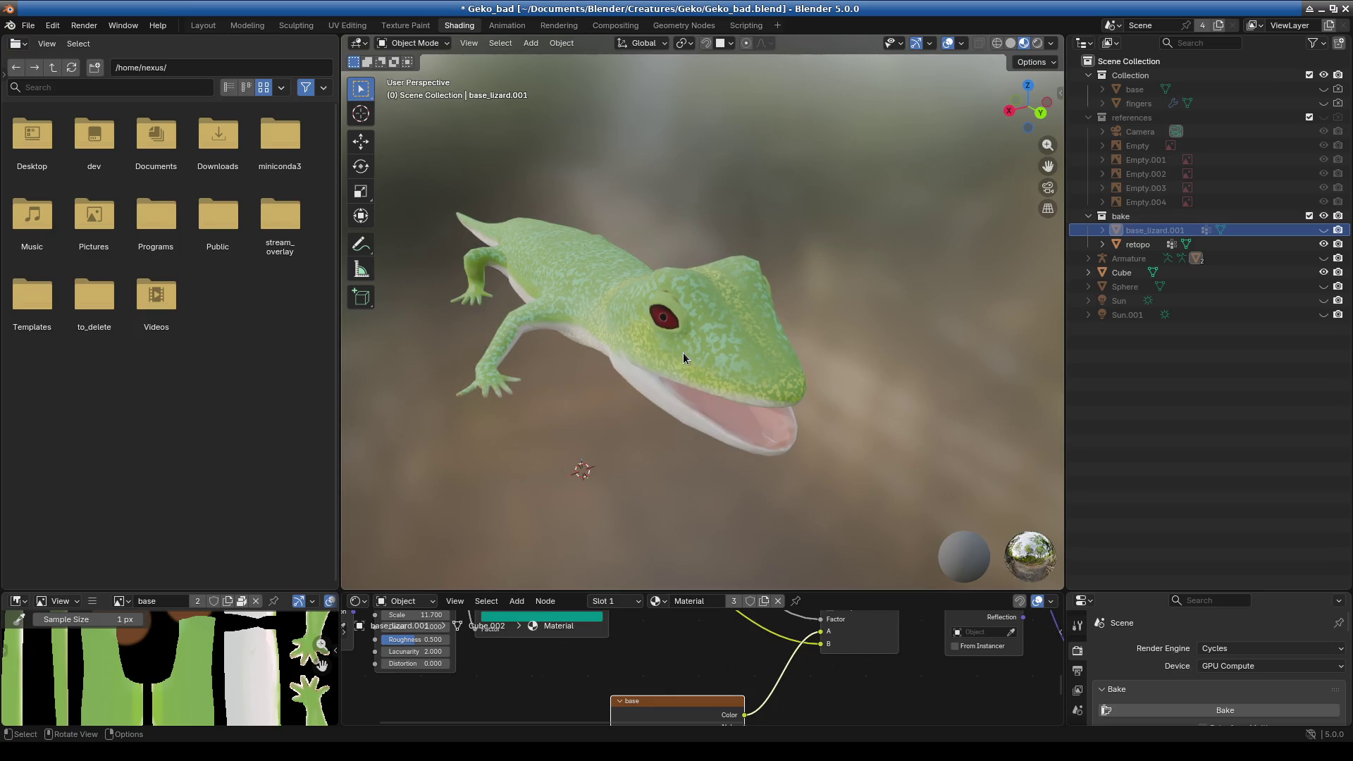
{"action": "middle_click_drag", "start_coordinate": [683, 352], "coordinate": [683, 324]}
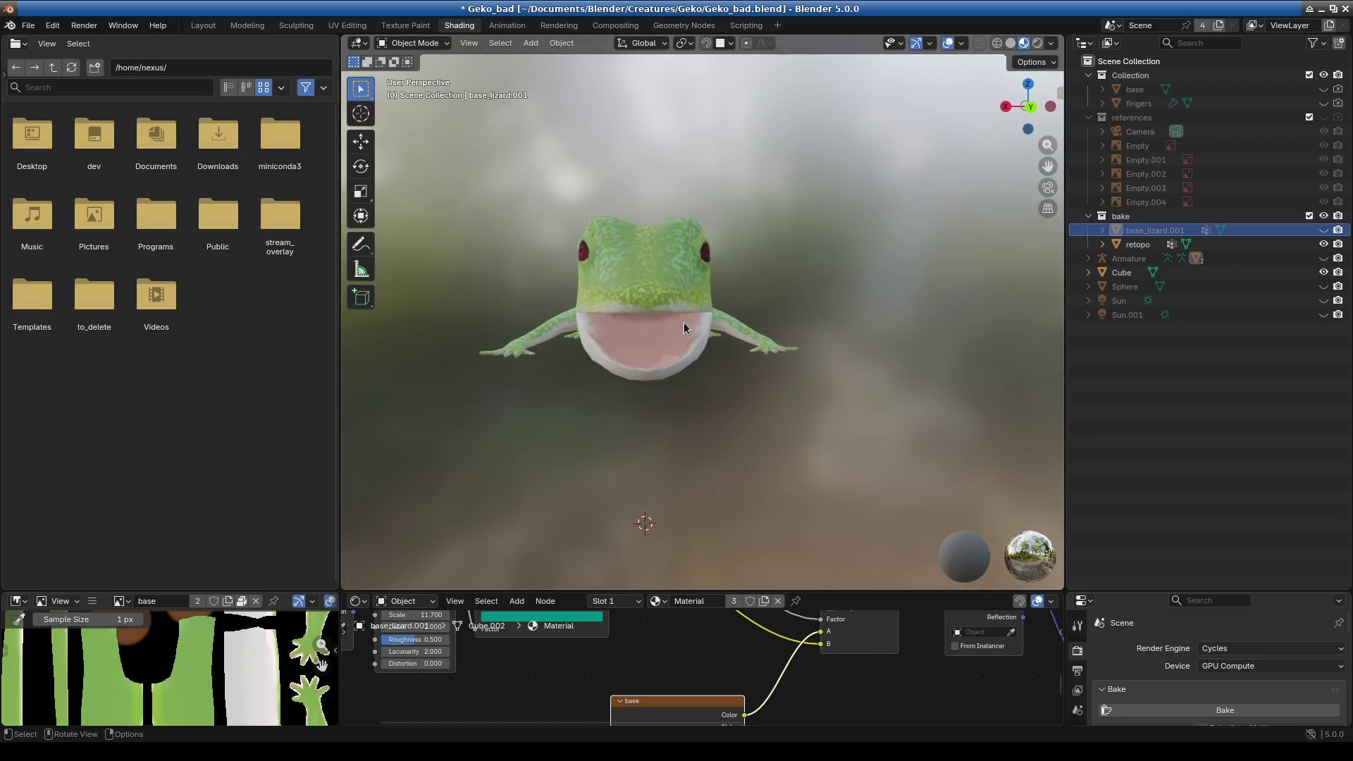
{"action": "middle_click_drag", "start_coordinate": [637, 387], "coordinate": [810, 366]}
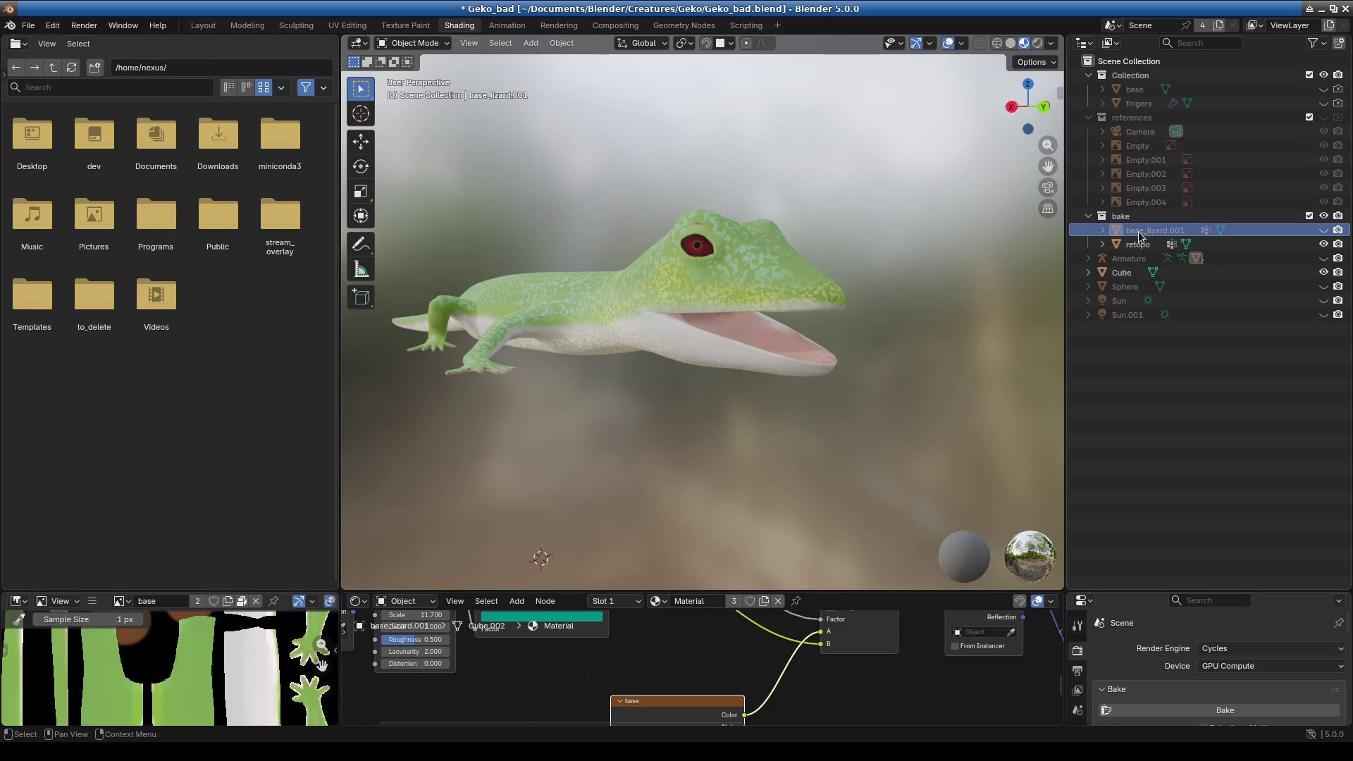
{"action": "mouse_move", "coordinate": [552, 275]}
{"action": "middle_mouse_down"}
{"action": "mouse_move", "coordinate": [664, 354]}
{"action": "mouse_move", "coordinate": [578, 247]}
{"action": "middle_mouse_up"}
{"action": "scroll", "coordinate": [589, 303], "scroll_direction": "up", "scroll_amount": 4}
{"action": "mouse_move", "coordinate": [589, 302]}
{"action": "middle_mouse_down"}
{"action": "mouse_move", "coordinate": [826, 363]}
{"action": "mouse_move", "coordinate": [800, 451]}
{"action": "middle_mouse_up"}
- Resize the editors and bring the base image, Mix and passtrough_bla nodes into view
{"action": "left_click_drag", "start_coordinate": [849, 591], "coordinate": [846, 215]}
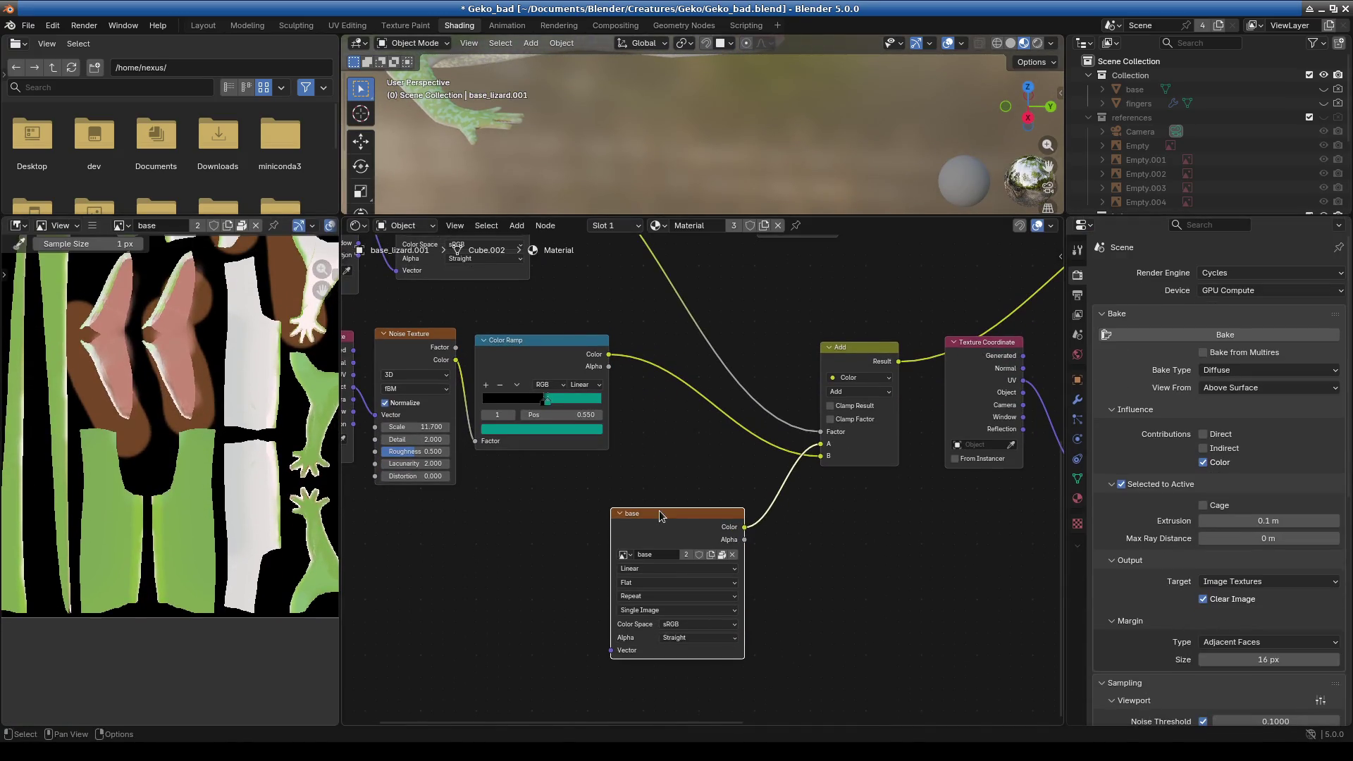
{"action": "left_click_drag", "start_coordinate": [661, 515], "coordinate": [586, 520]}
{"action": "mouse_move", "coordinate": [768, 466]}
{"action": "middle_mouse_down"}
{"action": "mouse_move", "coordinate": [523, 519]}
{"action": "mouse_move", "coordinate": [513, 356]}
{"action": "middle_mouse_up"}
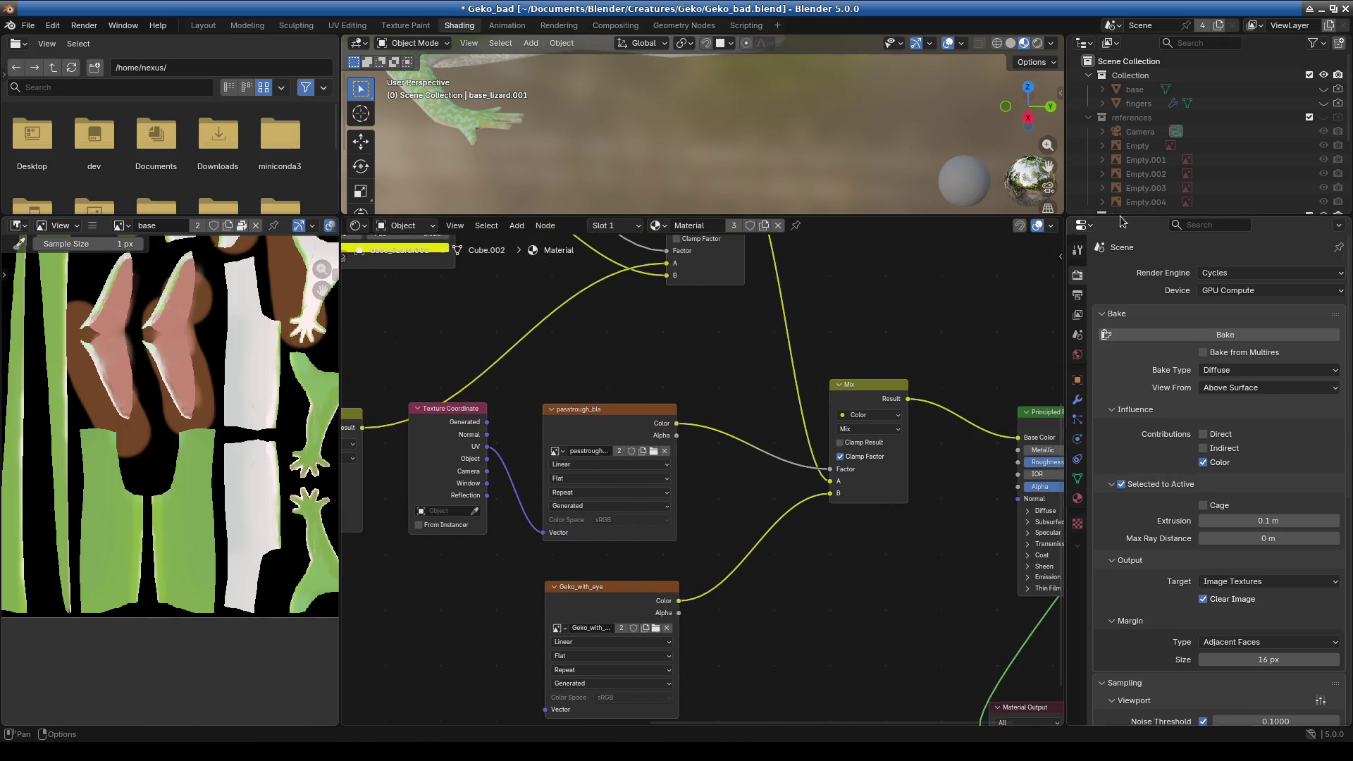
{"action": "left_click_drag", "start_coordinate": [1121, 219], "coordinate": [1120, 486]}
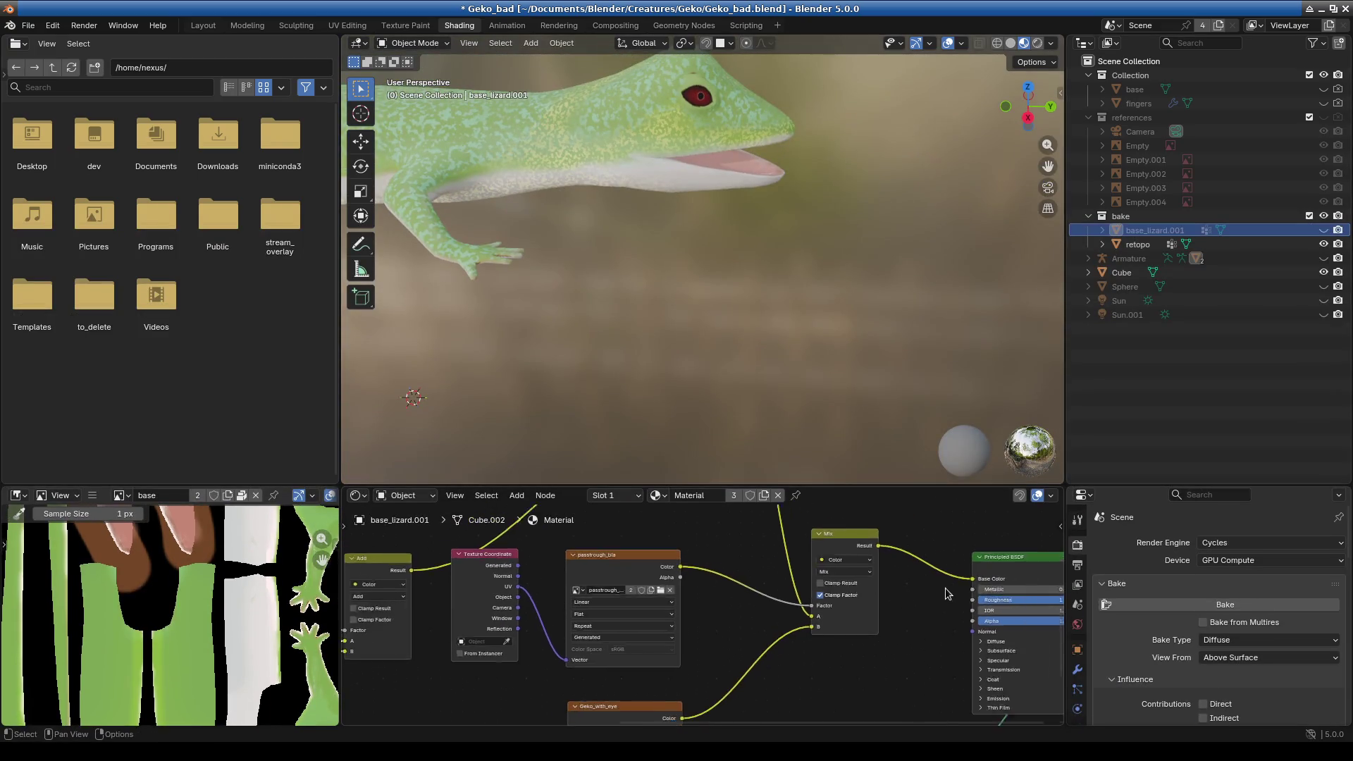
{"action": "scroll", "coordinate": [947, 594], "scroll_direction": "down", "scroll_amount": 1}
{"action": "left_click_drag", "start_coordinate": [821, 485], "coordinate": [821, 221]}
{"action": "middle_click_drag", "start_coordinate": [862, 535], "coordinate": [552, 529]}
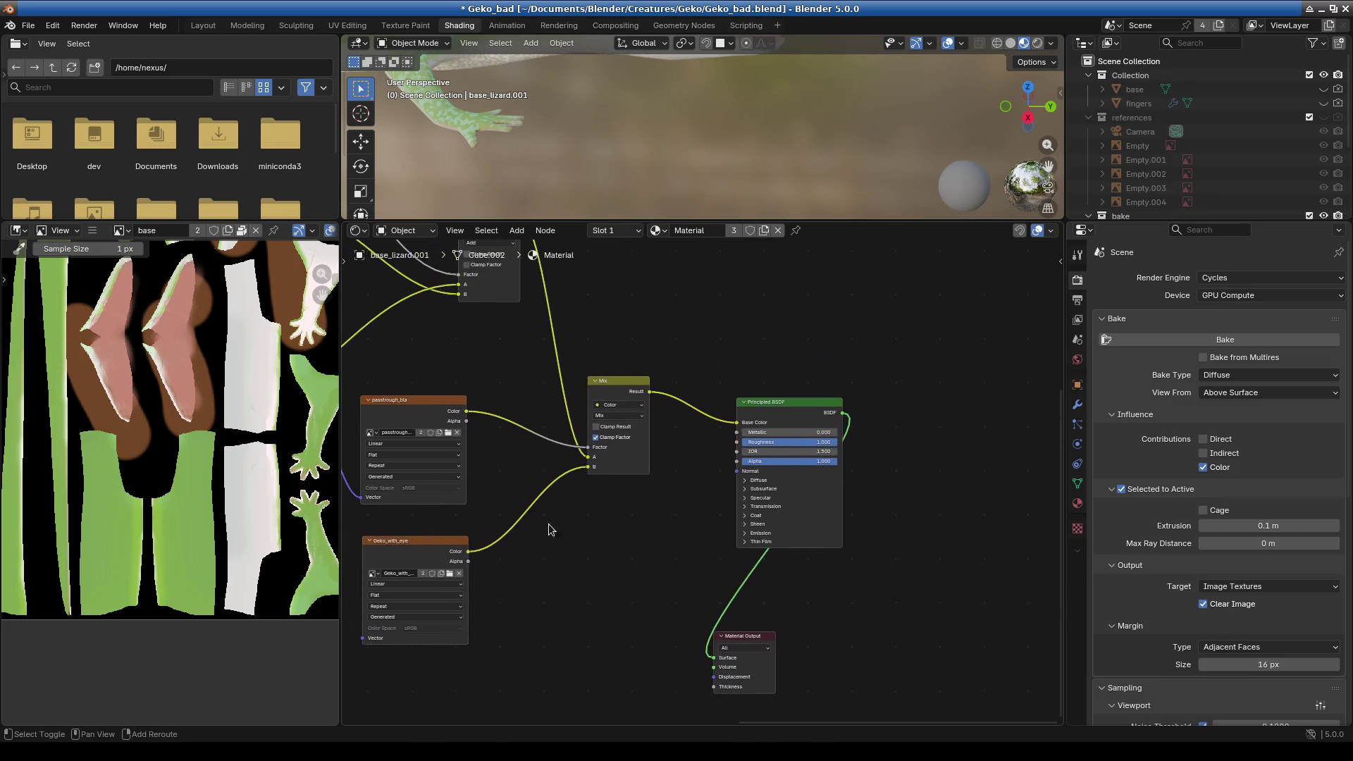
- Duplicate the passtrough_bla image node and give the copy a new 4096×4096 image named Lizard_again
{"action": "key", "text": "shift+d"}
{"action": "left_click", "coordinate": [611, 588]}
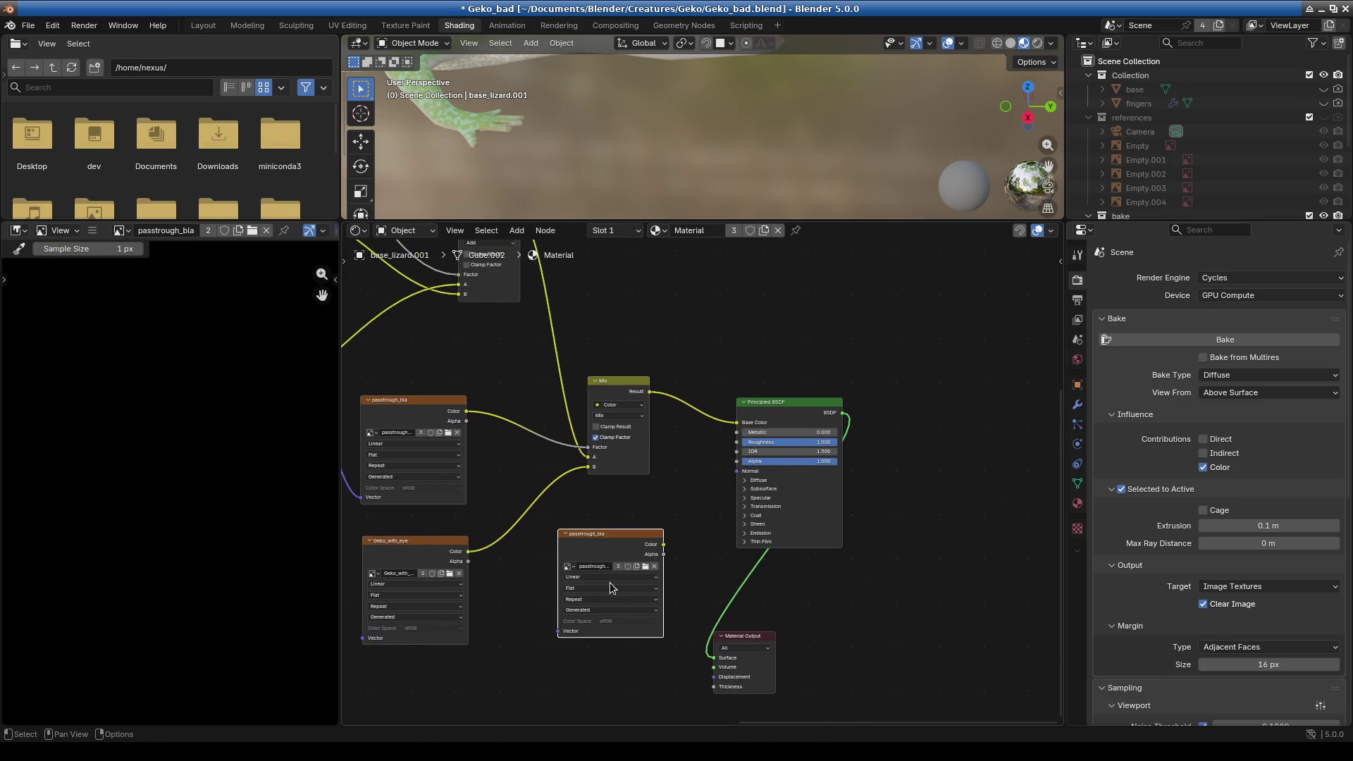
{"action": "left_click", "coordinate": [654, 566]}
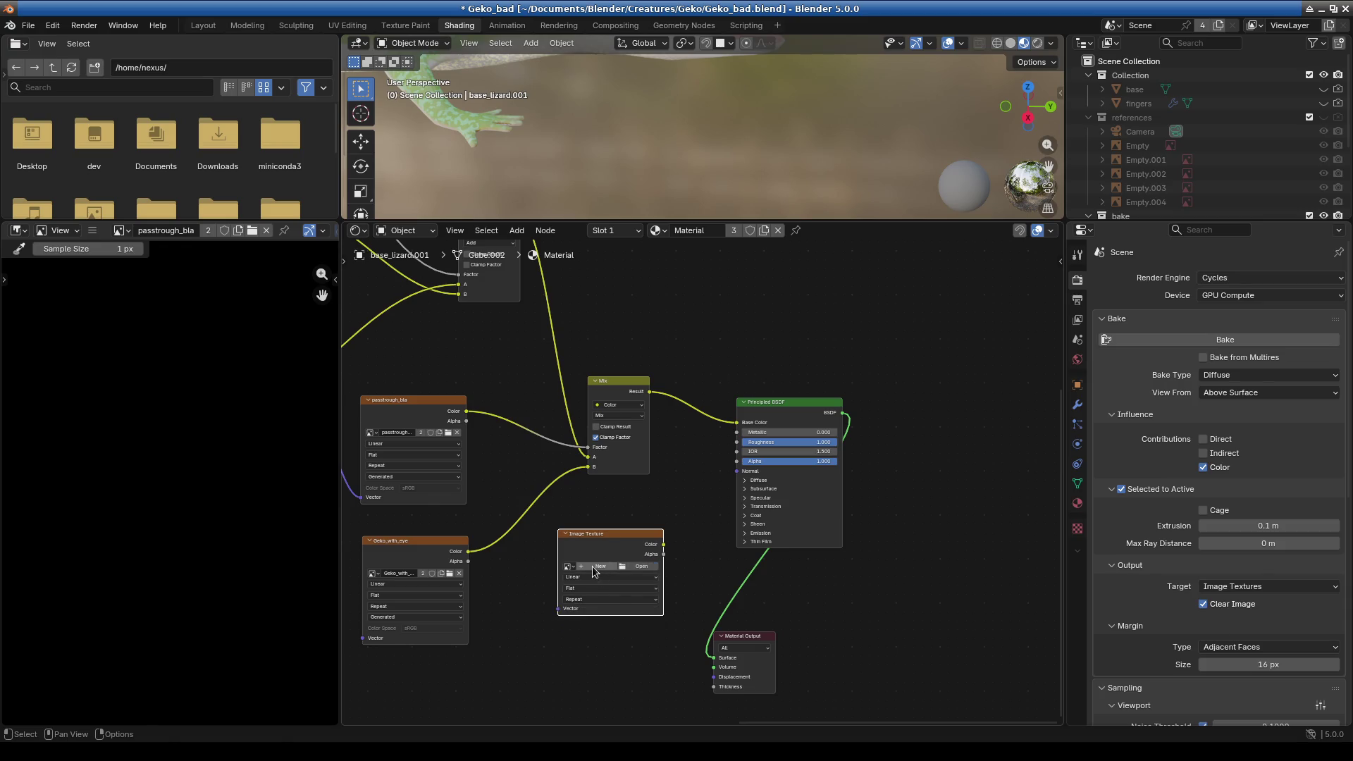
{"action": "left_click", "coordinate": [592, 567]}
{"action": "type", "text": "Lizard_again"}
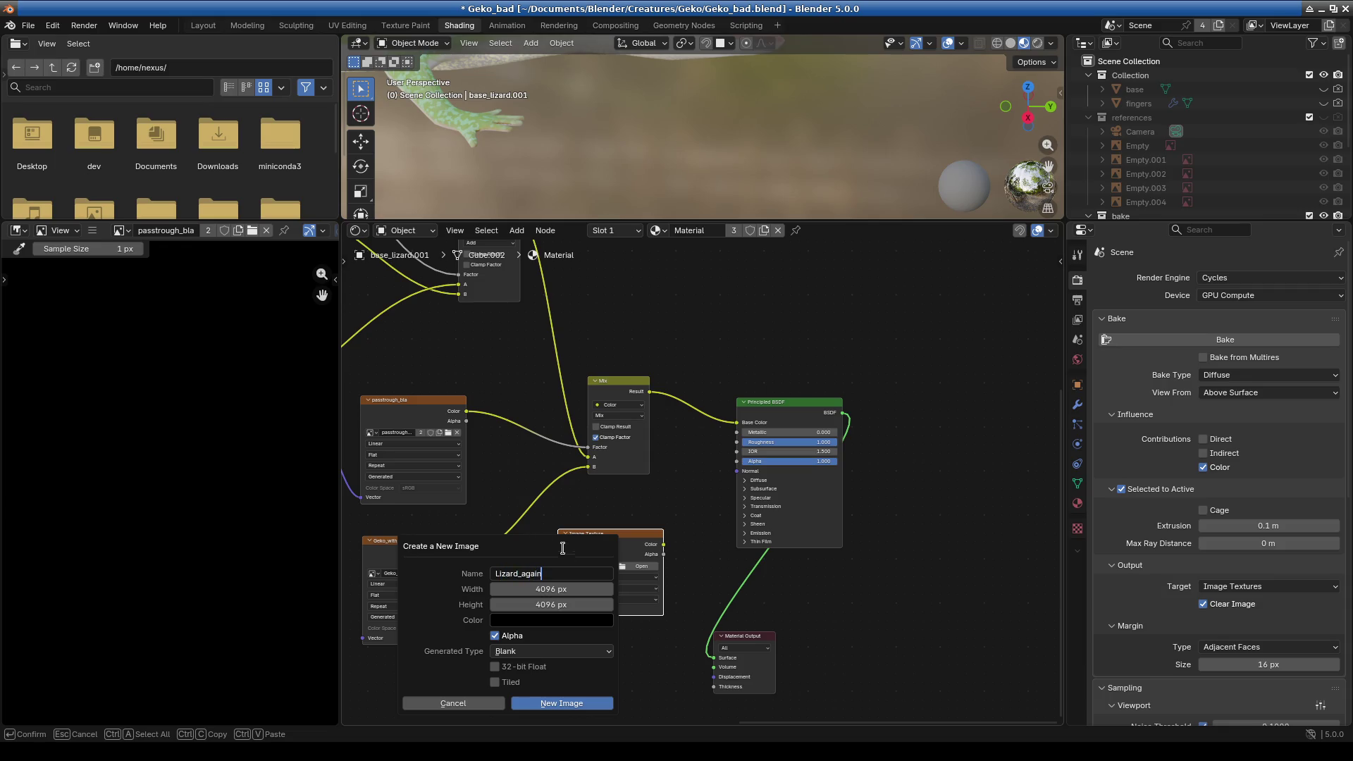
{"action": "key", "text": "Return"}
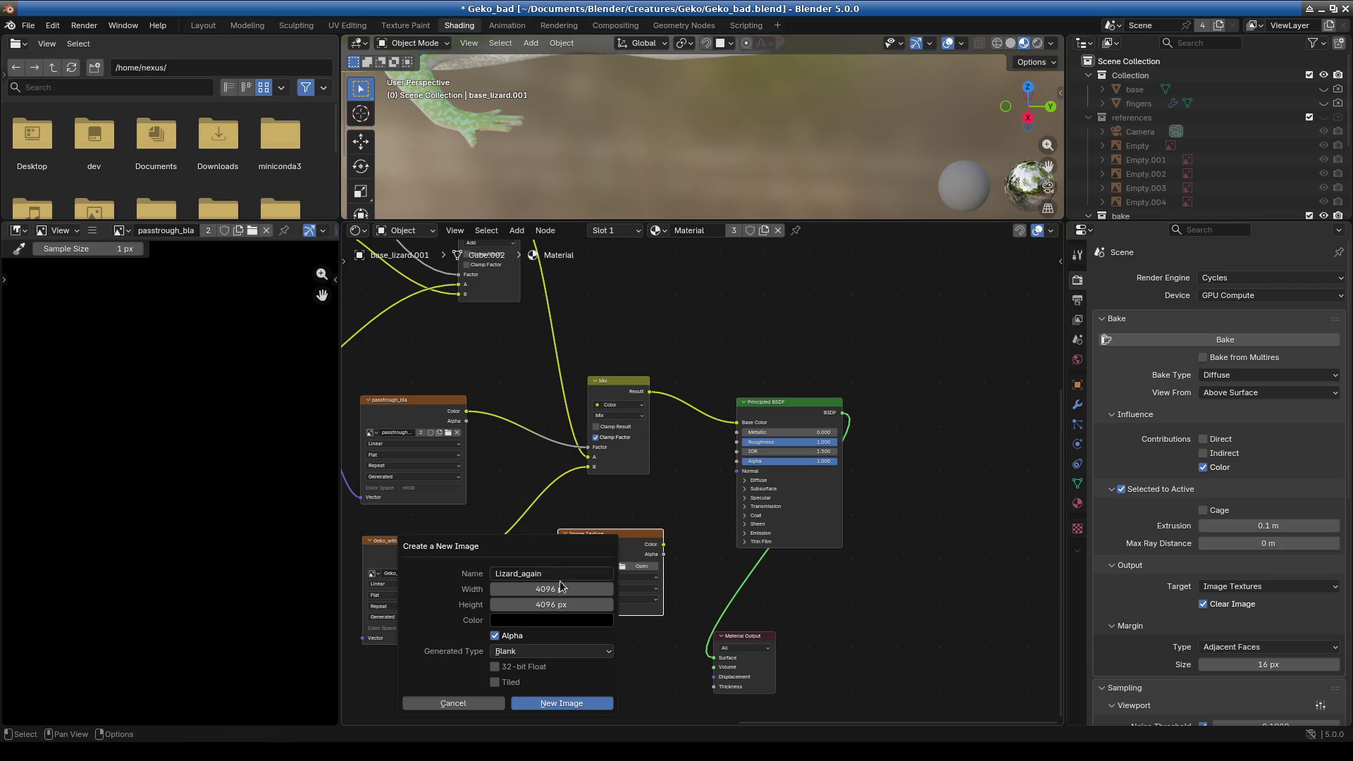
{"action": "left_click", "coordinate": [560, 701]}
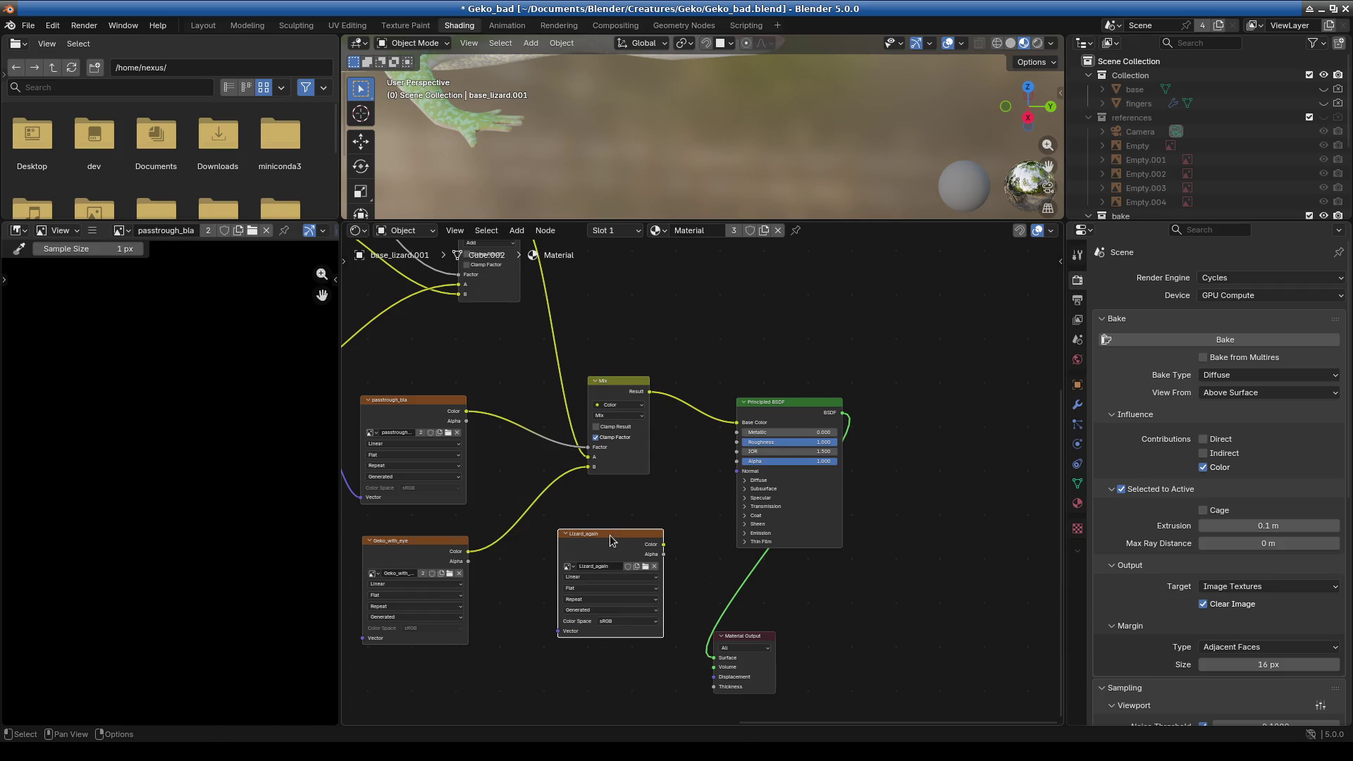
- Show Lizard_again in the image viewer and enlarge the gecko's 3D view
{"action": "left_click_drag", "start_coordinate": [610, 540], "coordinate": [590, 541]}
{"action": "left_click", "coordinate": [592, 553]}
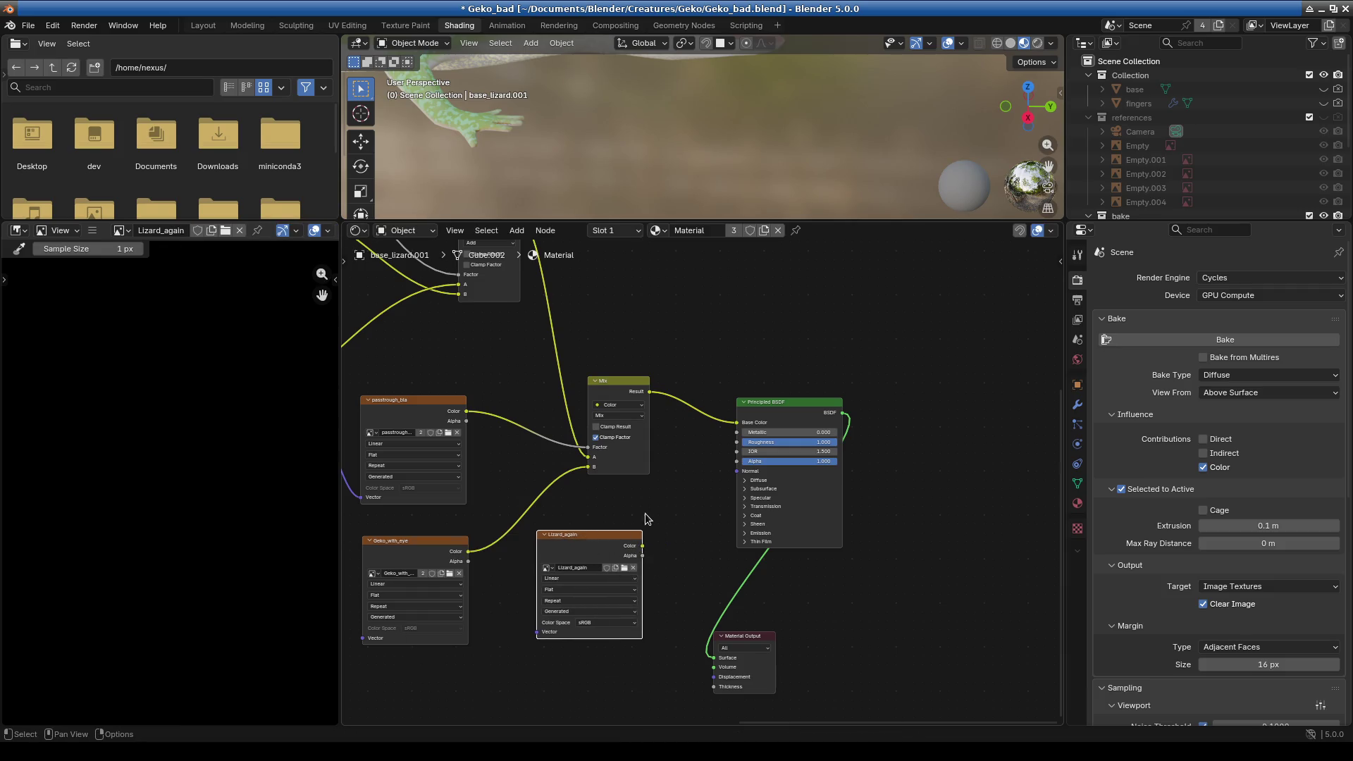
{"action": "left_click_drag", "start_coordinate": [837, 223], "coordinate": [838, 482]}
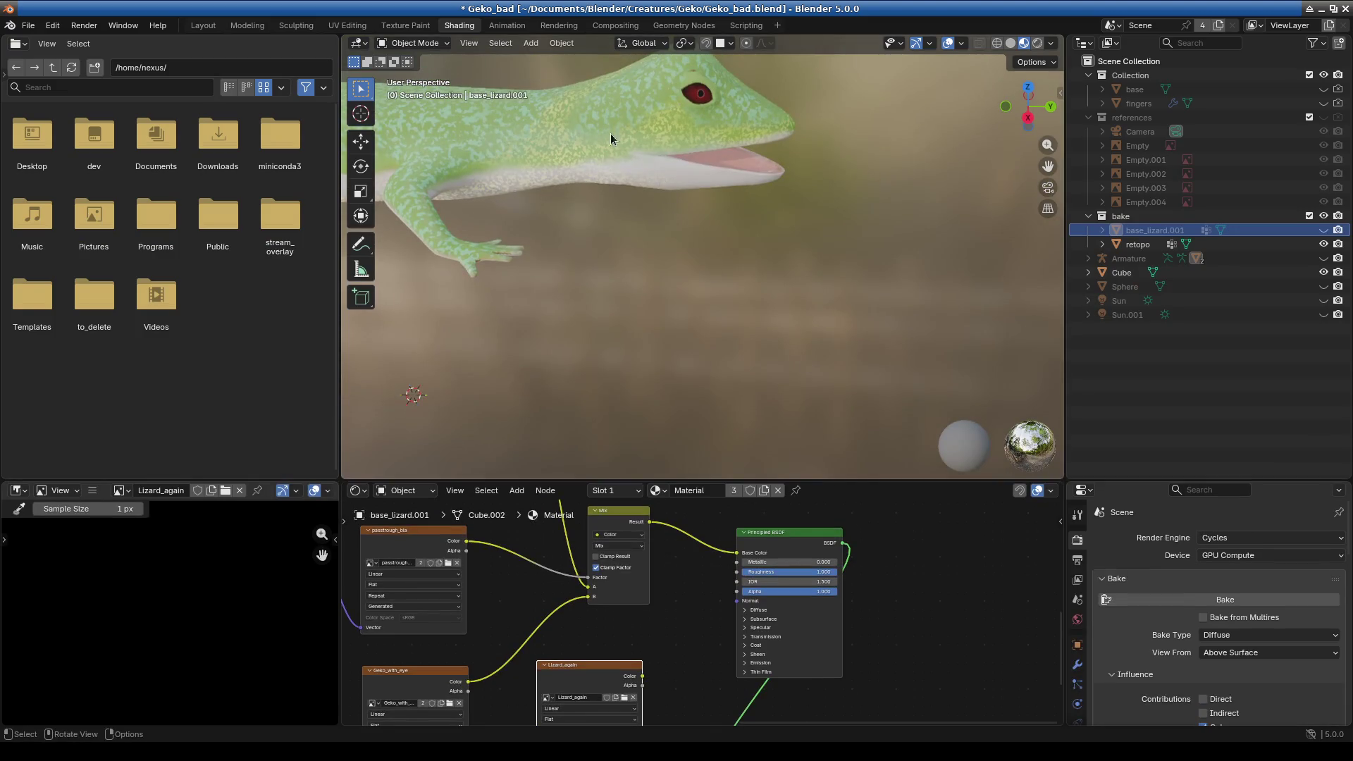
- Make the retopo mesh active and reframe its material's nodes
{"action": "left_click", "coordinate": [610, 133]}
{"action": "scroll", "coordinate": [763, 650], "scroll_direction": "down", "scroll_amount": 1}
{"action": "mouse_move", "coordinate": [763, 650]}
{"action": "middle_mouse_down"}
{"action": "mouse_move", "coordinate": [792, 536]}
{"action": "mouse_move", "coordinate": [664, 625]}
{"action": "middle_mouse_up"}
{"action": "scroll", "coordinate": [635, 670], "scroll_direction": "up", "scroll_amount": 1}
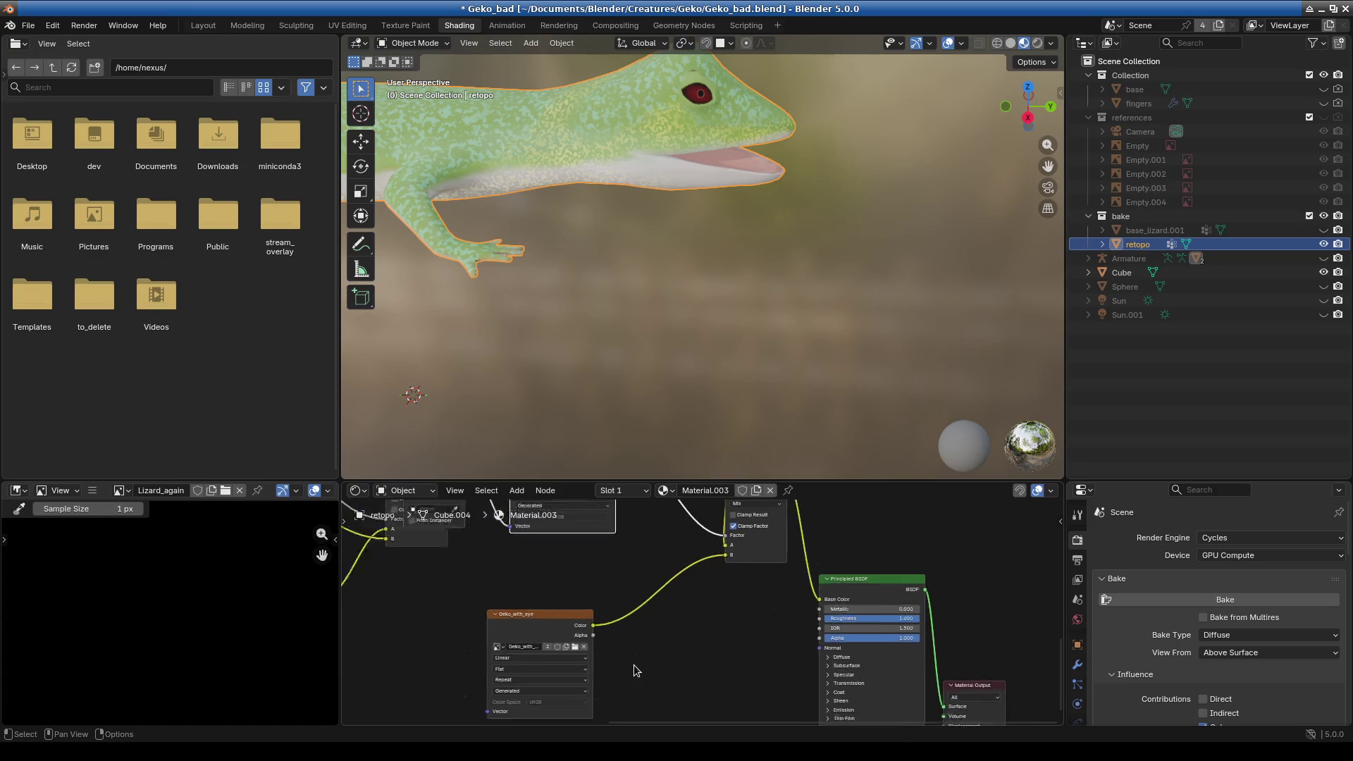
{"action": "scroll", "coordinate": [916, 423], "scroll_direction": "up", "scroll_amount": 2}
{"action": "scroll", "coordinate": [540, 296], "scroll_direction": "down", "scroll_amount": 3}
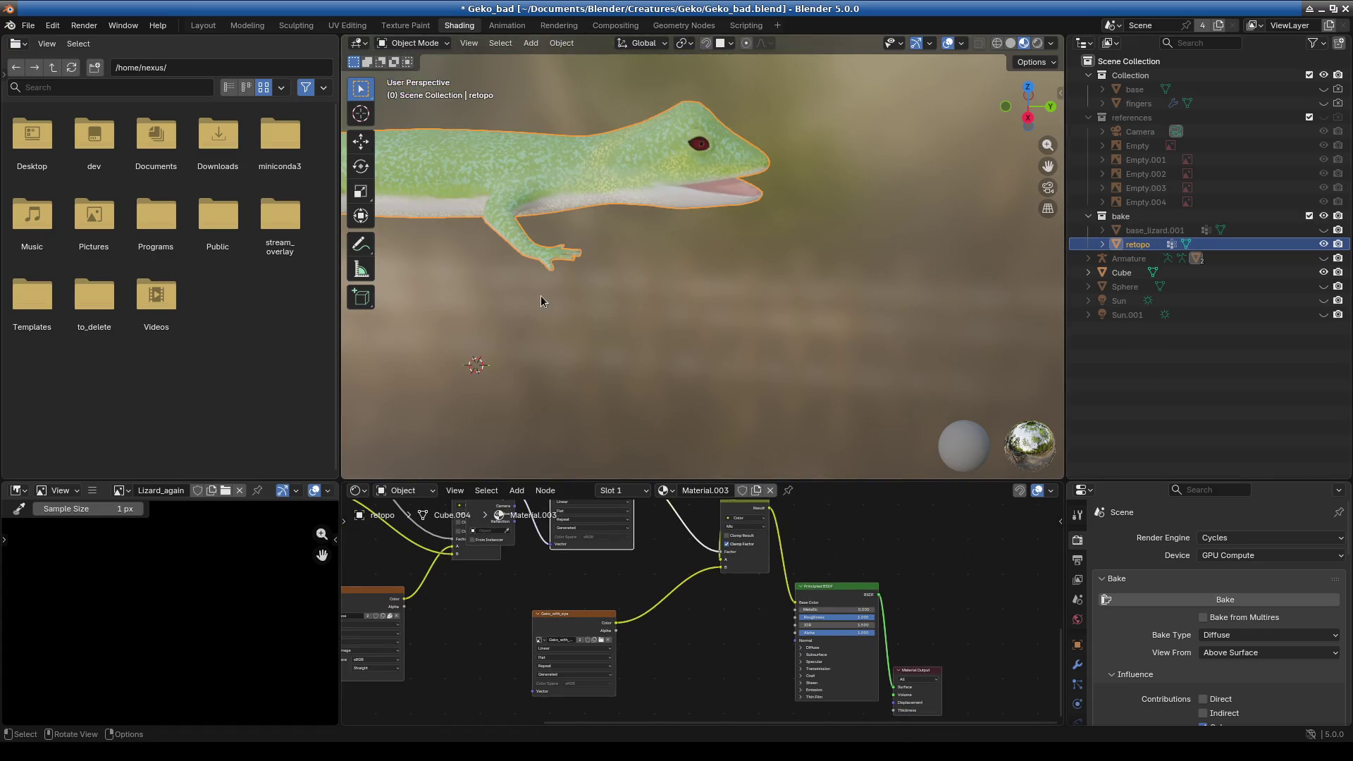
{"action": "scroll", "coordinate": [705, 234], "scroll_direction": "down", "scroll_amount": 2}
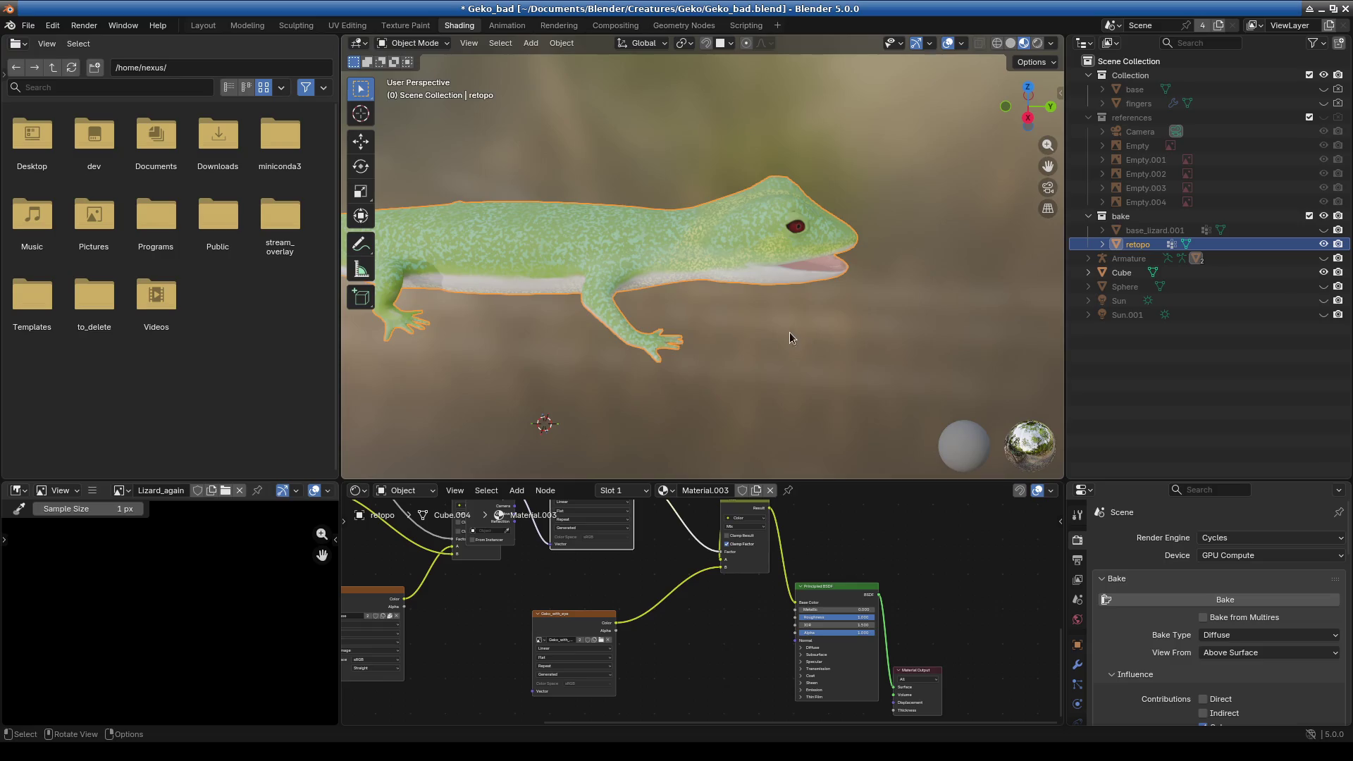
{"action": "scroll", "coordinate": [657, 641], "scroll_direction": "up", "scroll_amount": 3}
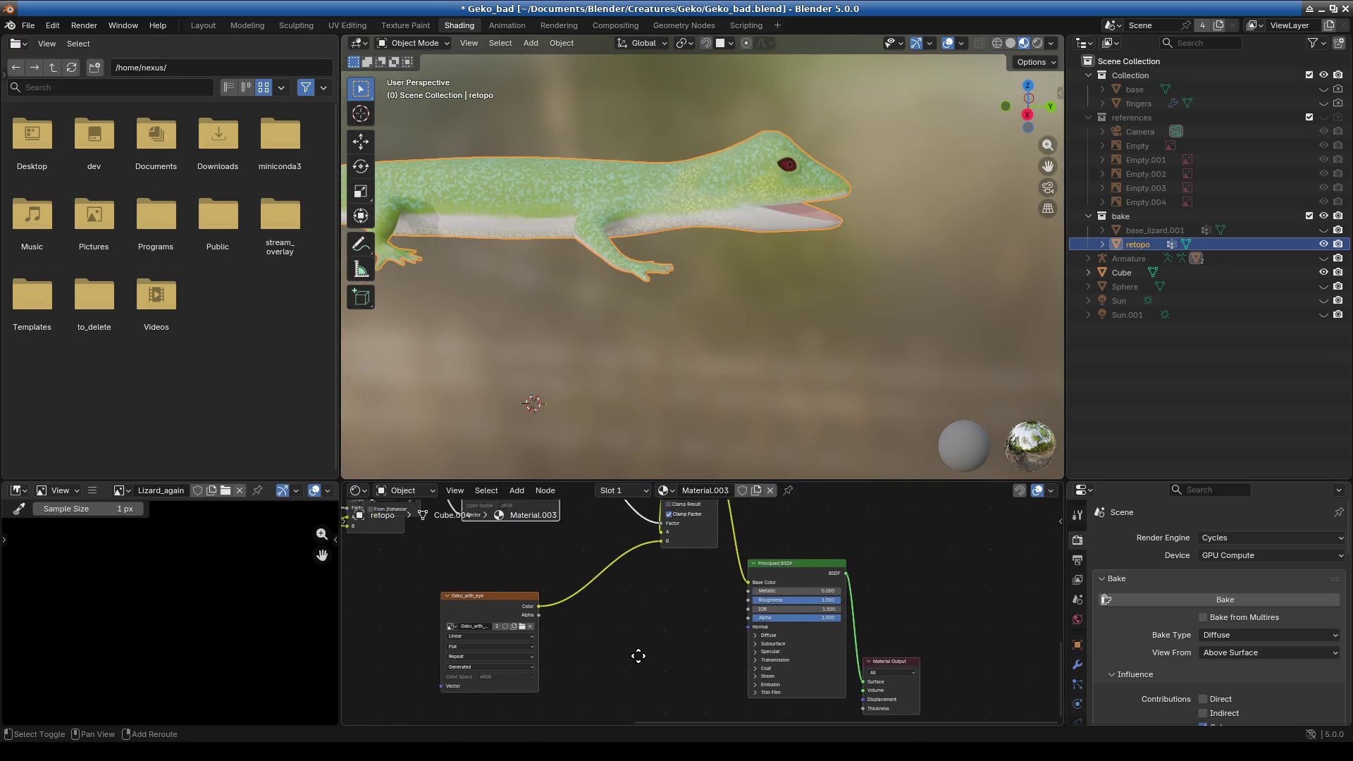
- Copy the Geko_with_eye texture node and give it a new blank 4096 px image, Lizard_again.001
{"action": "left_click", "coordinate": [491, 614]}
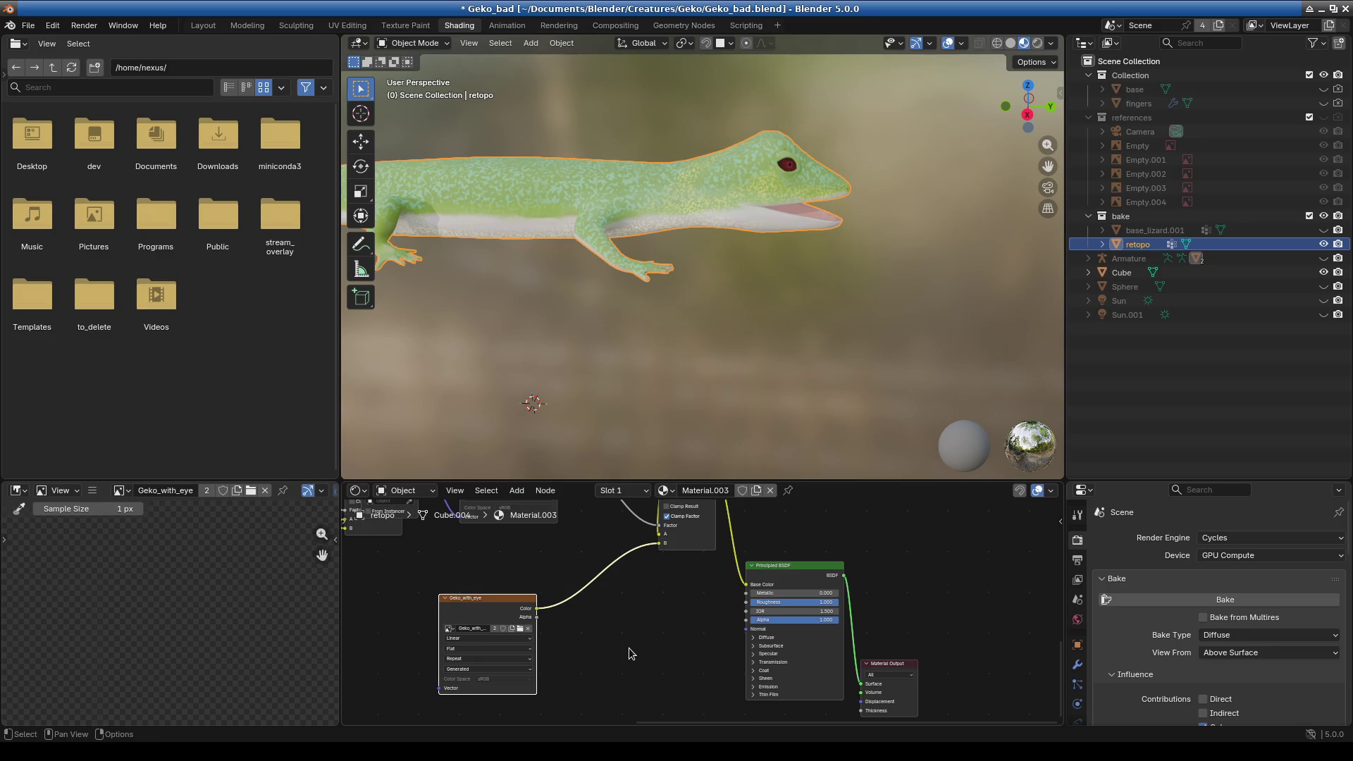
{"action": "key", "text": "ctrl+v"}
{"action": "left_click", "coordinate": [671, 637]}
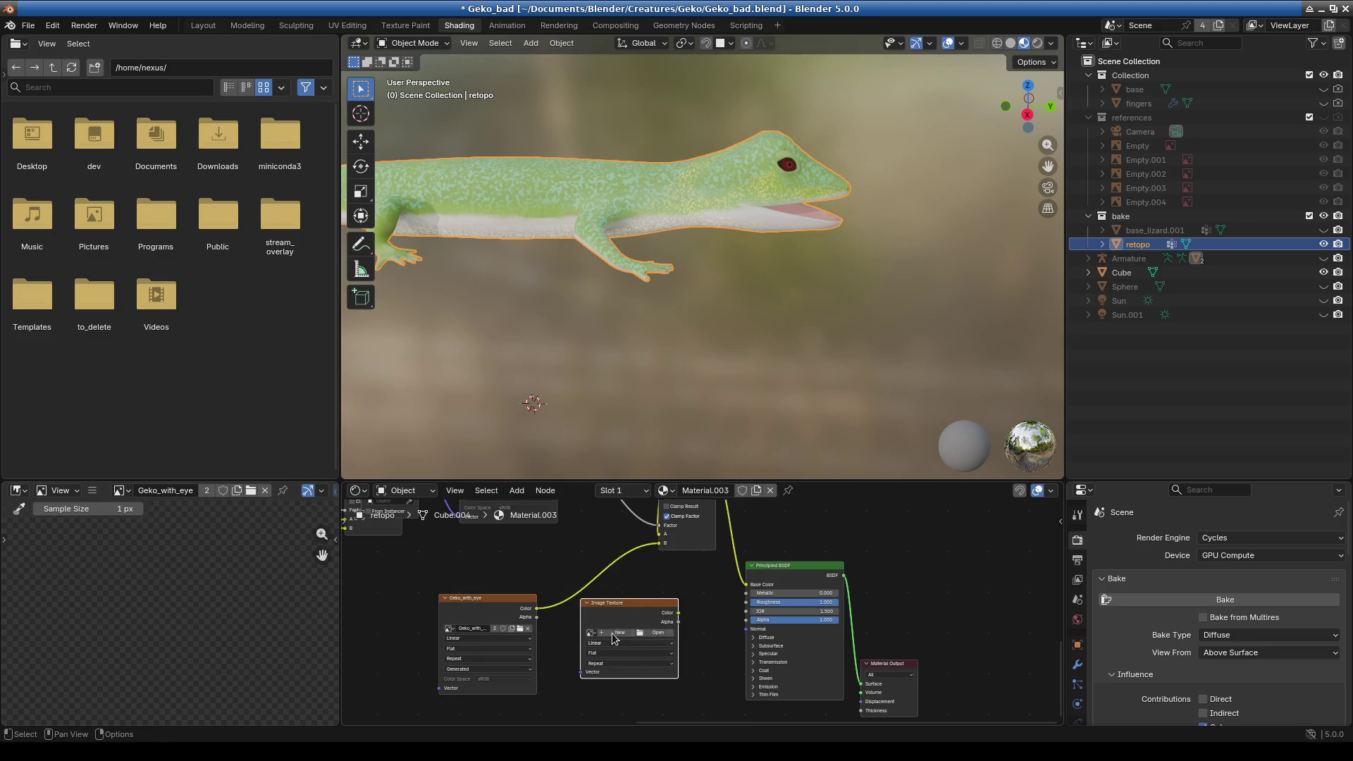
{"action": "left_click", "coordinate": [612, 633]}
{"action": "type", "text": "Lizard_again"}
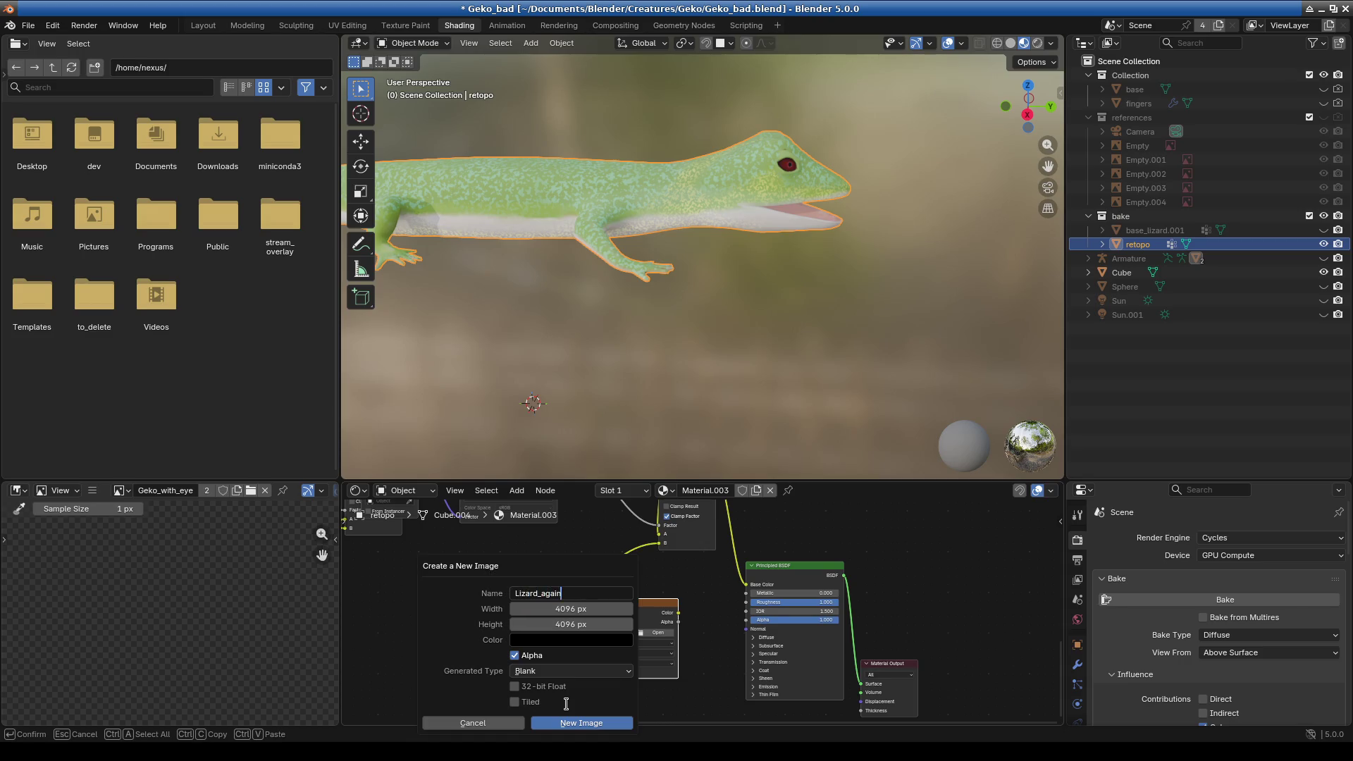
{"action": "left_click", "coordinate": [575, 722]}
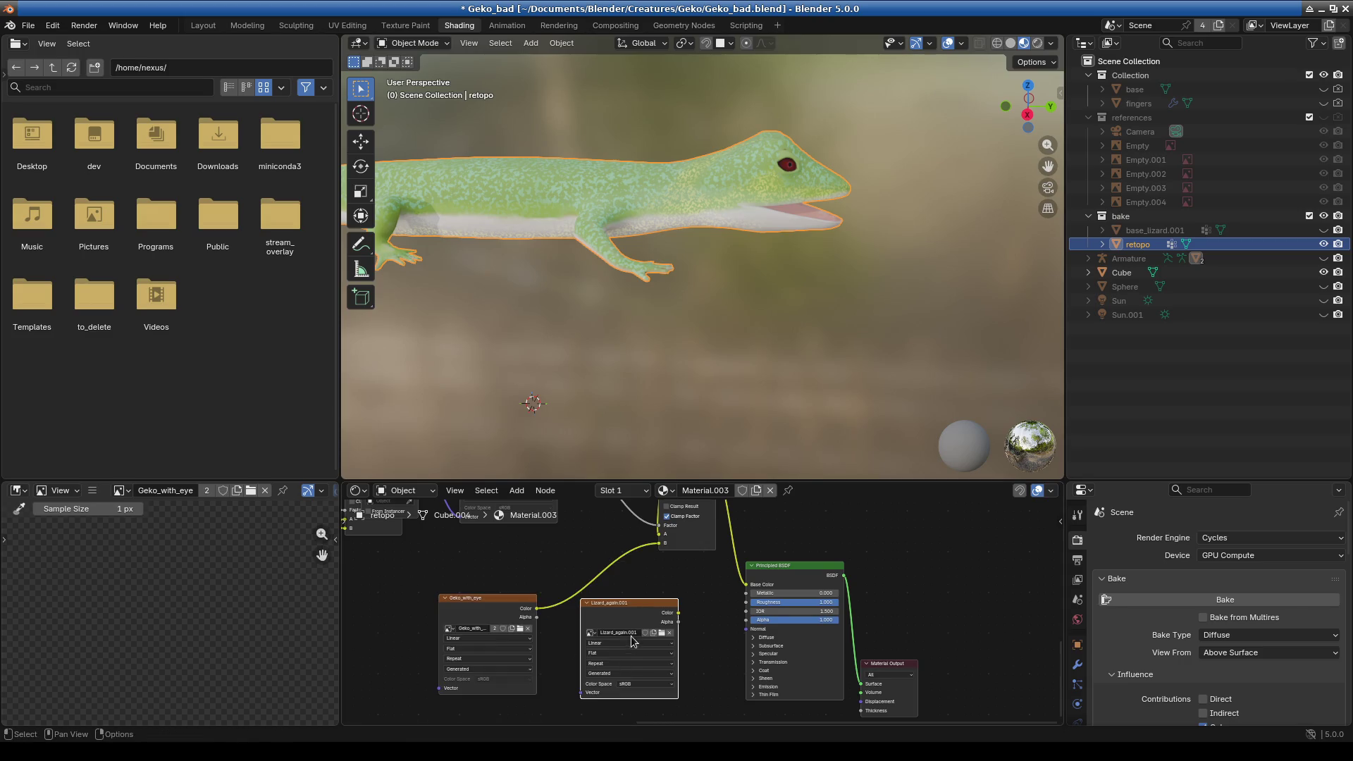
{"action": "left_click", "coordinate": [678, 616]}
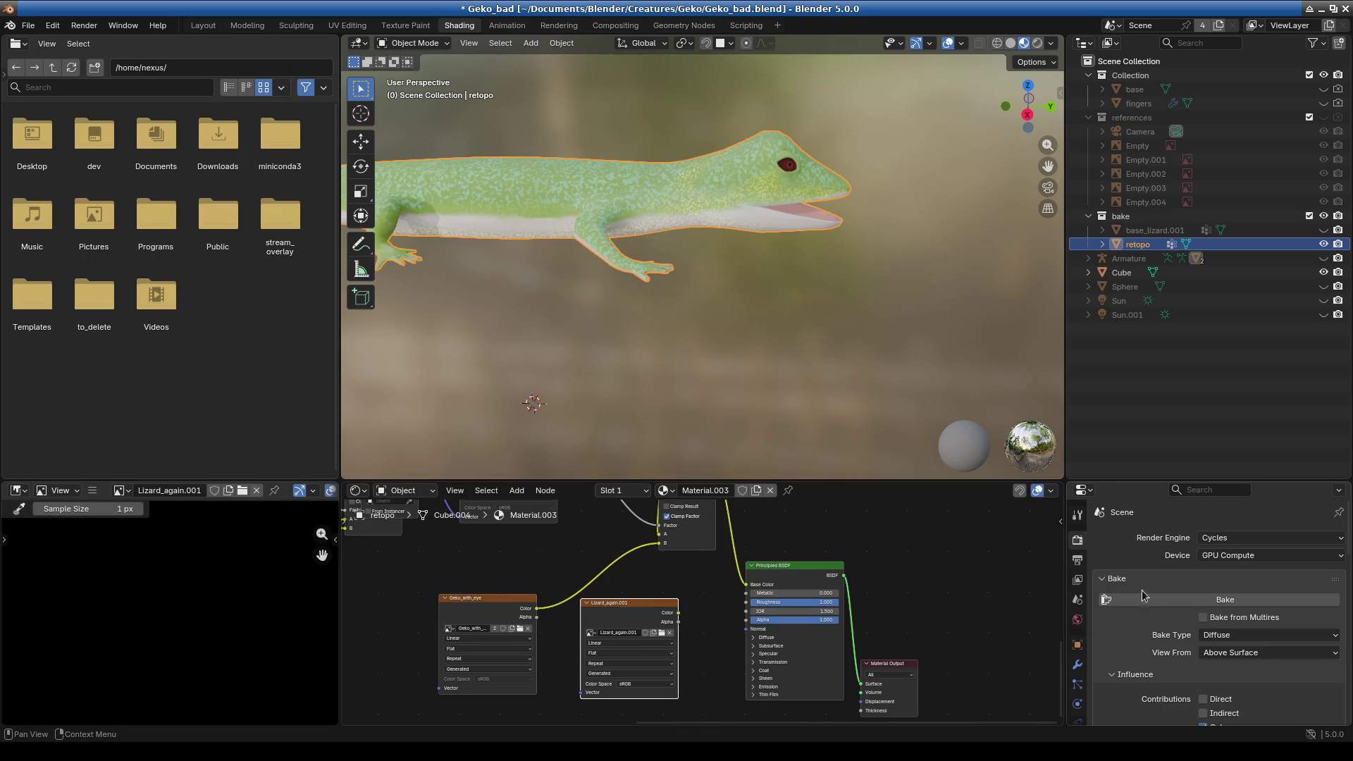
- Enlarge the bake settings area and try baking into the new image several times
{"action": "left_click_drag", "start_coordinate": [1163, 482], "coordinate": [1163, 313]}
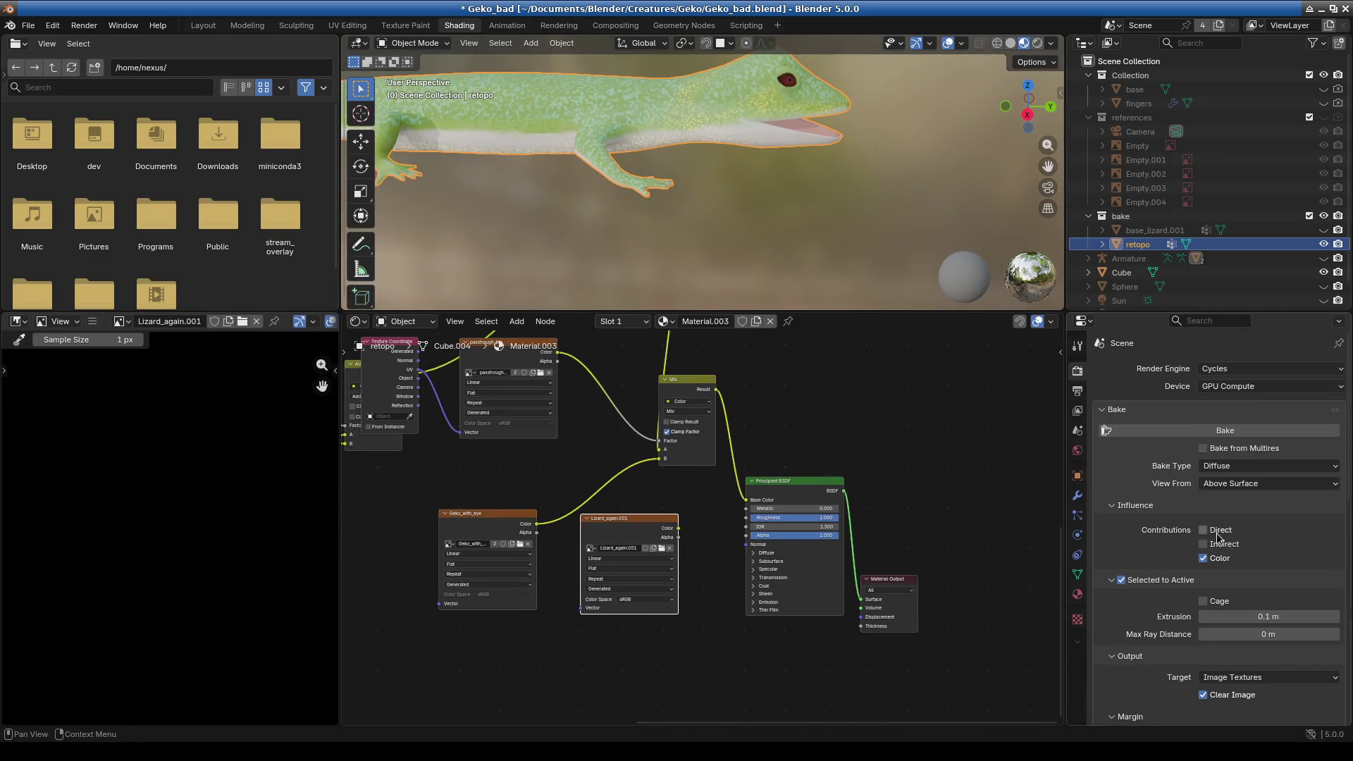
{"action": "left_click", "coordinate": [1129, 582]}
{"action": "left_click", "coordinate": [1224, 432]}
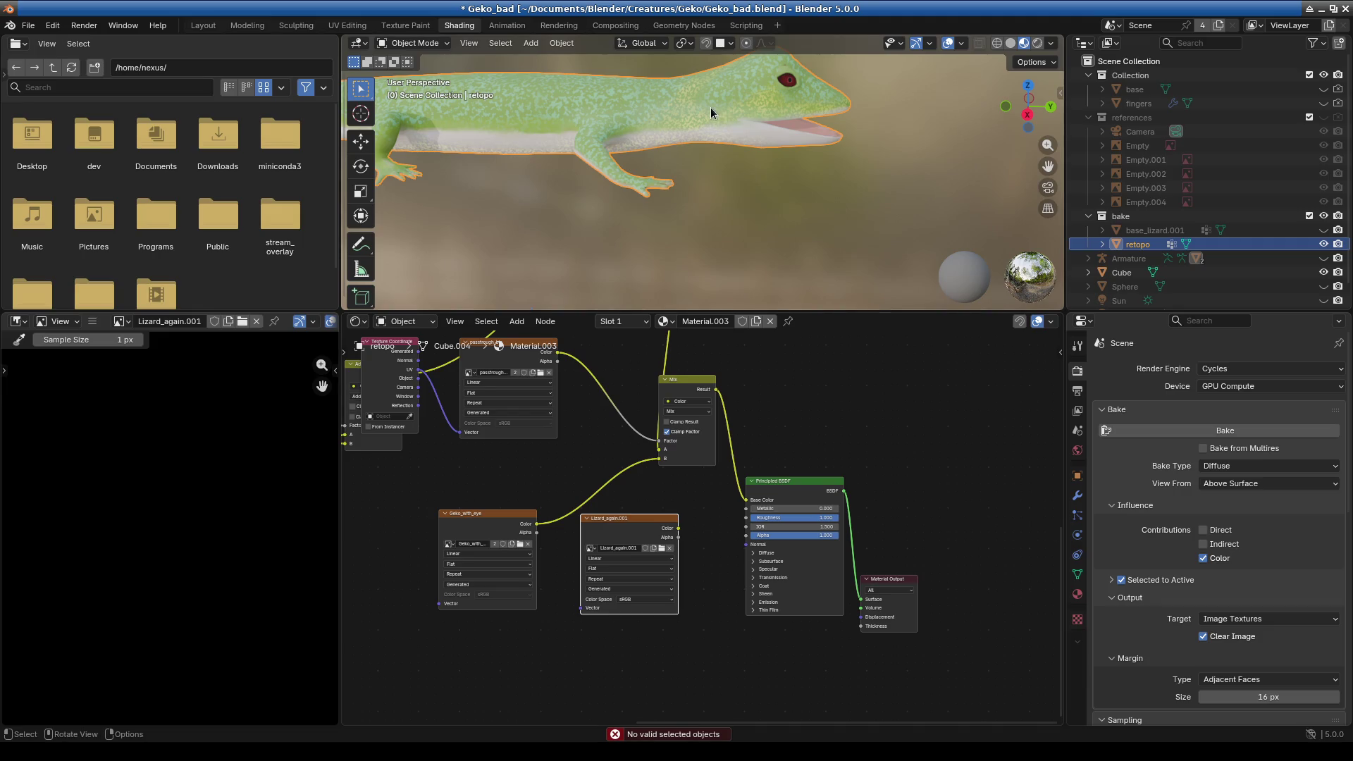
{"action": "left_click", "coordinate": [417, 43]}
{"action": "left_click", "coordinate": [1214, 431]}
{"action": "left_click", "coordinate": [1165, 431]}
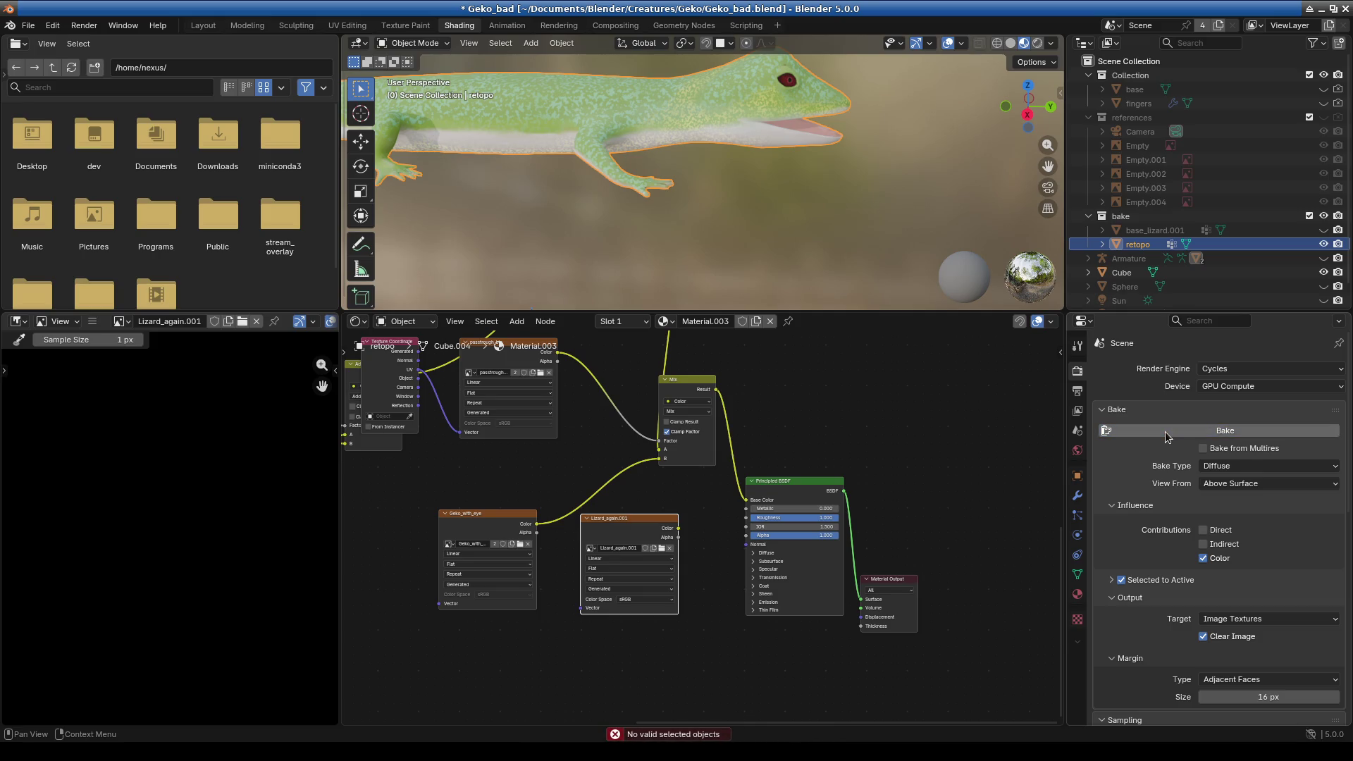
- Uncheck Selected to Active and start the Diffuse bake onto the retopo mesh
{"action": "left_click", "coordinate": [1118, 583]}
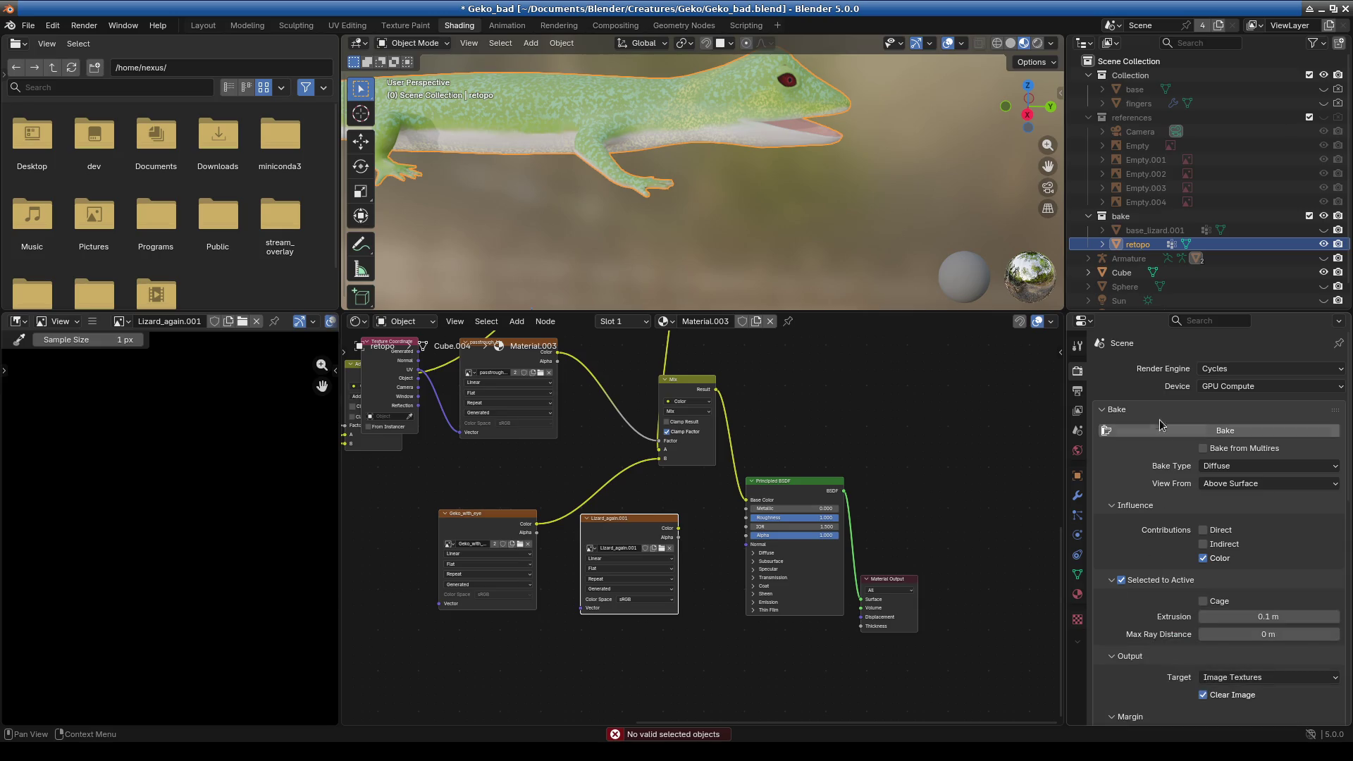
{"action": "left_click", "coordinate": [1121, 582]}
{"action": "left_click", "coordinate": [1171, 434]}
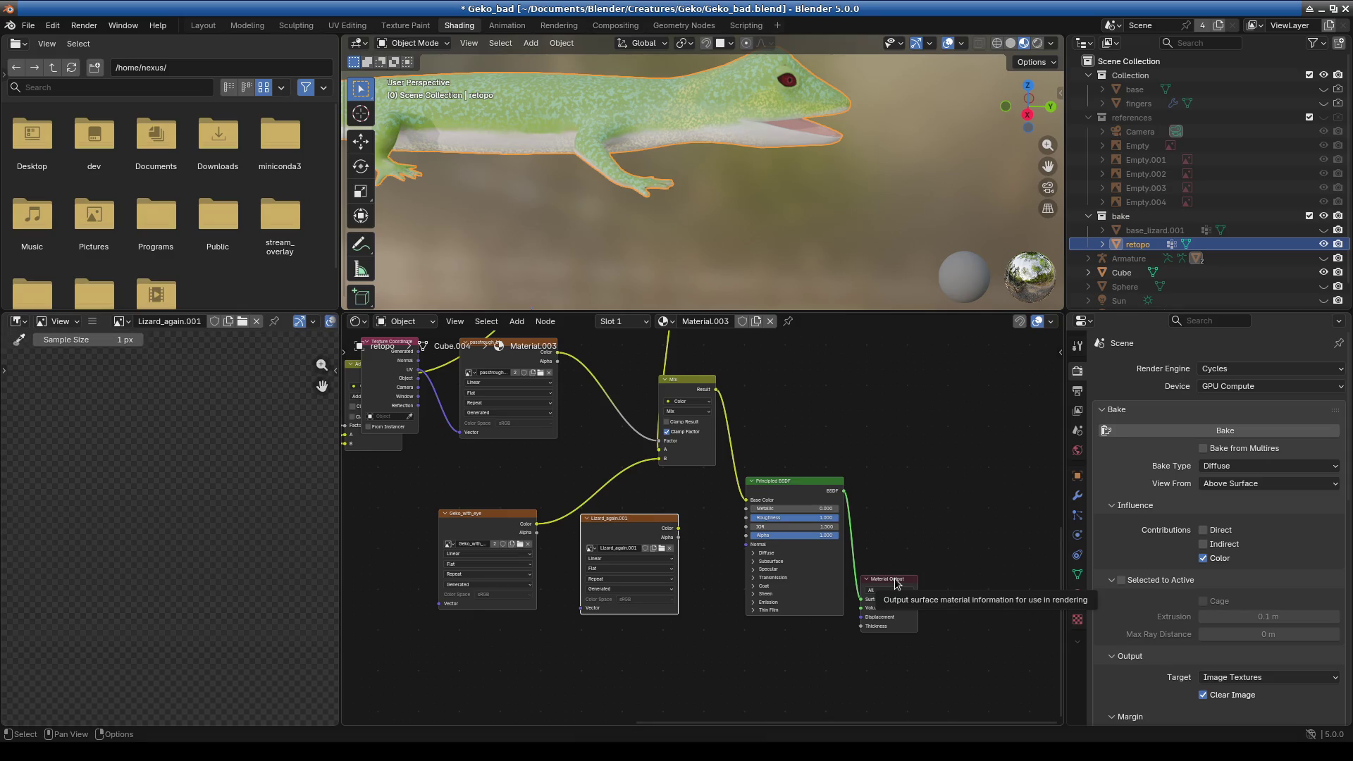
- Frame the baked texture, wire Lizard_again.001 Color into Base Color, and inspect the gecko's eye and mouth
{"action": "key", "text": "Home"}
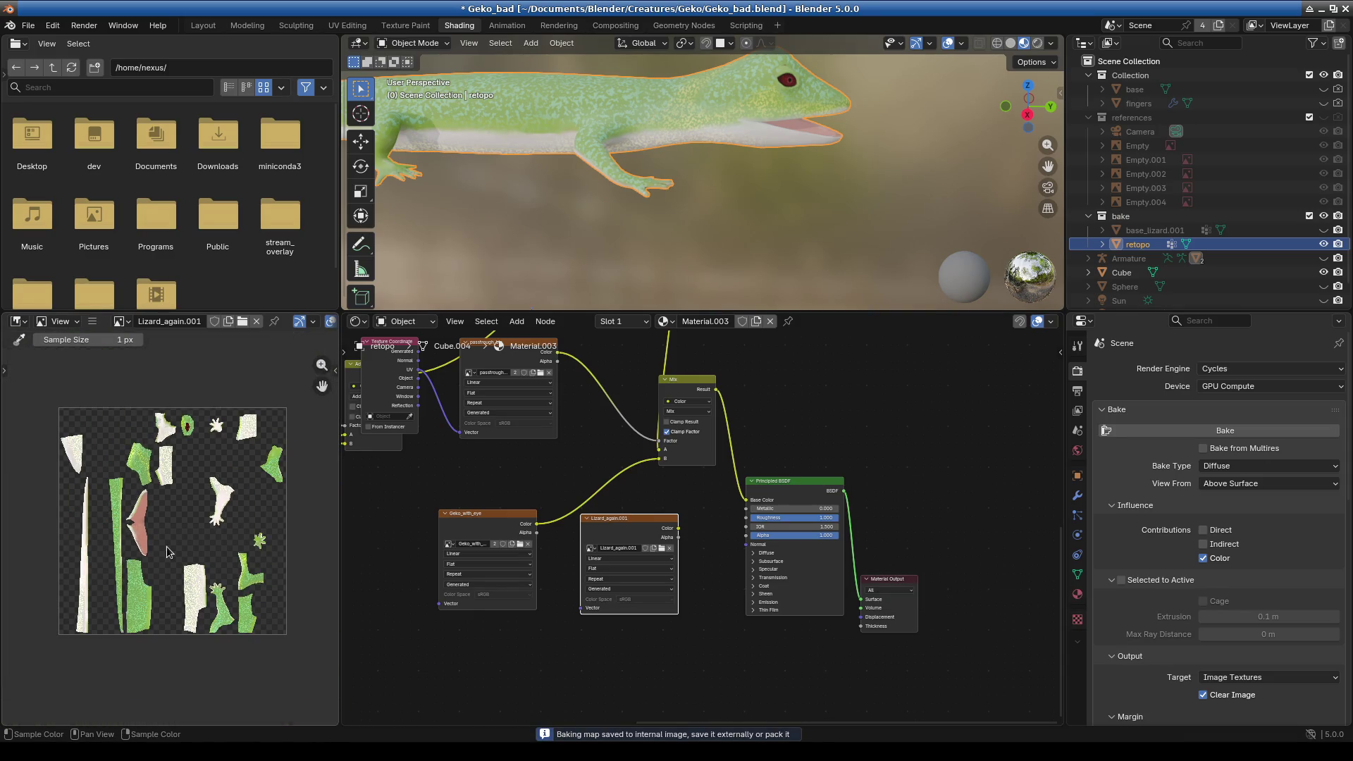
{"action": "left_click_drag", "start_coordinate": [898, 576], "coordinate": [947, 556]}
{"action": "mouse_move", "coordinate": [620, 176]}
{"action": "middle_mouse_down"}
{"action": "mouse_move", "coordinate": [754, 193]}
{"action": "mouse_move", "coordinate": [673, 201]}
{"action": "mouse_move", "coordinate": [699, 193]}
{"action": "mouse_move", "coordinate": [620, 241]}
{"action": "middle_mouse_up"}
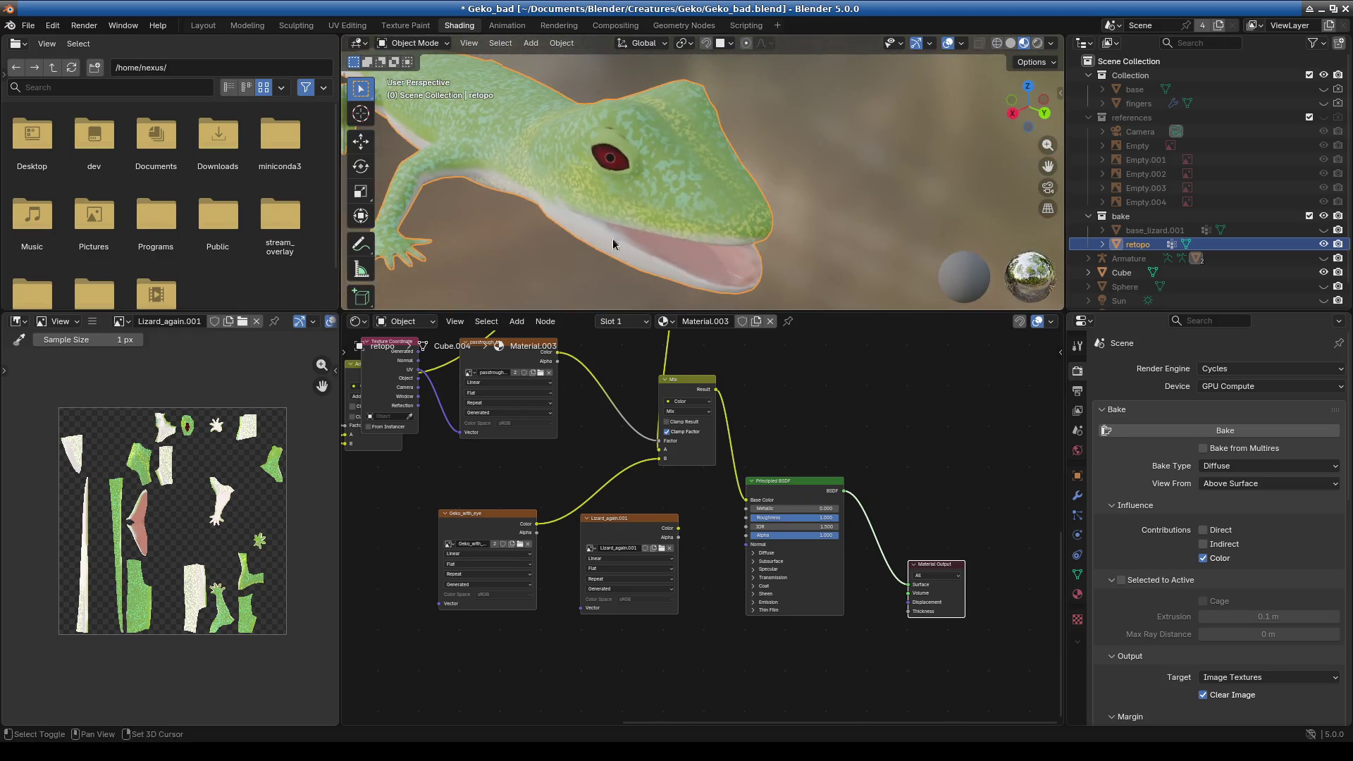
{"action": "left_click_drag", "start_coordinate": [677, 528], "coordinate": [821, 487]}
{"action": "mouse_move", "coordinate": [652, 164]}
{"action": "middle_mouse_down"}
{"action": "mouse_move", "coordinate": [620, 193]}
{"action": "mouse_move", "coordinate": [694, 213]}
{"action": "middle_mouse_up"}
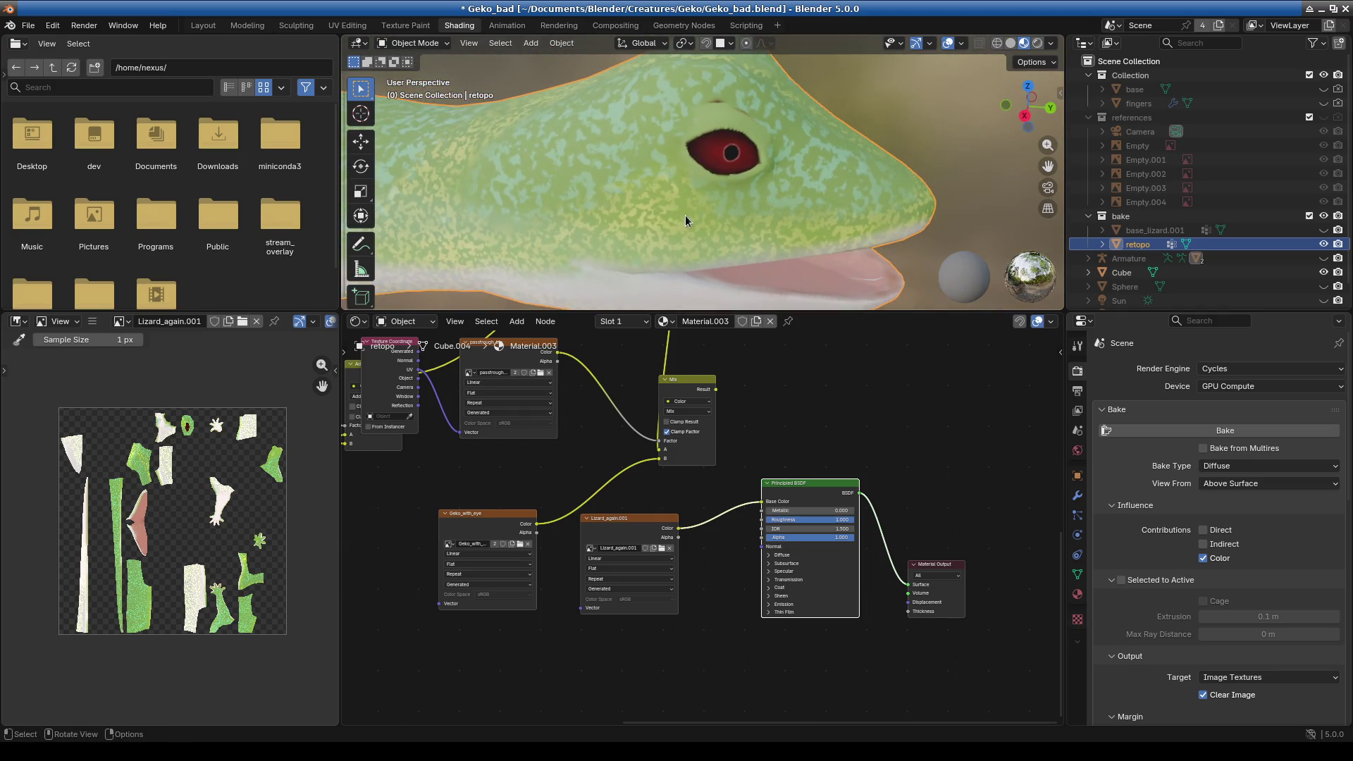
{"action": "middle_click_drag", "start_coordinate": [695, 214], "coordinate": [732, 416]}
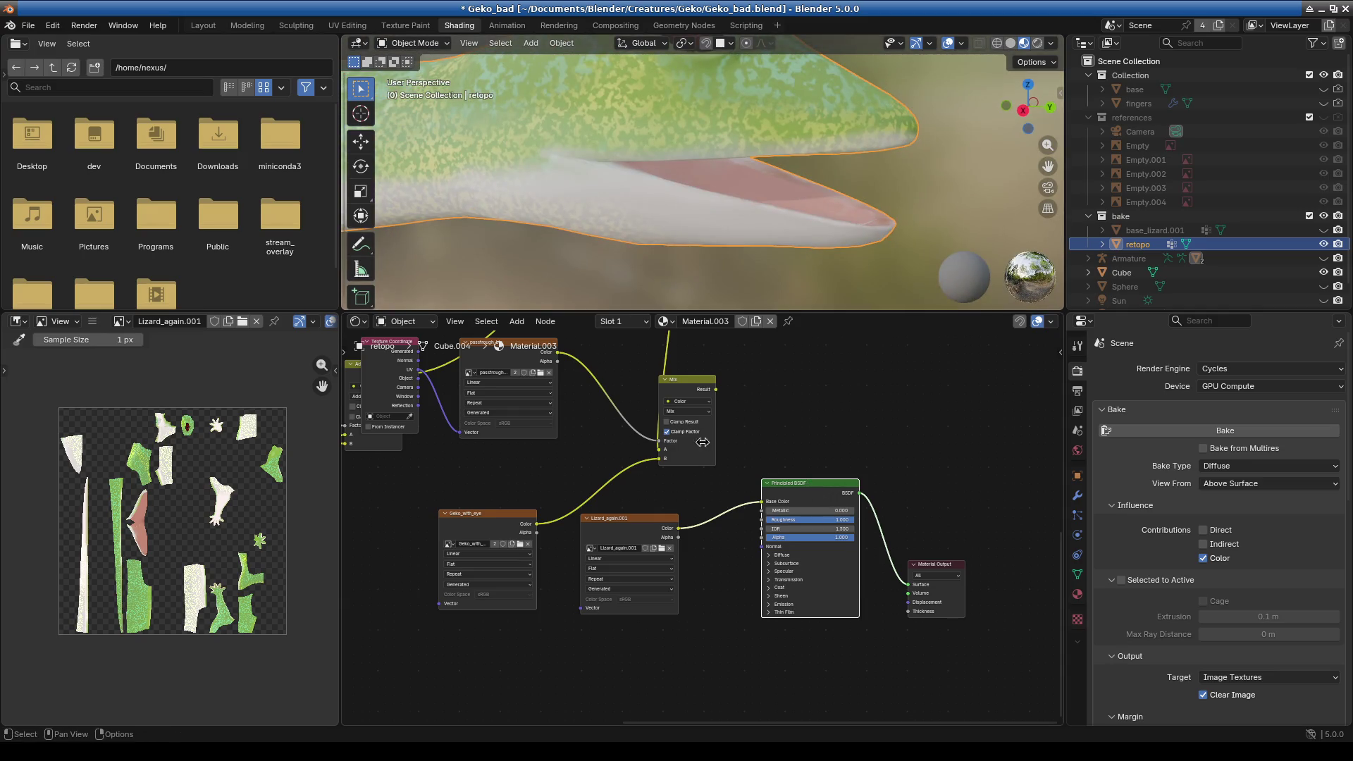
- Add a Mix Color node through a 'colo' search, then pull it aside and delete it
{"action": "left_click", "coordinate": [516, 323]}
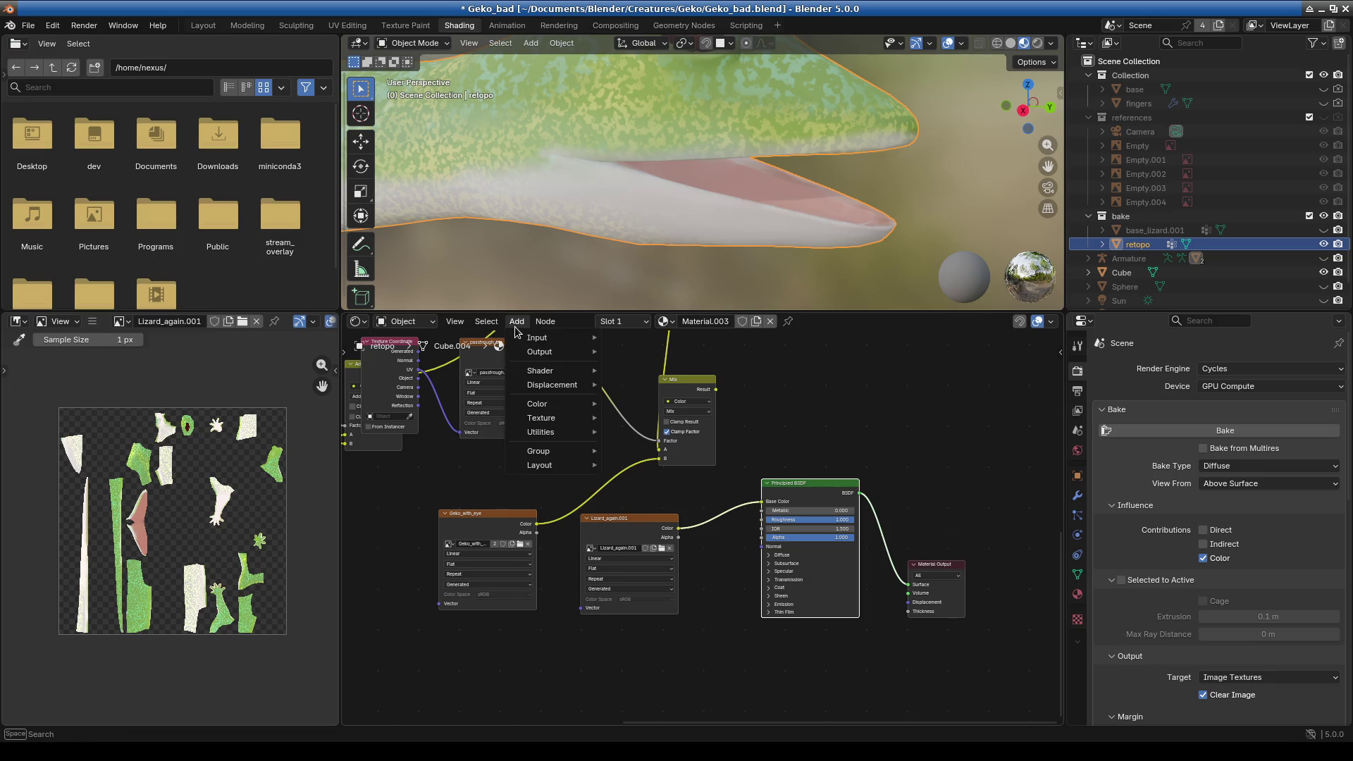
{"action": "type", "text": "colo"}
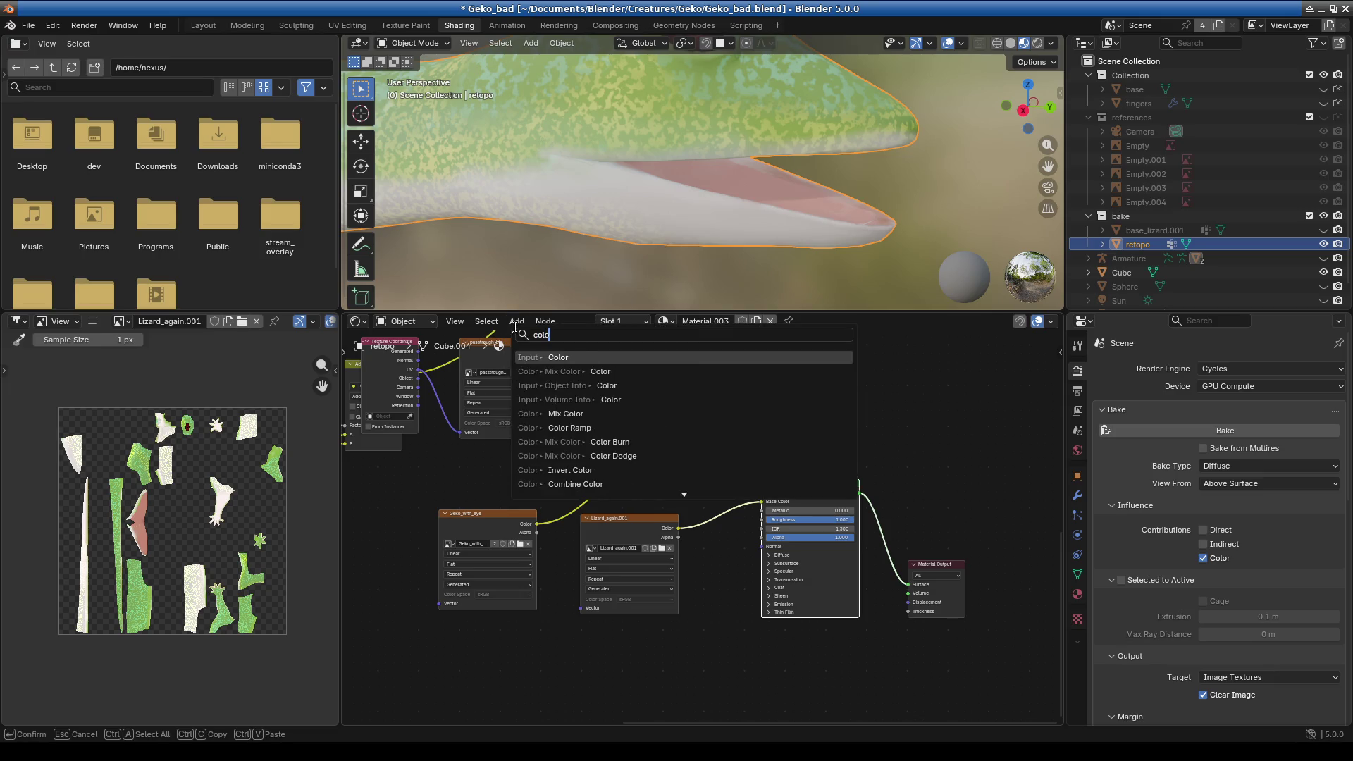
{"action": "left_click", "coordinate": [637, 371]}
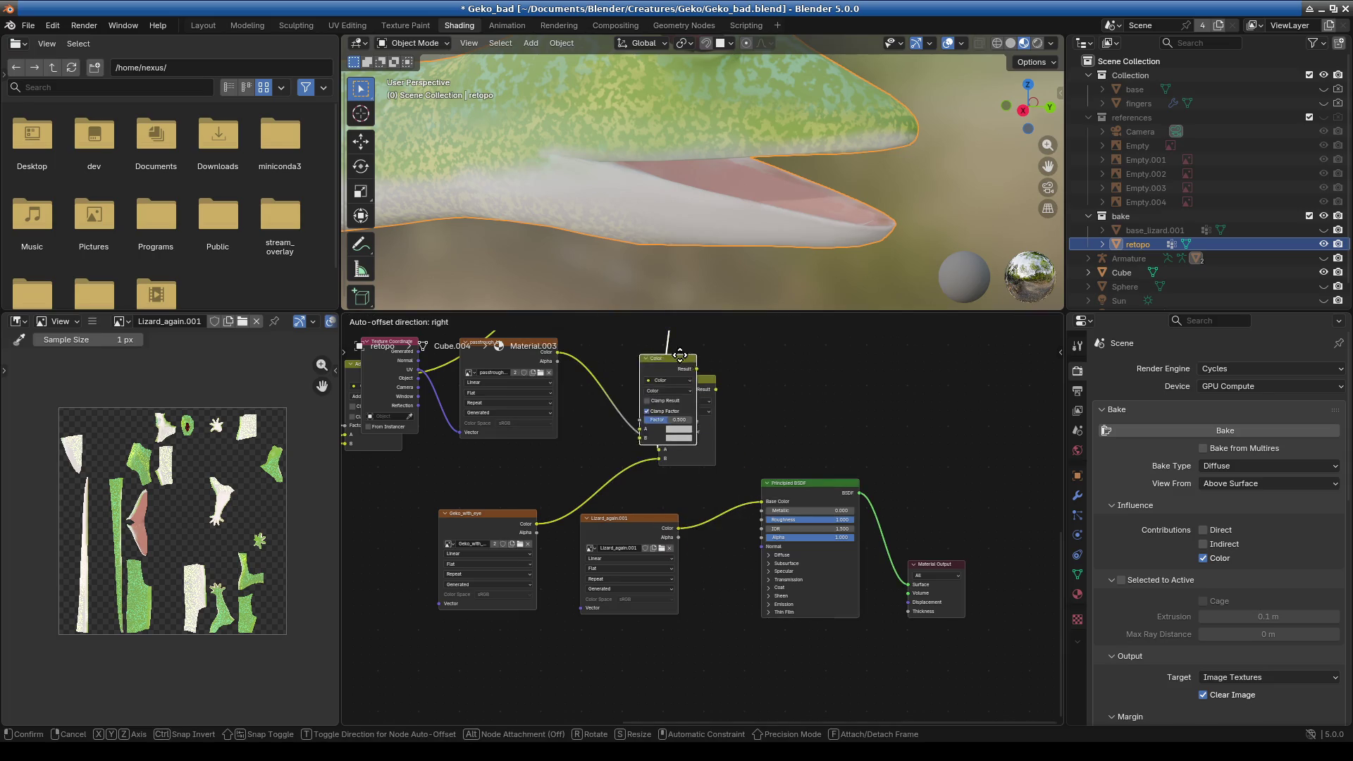
{"action": "left_click", "coordinate": [778, 376]}
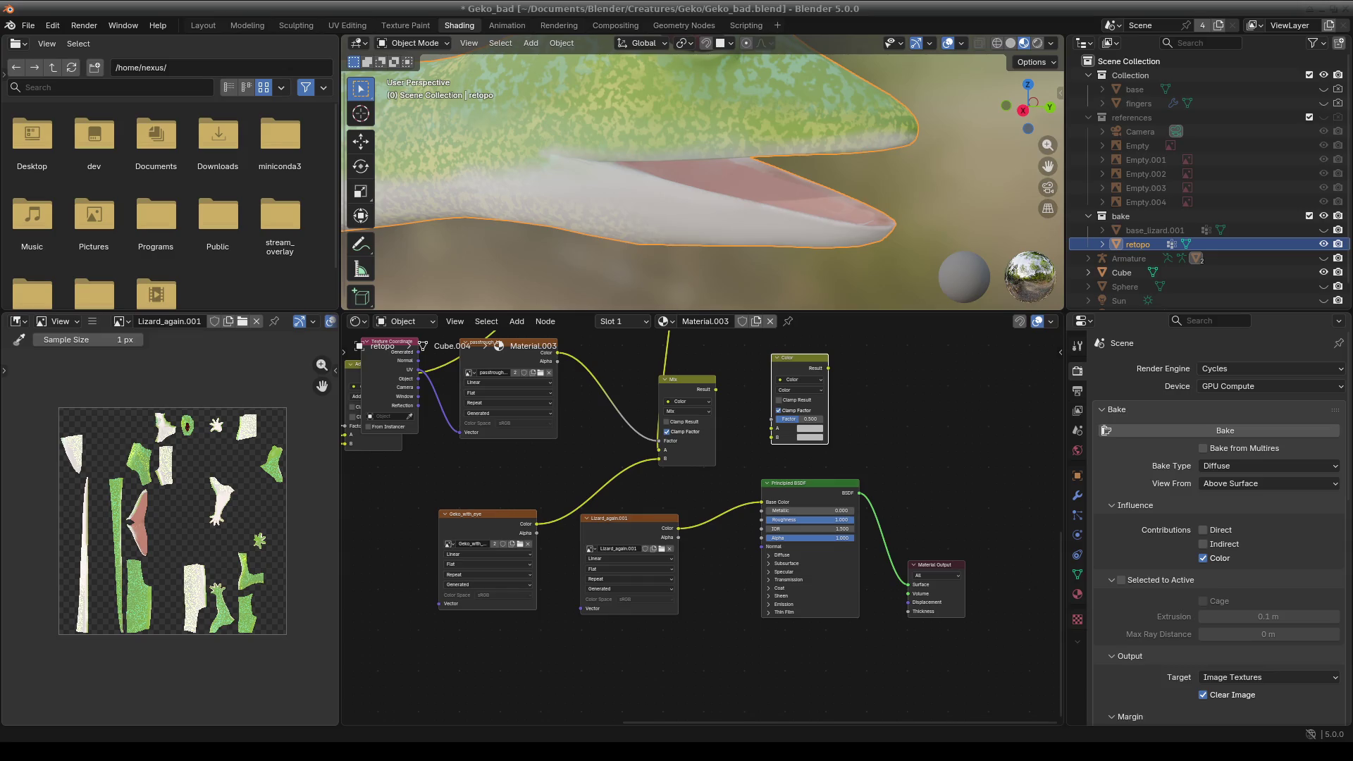
{"action": "scroll", "coordinate": [648, 476], "scroll_direction": "down", "scroll_amount": 1}
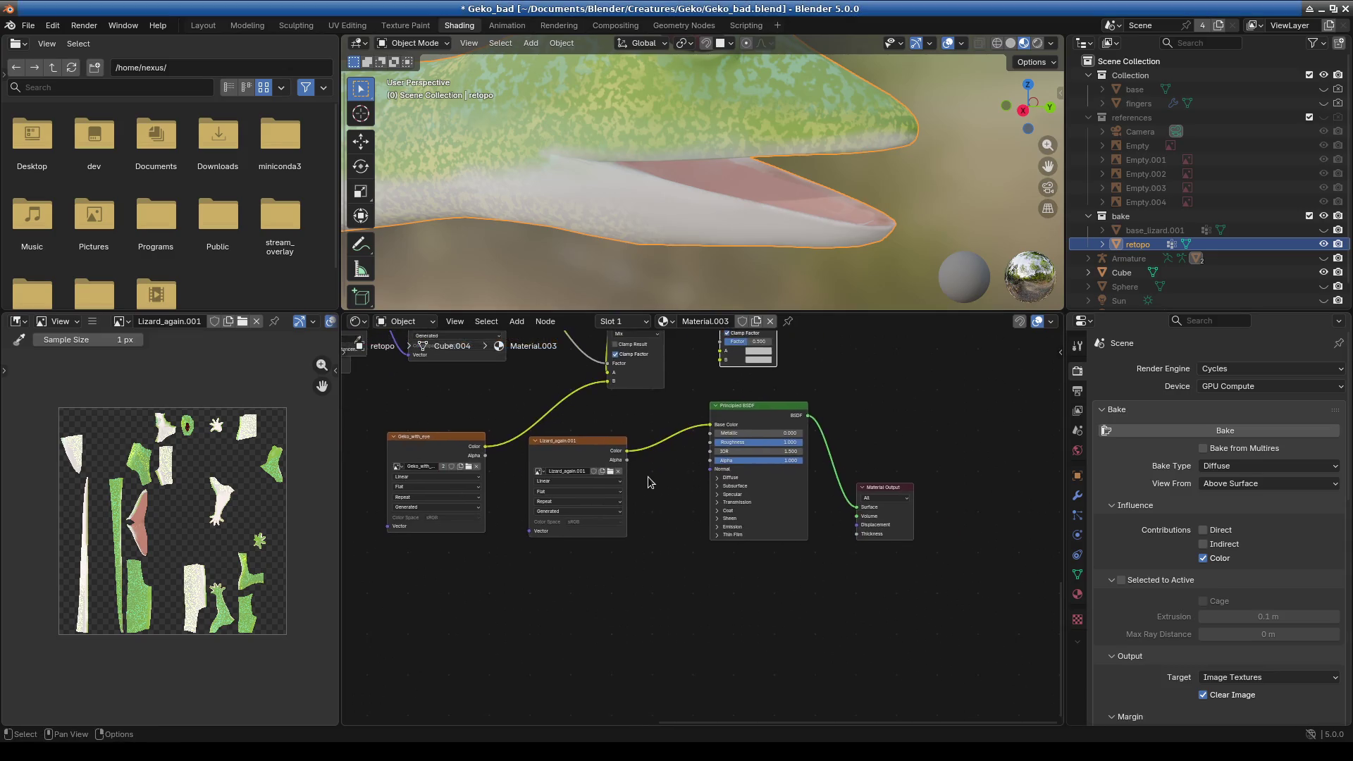
{"action": "scroll", "coordinate": [649, 477], "scroll_direction": "up", "scroll_amount": 3}
{"action": "middle_click_drag", "start_coordinate": [664, 537], "coordinate": [643, 577]}
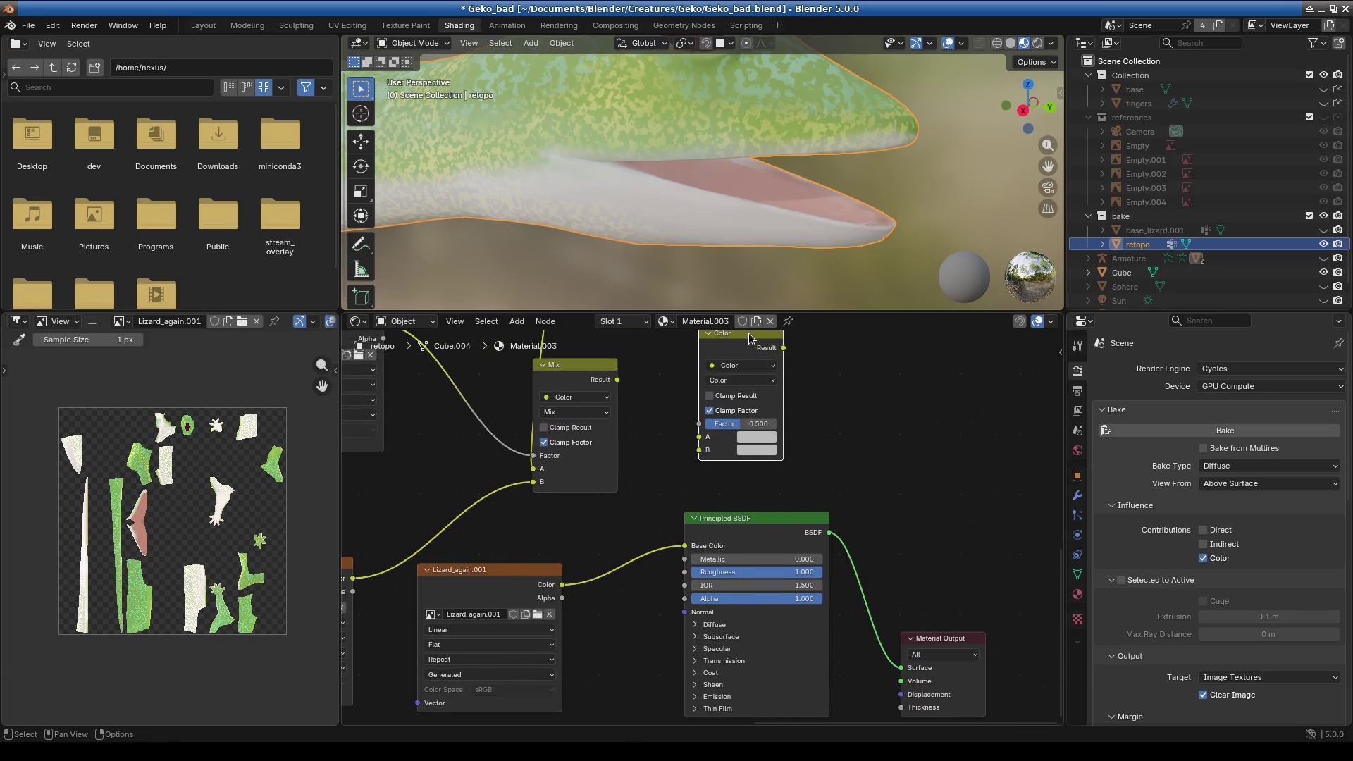
{"action": "left_click_drag", "start_coordinate": [751, 339], "coordinate": [666, 444]}
{"action": "key", "text": "x"}
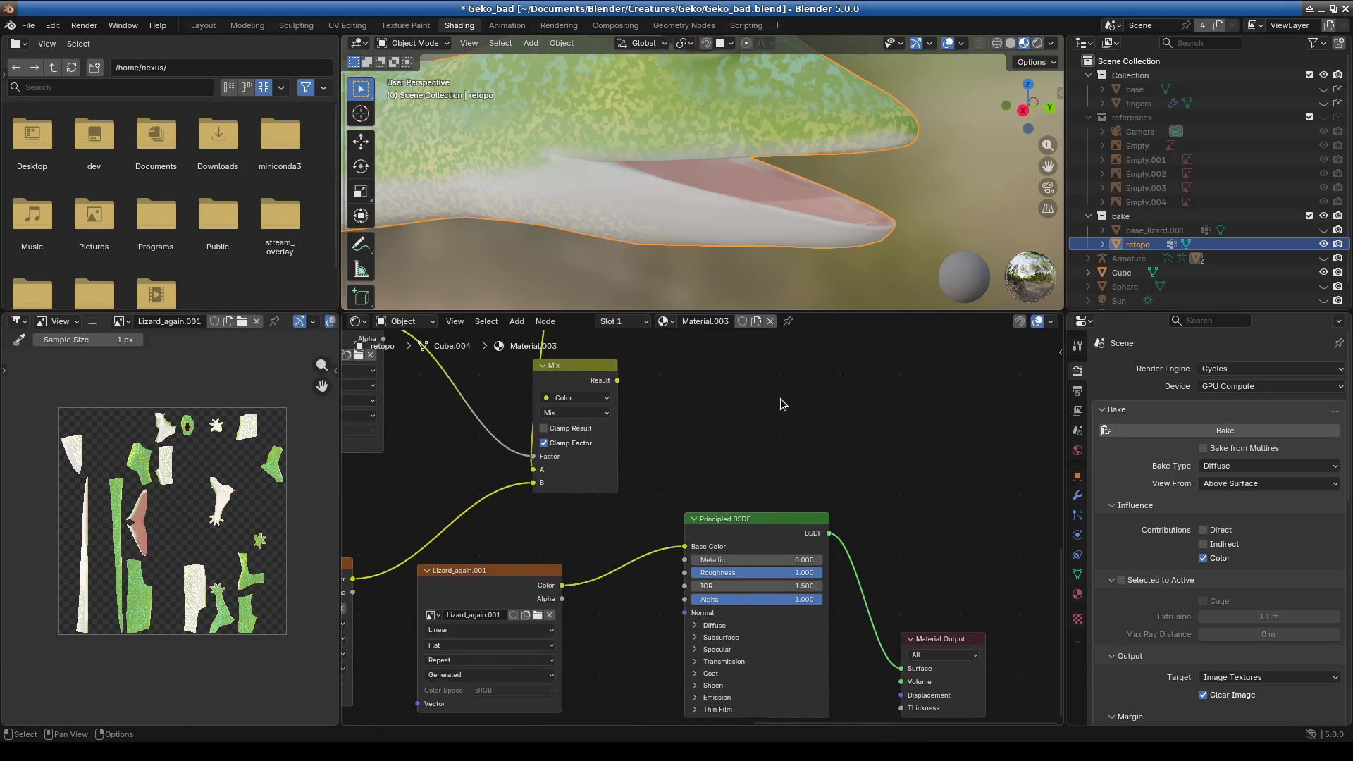
- Add a Combine Color node beside the shader, then delete it
{"action": "left_click", "coordinate": [516, 321]}
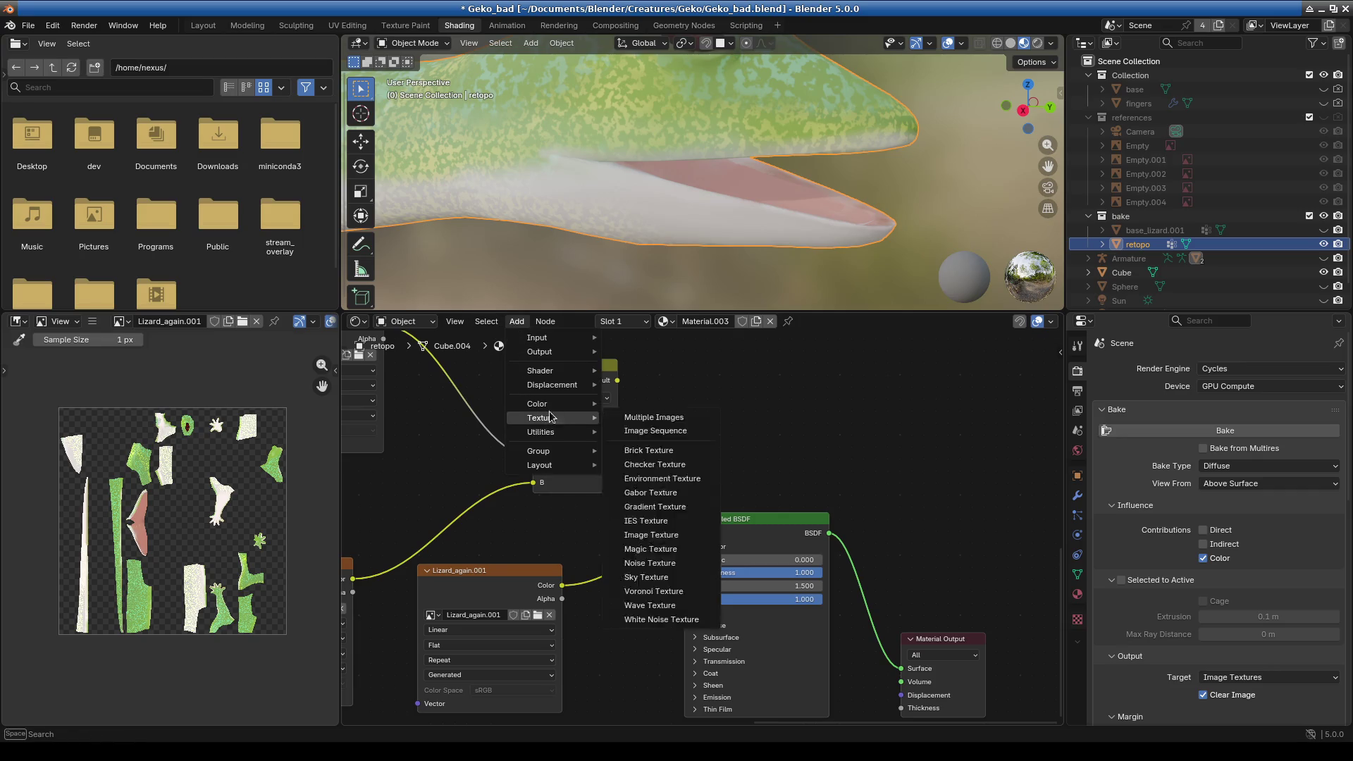
{"action": "mouse_move", "coordinate": [554, 407]}
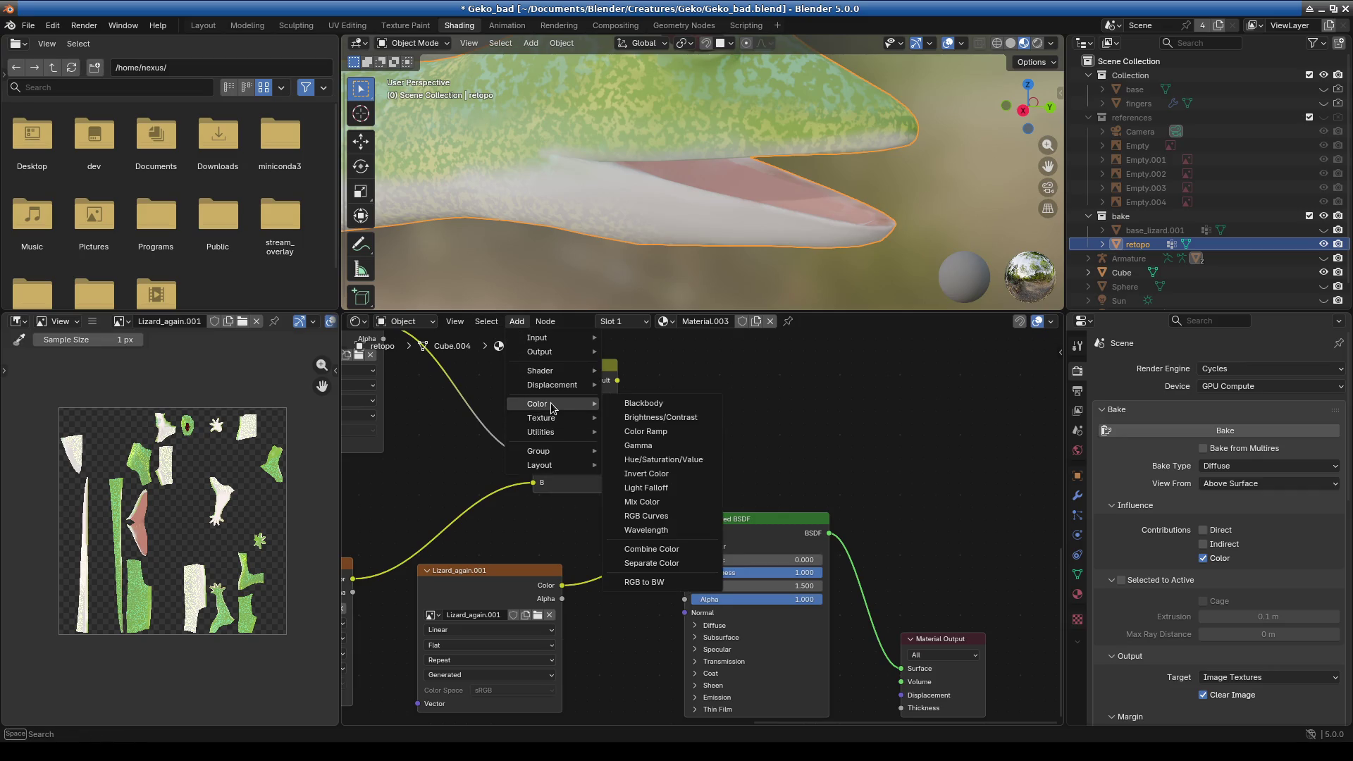
{"action": "left_click", "coordinate": [650, 549]}
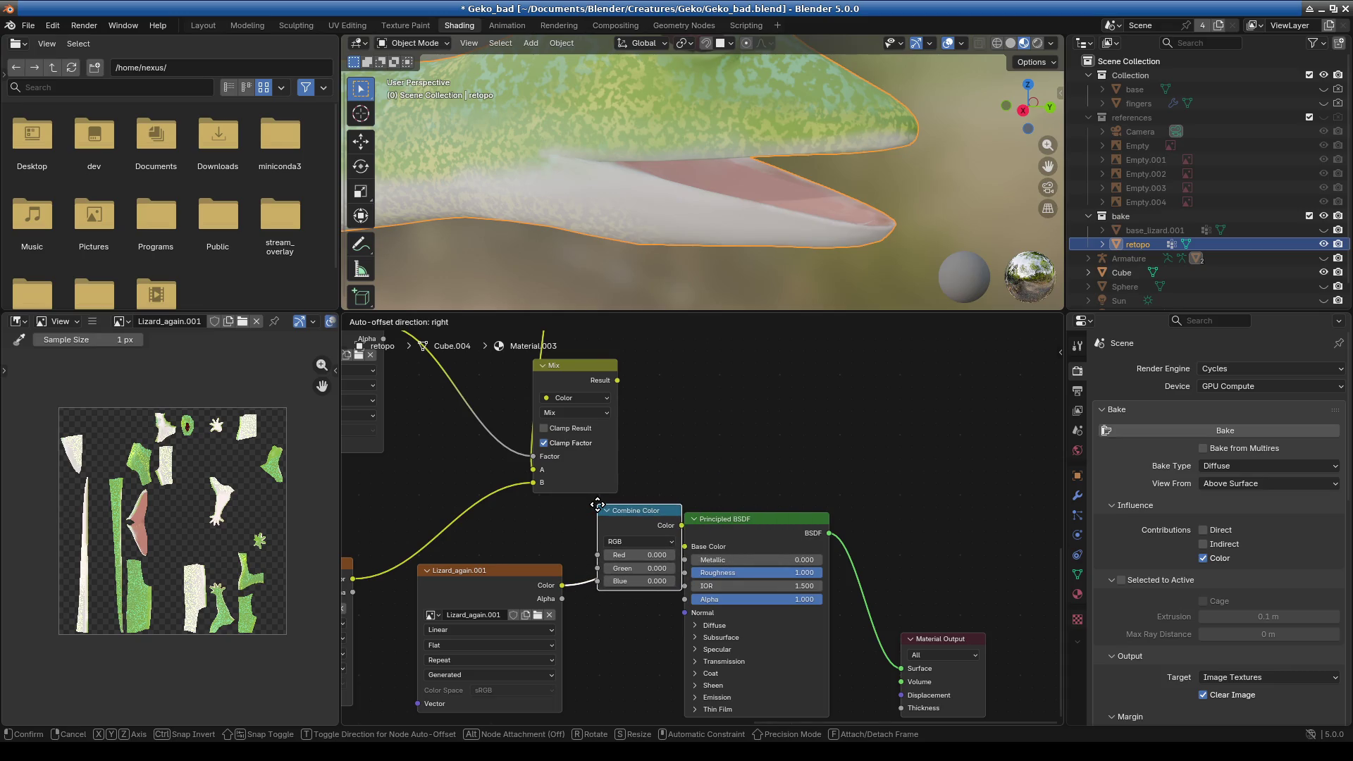
{"action": "left_click", "coordinate": [689, 380]}
{"action": "key", "text": "x"}
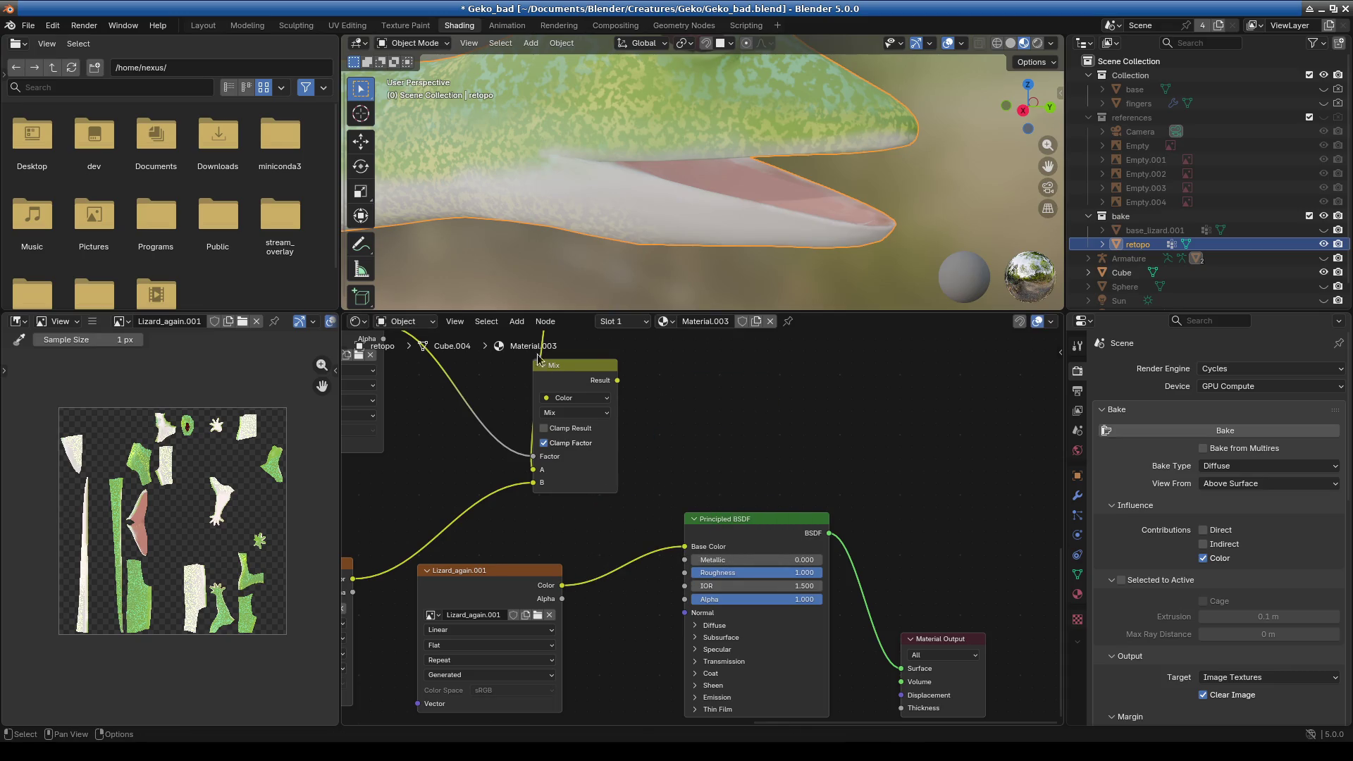
- Search the node list for 'comp', cancel, and centre the Principled BSDF in view
{"action": "left_click", "coordinate": [517, 321]}
{"action": "mouse_move", "coordinate": [544, 421]}
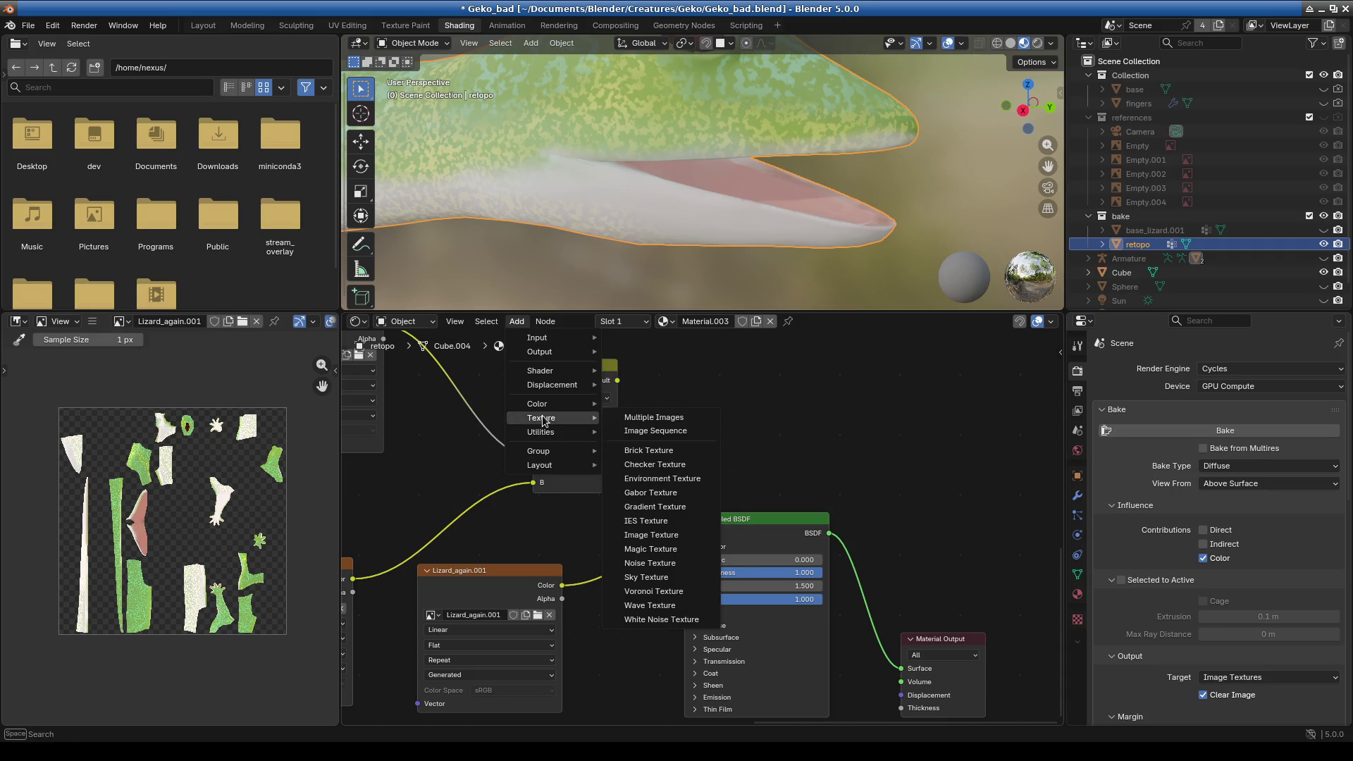
{"action": "type", "text": "comp"}
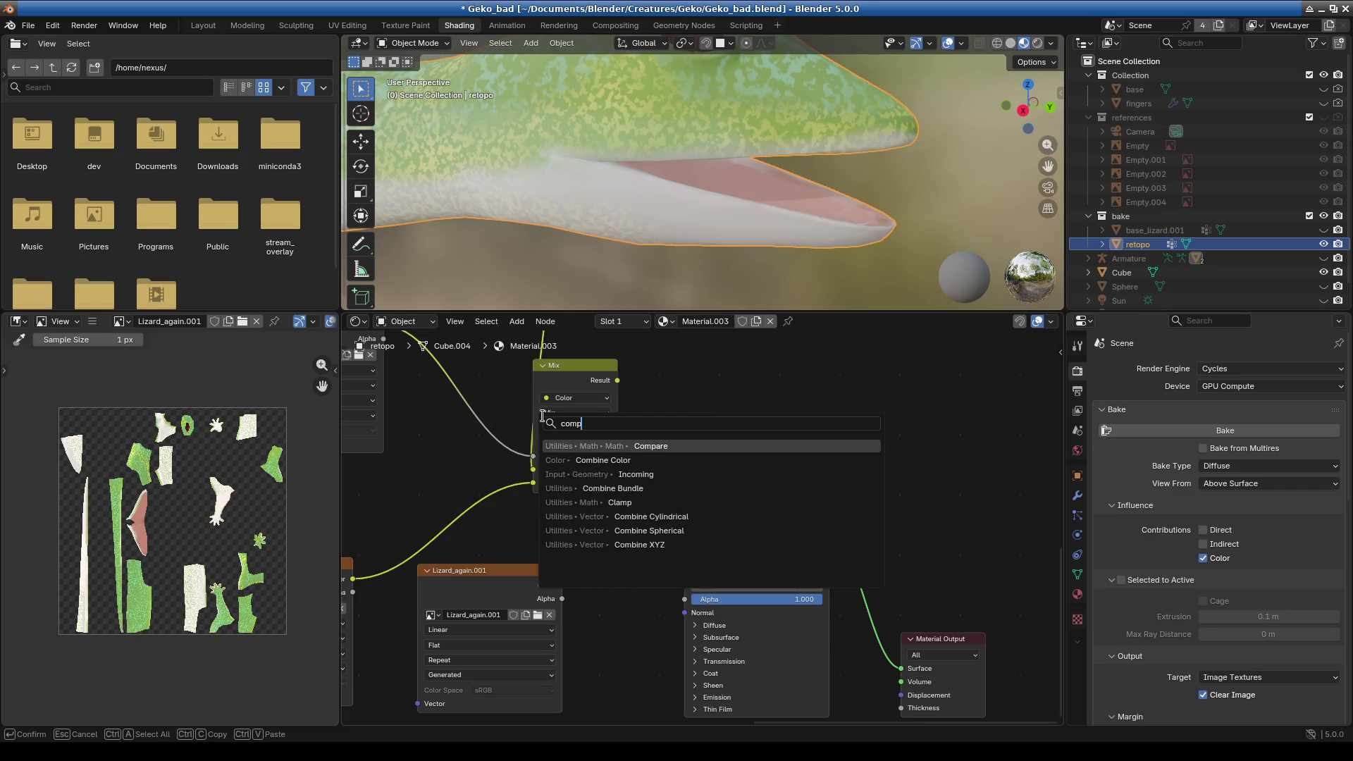
{"action": "key", "text": "Escape"}
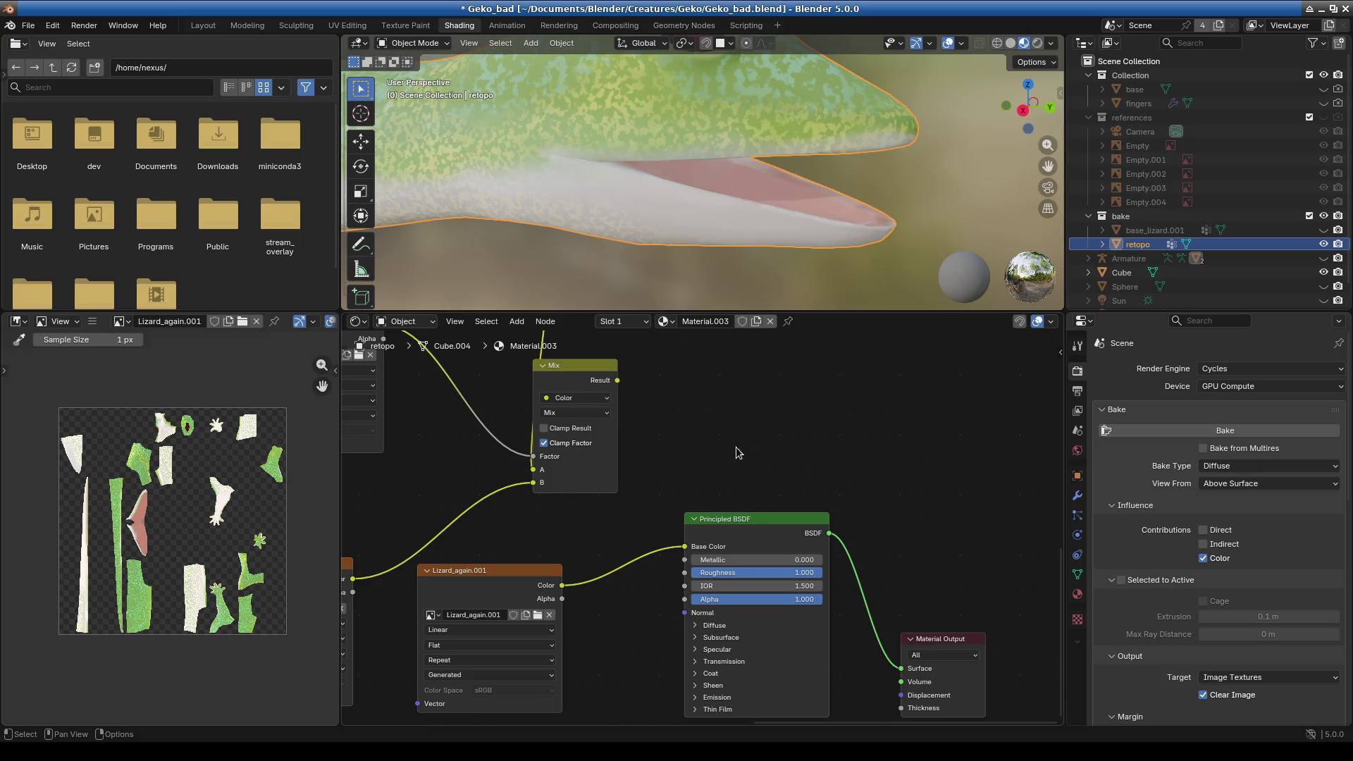
{"action": "middle_click_drag", "start_coordinate": [738, 452], "coordinate": [750, 417]}
{"action": "scroll", "coordinate": [747, 458], "scroll_direction": "down", "scroll_amount": 2}
{"action": "scroll", "coordinate": [675, 466], "scroll_direction": "down", "scroll_amount": 1}
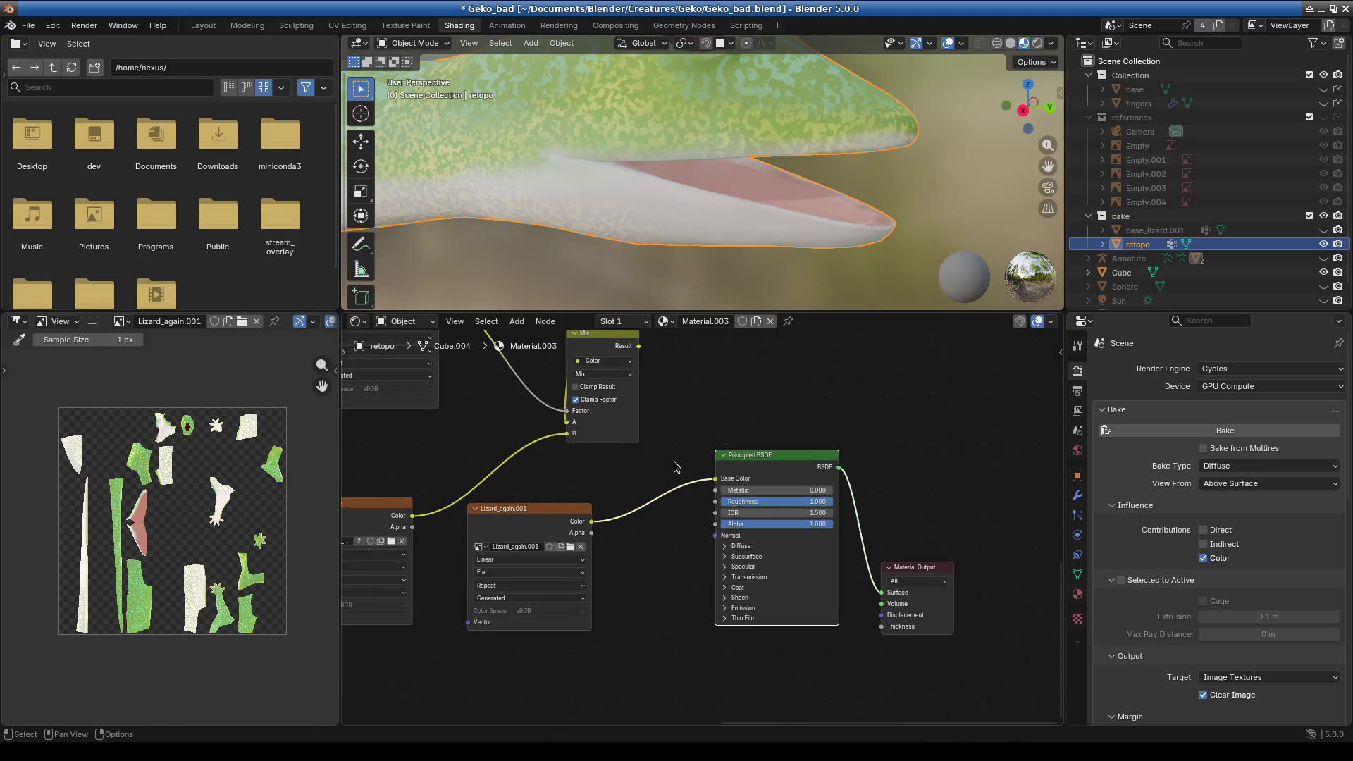
- Add a Hue/Saturation/Value node onto the Lizard_again.001-to-Base Color link
{"action": "middle_click_drag", "start_coordinate": [675, 466], "coordinate": [655, 545]}
{"action": "left_click", "coordinate": [516, 321]}
{"action": "mouse_move", "coordinate": [582, 463]}
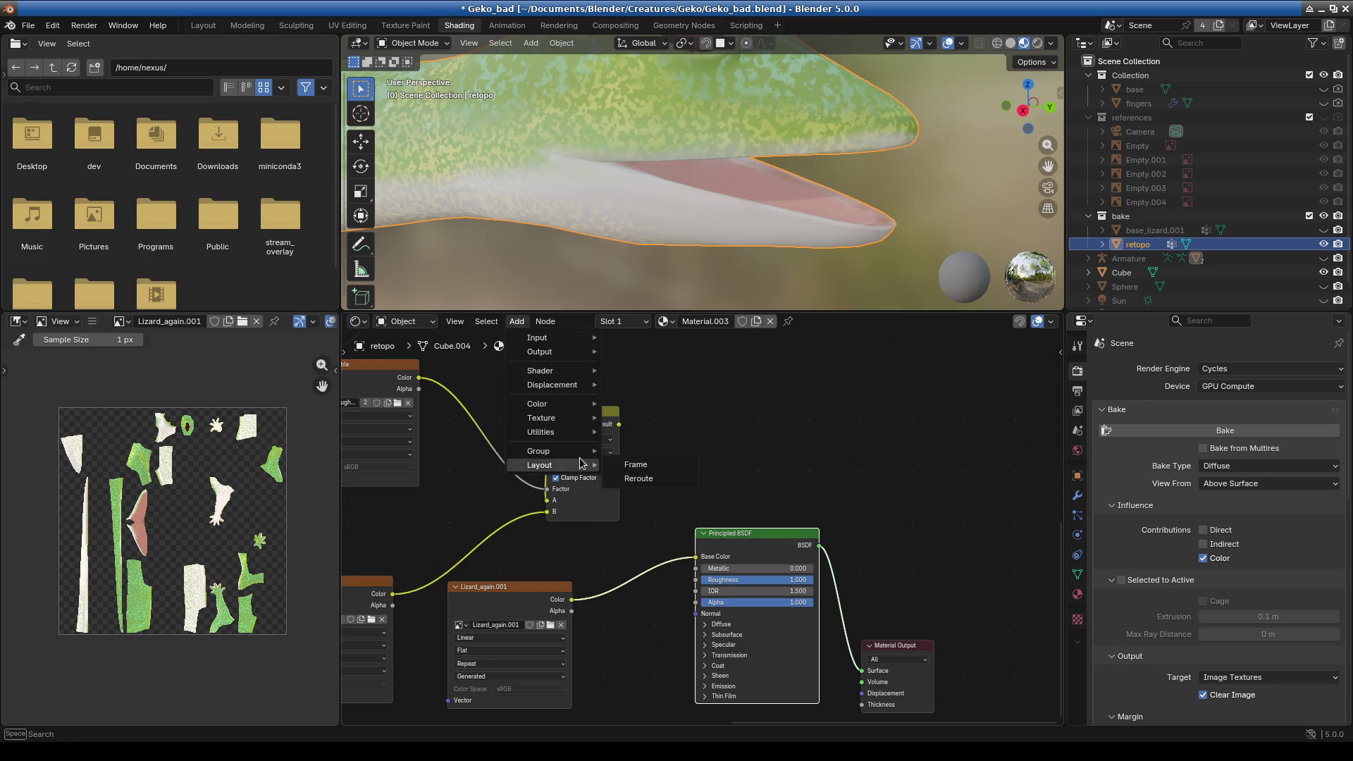
{"action": "type", "text": "ad"}
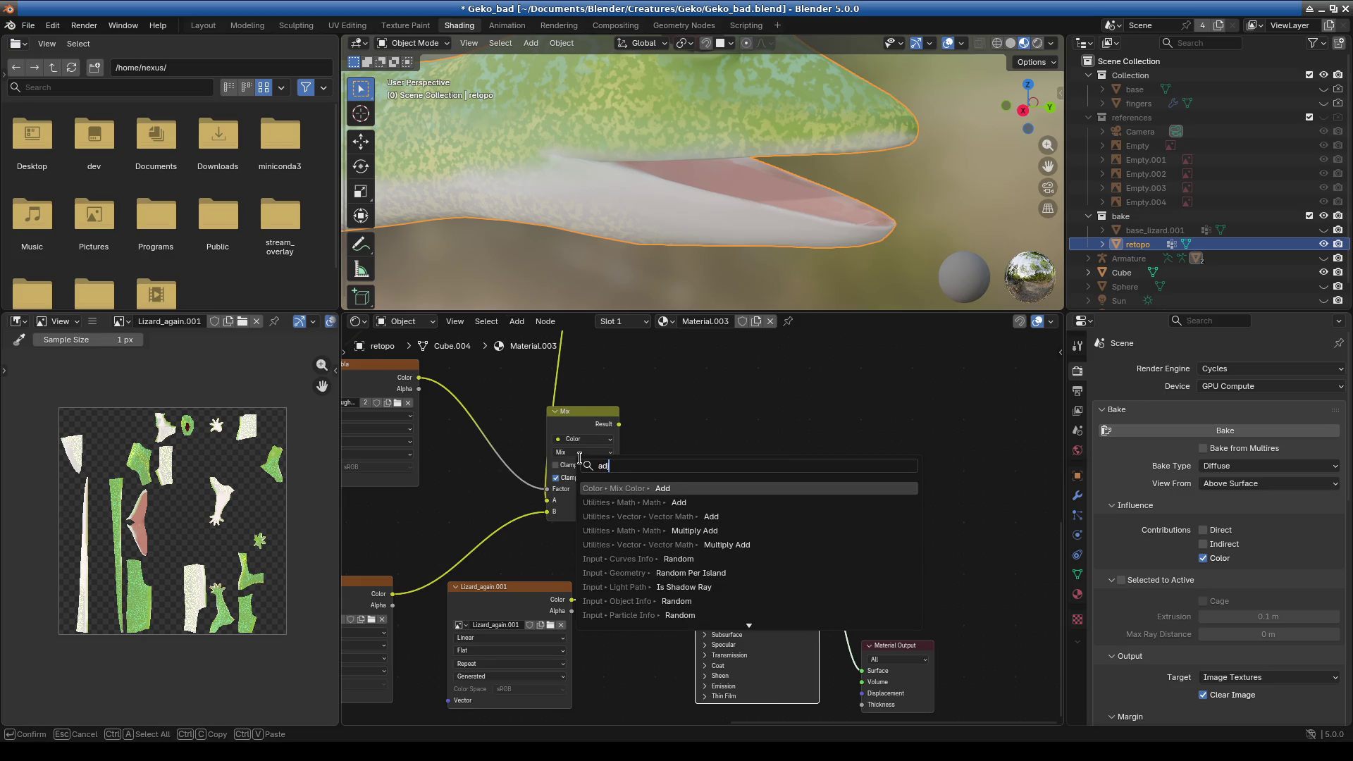
{"action": "key", "text": "Escape"}
{"action": "left_click", "coordinate": [517, 321]}
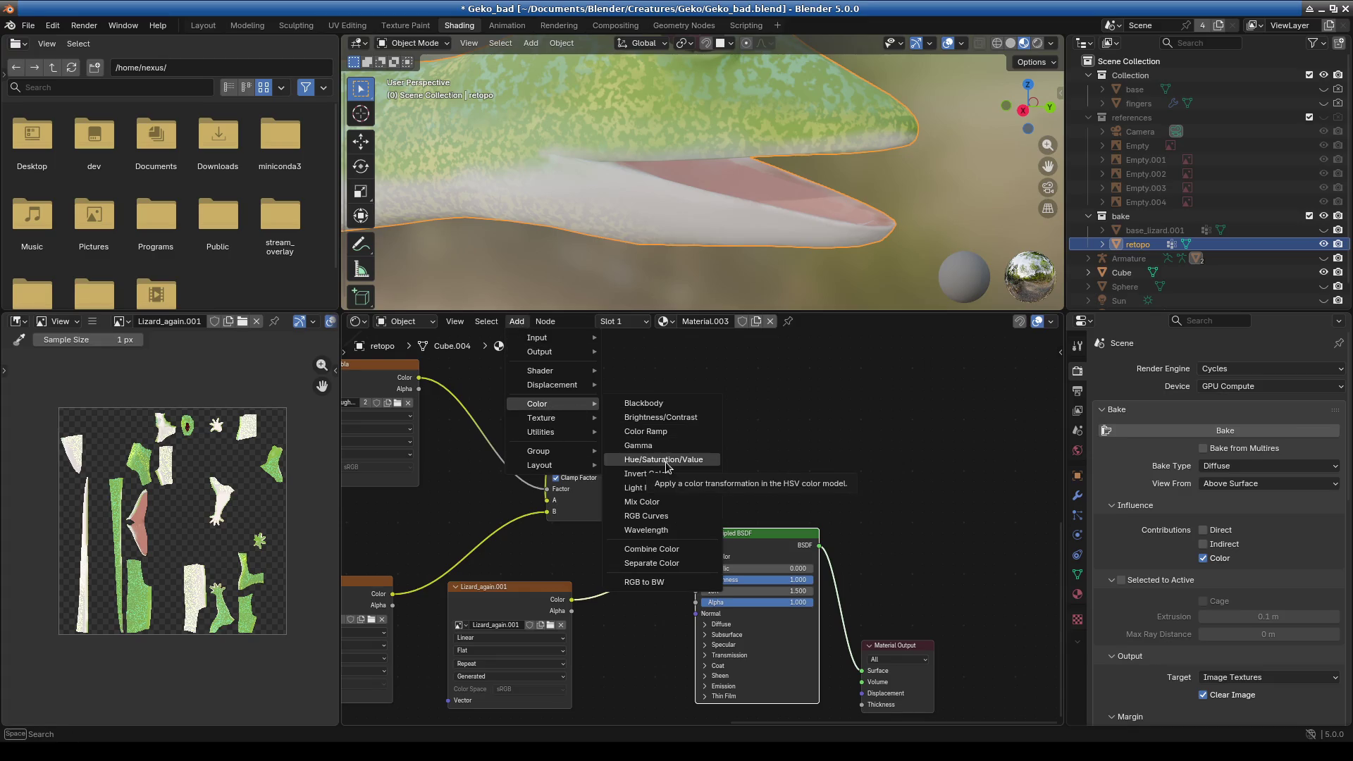
{"action": "left_click", "coordinate": [663, 460]}
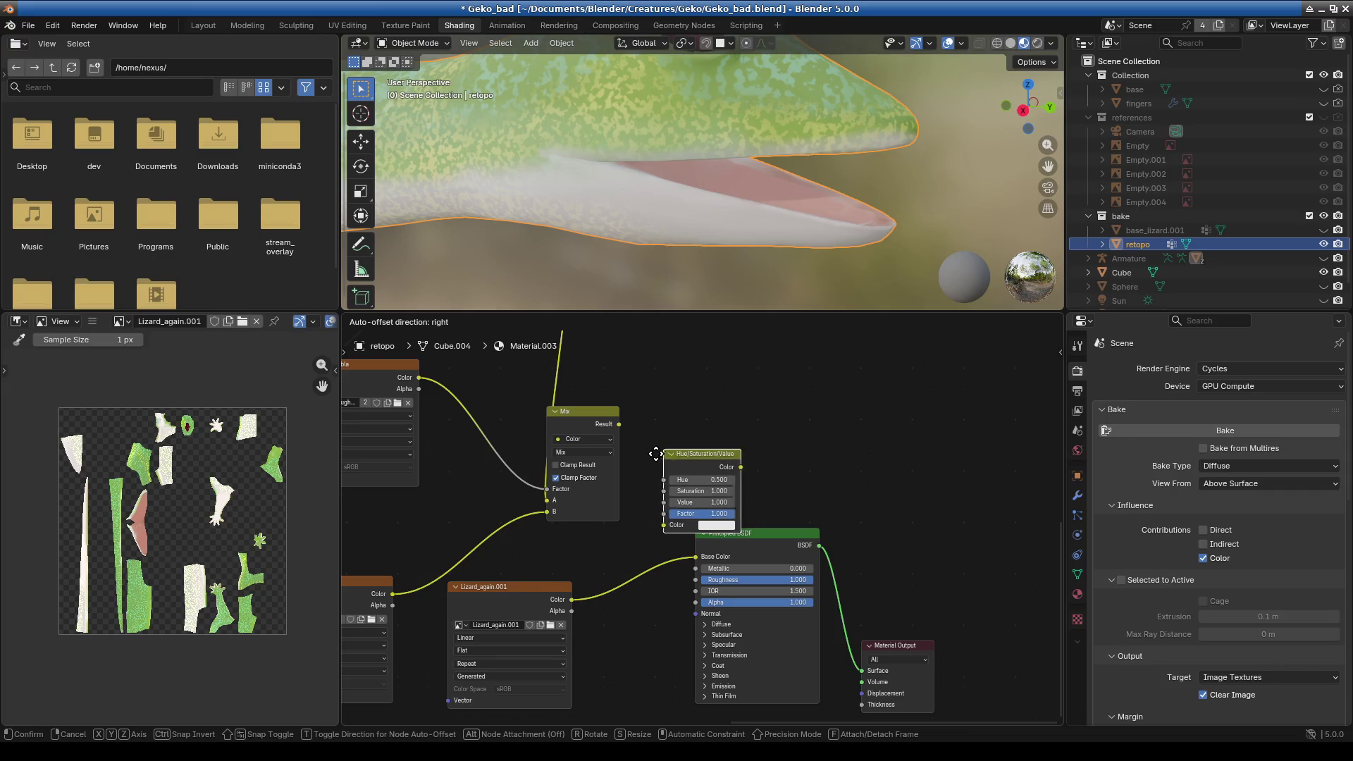
{"action": "left_click", "coordinate": [594, 522]}
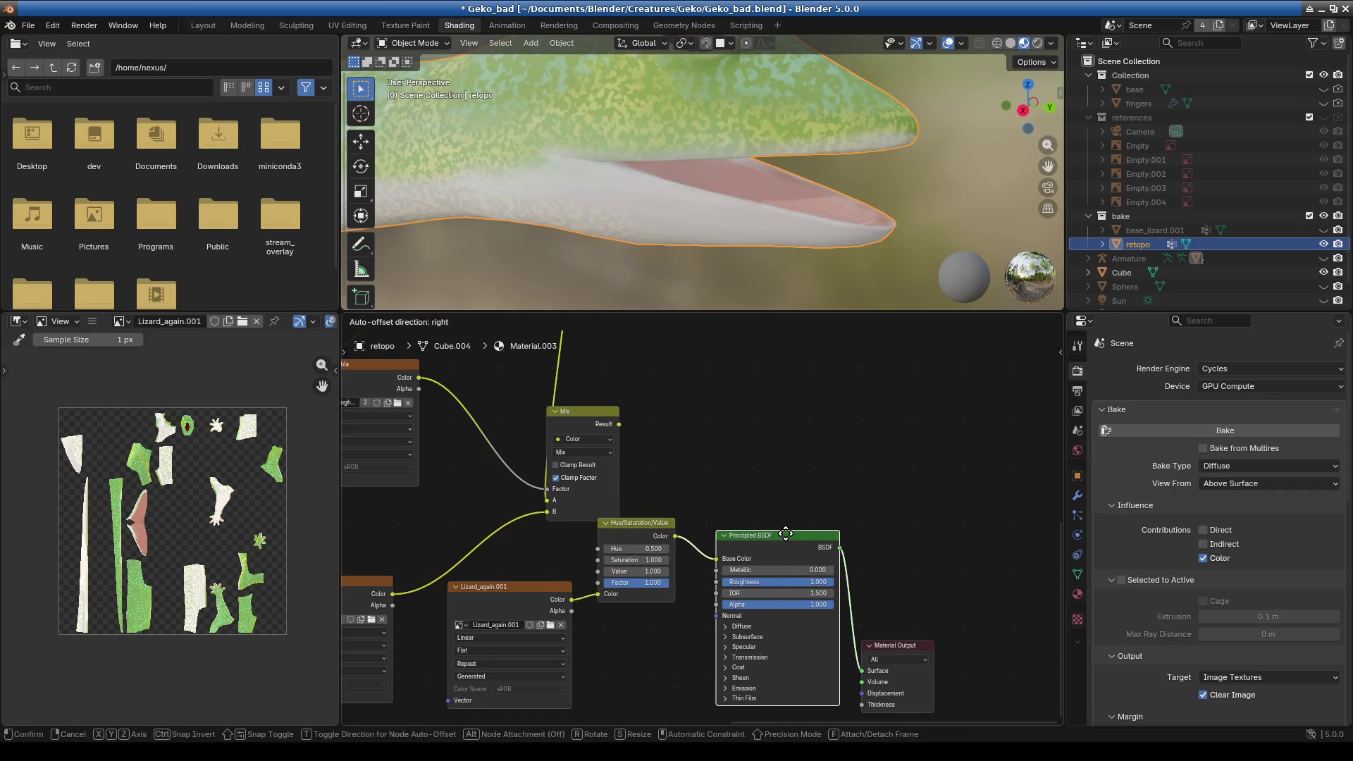
- Lower the new node's Value so the gecko looks darker
{"action": "scroll", "coordinate": [733, 539], "scroll_direction": "down", "scroll_amount": 1}
{"action": "mouse_move", "coordinate": [634, 568]}
{"action": "left_mouse_down"}
{"action": "mouse_move", "coordinate": [669, 568]}
{"action": "mouse_move", "coordinate": [637, 568]}
{"action": "left_mouse_up"}
{"action": "scroll", "coordinate": [637, 591], "scroll_direction": "up", "scroll_amount": 1}
{"action": "scroll", "coordinate": [636, 590], "scroll_direction": "down", "scroll_amount": 2}
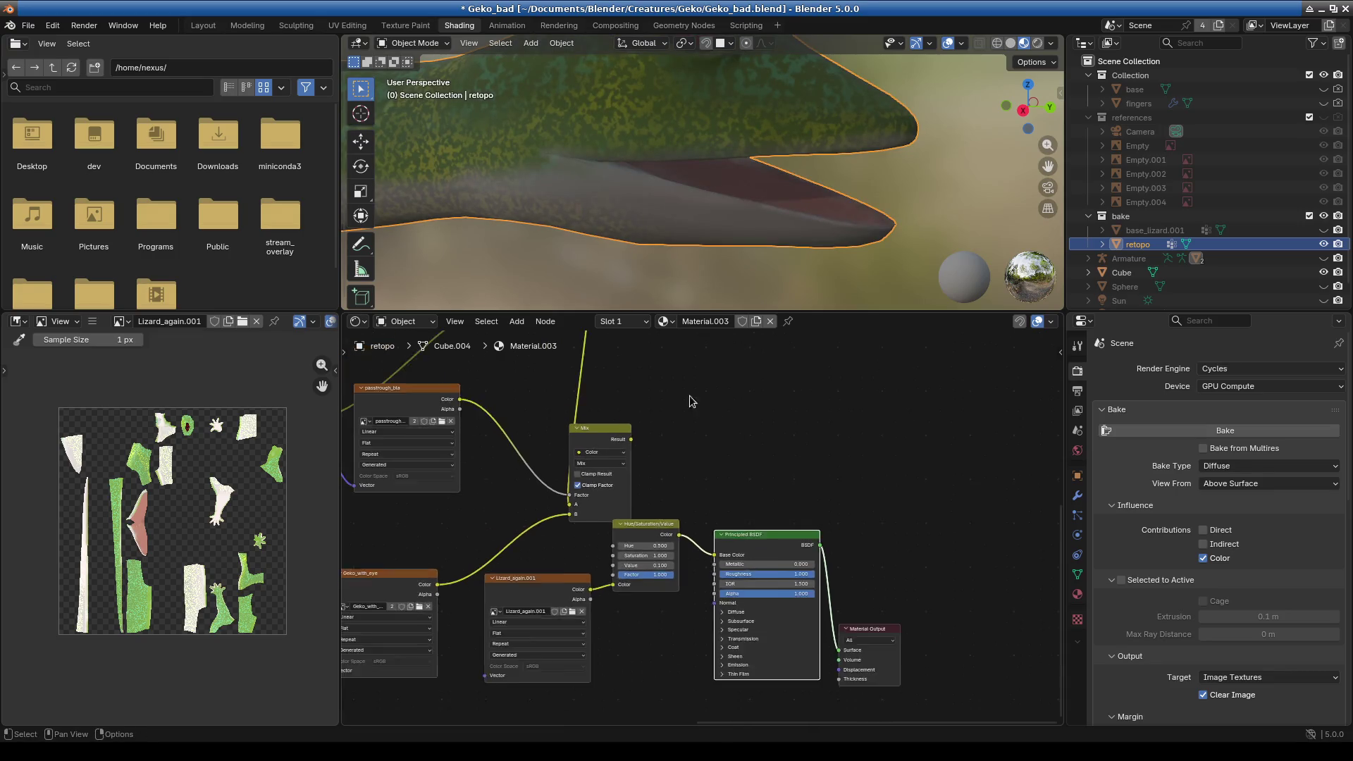
- Enlarge the 3D view and raise the HSV node's Saturation to 2.000
{"action": "scroll", "coordinate": [636, 591], "scroll_direction": "down", "scroll_amount": 1}
{"action": "left_click_drag", "start_coordinate": [705, 312], "coordinate": [705, 424]}
{"action": "scroll", "coordinate": [782, 330], "scroll_direction": "down", "scroll_amount": 2}
{"action": "middle_click_drag", "start_coordinate": [781, 327], "coordinate": [733, 325]}
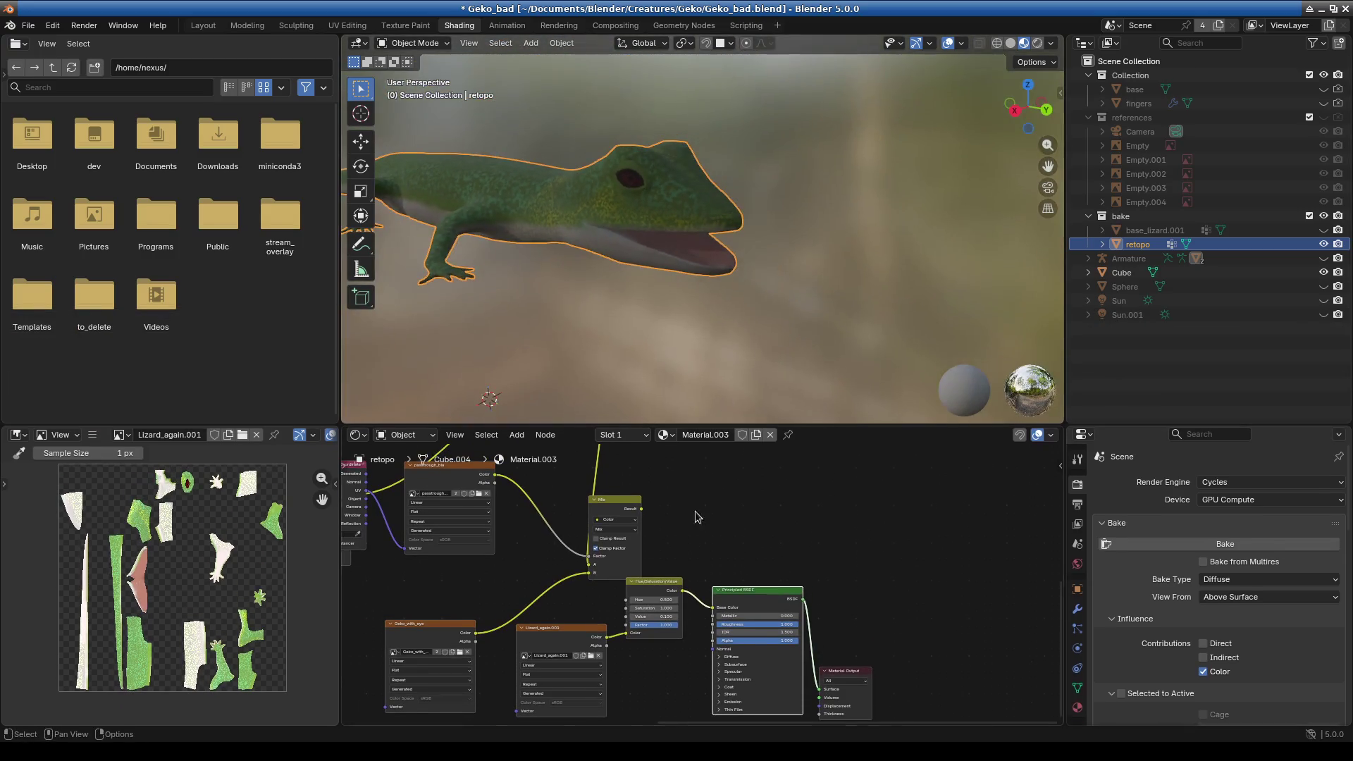
{"action": "scroll", "coordinate": [695, 510], "scroll_direction": "up", "scroll_amount": 1}
{"action": "left_click_drag", "start_coordinate": [638, 616], "coordinate": [643, 616]}
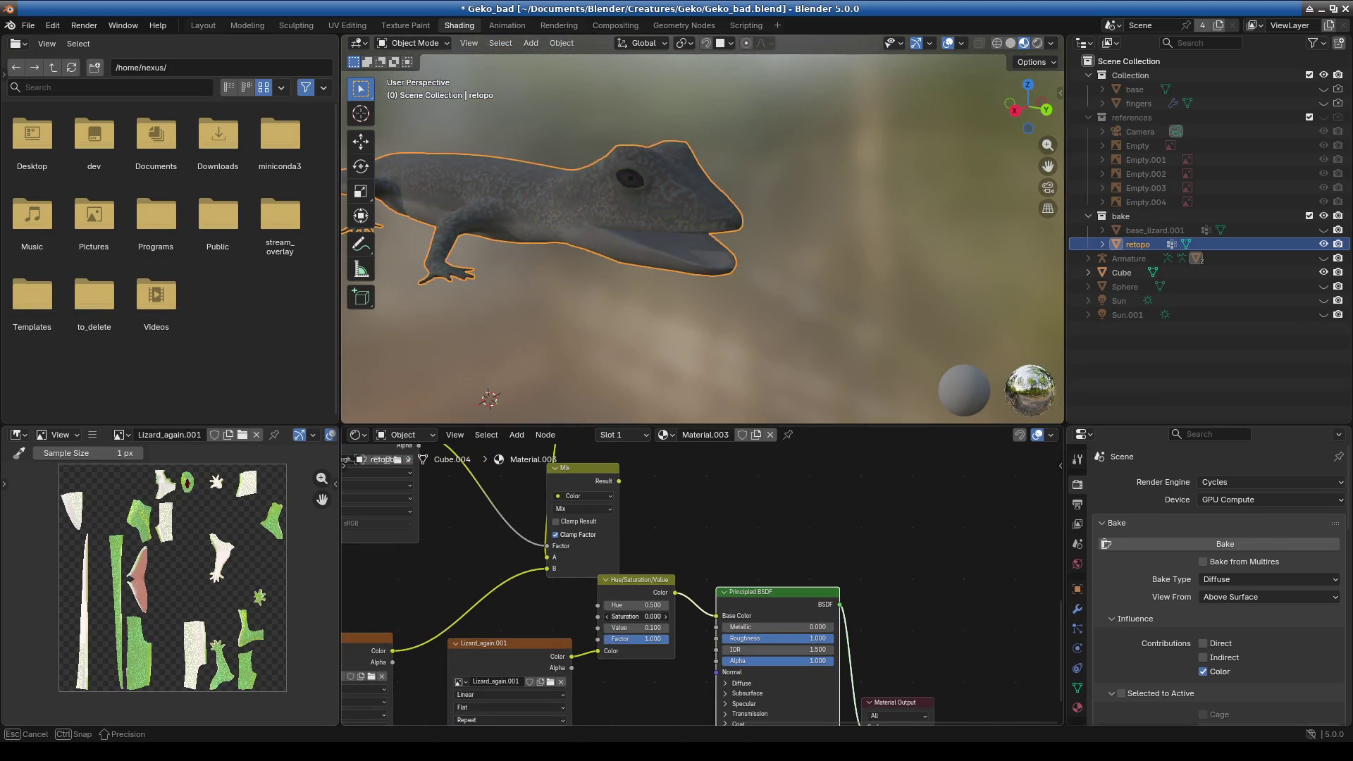
- Try brighter Values while orbiting the gecko, then settle Value at 0.200
{"action": "scroll", "coordinate": [644, 616], "scroll_direction": "up", "scroll_amount": 1}
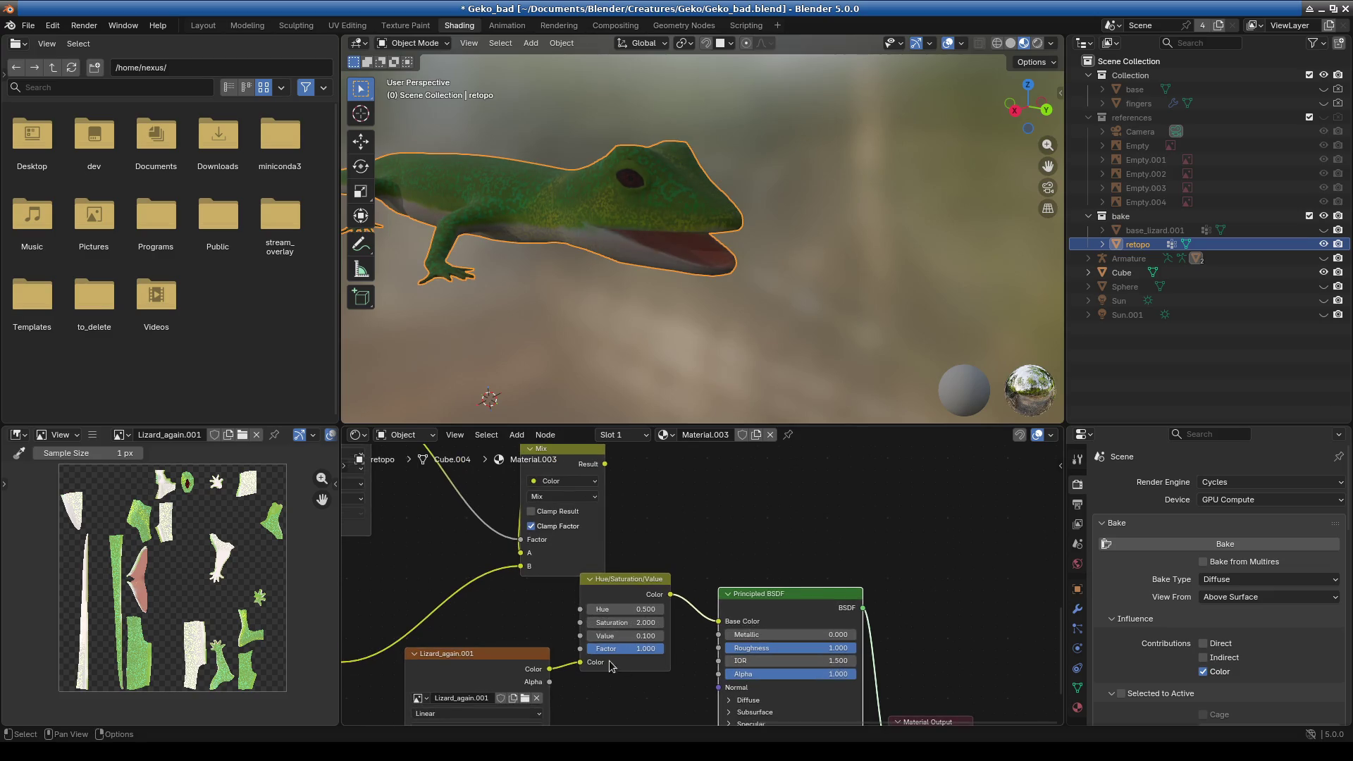
{"action": "left_click_drag", "start_coordinate": [630, 636], "coordinate": [676, 635]}
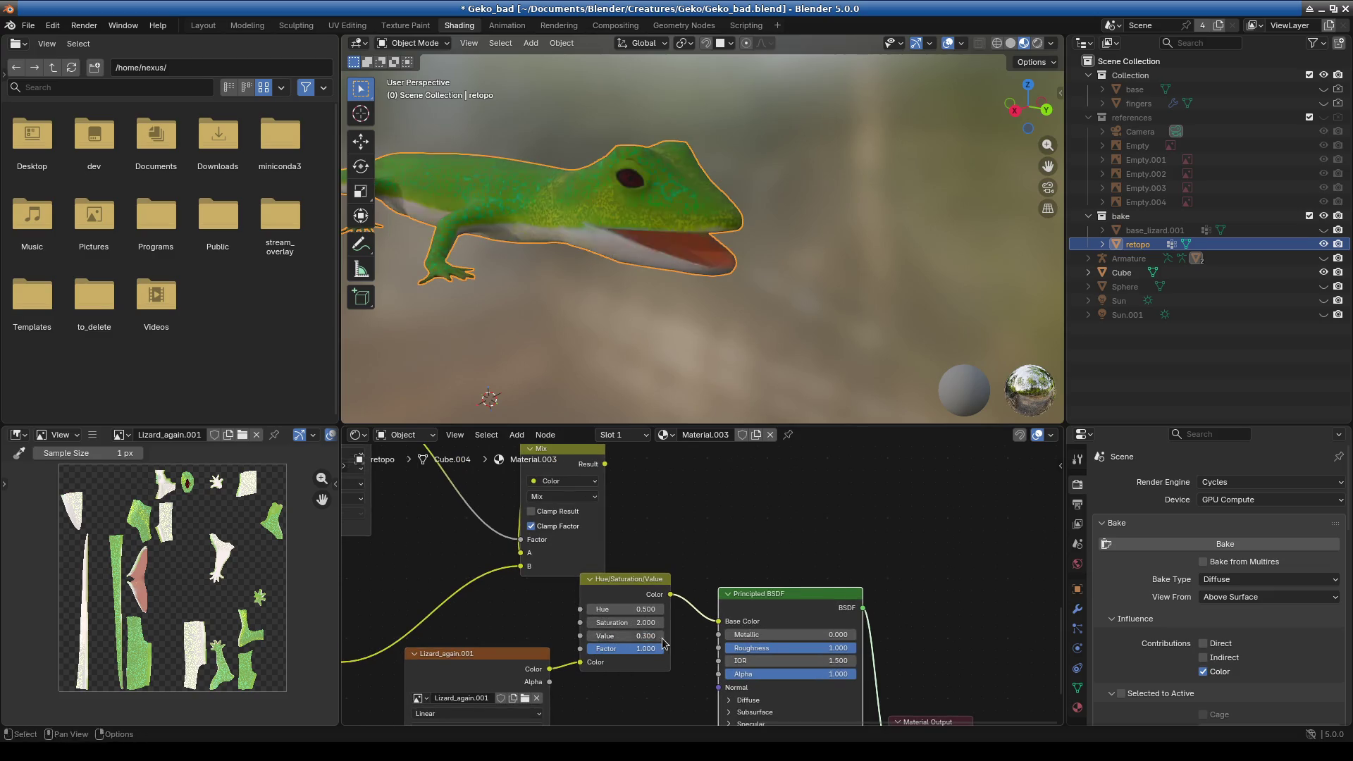
{"action": "middle_click_drag", "start_coordinate": [703, 416], "coordinate": [764, 248]}
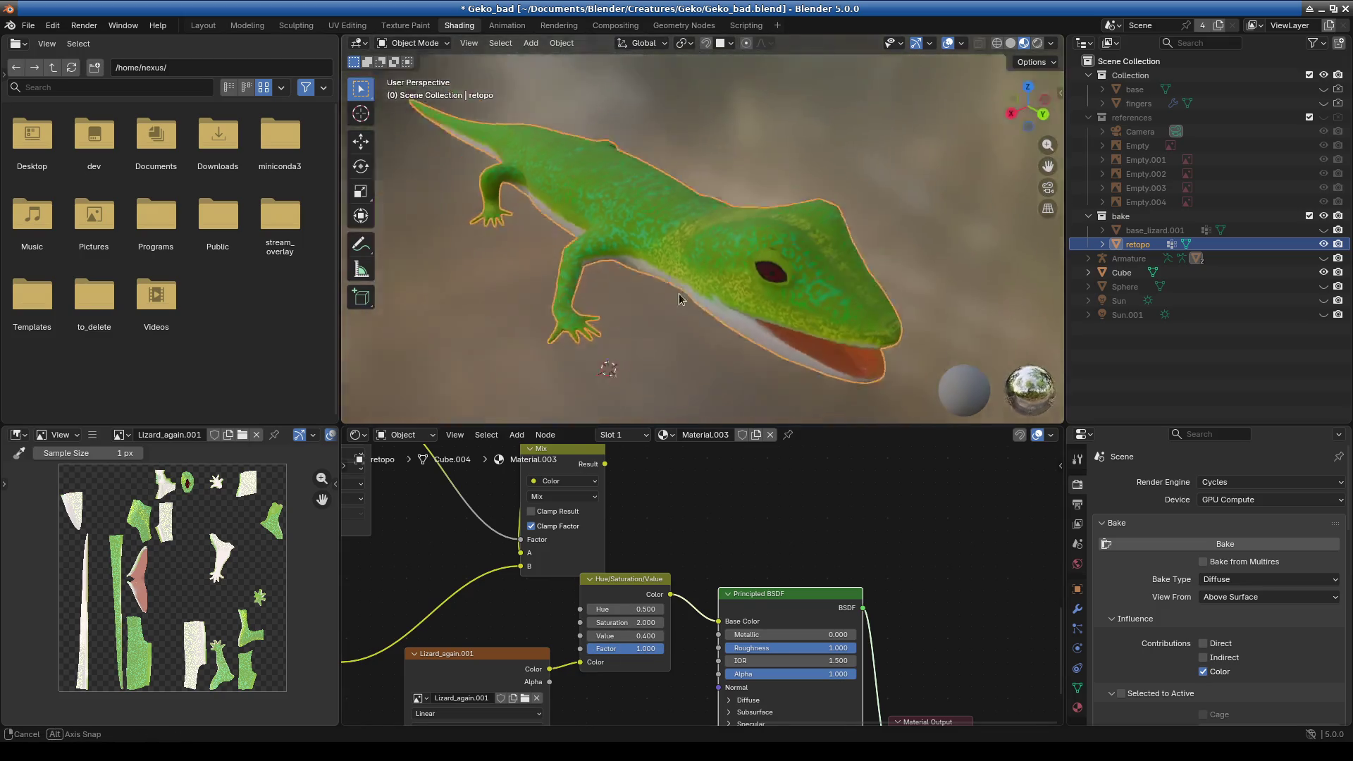
{"action": "mouse_move", "coordinate": [764, 248]}
{"action": "middle_mouse_down"}
{"action": "mouse_move", "coordinate": [746, 276]}
{"action": "mouse_move", "coordinate": [699, 264]}
{"action": "mouse_move", "coordinate": [720, 295]}
{"action": "mouse_move", "coordinate": [789, 306]}
{"action": "mouse_move", "coordinate": [741, 316]}
{"action": "mouse_move", "coordinate": [791, 414]}
{"action": "middle_mouse_up"}
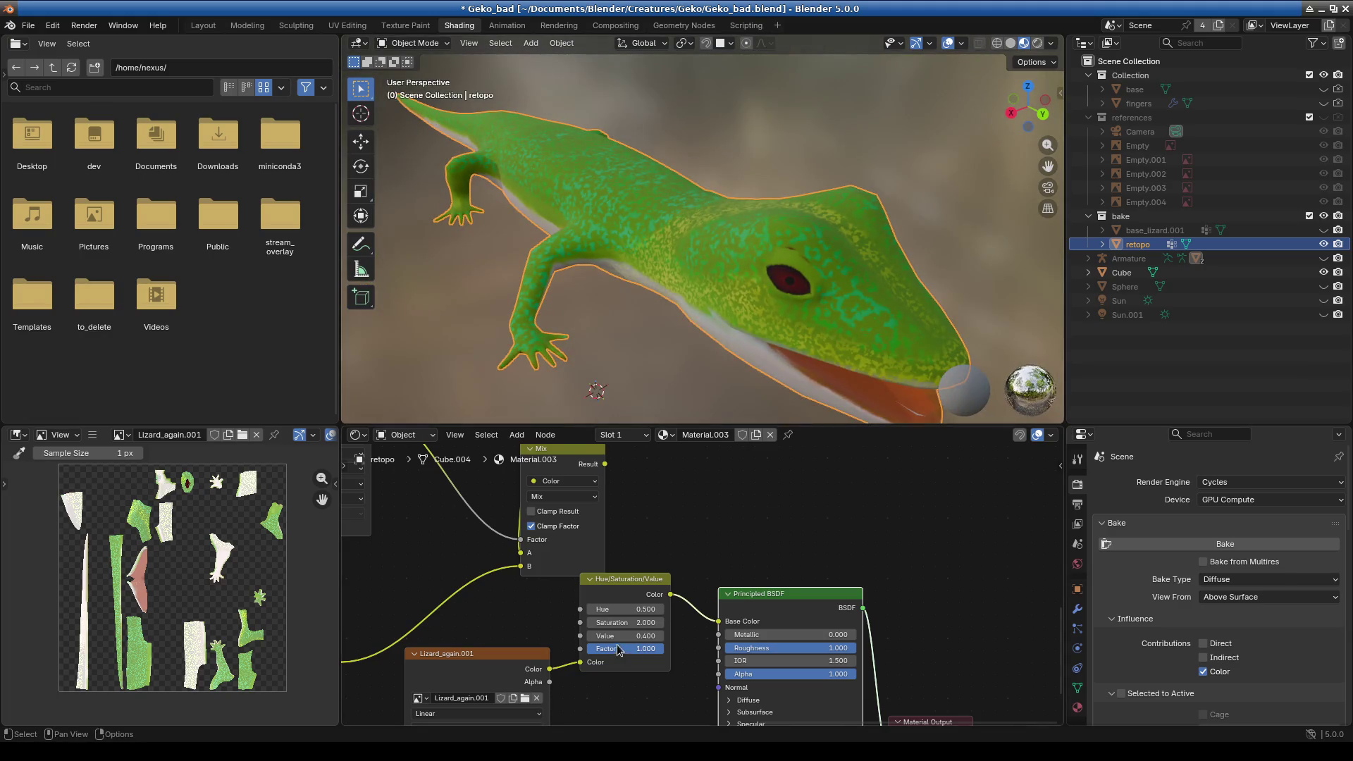
{"action": "left_click", "coordinate": [661, 637]}
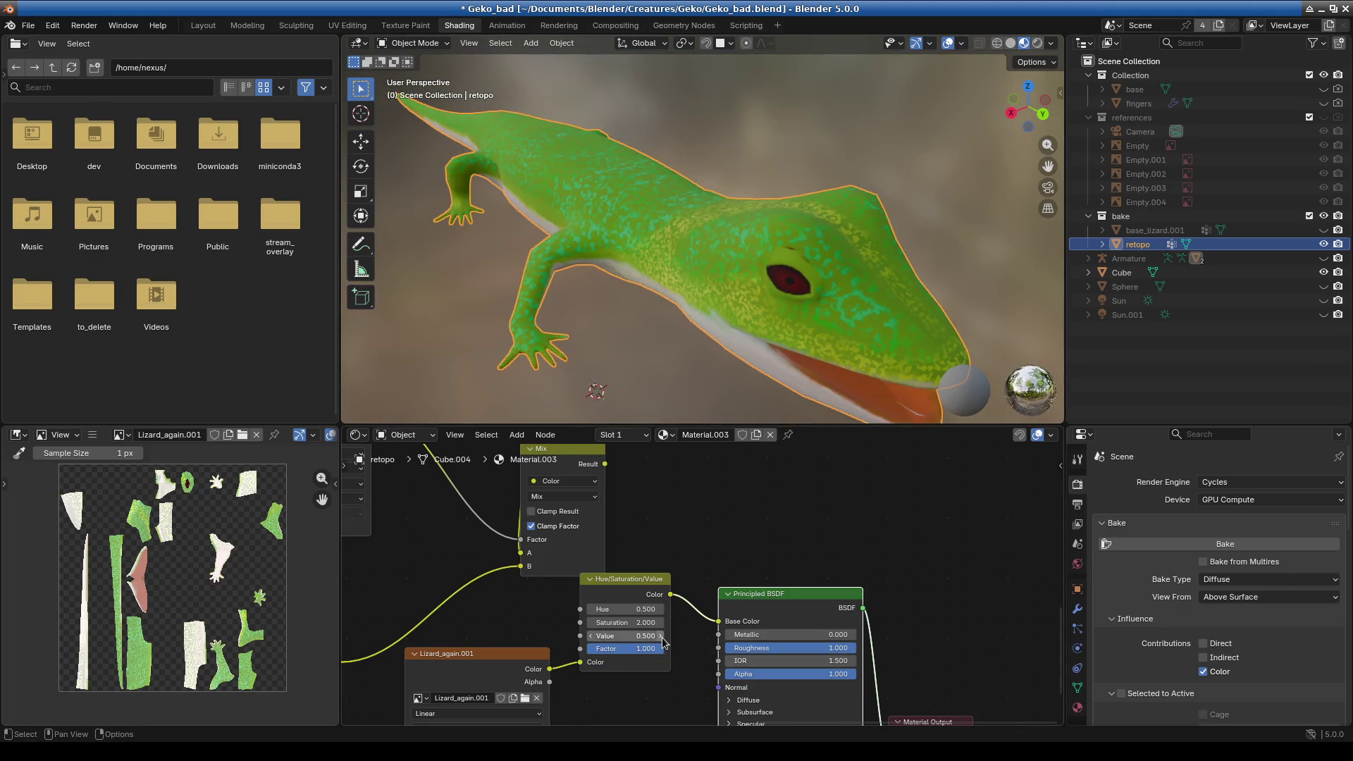
{"action": "left_click_drag", "start_coordinate": [662, 638], "coordinate": [585, 637]}
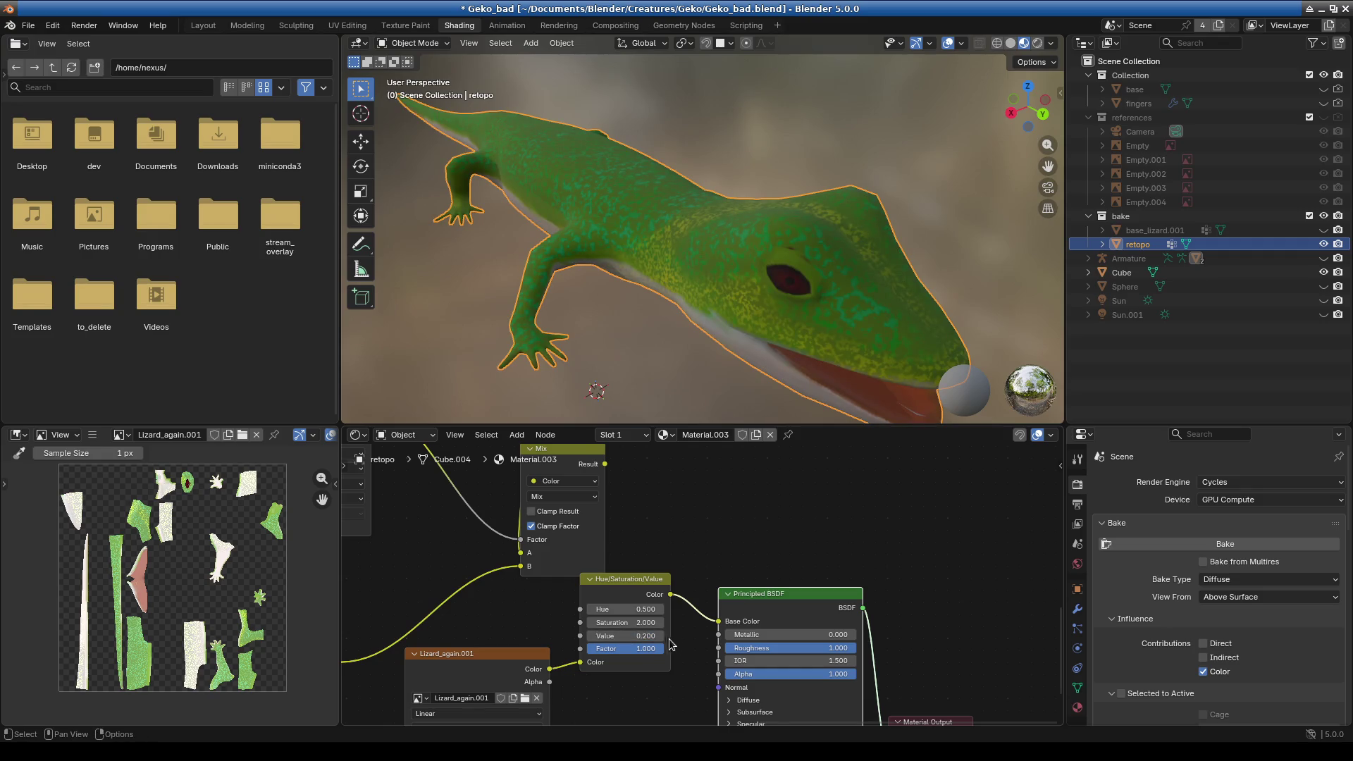
{"action": "left_click_drag", "start_coordinate": [585, 638], "coordinate": [604, 638]}
{"action": "mouse_move", "coordinate": [688, 268]}
{"action": "middle_mouse_down", "text": "ctrl"}
{"action": "mouse_move", "coordinate": [689, 296]}
{"action": "mouse_move", "coordinate": [665, 297]}
{"action": "mouse_move", "coordinate": [709, 306]}
{"action": "middle_mouse_up", "text": "ctrl"}
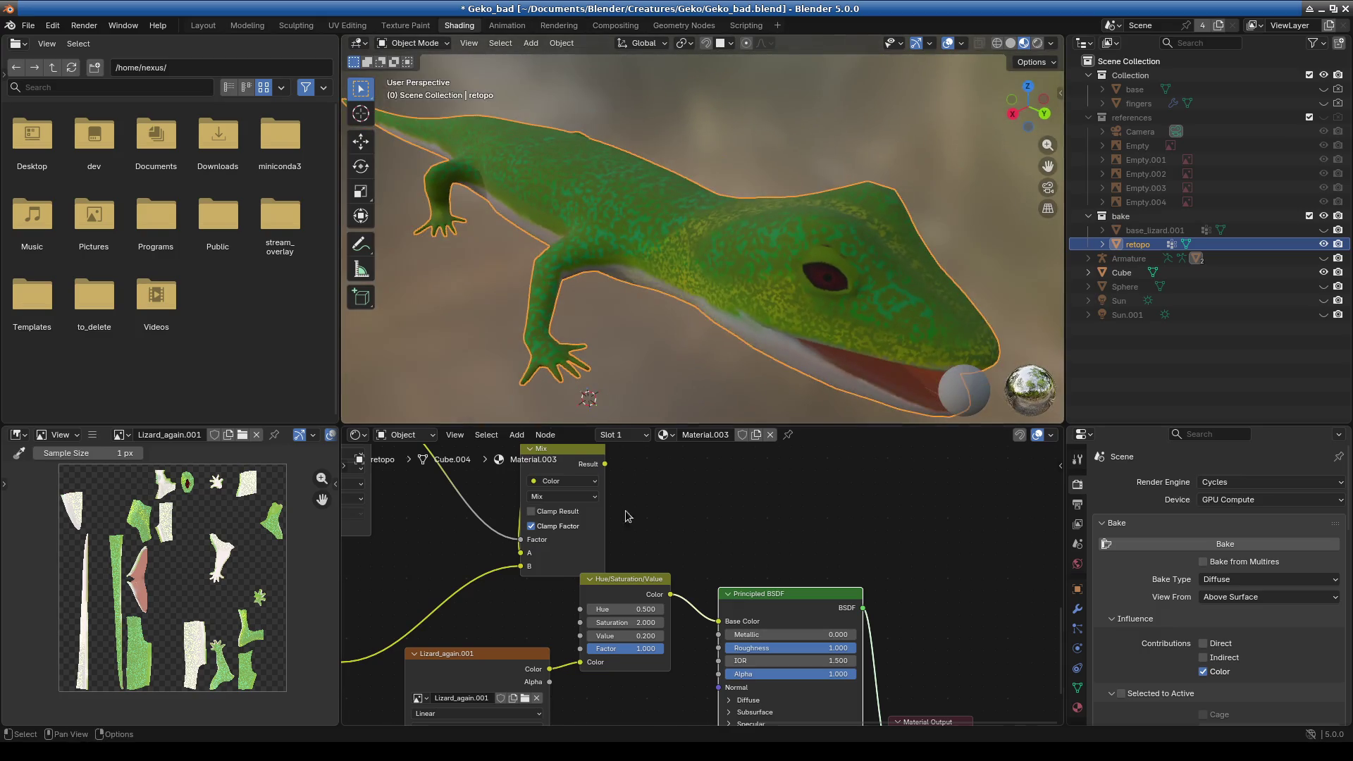
- Raise Value to 0.300 and step Hue down through 0.400, 0.300, 0.200 to 0.000
{"action": "left_click", "coordinate": [659, 636]}
{"action": "left_click", "coordinate": [591, 610]}
{"action": "left_click", "coordinate": [591, 610]}
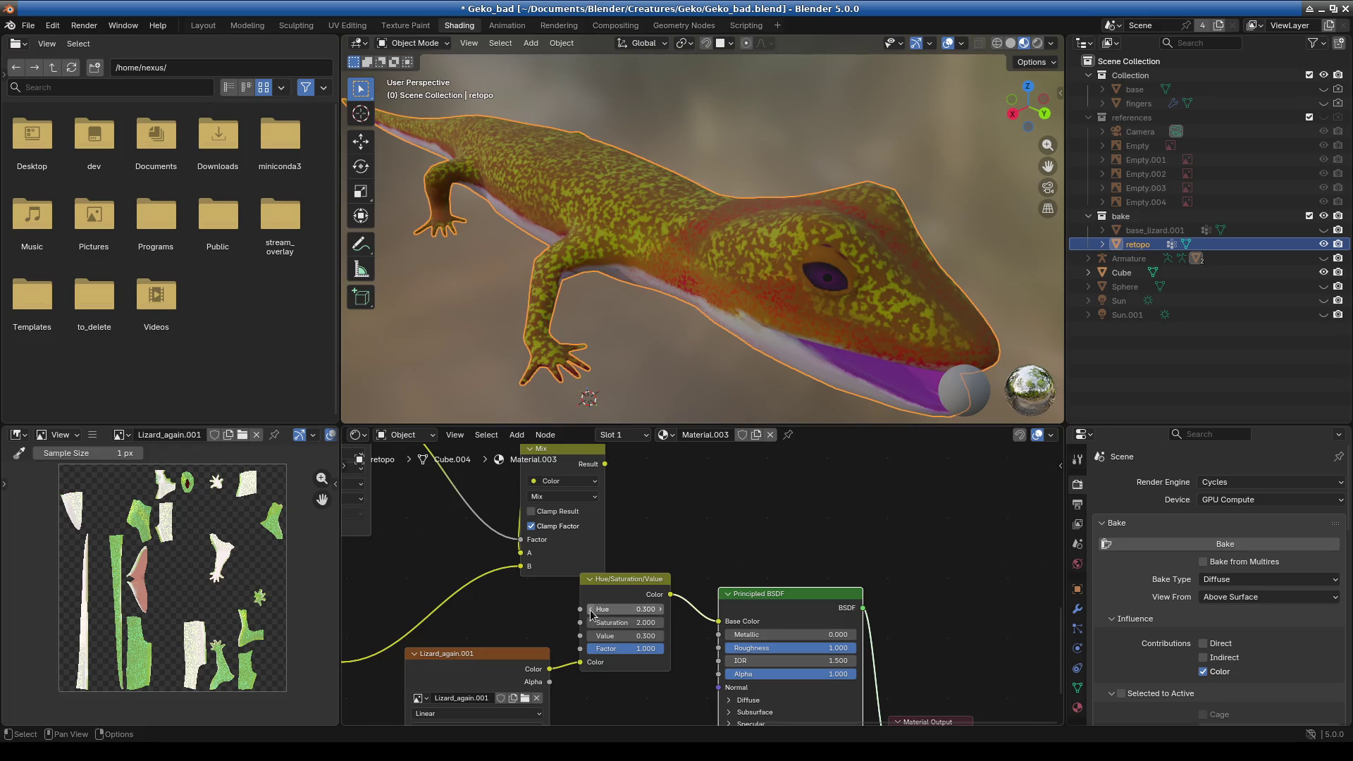
{"action": "mouse_move", "coordinate": [676, 296]}
{"action": "middle_mouse_down"}
{"action": "mouse_move", "coordinate": [528, 361]}
{"action": "mouse_move", "coordinate": [671, 342]}
{"action": "mouse_move", "coordinate": [592, 313]}
{"action": "mouse_move", "coordinate": [692, 285]}
{"action": "mouse_move", "coordinate": [697, 296]}
{"action": "middle_mouse_up"}
{"action": "left_click", "coordinate": [591, 608]}
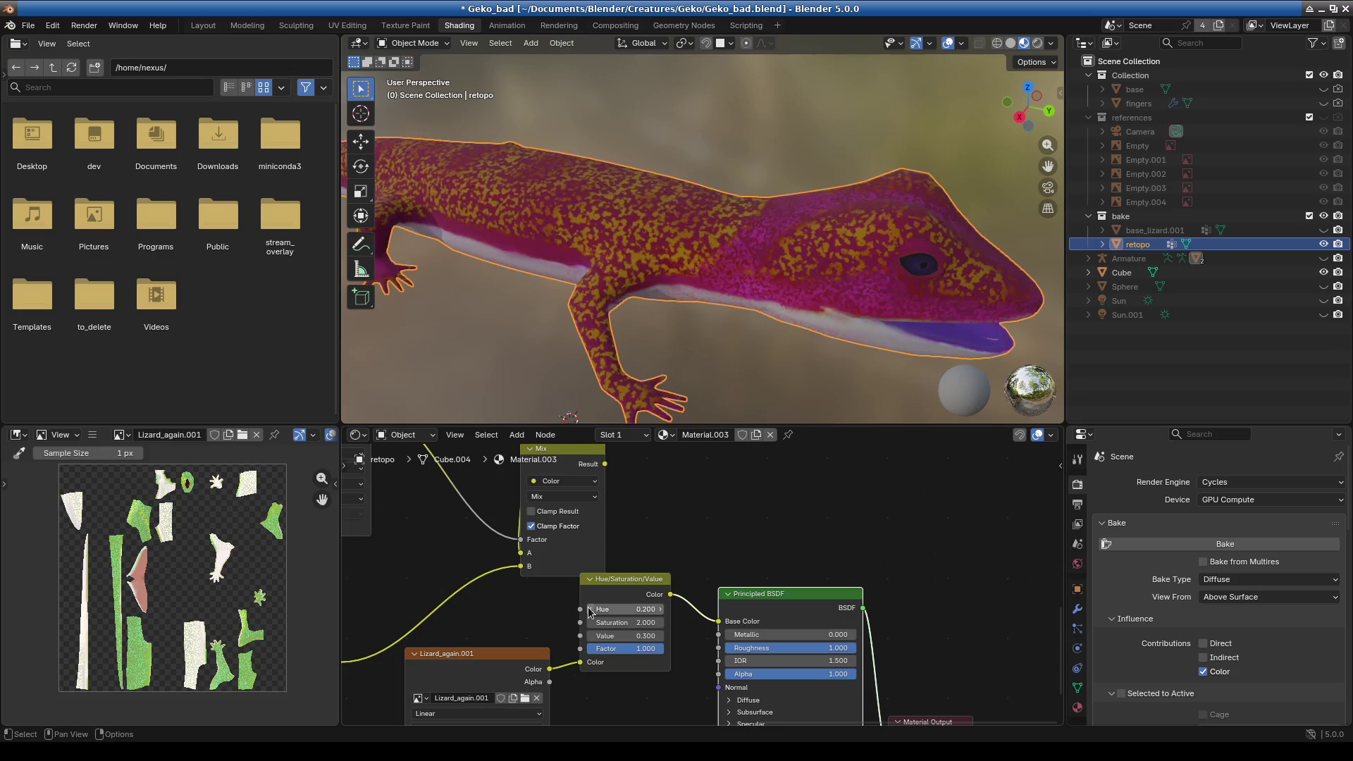
{"action": "left_click", "coordinate": [590, 609]}
{"action": "left_click", "coordinate": [590, 609]}
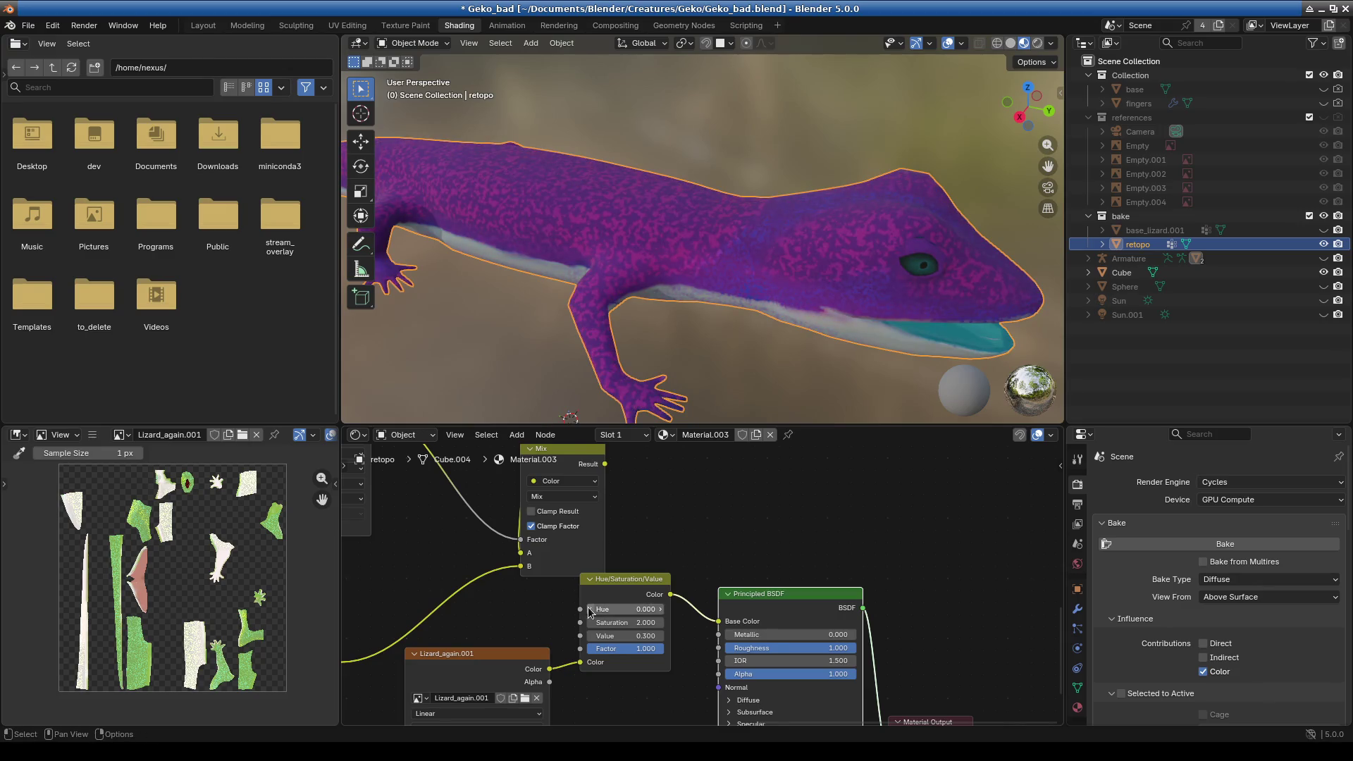
- Step Hue up from 0.100 through 0.600 to 1.000 to compare tones
{"action": "left_click", "coordinate": [660, 610]}
{"action": "left_click", "coordinate": [659, 610]}
{"action": "left_click", "coordinate": [660, 610]}
{"action": "left_click", "coordinate": [660, 609]}
{"action": "left_click", "coordinate": [660, 609]}
{"action": "left_click", "coordinate": [660, 610]}
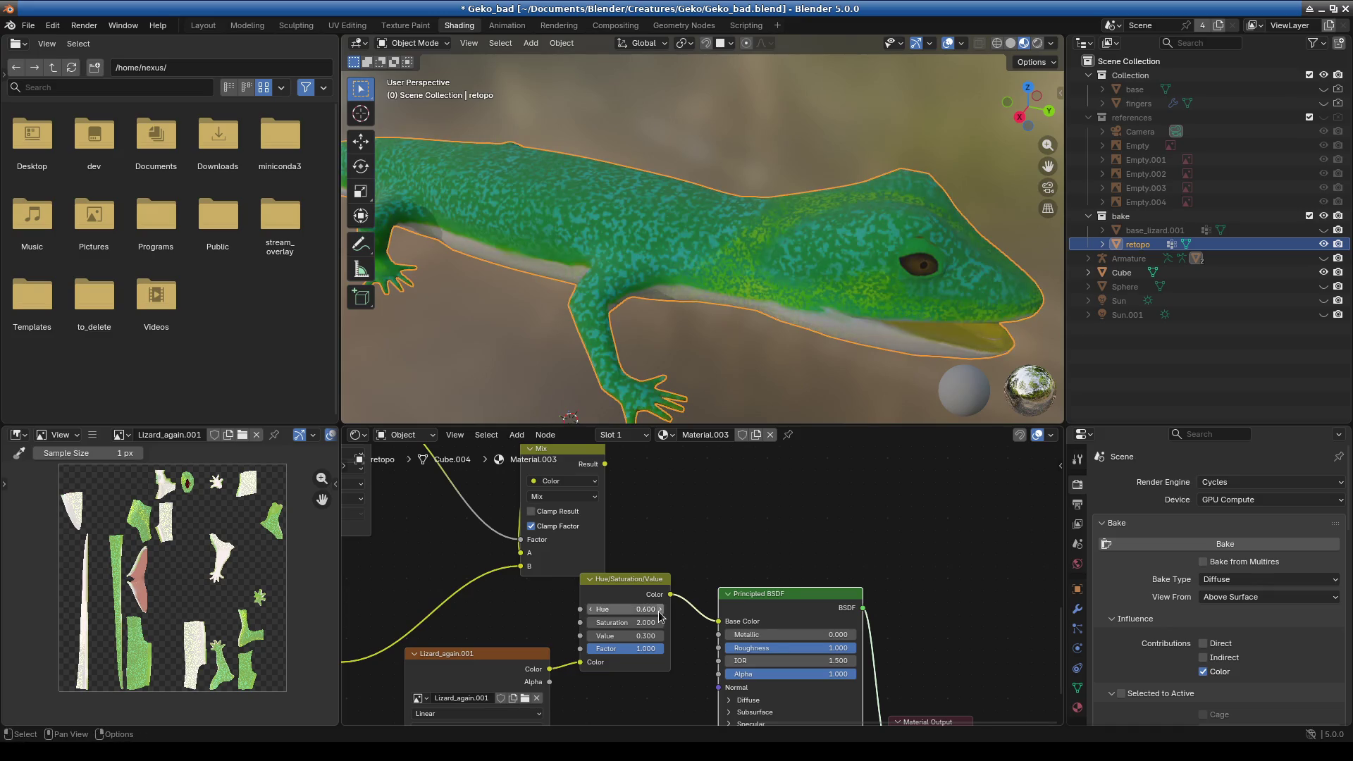
{"action": "left_click", "coordinate": [659, 610]}
{"action": "left_click", "coordinate": [660, 610]}
{"action": "left_click", "coordinate": [660, 609]}
{"action": "left_click", "coordinate": [660, 610]}
- Enter Hue 0.5 directly to restore the green gecko
{"action": "scroll", "coordinate": [611, 609], "scroll_direction": "down", "scroll_amount": 1, "text": "ctrl"}
{"action": "left_click", "coordinate": [612, 609]}
{"action": "type", "text": "0.5"}
{"action": "key", "text": "Return"}
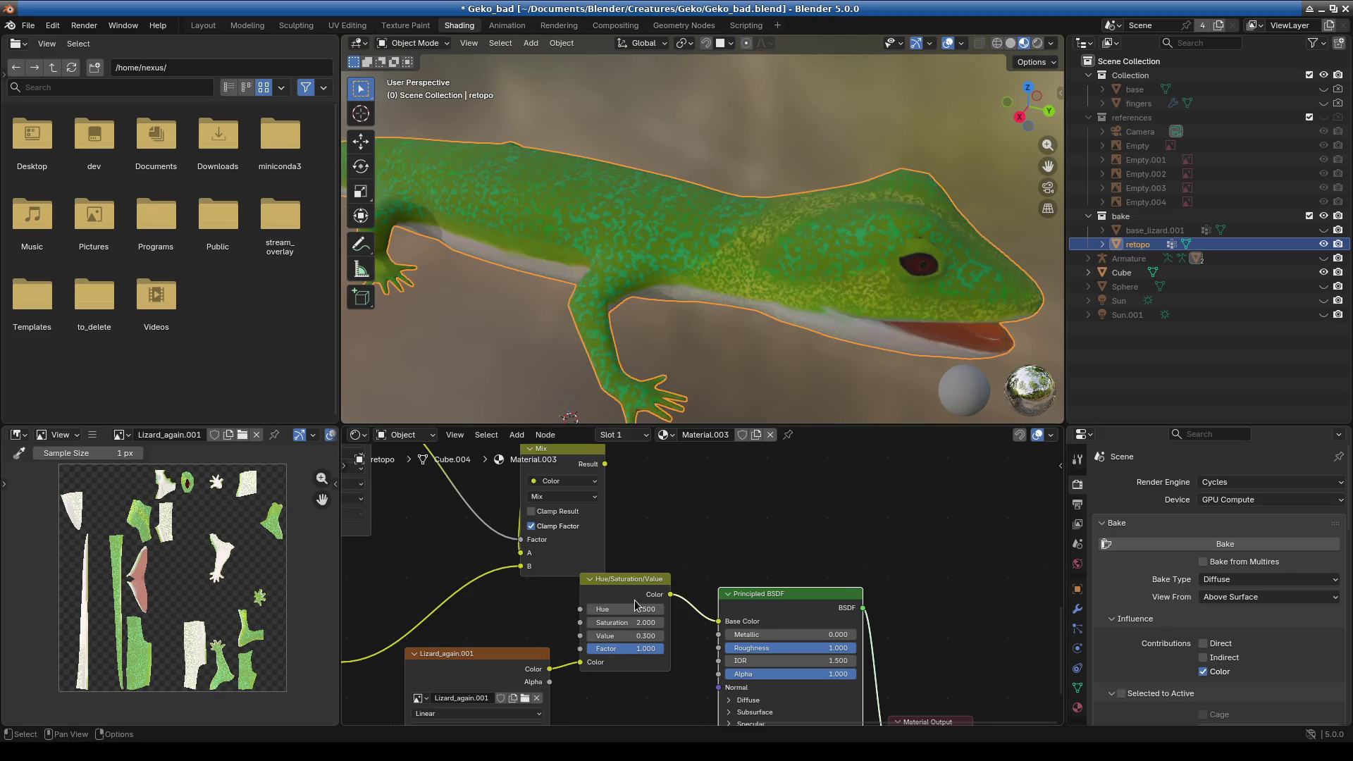
{"action": "mouse_move", "coordinate": [634, 296]}
{"action": "middle_mouse_down"}
{"action": "mouse_move", "coordinate": [549, 327]}
{"action": "mouse_move", "coordinate": [691, 311]}
{"action": "middle_mouse_up"}
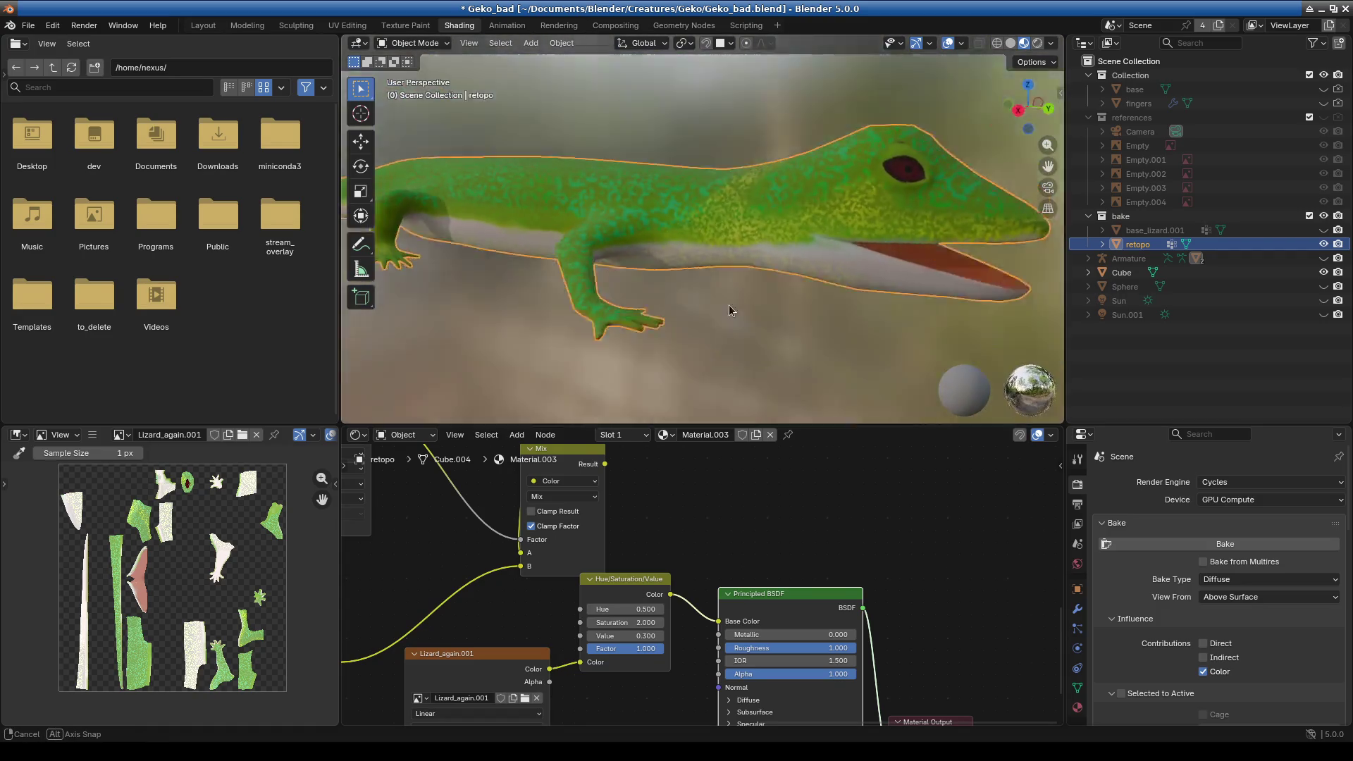
{"action": "left_click", "coordinate": [617, 635]}
{"action": "key", "text": "End"}
{"action": "key", "text": "Return"}
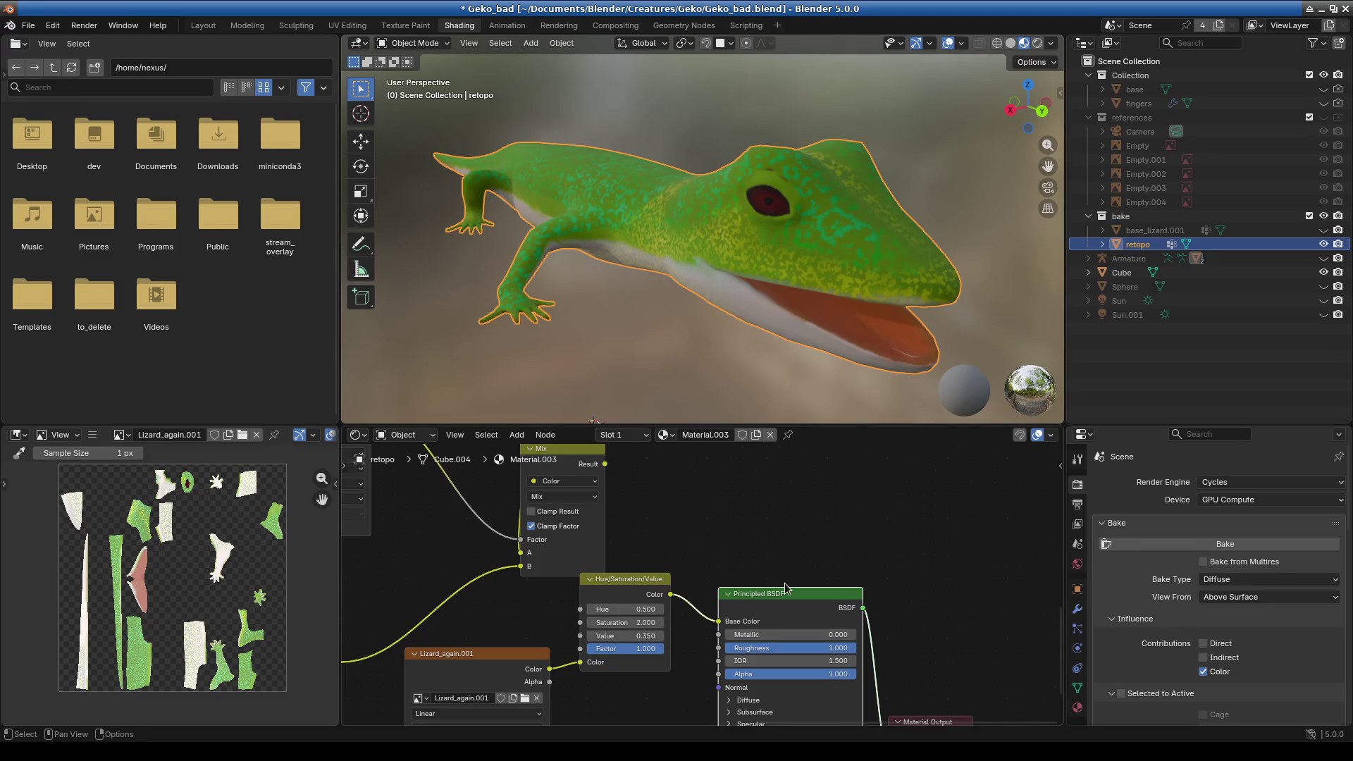
{"action": "left_click", "coordinate": [621, 622]}
{"action": "key", "text": "End"}
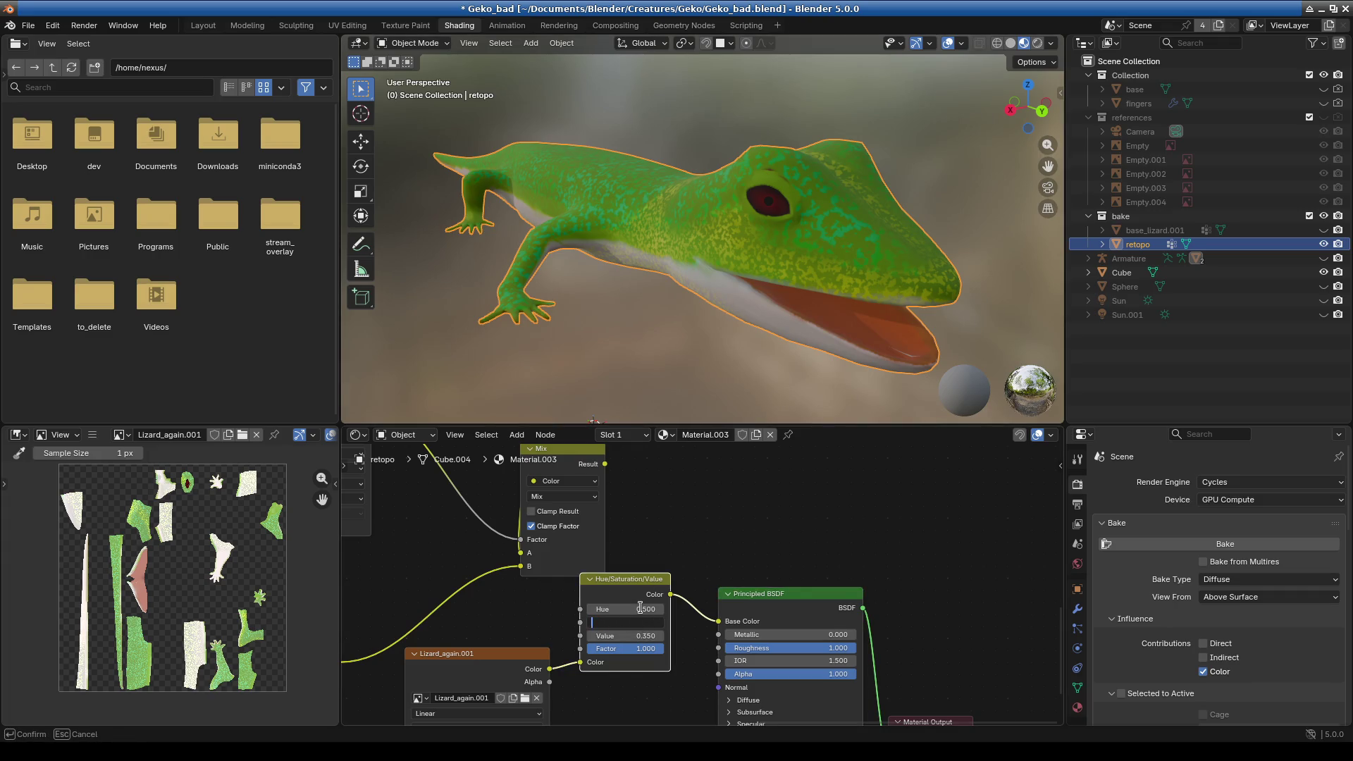
{"action": "type", "text": "2.5"}
{"action": "key", "text": "Return"}
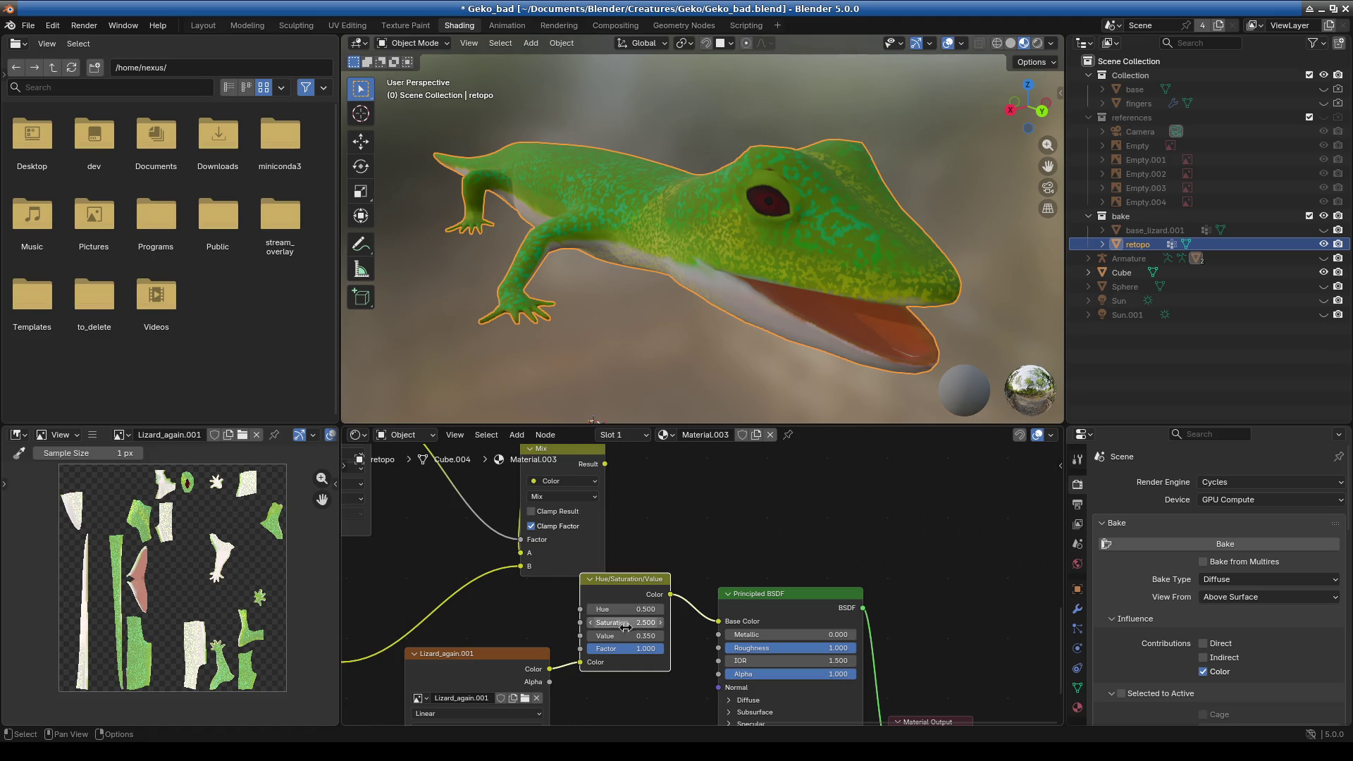
{"action": "left_click_drag", "start_coordinate": [586, 620], "coordinate": [586, 622]}
{"action": "left_click", "coordinate": [590, 621]}
{"action": "left_click", "coordinate": [590, 622]}
{"action": "left_click", "coordinate": [590, 621]}
{"action": "left_click", "coordinate": [589, 622]}
{"action": "left_click", "coordinate": [590, 621]}
{"action": "left_click", "coordinate": [660, 623]}
{"action": "left_click", "coordinate": [660, 623]}
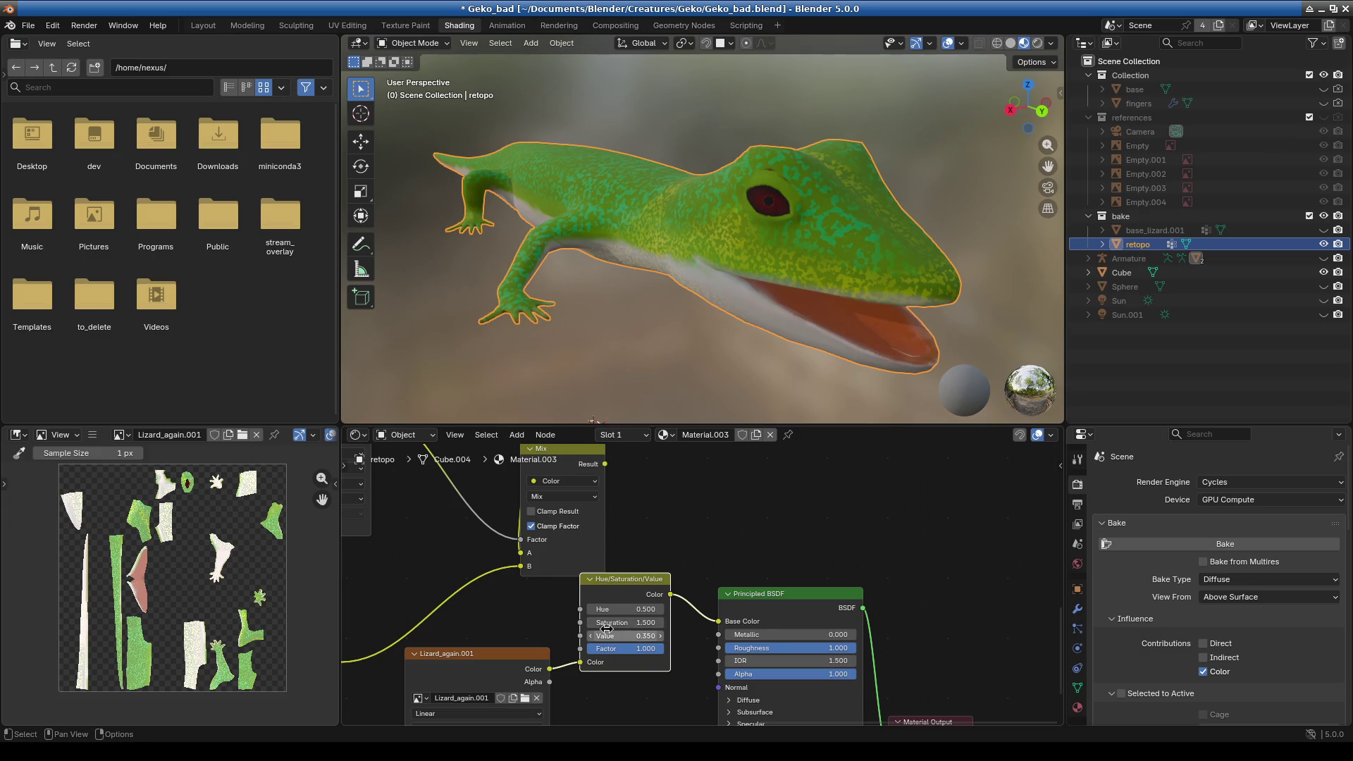
{"action": "left_click", "coordinate": [589, 623]}
{"action": "mouse_move", "coordinate": [712, 394]}
{"action": "middle_mouse_down"}
{"action": "mouse_move", "coordinate": [691, 356]}
{"action": "mouse_move", "coordinate": [616, 347]}
{"action": "middle_mouse_up"}
{"action": "scroll", "coordinate": [766, 294], "scroll_direction": "up", "scroll_amount": 4}
{"action": "mouse_move", "coordinate": [717, 281]}
{"action": "middle_mouse_down"}
{"action": "mouse_move", "coordinate": [700, 258]}
{"action": "mouse_move", "coordinate": [724, 274]}
{"action": "middle_mouse_up"}
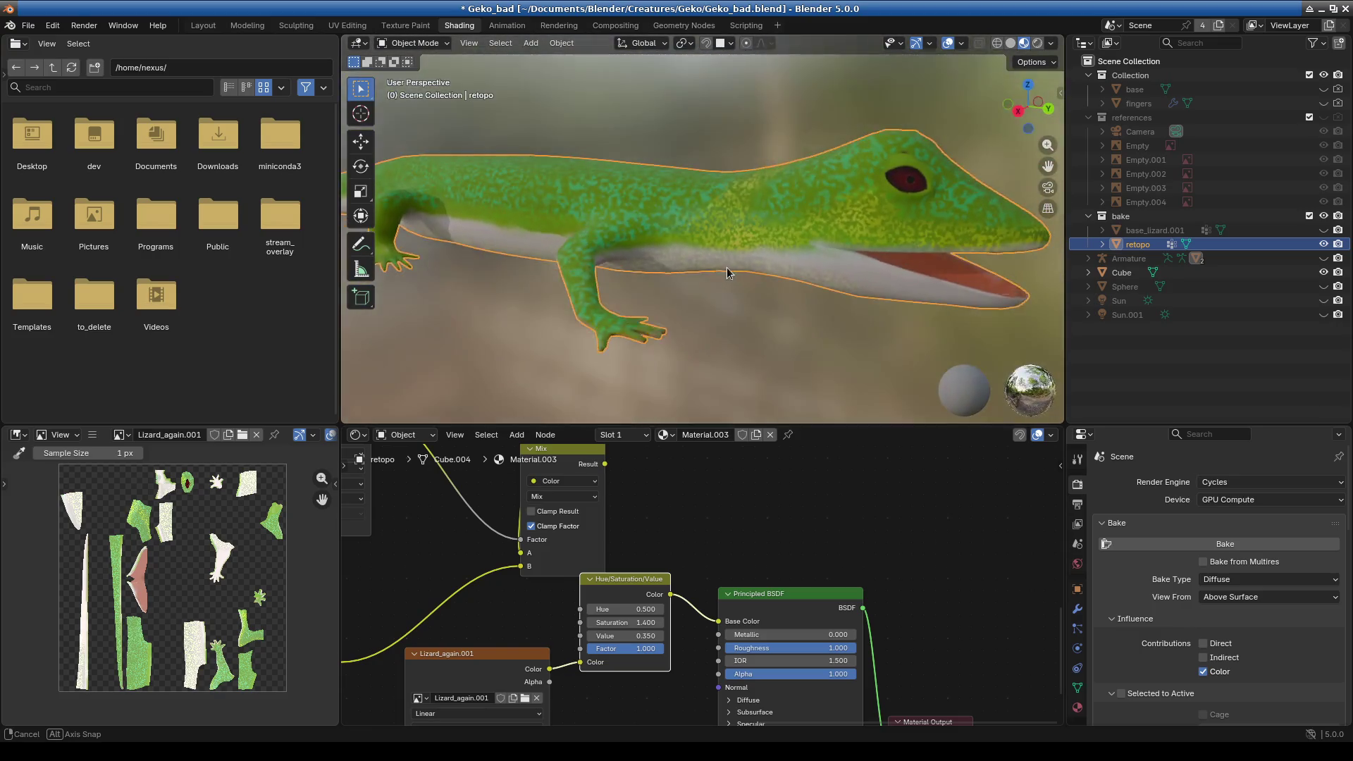
{"action": "scroll", "coordinate": [724, 275], "scroll_direction": "down", "scroll_amount": 5}
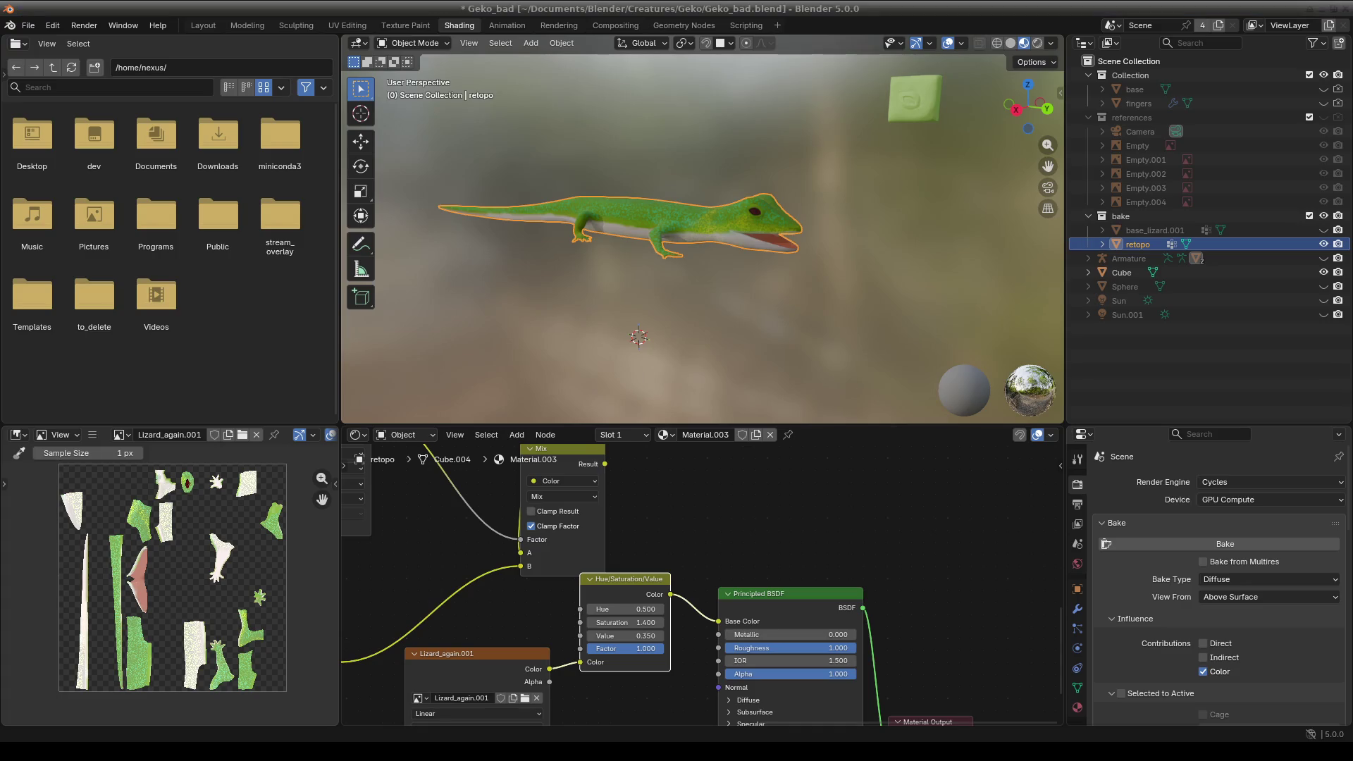
- Orbit and zoom around the gecko's head to inspect its eye and open mouth, enlarging the 3D view
{"action": "middle_click_drag", "start_coordinate": [856, 333], "coordinate": [809, 315], "text": "shift"}
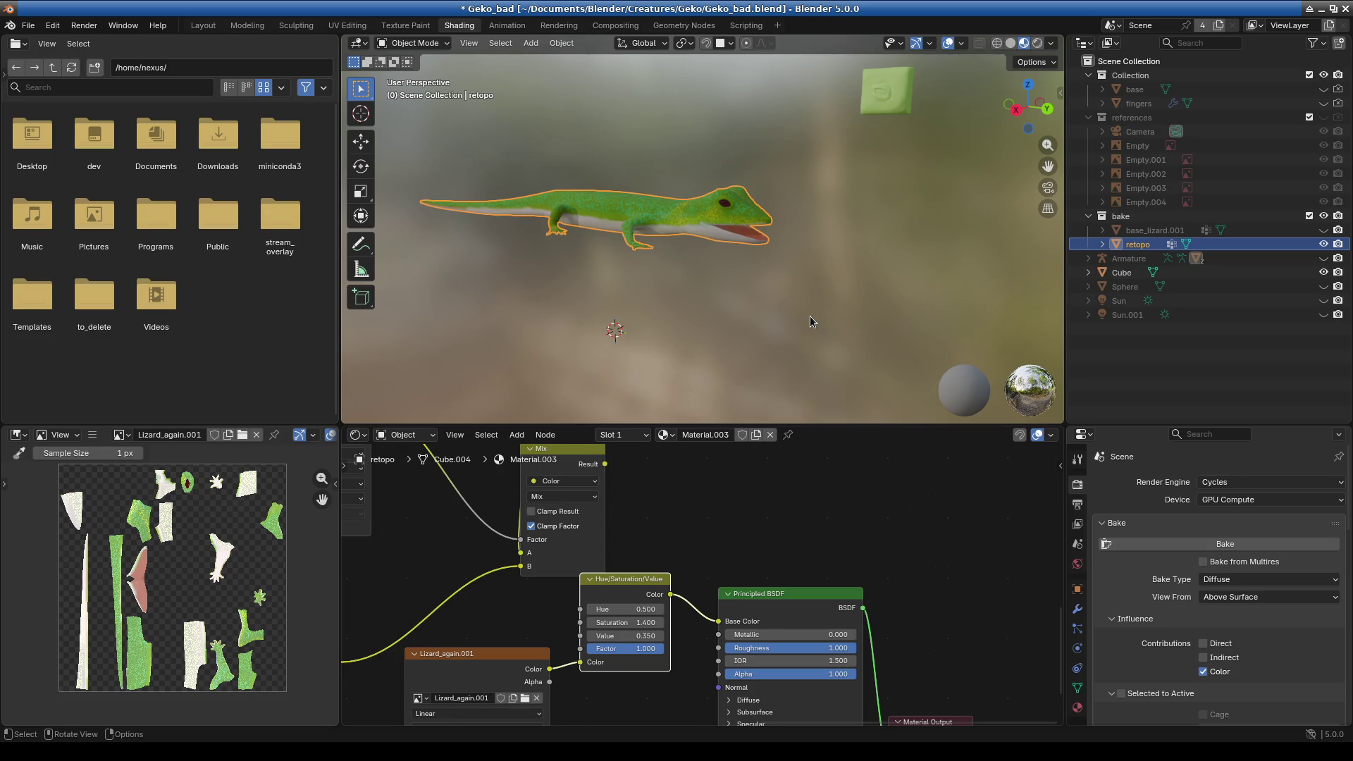
{"action": "middle_click_drag", "start_coordinate": [810, 316], "coordinate": [704, 284]}
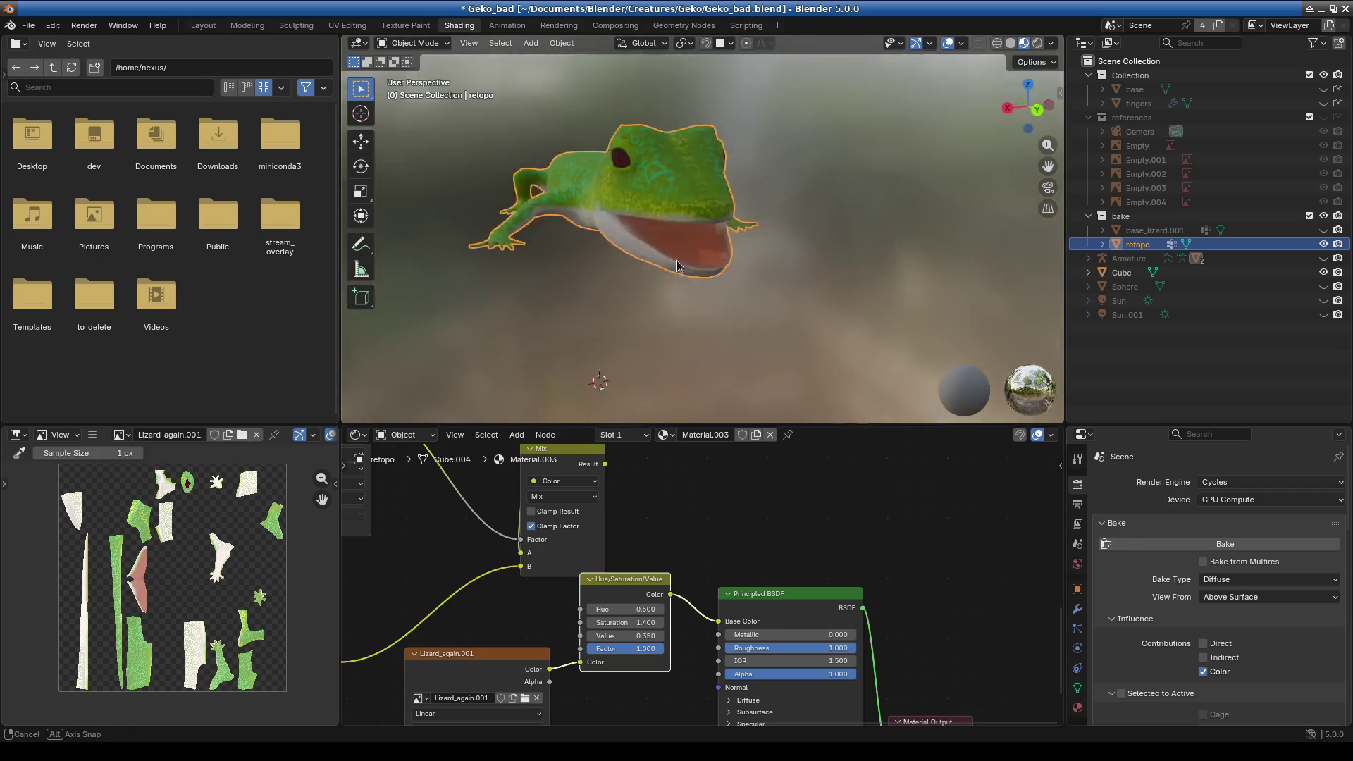
{"action": "scroll", "coordinate": [719, 257], "scroll_direction": "up", "scroll_amount": 5}
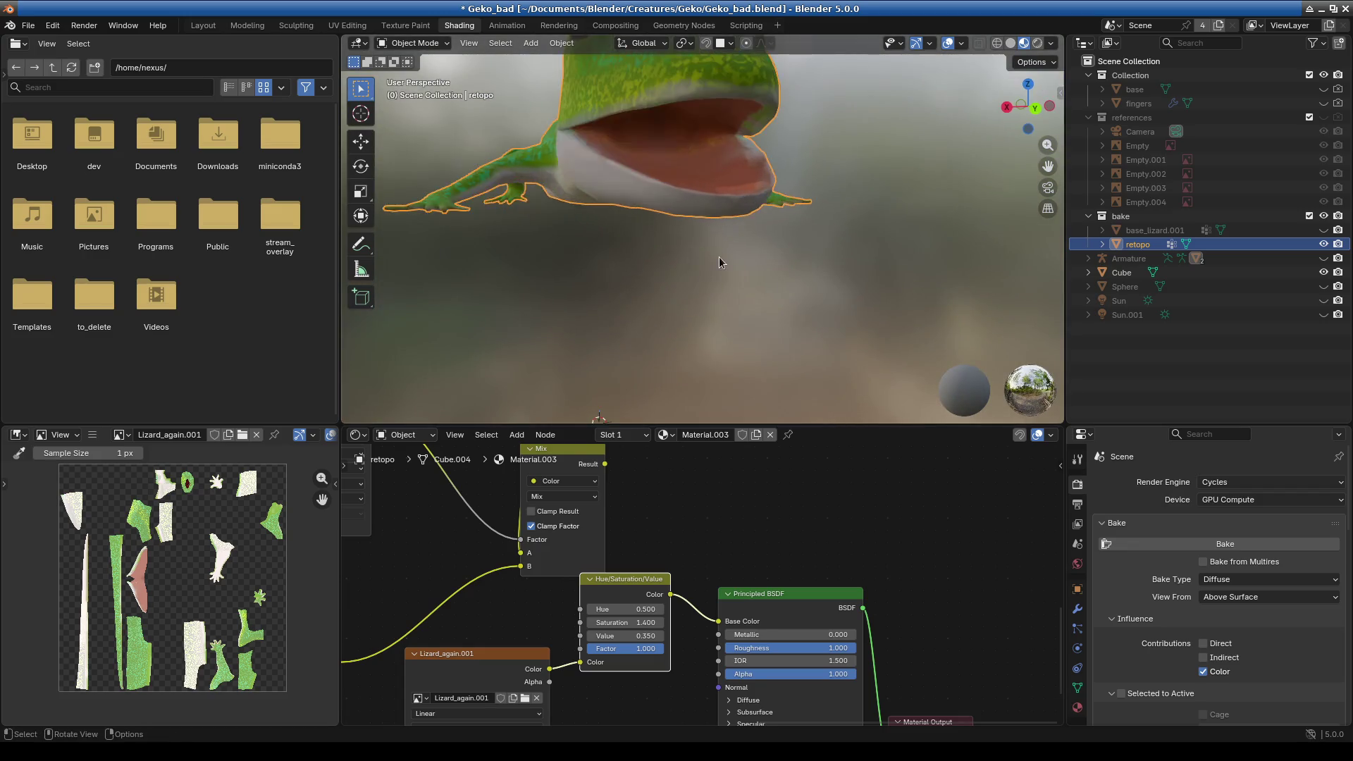
{"action": "middle_click_drag", "start_coordinate": [683, 310], "coordinate": [708, 268]}
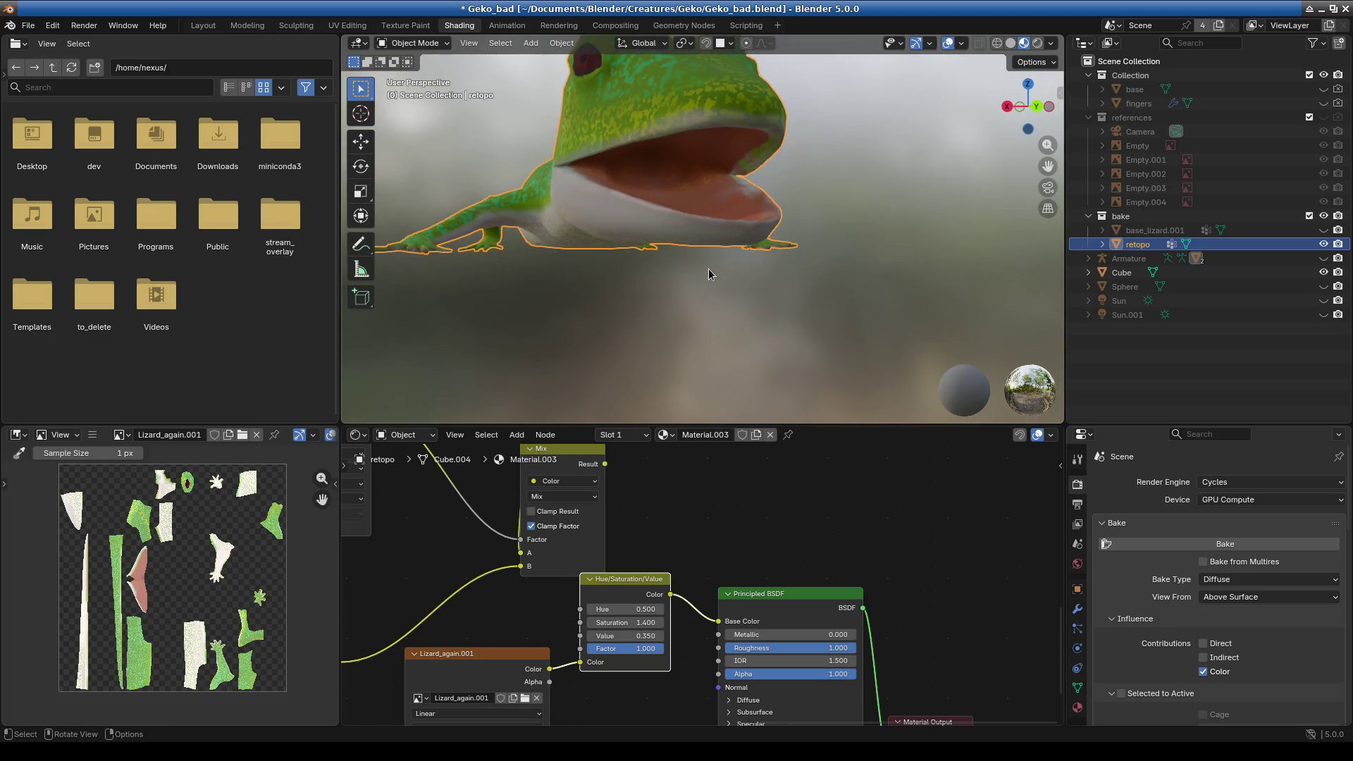
{"action": "mouse_move", "coordinate": [708, 269]}
{"action": "middle_mouse_down"}
{"action": "mouse_move", "coordinate": [711, 298]}
{"action": "mouse_move", "coordinate": [618, 332]}
{"action": "mouse_move", "coordinate": [641, 289]}
{"action": "middle_mouse_up"}
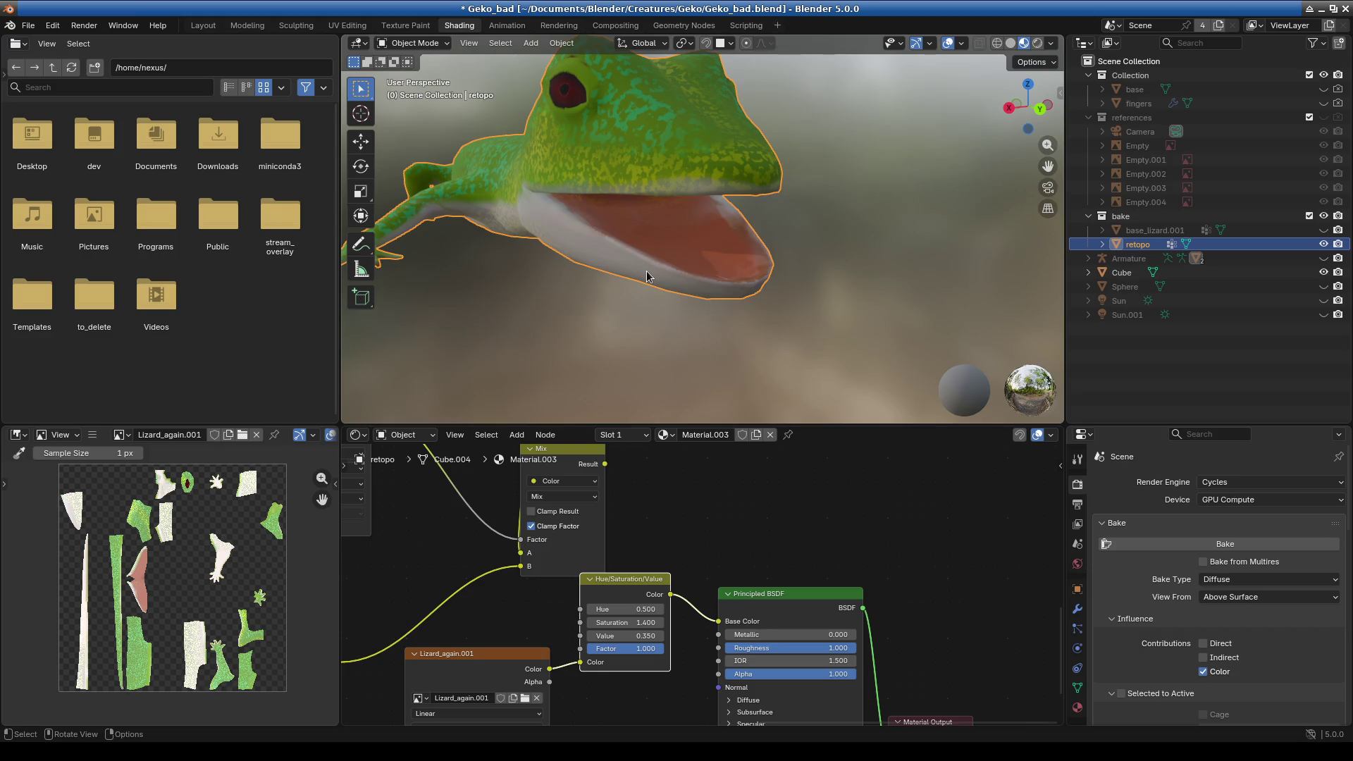
{"action": "middle_click_drag", "start_coordinate": [647, 276], "coordinate": [670, 282]}
{"action": "scroll", "coordinate": [645, 272], "scroll_direction": "down", "scroll_amount": 3}
{"action": "scroll", "coordinate": [642, 267], "scroll_direction": "up", "scroll_amount": 4}
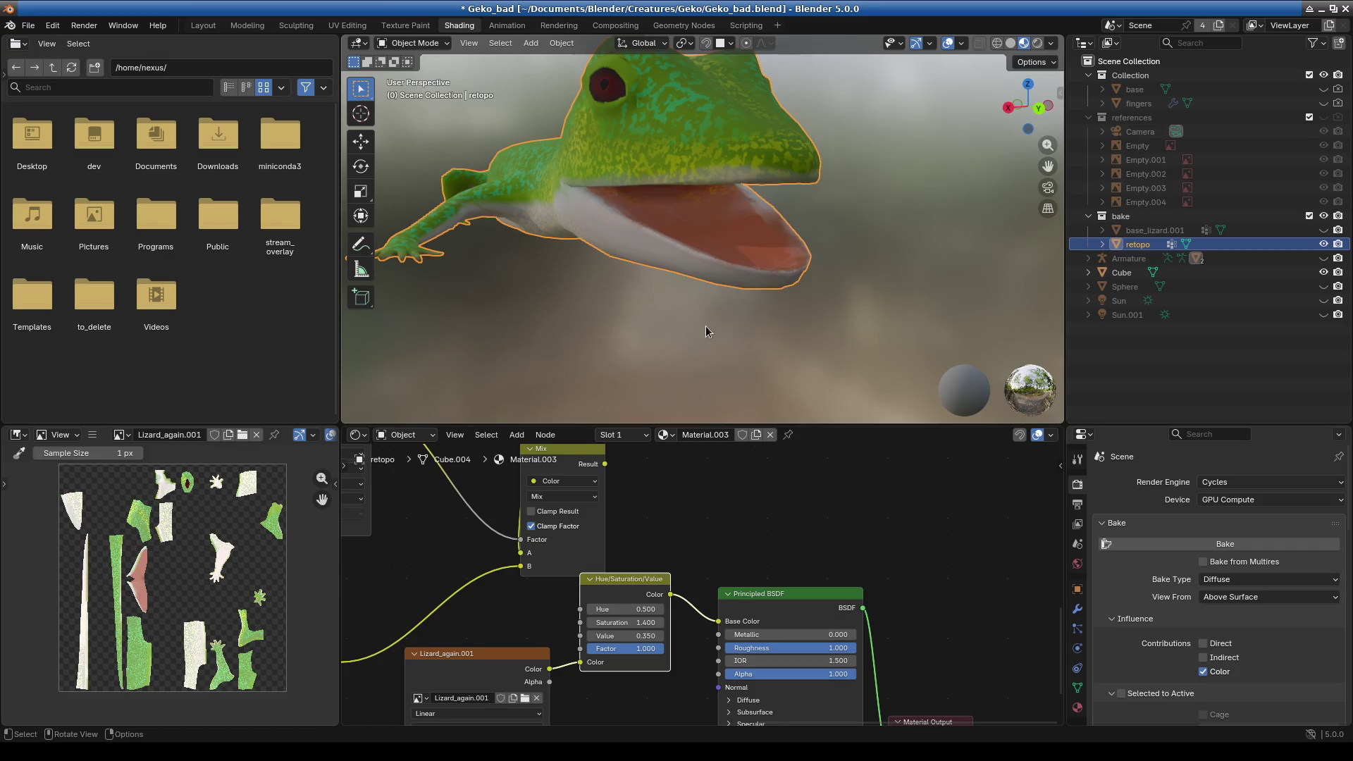
{"action": "left_click_drag", "start_coordinate": [827, 426], "coordinate": [827, 476]}
{"action": "mouse_move", "coordinate": [790, 423]}
{"action": "middle_mouse_down"}
{"action": "mouse_move", "coordinate": [660, 378]}
{"action": "mouse_move", "coordinate": [681, 269]}
{"action": "mouse_move", "coordinate": [695, 329]}
{"action": "mouse_move", "coordinate": [722, 308]}
{"action": "mouse_move", "coordinate": [687, 315]}
{"action": "mouse_move", "coordinate": [735, 359]}
{"action": "mouse_move", "coordinate": [725, 337]}
{"action": "mouse_move", "coordinate": [683, 331]}
{"action": "mouse_move", "coordinate": [699, 345]}
{"action": "middle_mouse_up"}
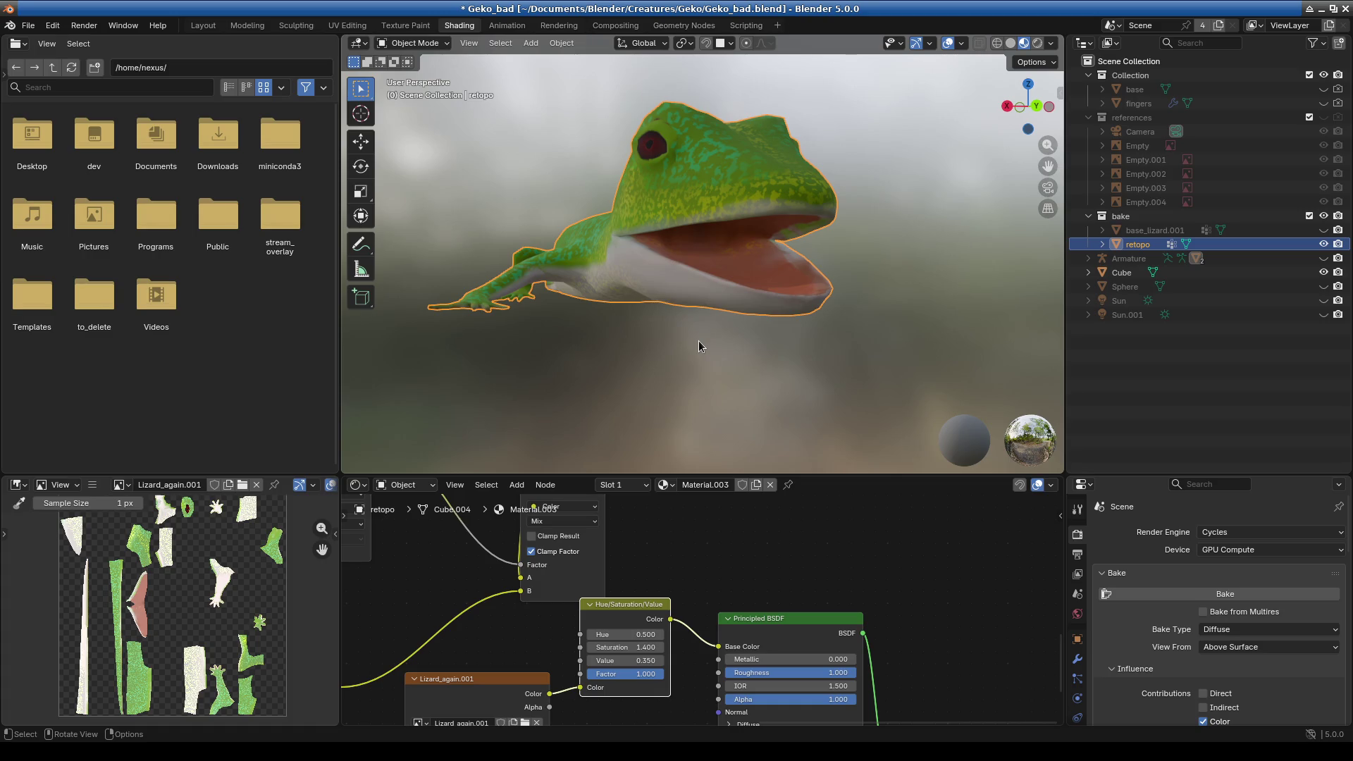
- Orbit and zoom around the gecko to inspect its body, side and head
{"action": "scroll", "coordinate": [700, 340], "scroll_direction": "down", "scroll_amount": 1}
{"action": "scroll", "coordinate": [610, 337], "scroll_direction": "down", "scroll_amount": 1}
{"action": "scroll", "coordinate": [590, 332], "scroll_direction": "down", "scroll_amount": 2}
{"action": "mouse_move", "coordinate": [713, 372]}
{"action": "middle_mouse_down"}
{"action": "mouse_move", "coordinate": [674, 378]}
{"action": "mouse_move", "coordinate": [729, 281]}
{"action": "mouse_move", "coordinate": [612, 293]}
{"action": "mouse_move", "coordinate": [690, 302]}
{"action": "middle_mouse_up"}
{"action": "scroll", "coordinate": [699, 358], "scroll_direction": "up", "scroll_amount": 5}
{"action": "scroll", "coordinate": [700, 357], "scroll_direction": "down", "scroll_amount": 4}
{"action": "scroll", "coordinate": [708, 306], "scroll_direction": "up", "scroll_amount": 5}
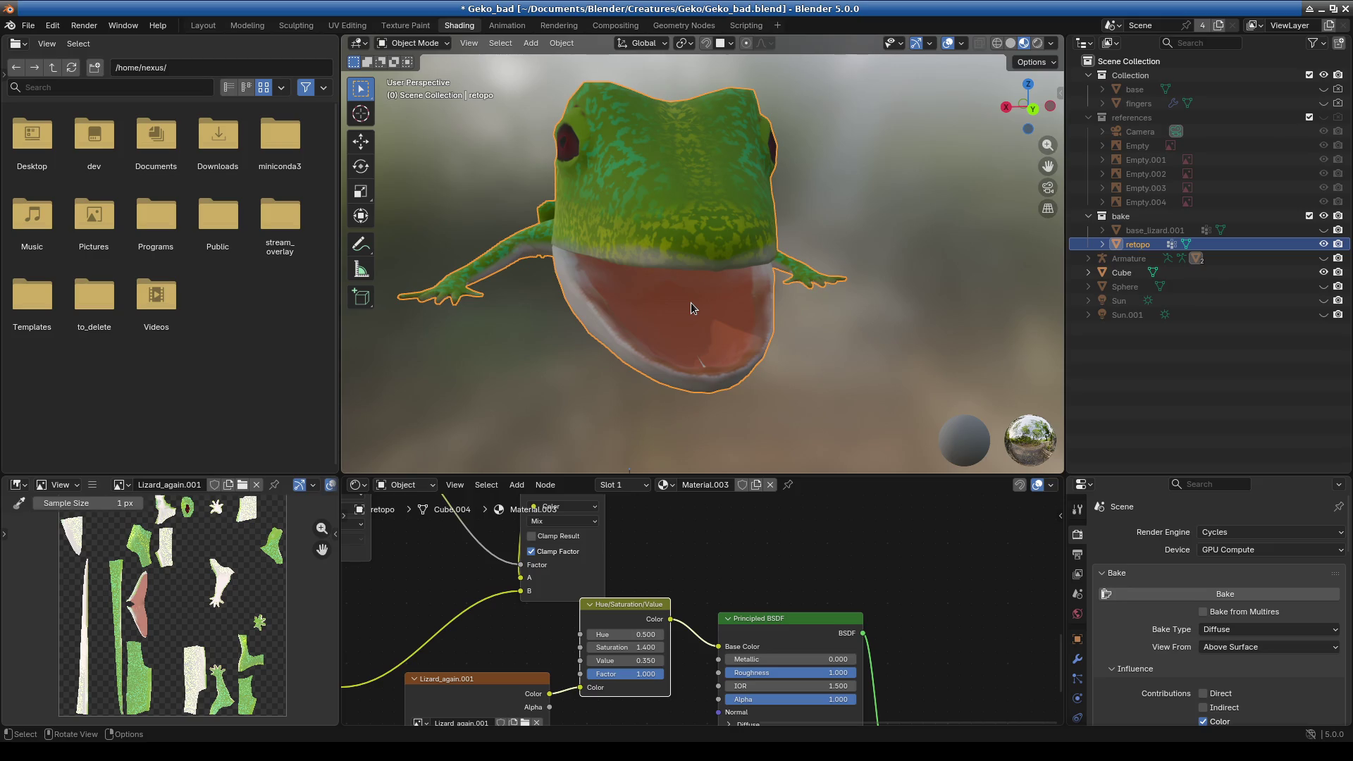
{"action": "mouse_move", "coordinate": [691, 302]}
{"action": "middle_mouse_down"}
{"action": "mouse_move", "coordinate": [621, 378]}
{"action": "mouse_move", "coordinate": [634, 341]}
{"action": "mouse_move", "coordinate": [677, 348]}
{"action": "mouse_move", "coordinate": [611, 357]}
{"action": "mouse_move", "coordinate": [751, 339]}
{"action": "mouse_move", "coordinate": [899, 366]}
{"action": "middle_mouse_up"}
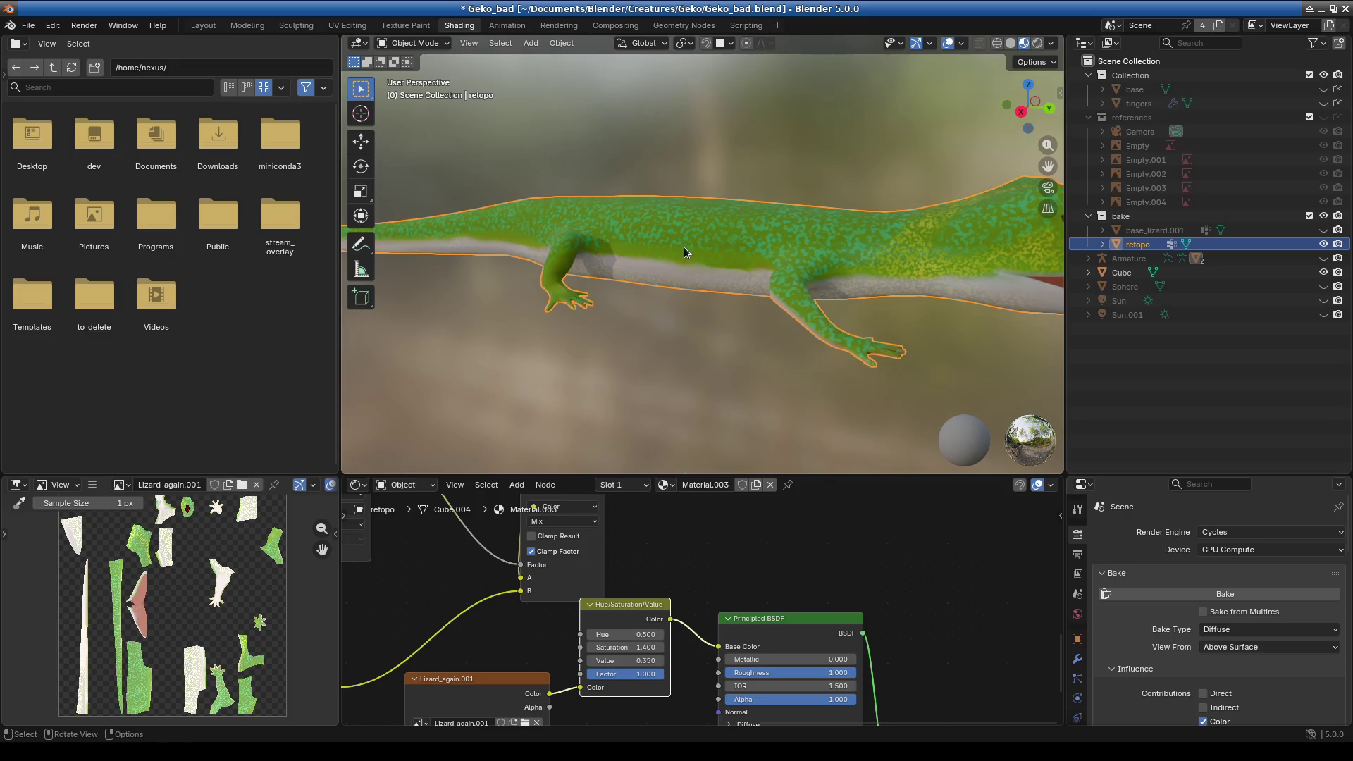
{"action": "middle_click_drag", "start_coordinate": [684, 246], "coordinate": [781, 256]}
{"action": "mouse_move", "coordinate": [627, 264]}
{"action": "middle_mouse_down"}
{"action": "mouse_move", "coordinate": [846, 275]}
{"action": "mouse_move", "coordinate": [666, 354]}
{"action": "mouse_move", "coordinate": [758, 339]}
{"action": "mouse_move", "coordinate": [637, 340]}
{"action": "mouse_move", "coordinate": [782, 361]}
{"action": "mouse_move", "coordinate": [599, 309]}
{"action": "mouse_move", "coordinate": [639, 430]}
{"action": "middle_mouse_up"}
- Set the Hue/Saturation/Value node's Value to 0.45, then lower it to 0.380
{"action": "left_click", "coordinate": [625, 660]}
{"action": "type", "text": "0.45"}
{"action": "key", "text": "Return"}
{"action": "mouse_move", "coordinate": [673, 446]}
{"action": "middle_mouse_down"}
{"action": "mouse_move", "coordinate": [564, 349]}
{"action": "mouse_move", "coordinate": [628, 349]}
{"action": "mouse_move", "coordinate": [630, 392]}
{"action": "mouse_move", "coordinate": [684, 383]}
{"action": "mouse_move", "coordinate": [642, 381]}
{"action": "middle_mouse_up"}
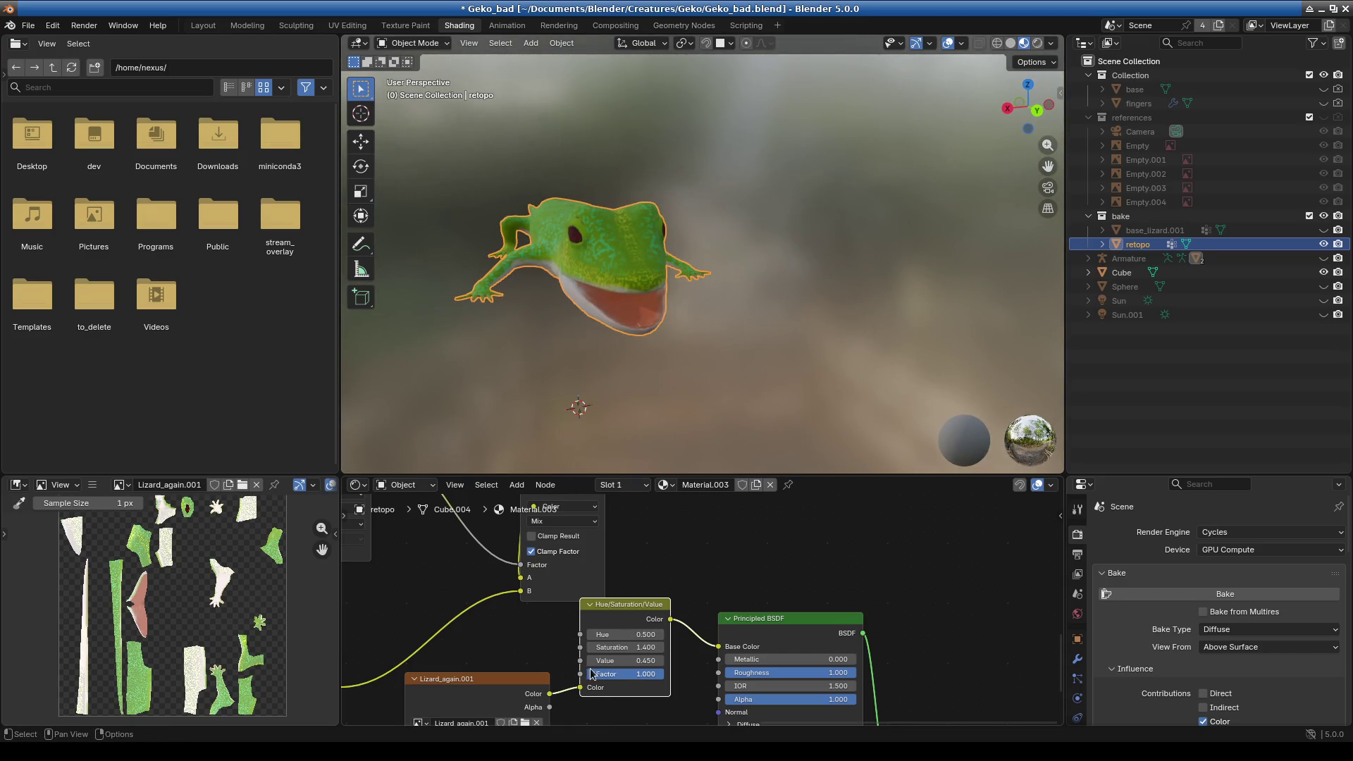
{"action": "left_click", "coordinate": [607, 661]}
{"action": "type", "text": "0.358"}
{"action": "key", "text": "Return"}
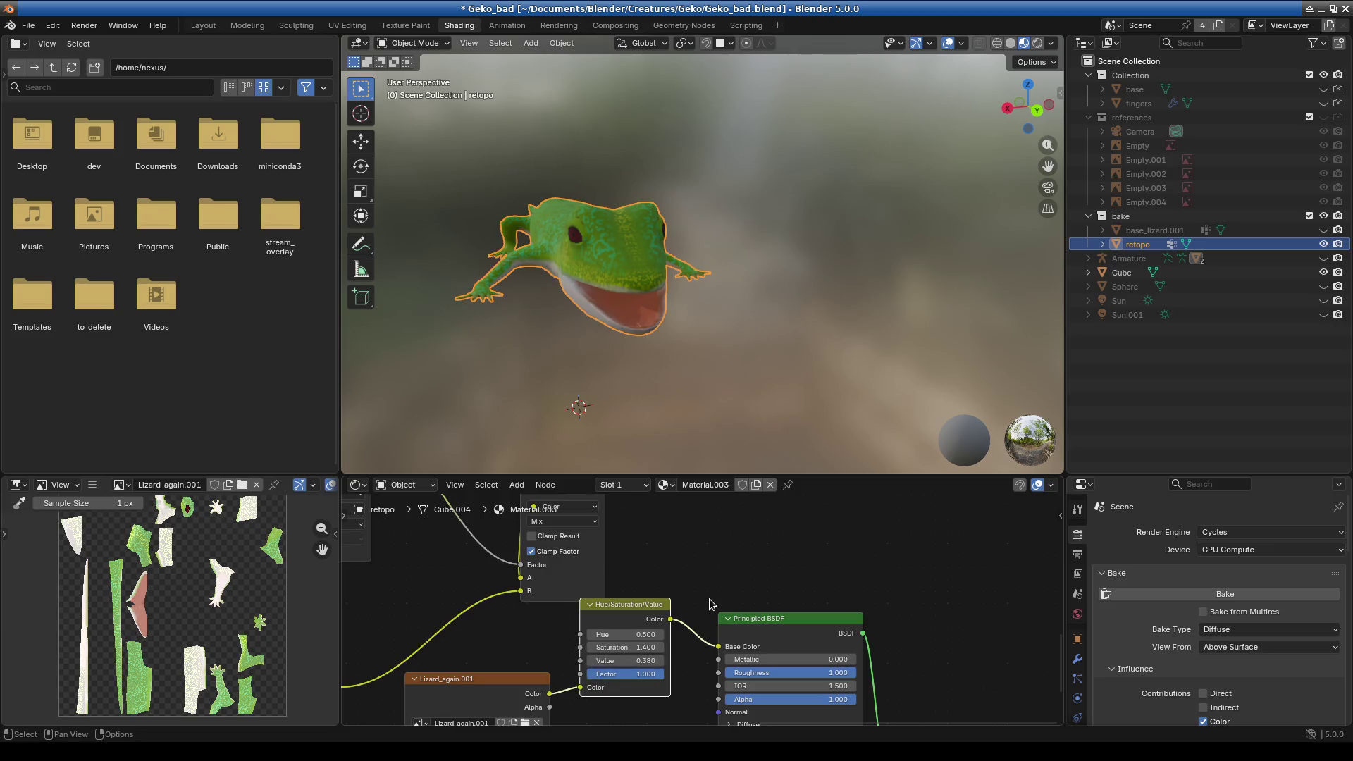
- Orbit, zoom and pan the viewport to close in on the gecko's head and eye
{"action": "middle_click_drag", "start_coordinate": [602, 384], "coordinate": [611, 386]}
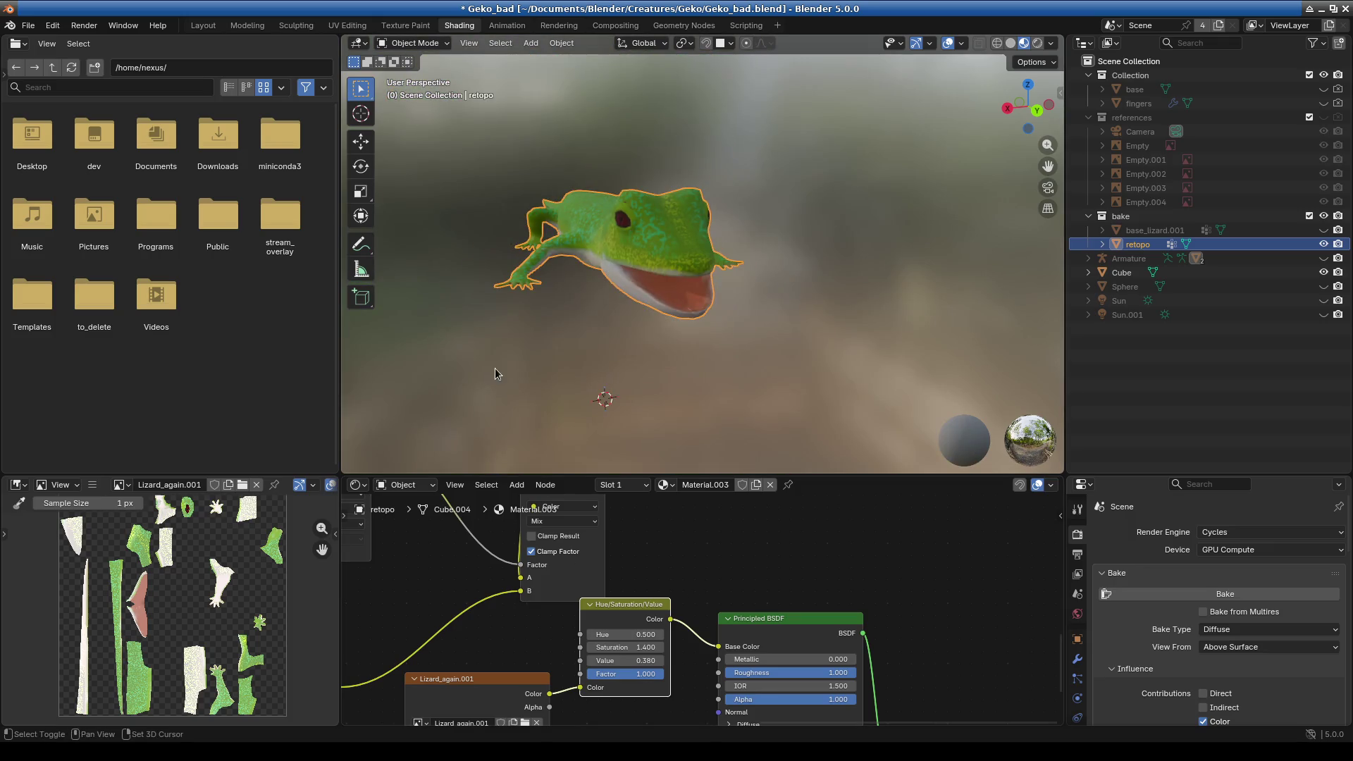
{"action": "middle_click_drag", "start_coordinate": [495, 368], "coordinate": [620, 361]}
{"action": "scroll", "coordinate": [623, 358], "scroll_direction": "up", "scroll_amount": 6}
{"action": "scroll", "coordinate": [696, 372], "scroll_direction": "up", "scroll_amount": 2}
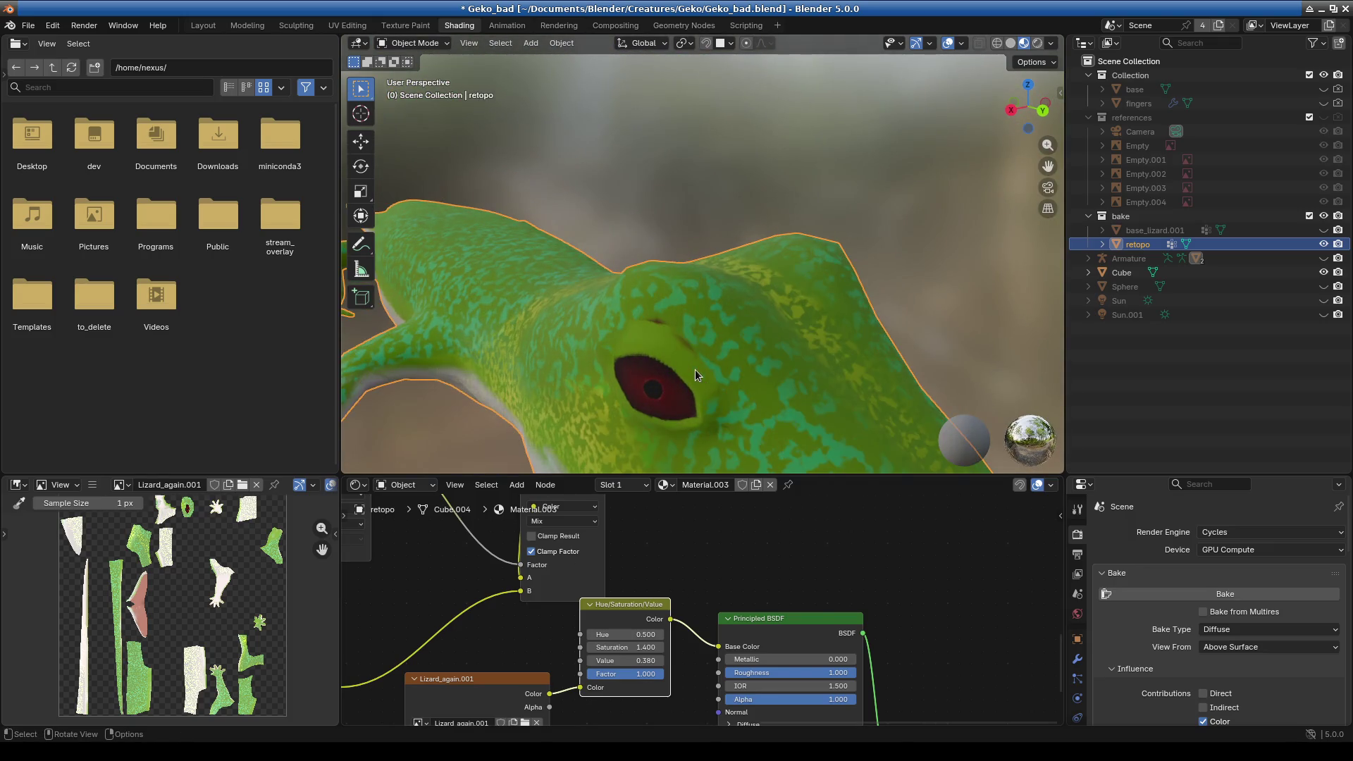
{"action": "middle_click_drag", "start_coordinate": [674, 336], "coordinate": [627, 442], "text": "shift"}
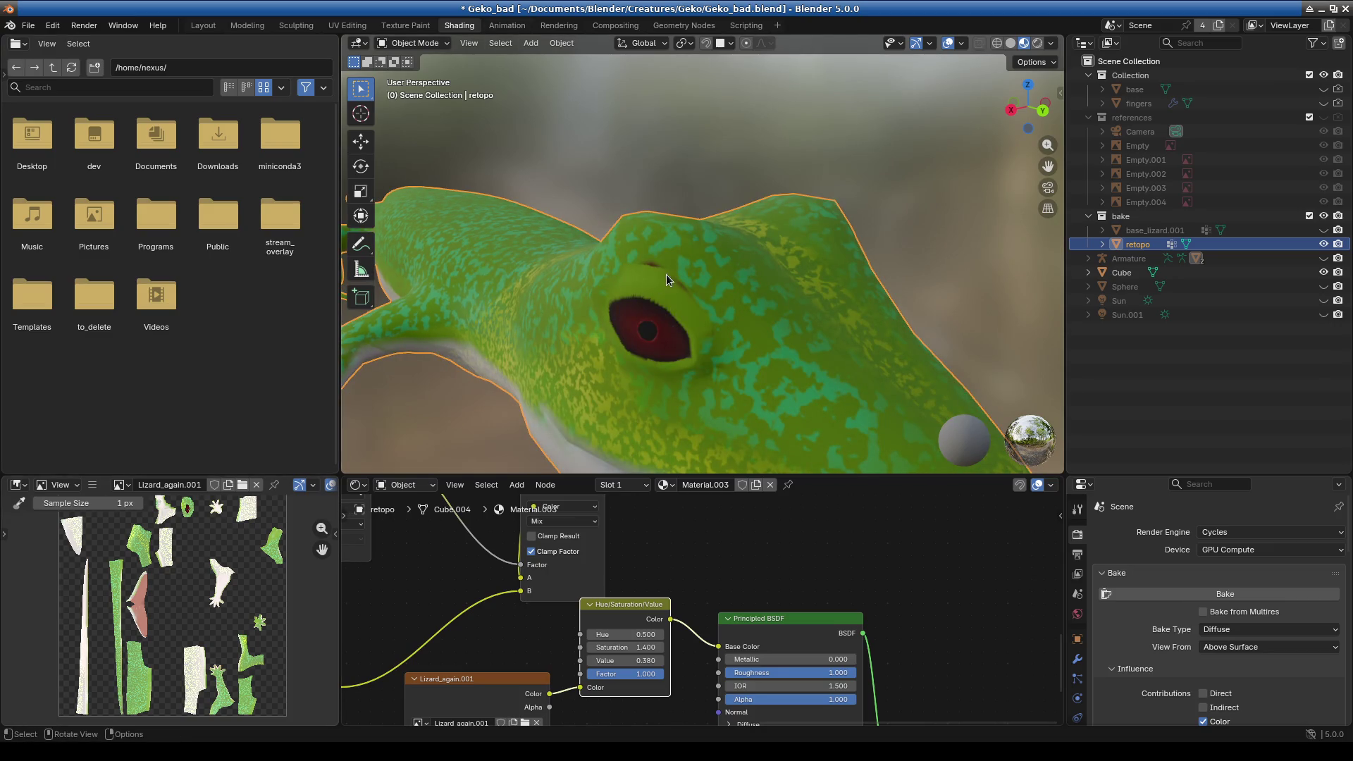
{"action": "scroll", "coordinate": [666, 273], "scroll_direction": "up", "scroll_amount": 3}
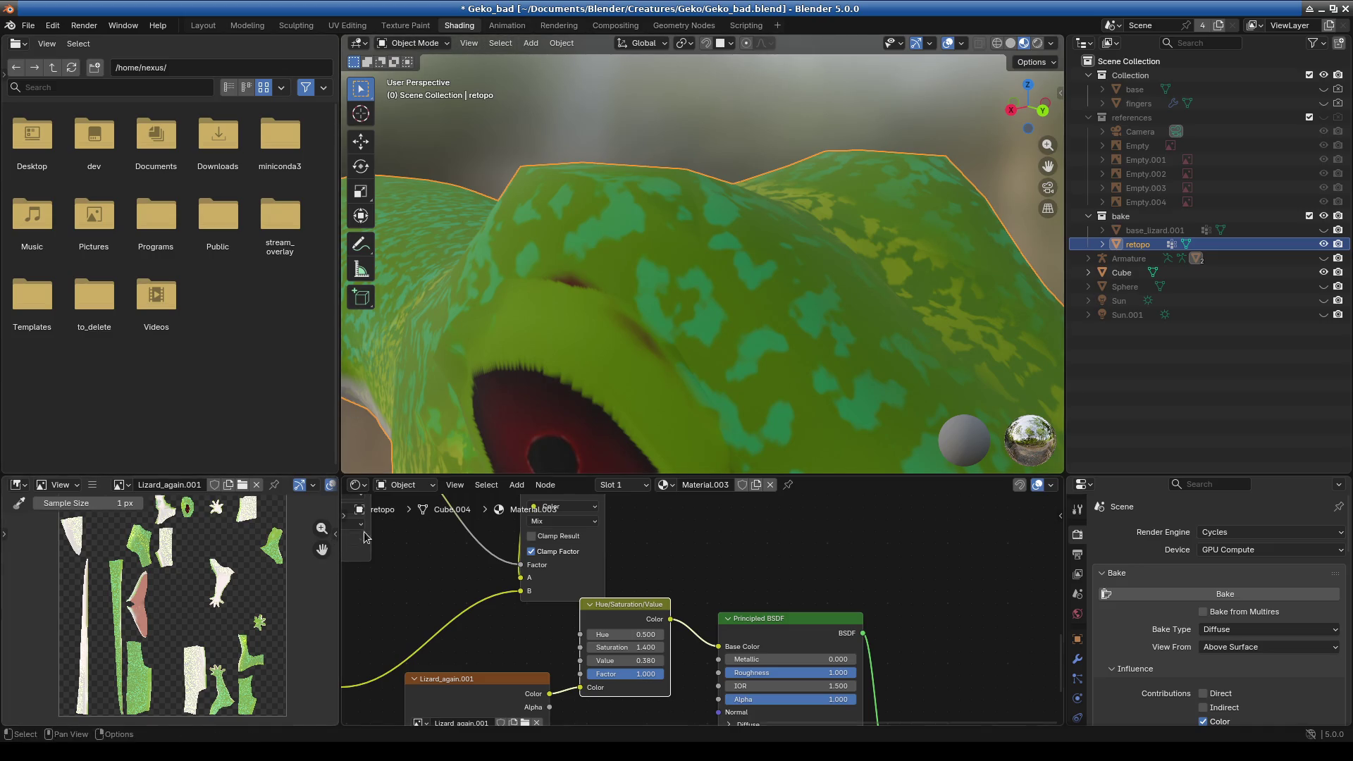
- Enlarge the texture and node editors and switch to the Texture Paint workspace
{"action": "left_click_drag", "start_coordinate": [279, 476], "coordinate": [280, 261]}
{"action": "scroll", "coordinate": [144, 627], "scroll_direction": "up", "scroll_amount": 3}
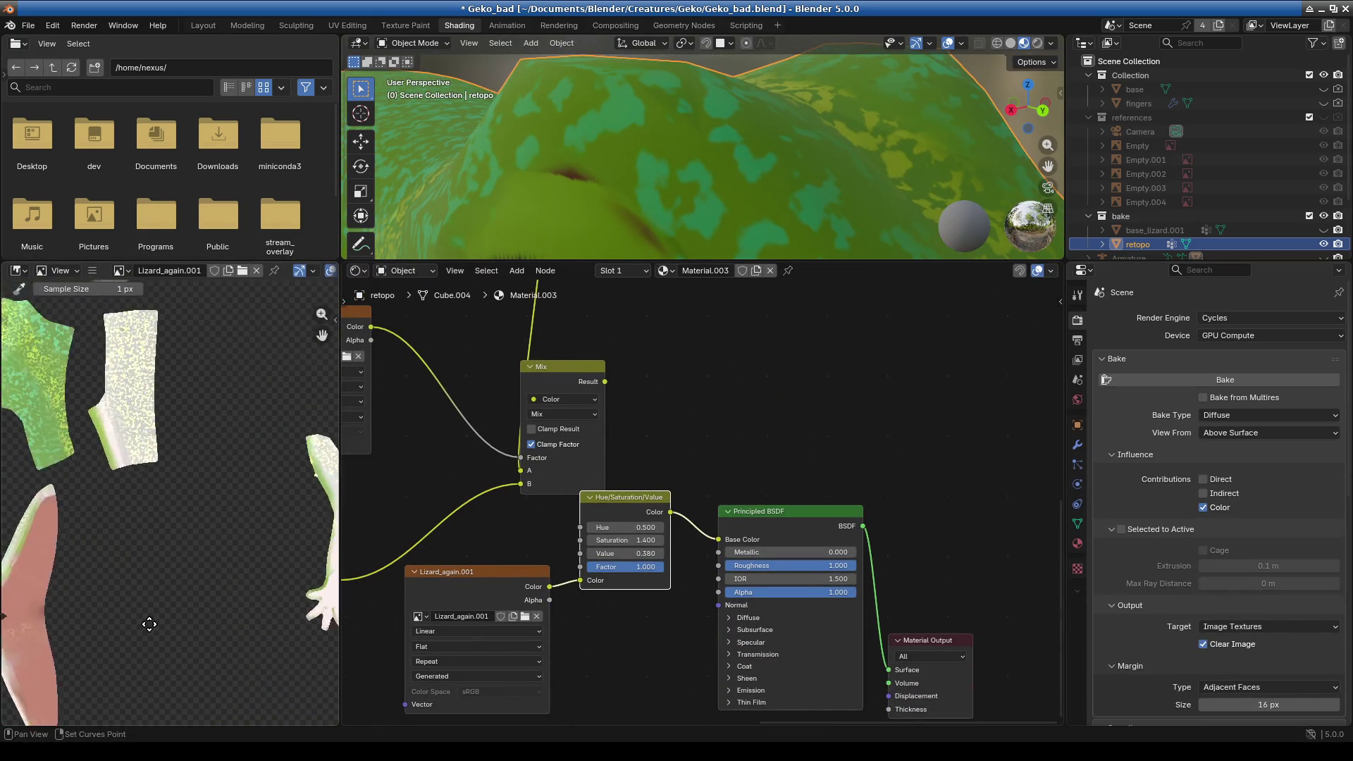
{"action": "scroll", "coordinate": [139, 634], "scroll_direction": "up", "scroll_amount": 1}
{"action": "scroll", "coordinate": [138, 634], "scroll_direction": "up", "scroll_amount": 4}
{"action": "scroll", "coordinate": [121, 508], "scroll_direction": "down", "scroll_amount": 1}
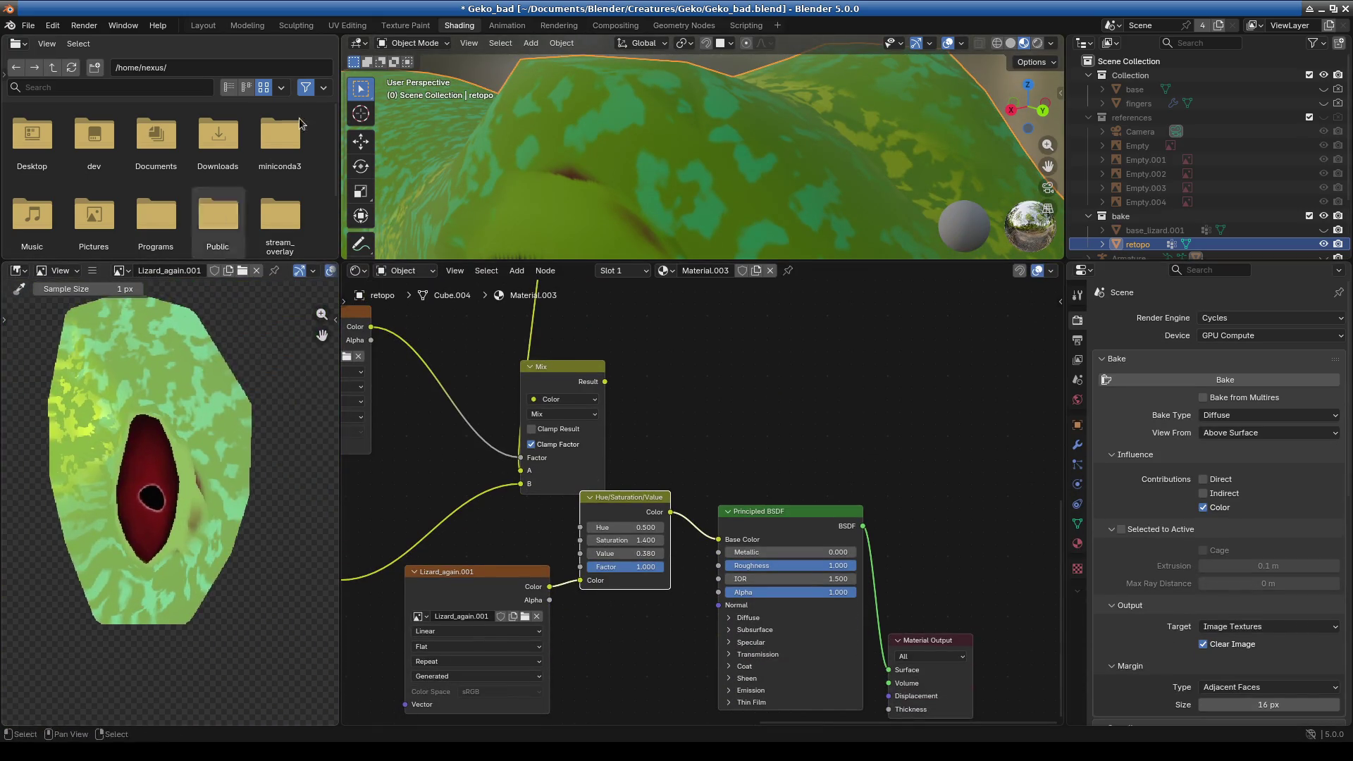
{"action": "left_click", "coordinate": [405, 25]}
{"action": "scroll", "coordinate": [226, 384], "scroll_direction": "up", "scroll_amount": 2}
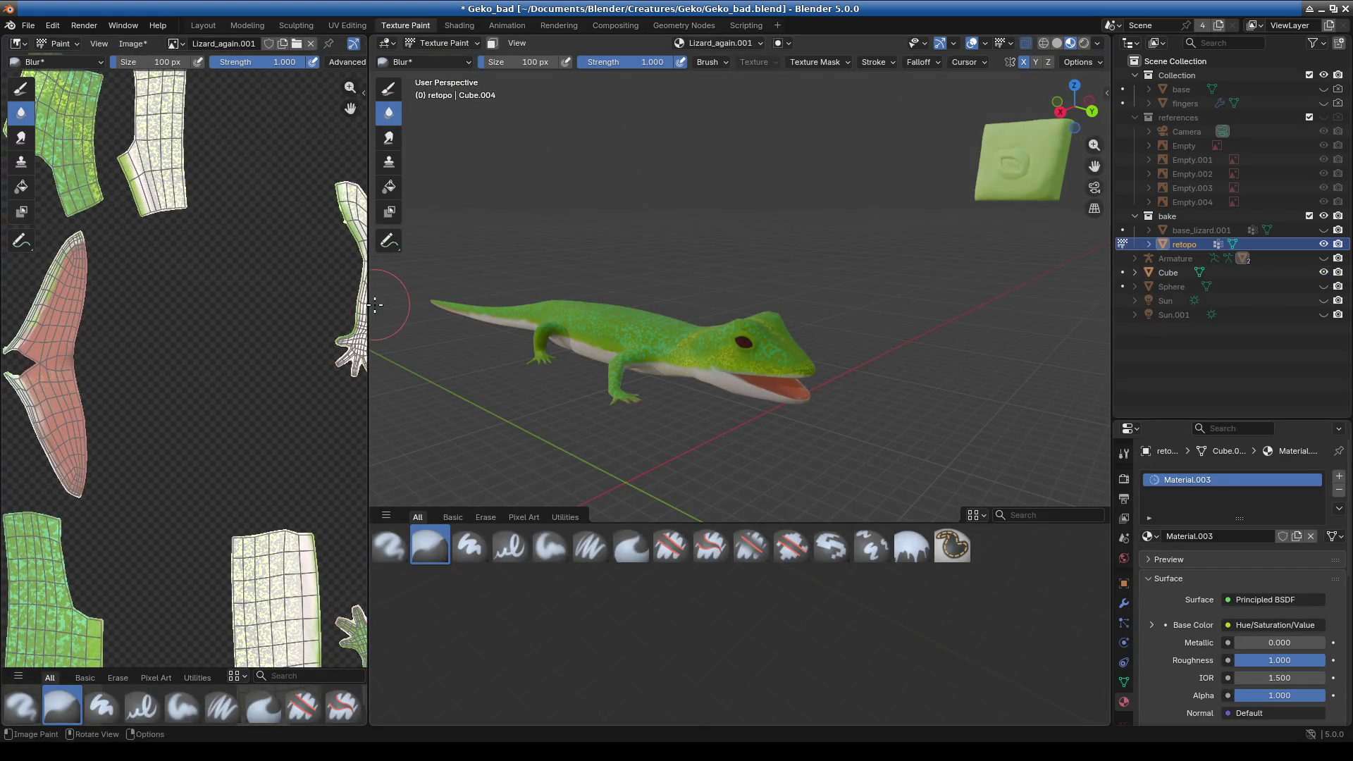
- Widen the image view and zoom the texture onto the eye's edge
{"action": "left_click_drag", "start_coordinate": [368, 303], "coordinate": [690, 303]}
{"action": "scroll", "coordinate": [296, 272], "scroll_direction": "down", "scroll_amount": 3}
{"action": "scroll", "coordinate": [263, 390], "scroll_direction": "up", "scroll_amount": 3}
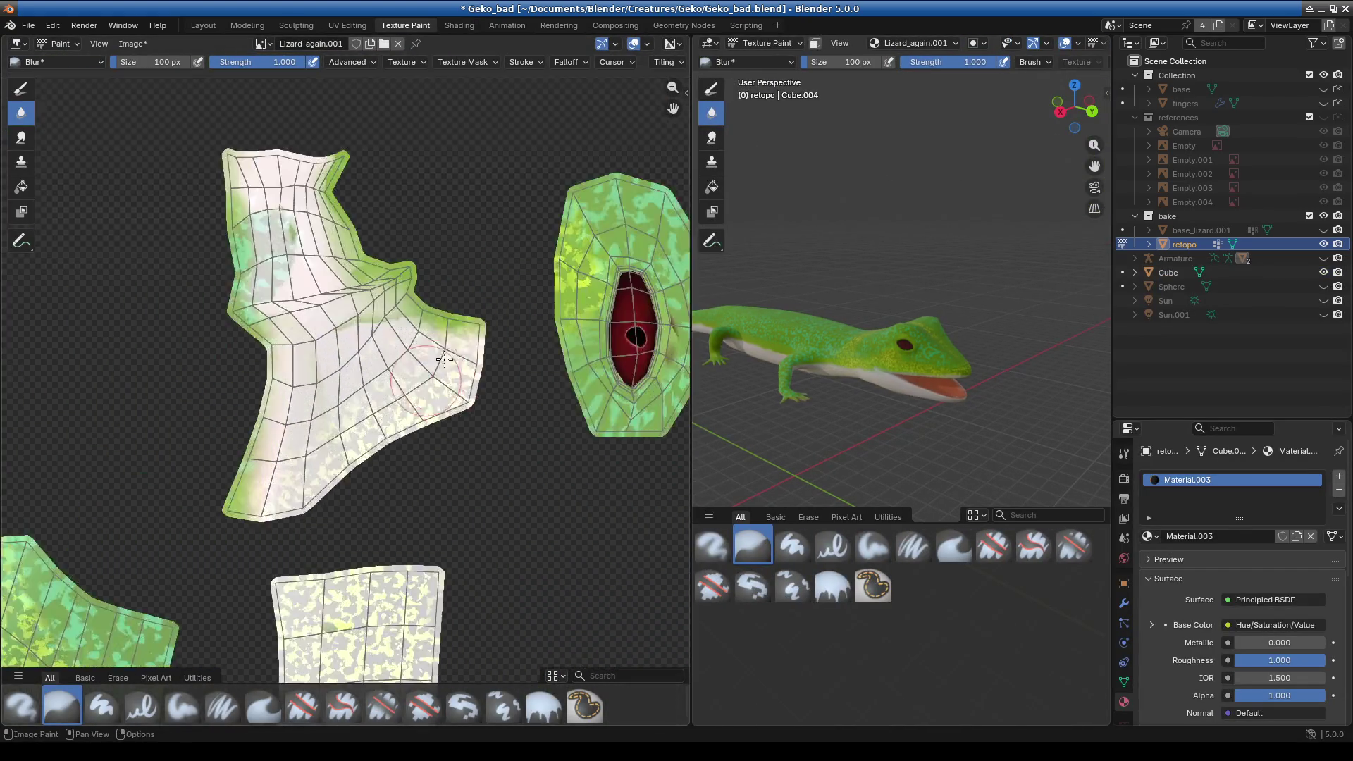
{"action": "scroll", "coordinate": [354, 431], "scroll_direction": "up", "scroll_amount": 2}
{"action": "scroll", "coordinate": [353, 431], "scroll_direction": "up", "scroll_amount": 3}
{"action": "scroll", "coordinate": [423, 362], "scroll_direction": "up", "scroll_amount": 2}
{"action": "scroll", "coordinate": [345, 384], "scroll_direction": "up", "scroll_amount": 2}
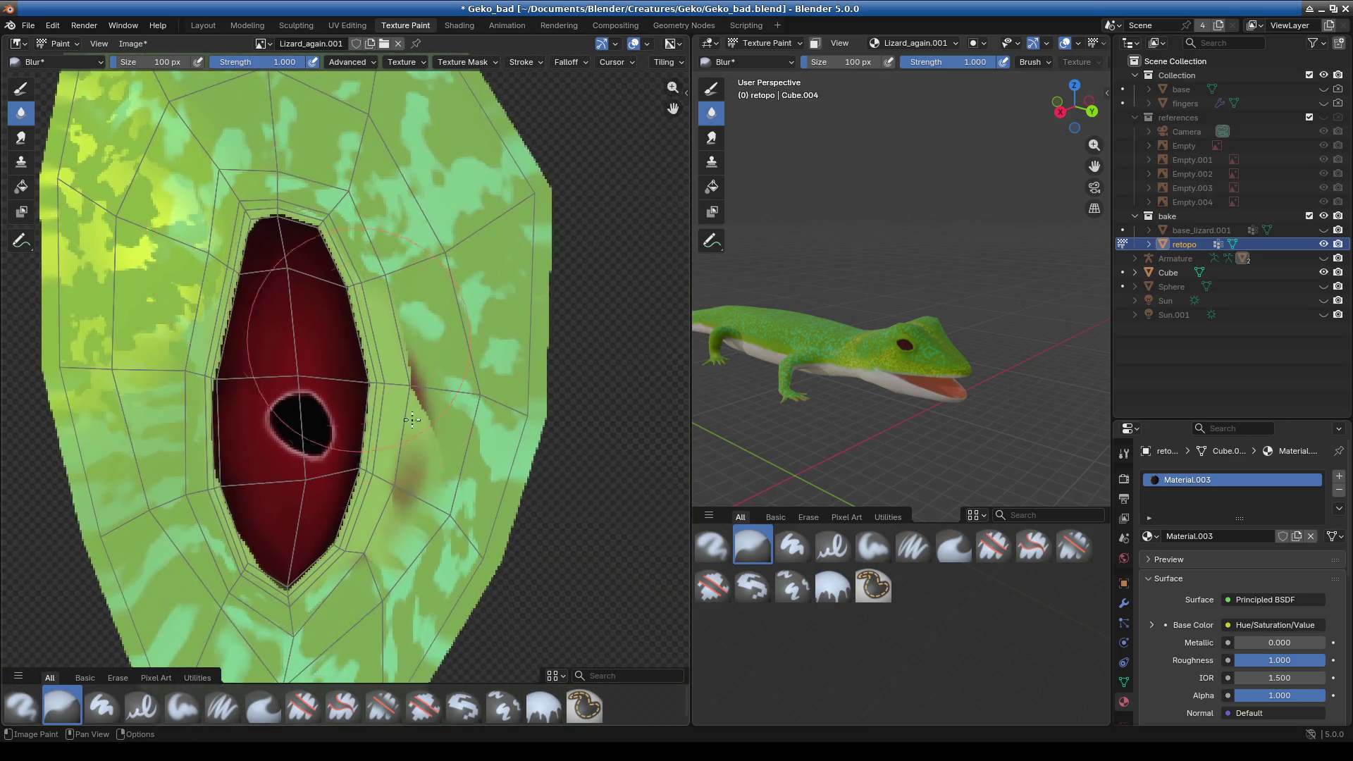
{"action": "scroll", "coordinate": [345, 385], "scroll_direction": "up", "scroll_amount": 2}
{"action": "middle_click_drag", "start_coordinate": [346, 385], "coordinate": [299, 350]}
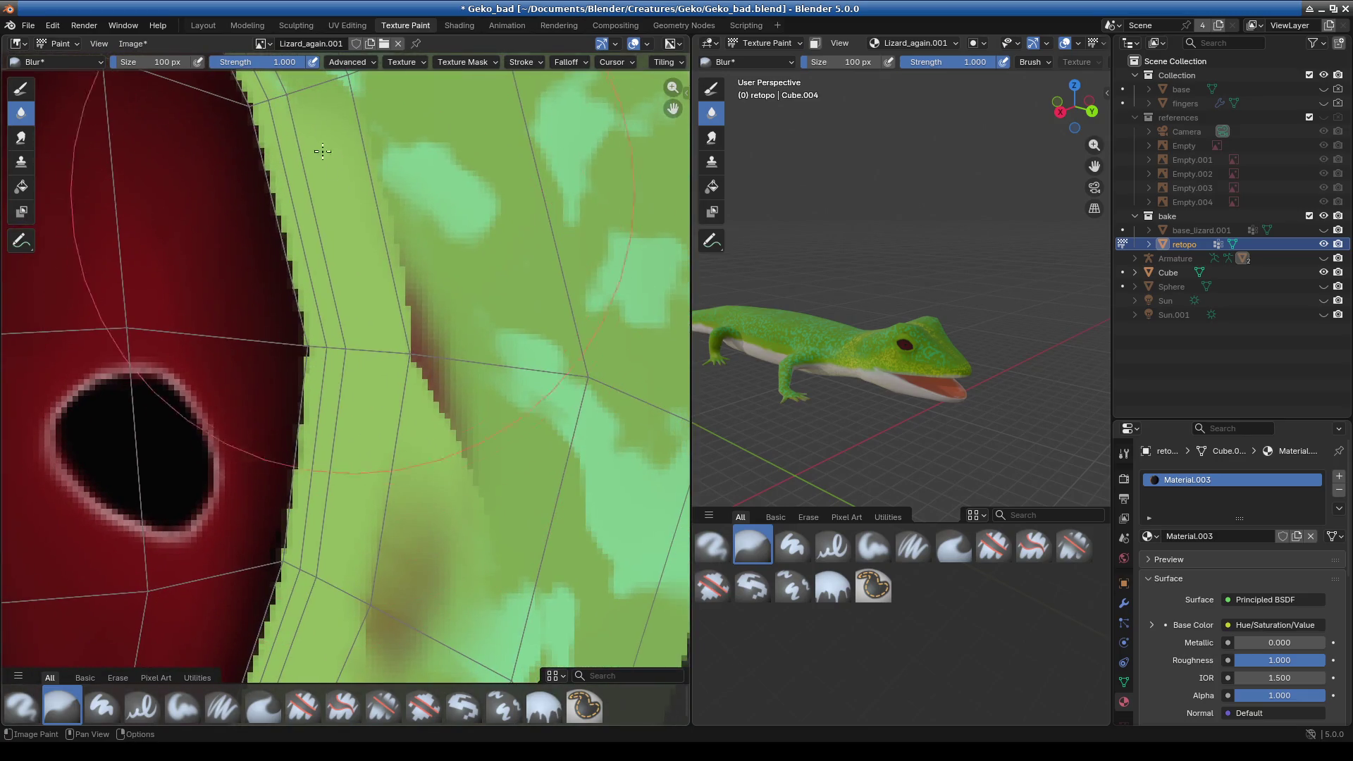
- Reduce the brush size to 66 px and switch to the Paint Hard brush
{"action": "left_click", "coordinate": [48, 62]}
{"action": "left_click", "coordinate": [154, 62]}
{"action": "left_click_drag", "start_coordinate": [154, 62], "coordinate": [131, 62]}
{"action": "left_click", "coordinate": [56, 62]}
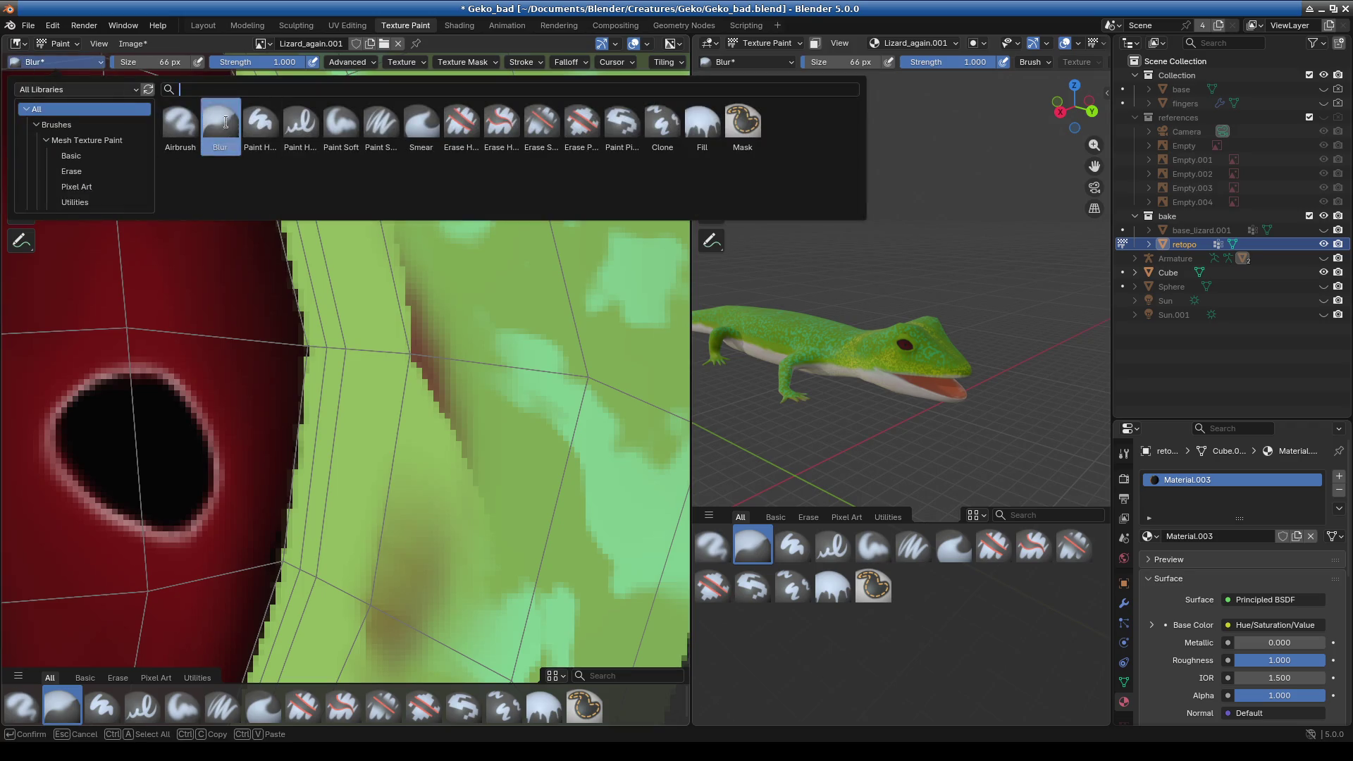
{"action": "left_click", "coordinate": [260, 129]}
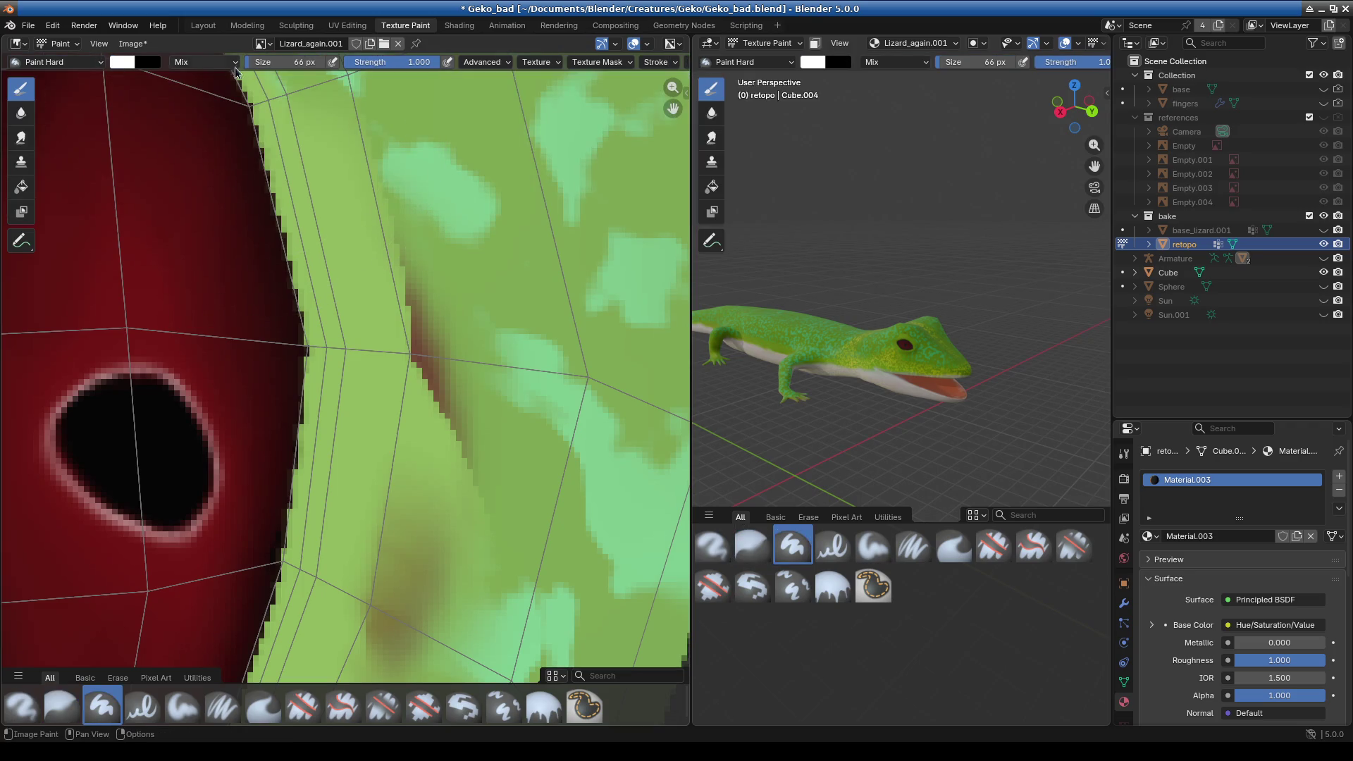
- Sample a light green from the texture as brush colour and set size to 14 px
{"action": "scroll", "coordinate": [254, 77], "scroll_direction": "right", "scroll_amount": 2}
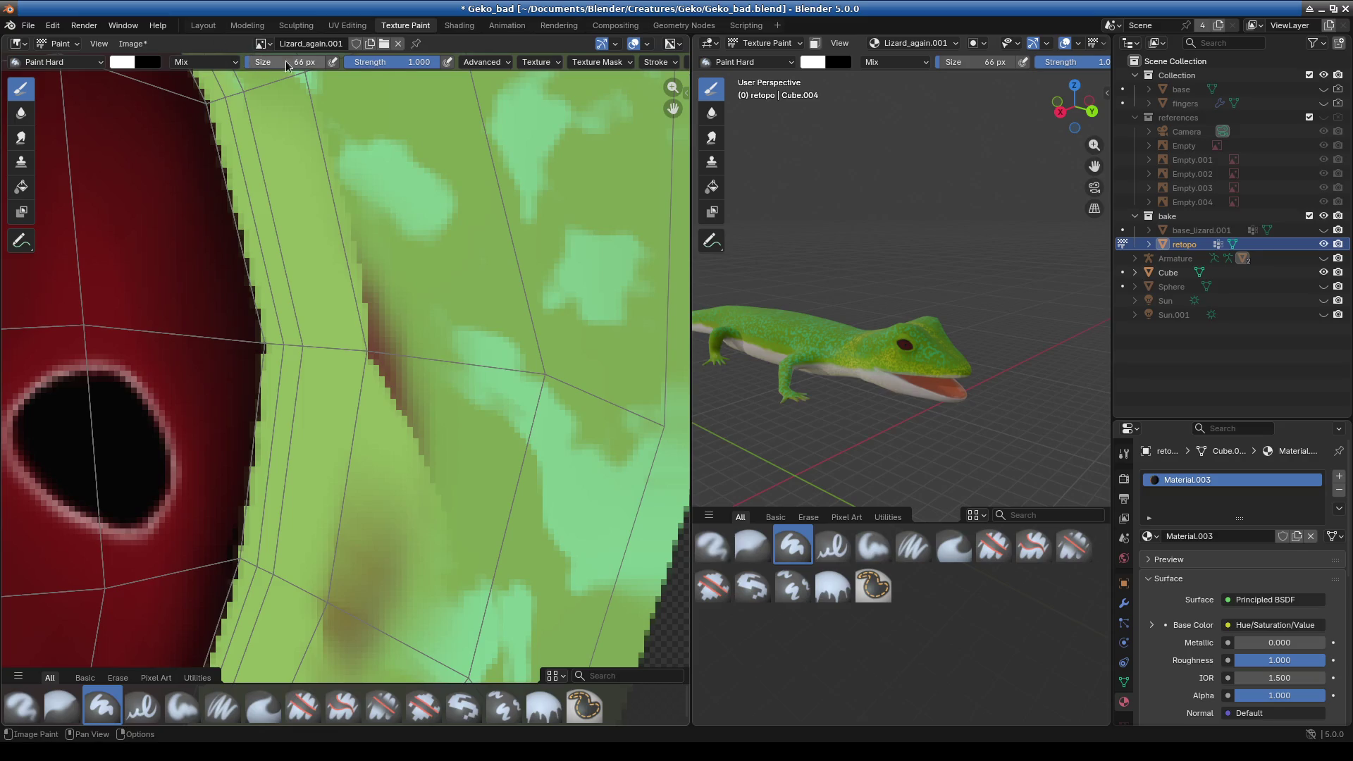
{"action": "left_click", "coordinate": [129, 61]}
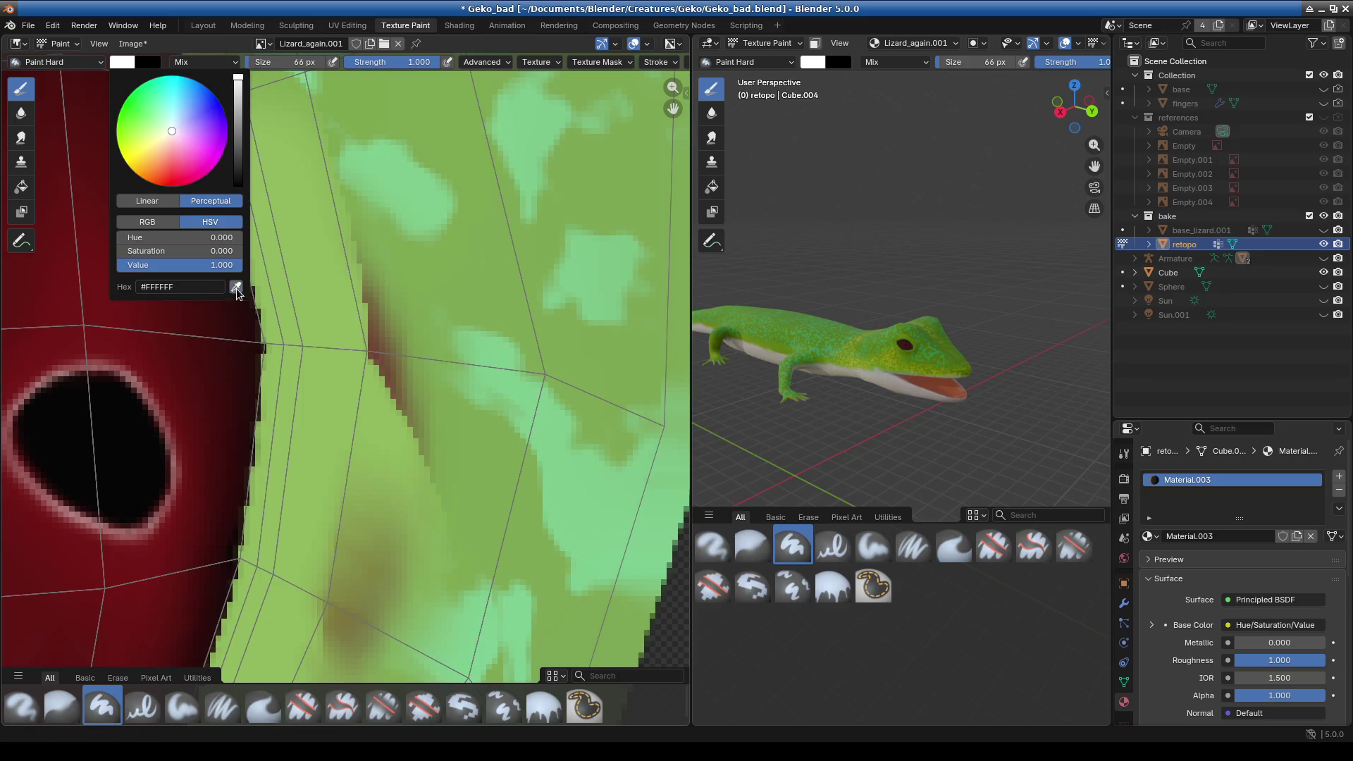
{"action": "left_click", "coordinate": [236, 292]}
{"action": "left_click", "coordinate": [455, 293]}
{"action": "left_click_drag", "start_coordinate": [285, 62], "coordinate": [286, 62]}
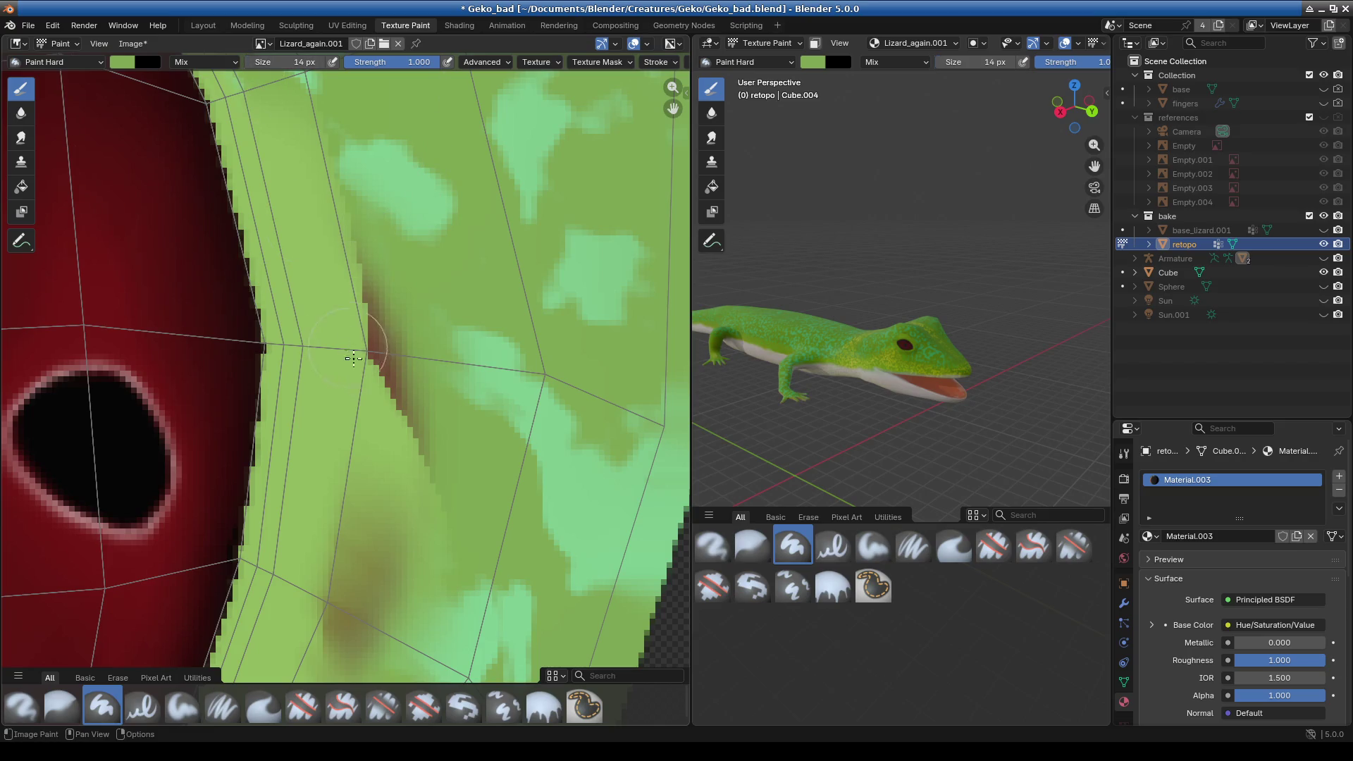
- Paint green over the brown streak and the smudge beside the eye
{"action": "left_click_drag", "start_coordinate": [417, 479], "coordinate": [400, 465]}
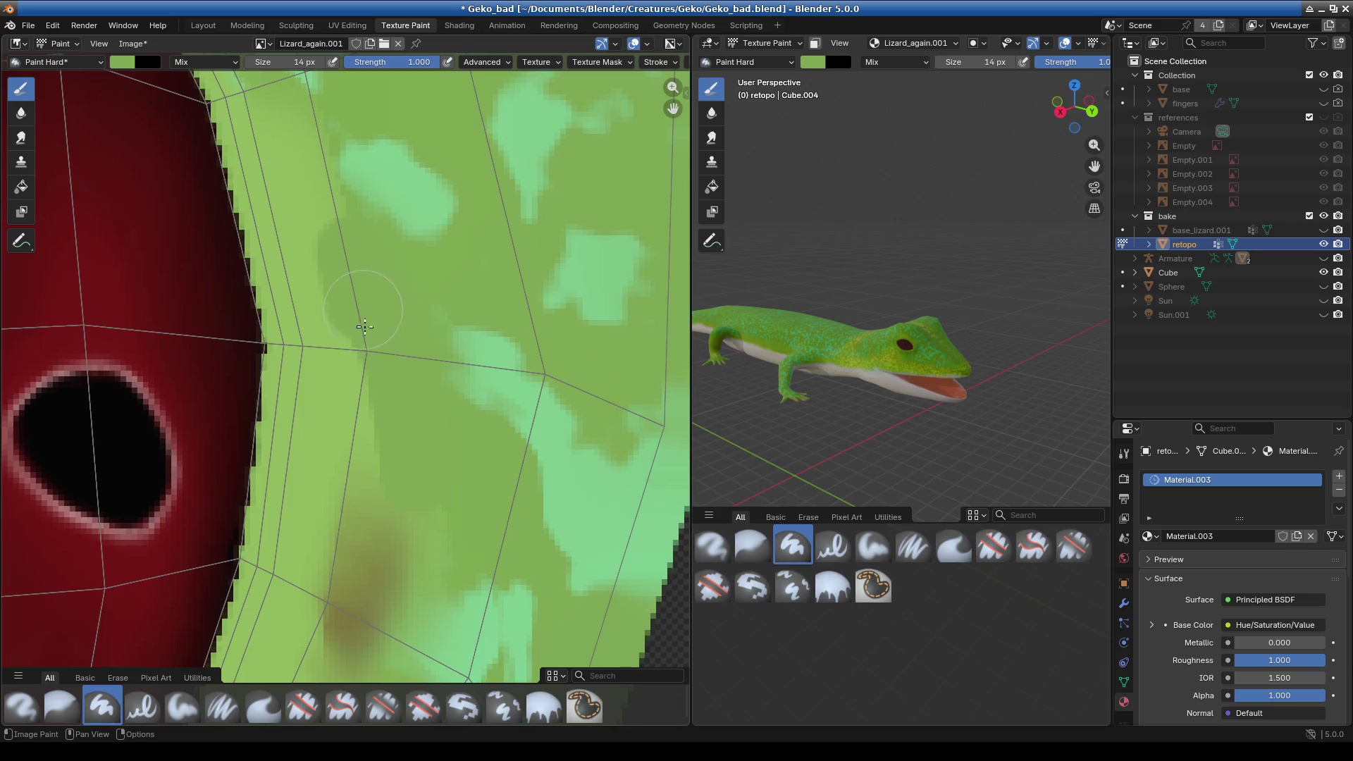
{"action": "middle_click_drag", "start_coordinate": [400, 465], "coordinate": [395, 346]}
{"action": "left_click_drag", "start_coordinate": [353, 423], "coordinate": [397, 398]}
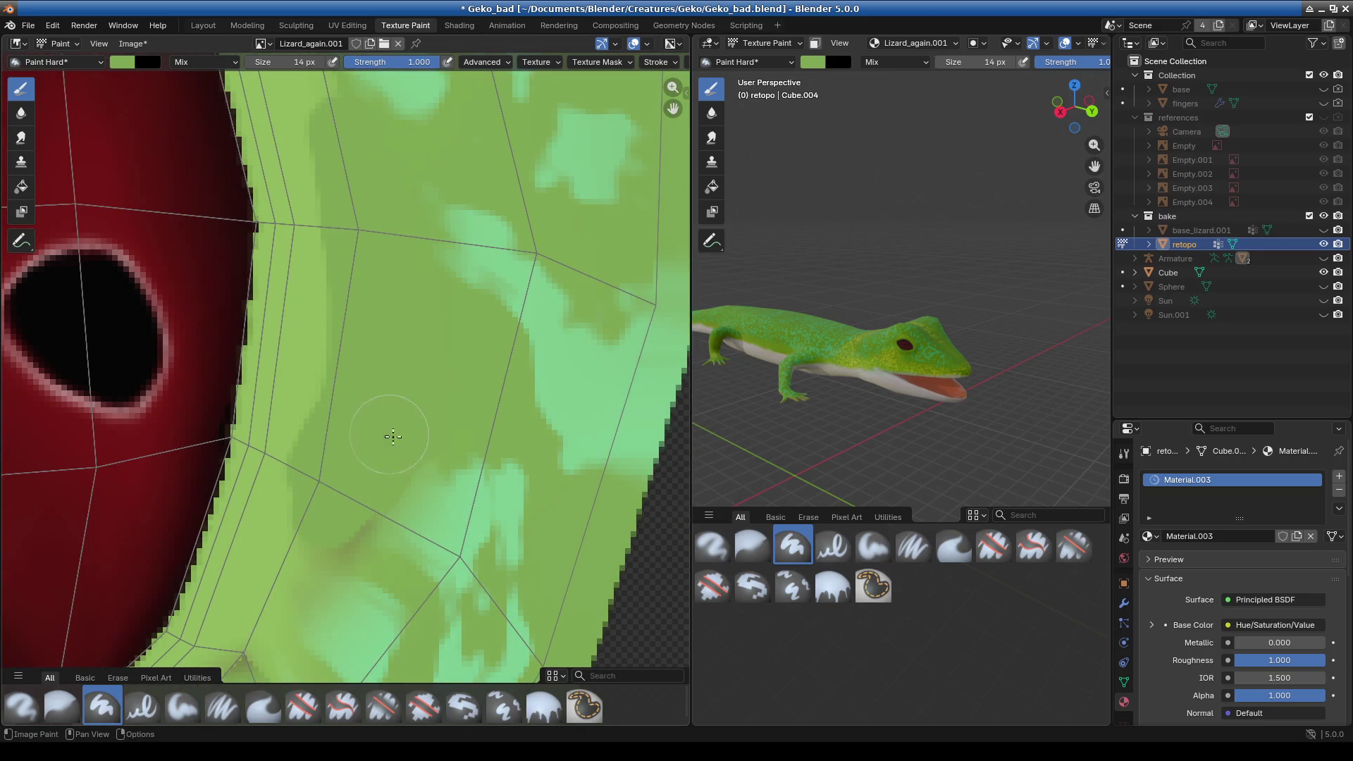
{"action": "middle_click_drag", "start_coordinate": [393, 437], "coordinate": [456, 300]}
{"action": "middle_click_drag", "start_coordinate": [324, 514], "coordinate": [393, 363]}
{"action": "left_click", "coordinate": [373, 421]}
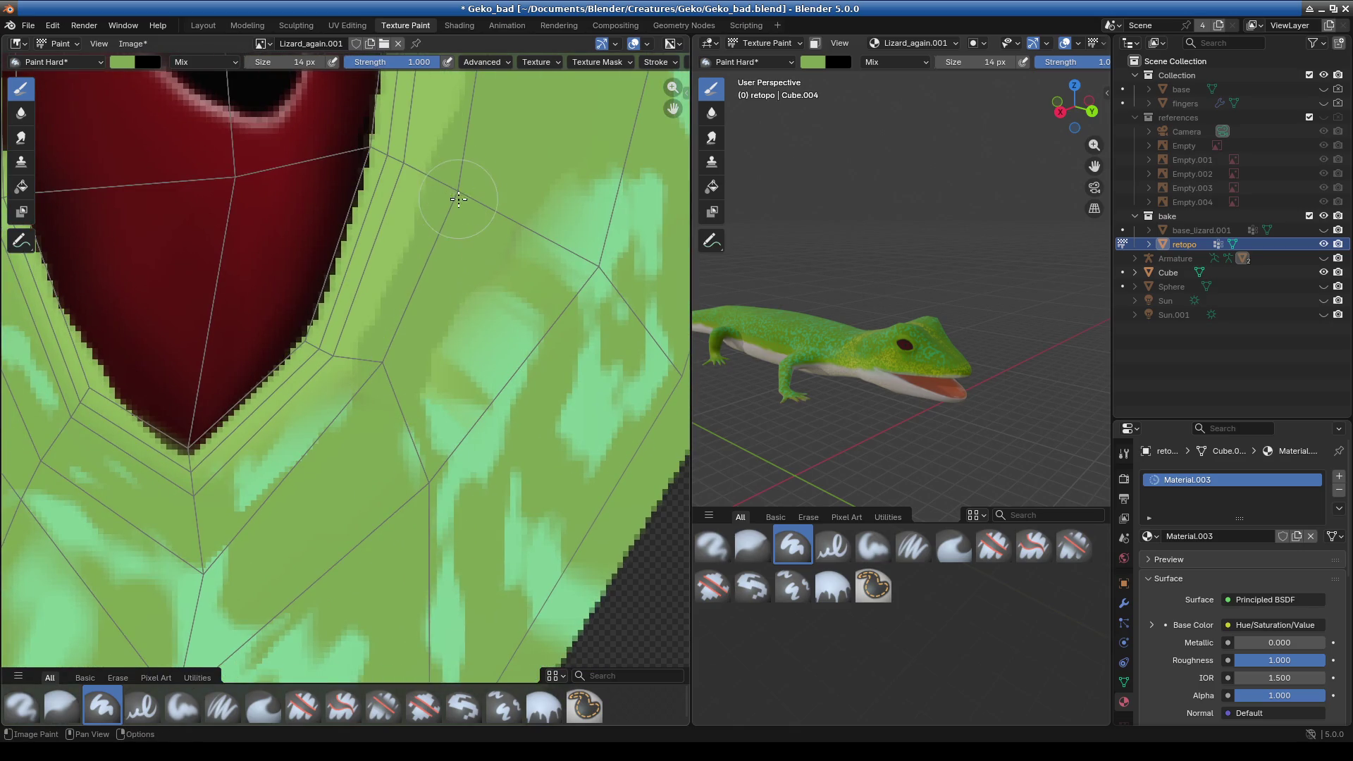
- Zoom in on the green skin above the red eye and set the brush to 1 px
{"action": "scroll", "coordinate": [458, 199], "scroll_direction": "down", "scroll_amount": 4}
{"action": "scroll", "coordinate": [306, 381], "scroll_direction": "up", "scroll_amount": 3}
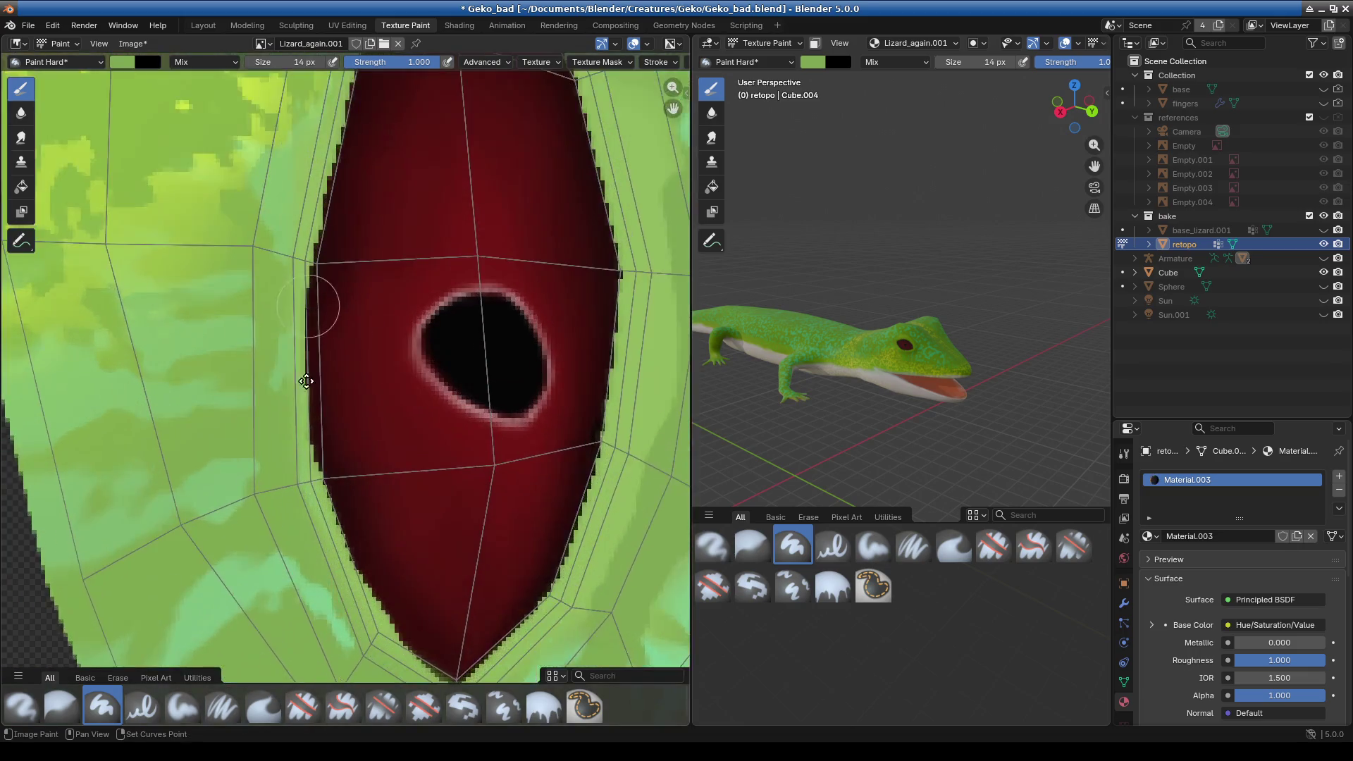
{"action": "middle_click_drag", "start_coordinate": [306, 381], "coordinate": [257, 386]}
{"action": "scroll", "coordinate": [364, 277], "scroll_direction": "up", "scroll_amount": 2}
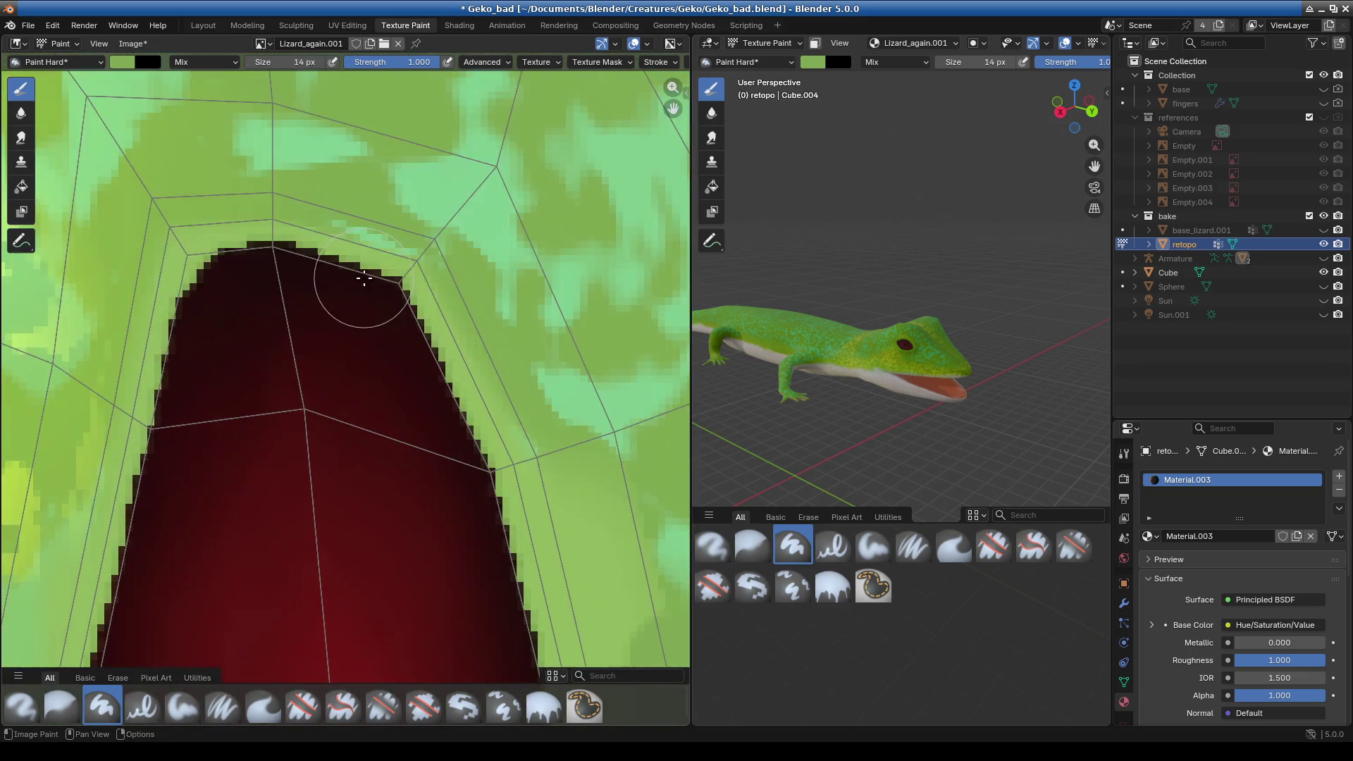
{"action": "scroll", "coordinate": [364, 278], "scroll_direction": "up", "scroll_amount": 2}
{"action": "middle_click_drag", "start_coordinate": [368, 215], "coordinate": [341, 444]}
{"action": "scroll", "coordinate": [368, 417], "scroll_direction": "up", "scroll_amount": 2}
{"action": "scroll", "coordinate": [359, 431], "scroll_direction": "up", "scroll_amount": 2}
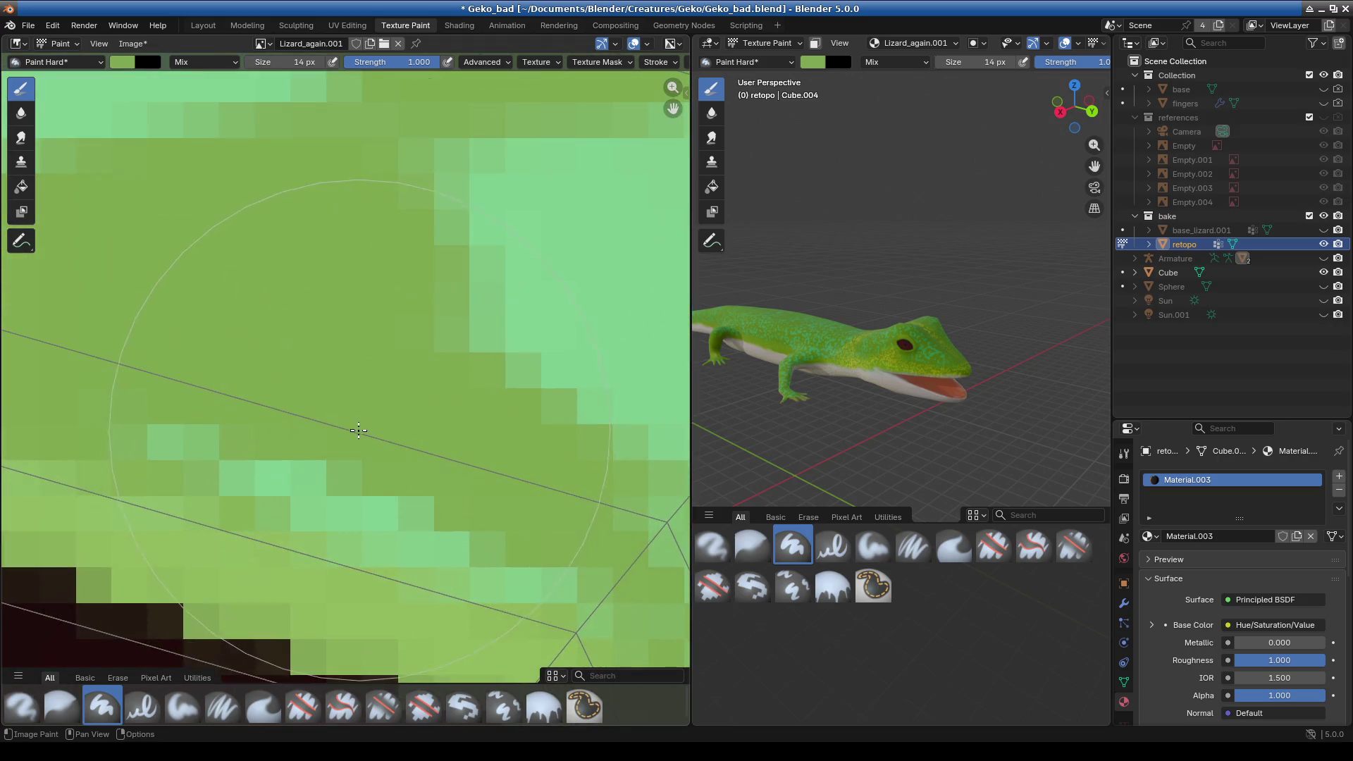
{"action": "key", "text": "f"}
{"action": "left_click", "coordinate": [232, 457]}
- Darken stray light texels along the eye's UV edge with 1 px green strokes
{"action": "left_click_drag", "start_coordinate": [233, 457], "coordinate": [535, 584]}
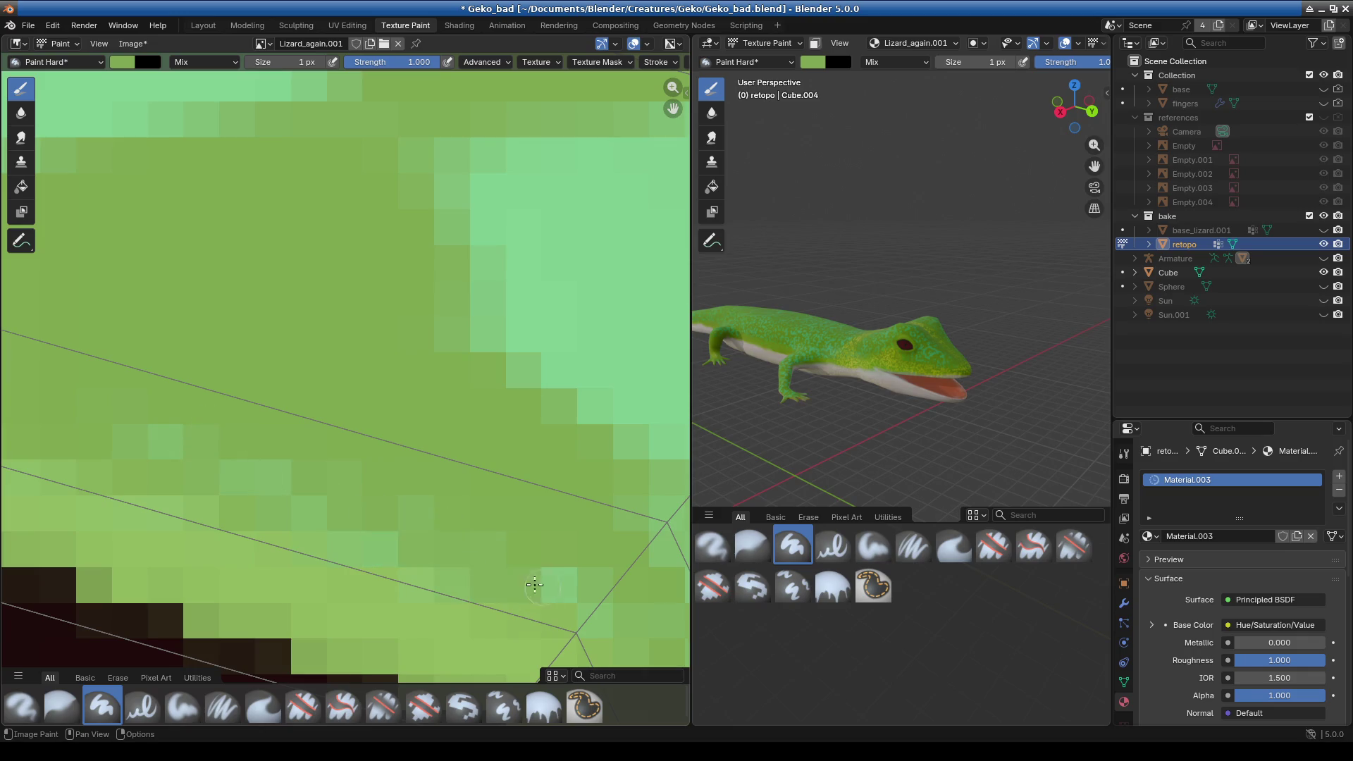
{"action": "left_click", "coordinate": [396, 550]}
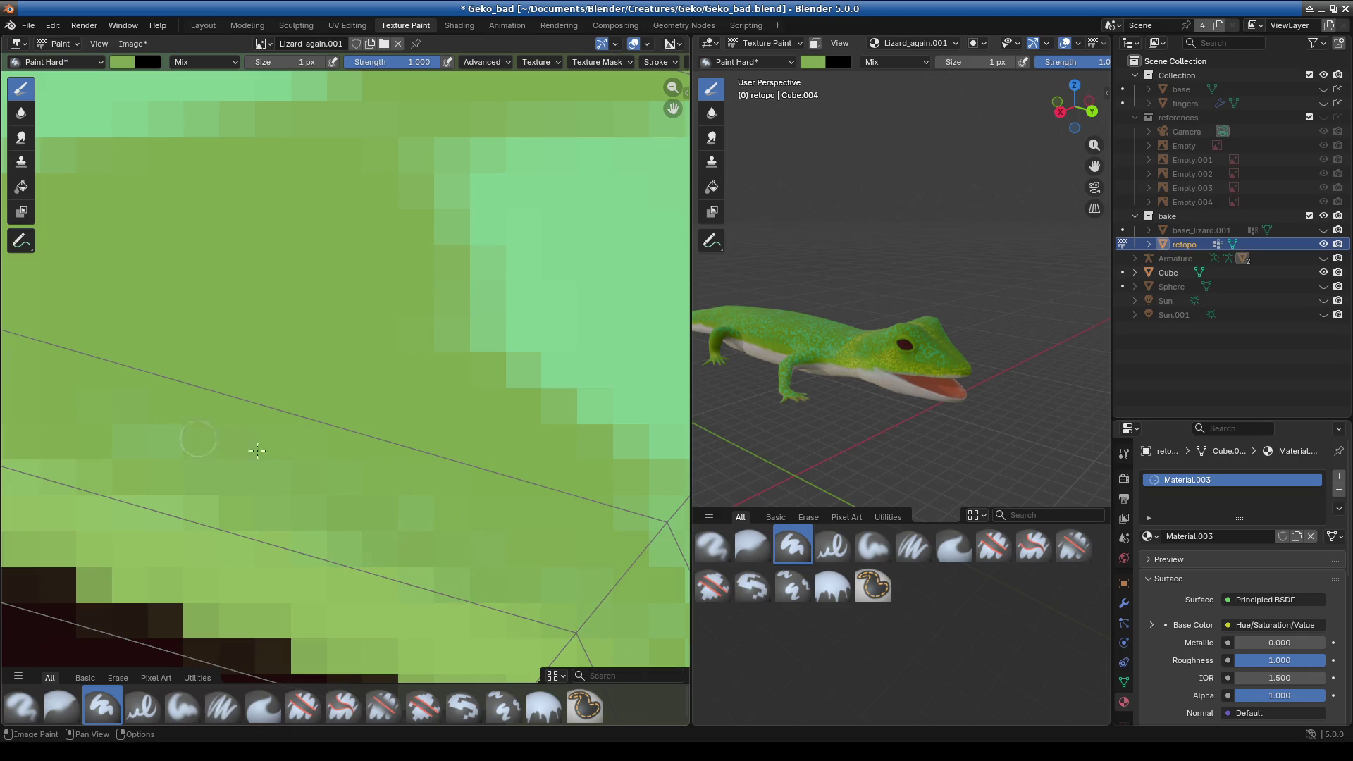
{"action": "scroll", "coordinate": [386, 515], "scroll_direction": "down", "scroll_amount": 3}
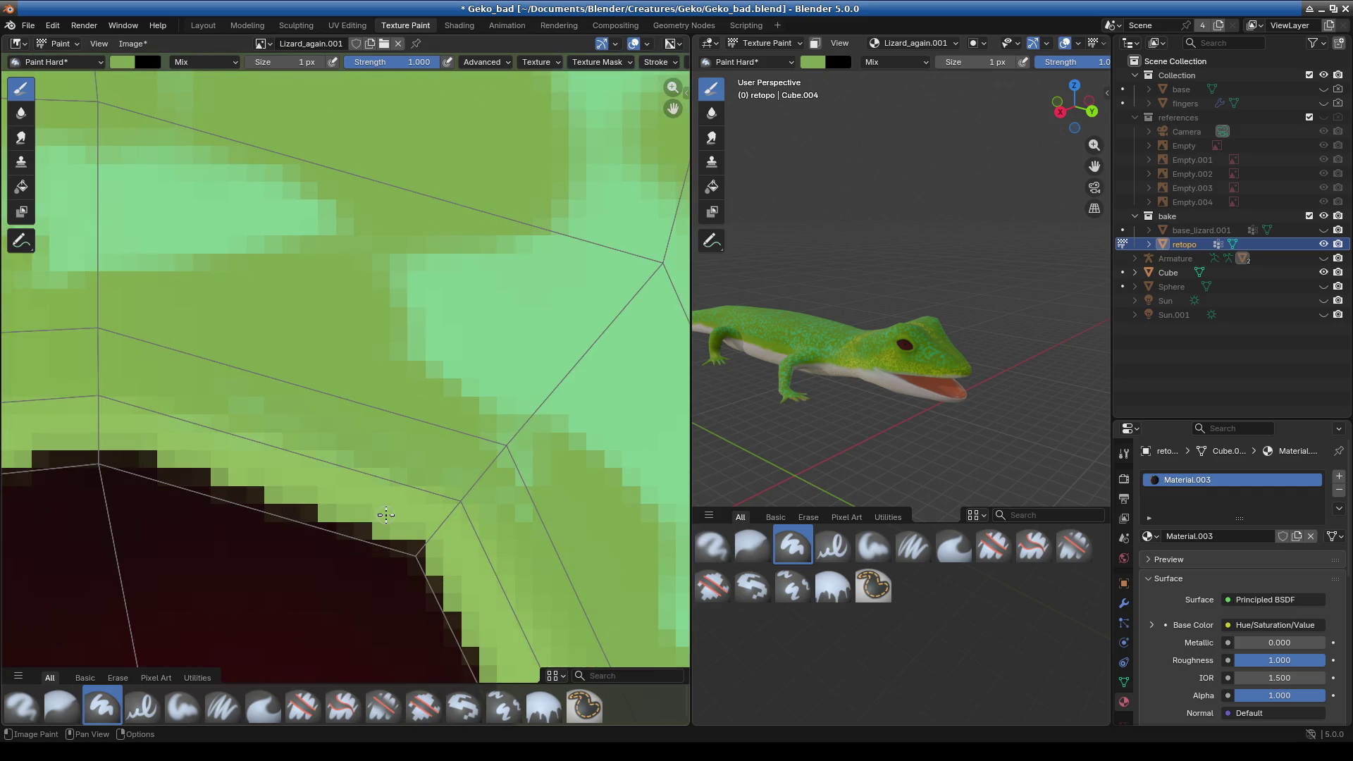
{"action": "scroll", "coordinate": [386, 515], "scroll_direction": "down", "scroll_amount": 2}
{"action": "middle_click_drag", "start_coordinate": [386, 515], "coordinate": [367, 325]}
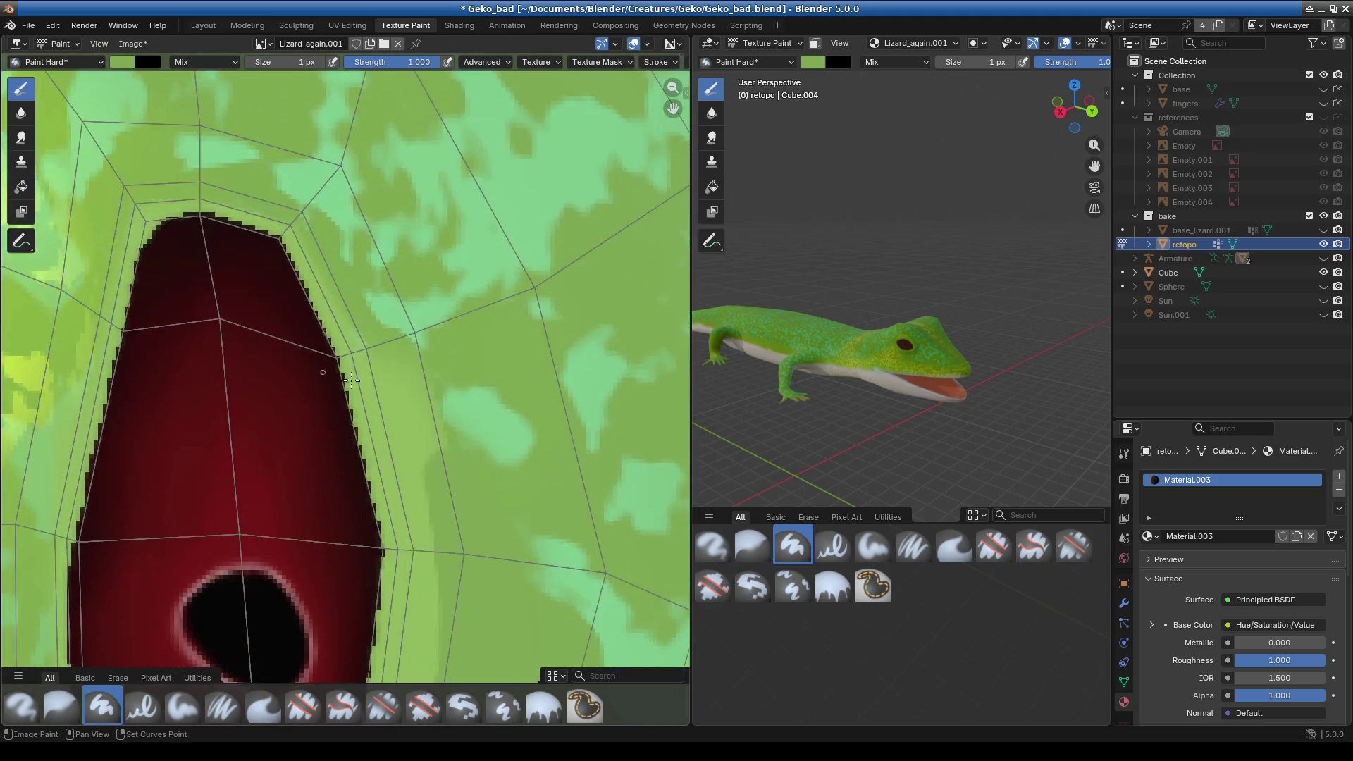
{"action": "scroll", "coordinate": [367, 273], "scroll_direction": "up", "scroll_amount": 3}
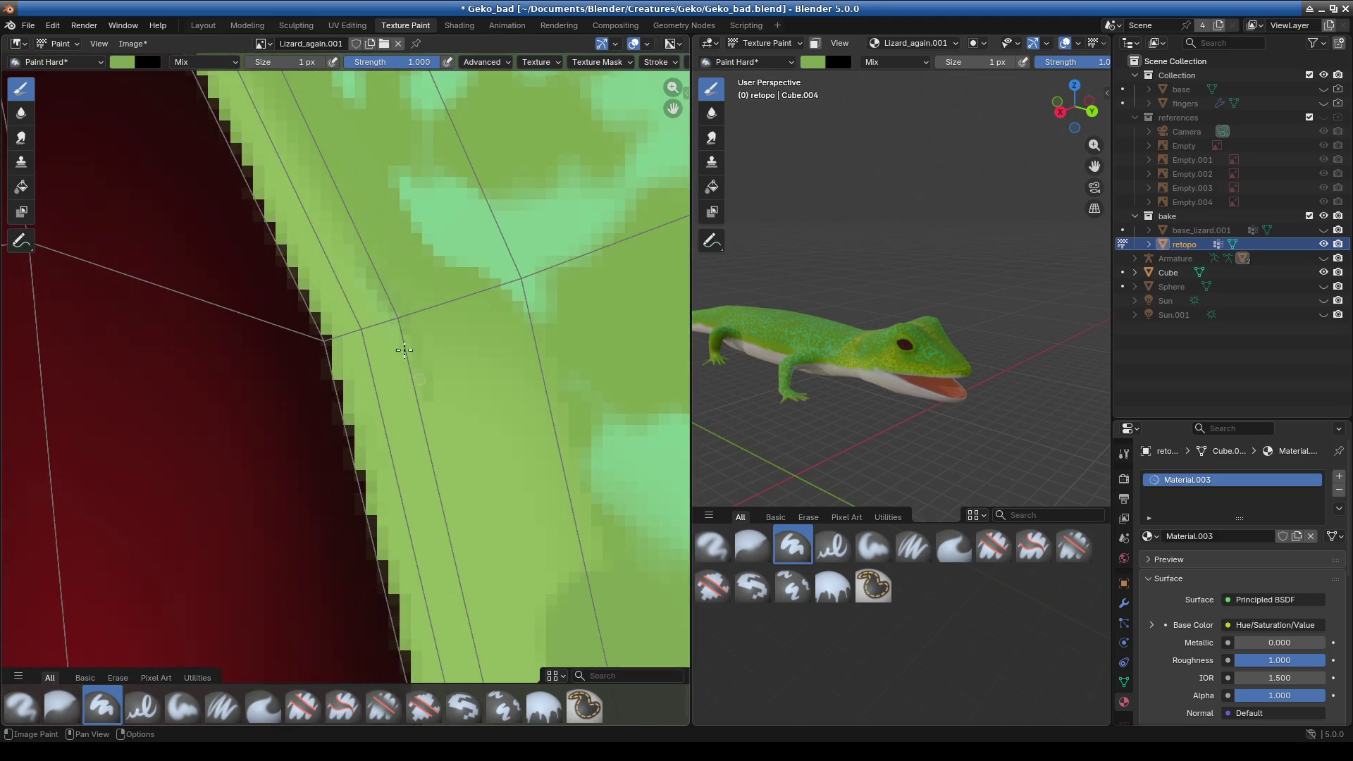
{"action": "scroll", "coordinate": [472, 507], "scroll_direction": "down", "scroll_amount": 3}
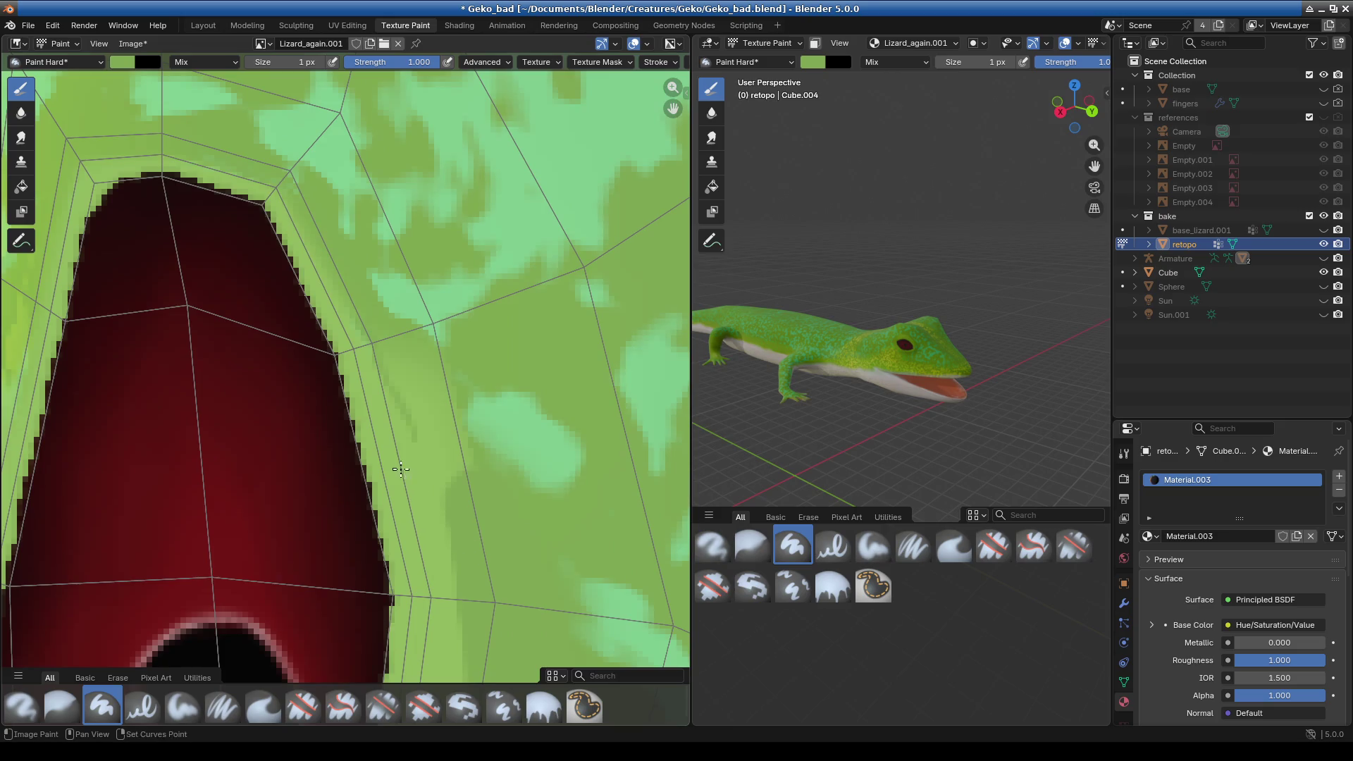
{"action": "middle_click_drag", "start_coordinate": [401, 470], "coordinate": [392, 435]}
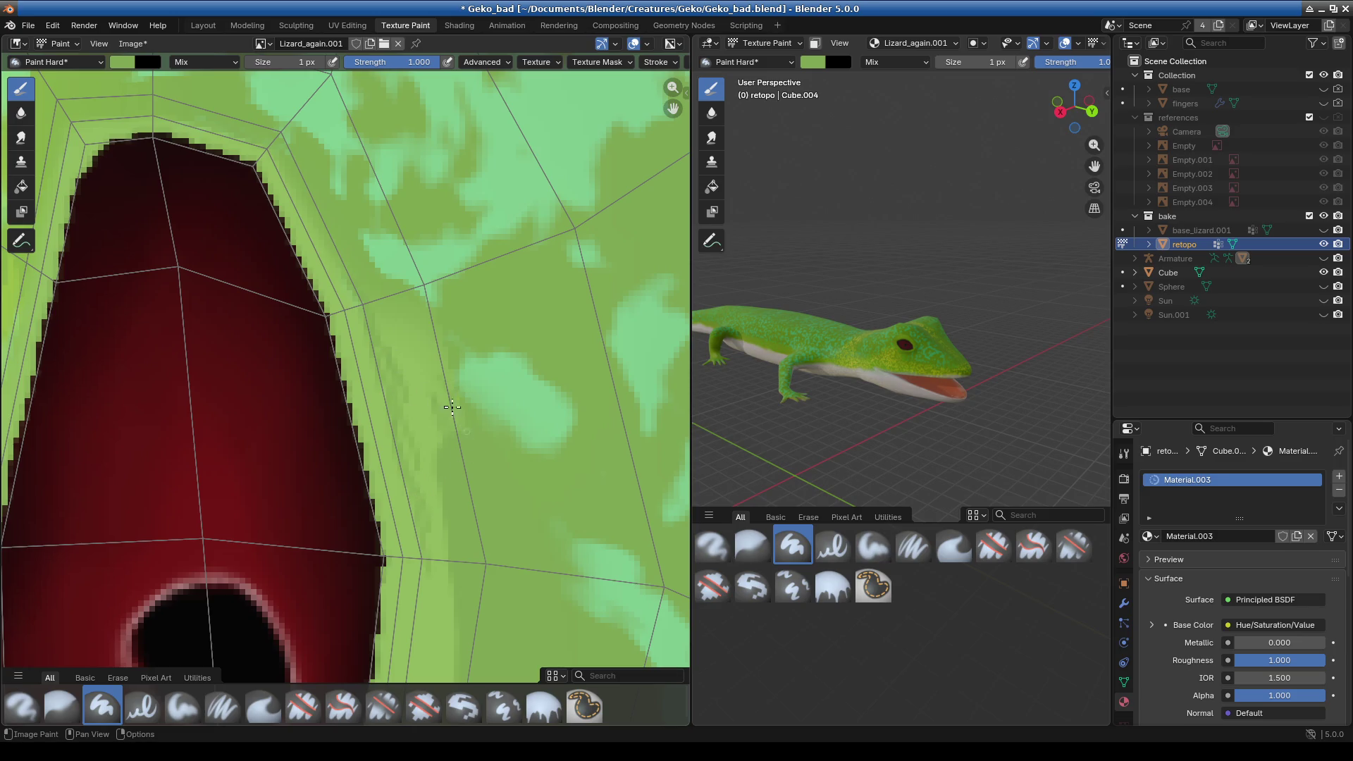
- Enlarge the brush and stroke mid-green along the pale strip beside the eye
{"action": "type", "text": "18"}
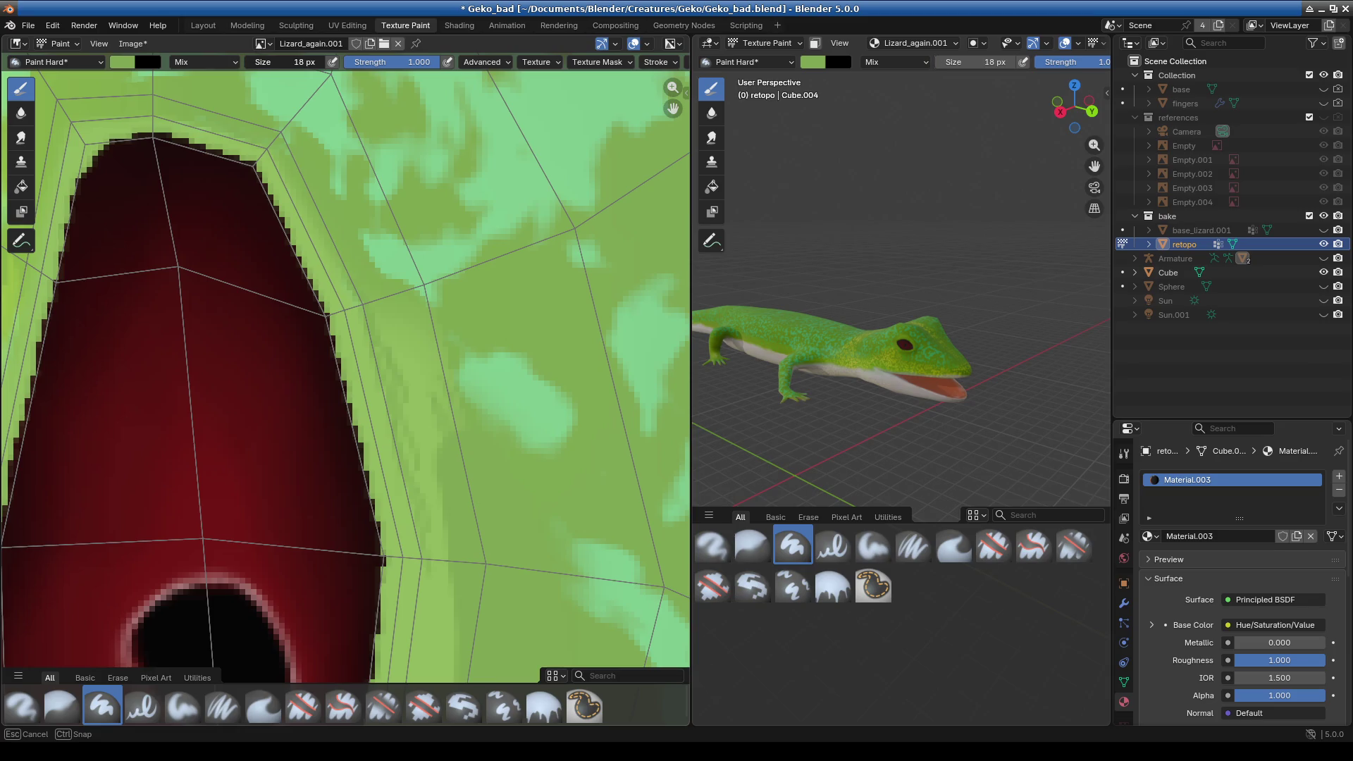
{"action": "key", "text": "Return"}
{"action": "scroll", "coordinate": [453, 399], "scroll_direction": "up", "scroll_amount": 1}
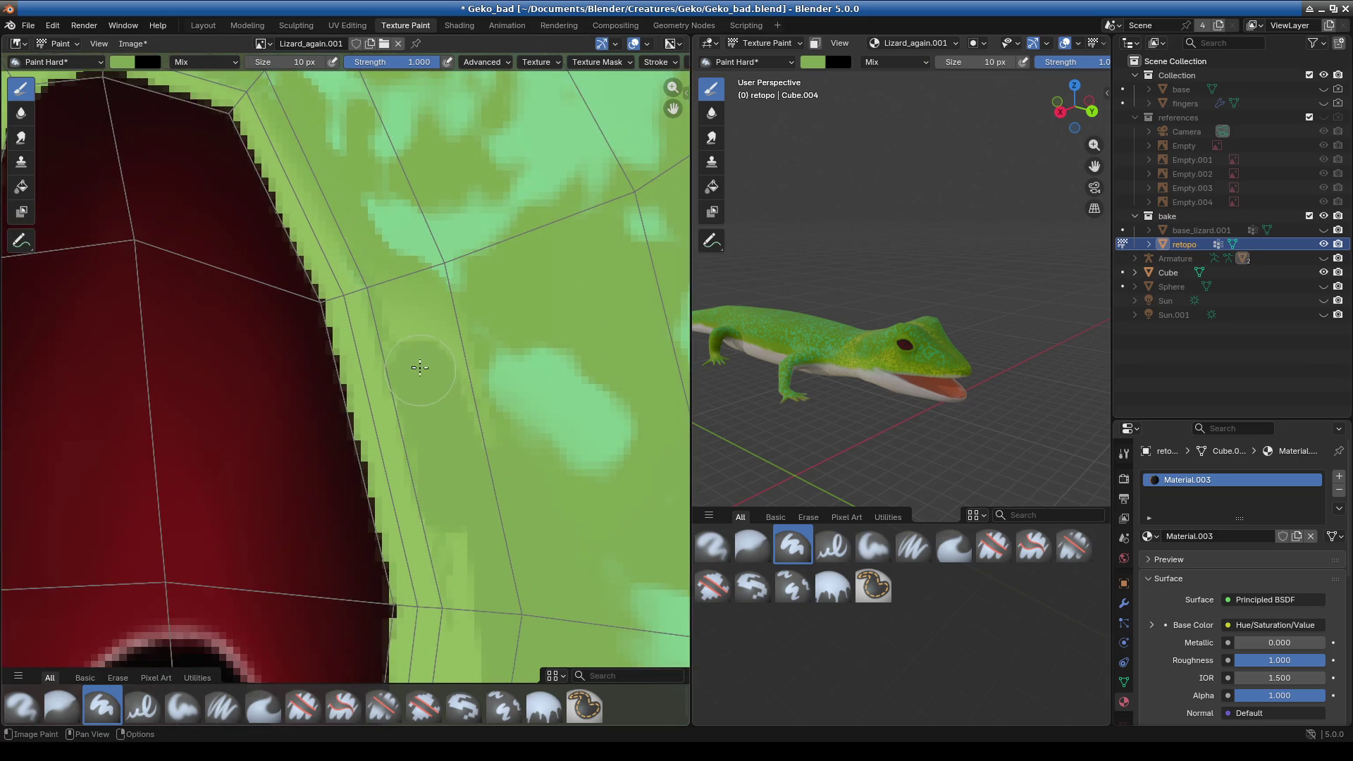
{"action": "left_click_drag", "start_coordinate": [453, 399], "coordinate": [409, 303]}
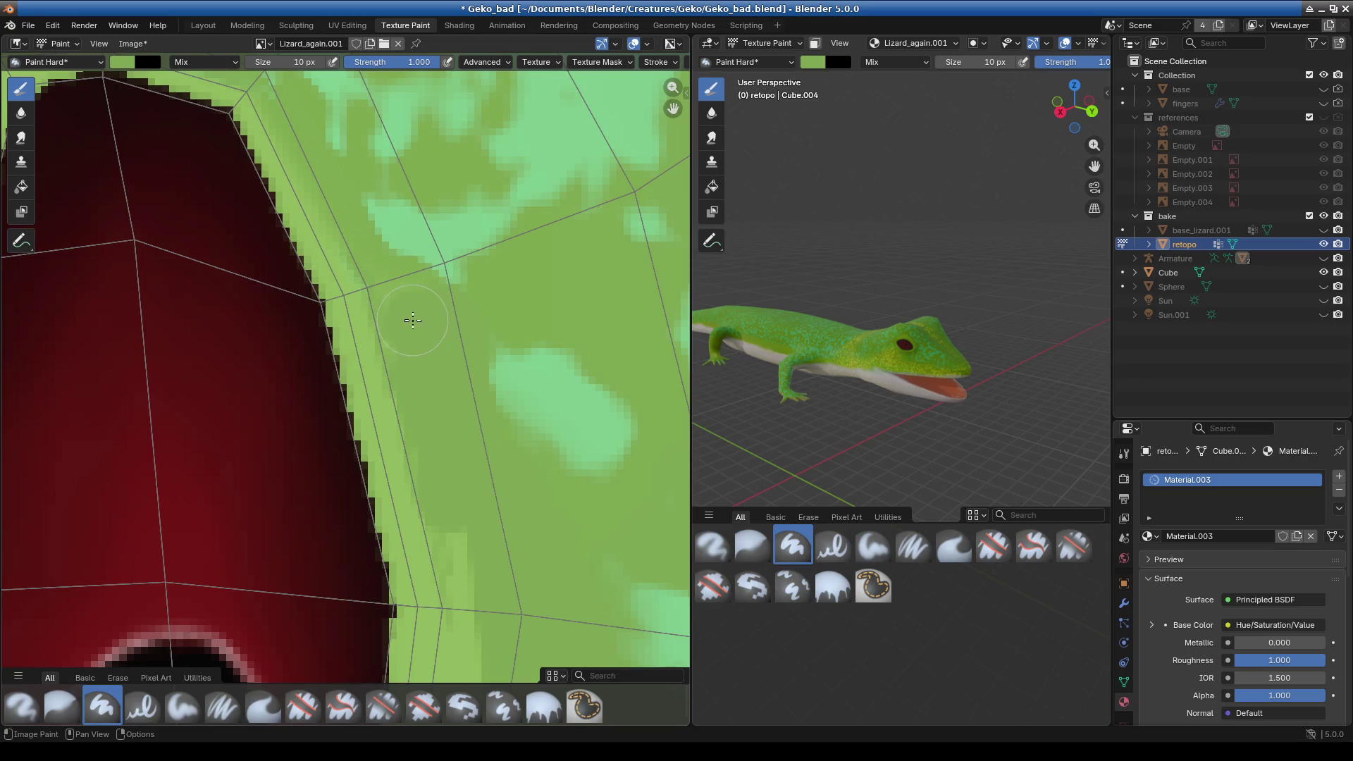
{"action": "middle_click_drag", "start_coordinate": [474, 500], "coordinate": [429, 306]}
{"action": "left_click_drag", "start_coordinate": [431, 339], "coordinate": [460, 512]}
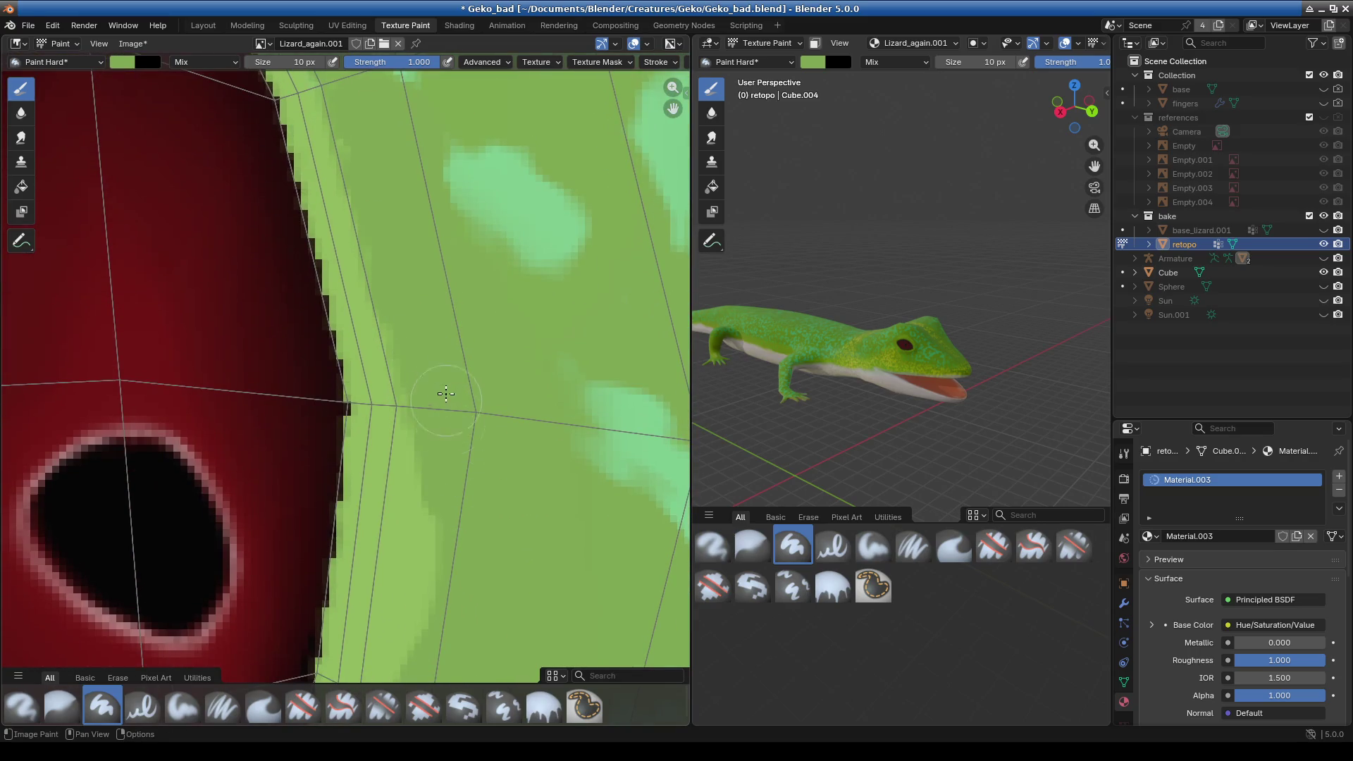
{"action": "middle_click_drag", "start_coordinate": [460, 513], "coordinate": [432, 272]}
{"action": "left_click_drag", "start_coordinate": [420, 313], "coordinate": [356, 581]}
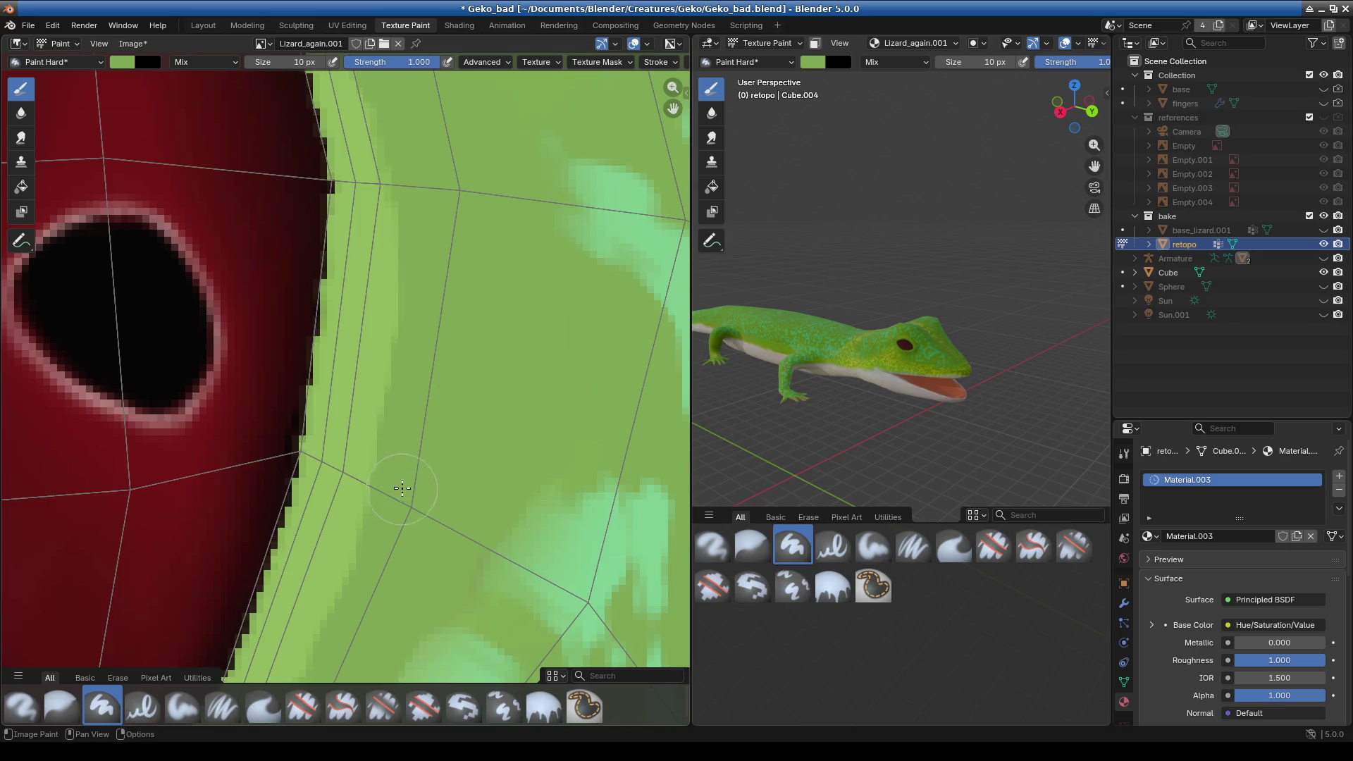
{"action": "middle_click_drag", "start_coordinate": [355, 581], "coordinate": [421, 364]}
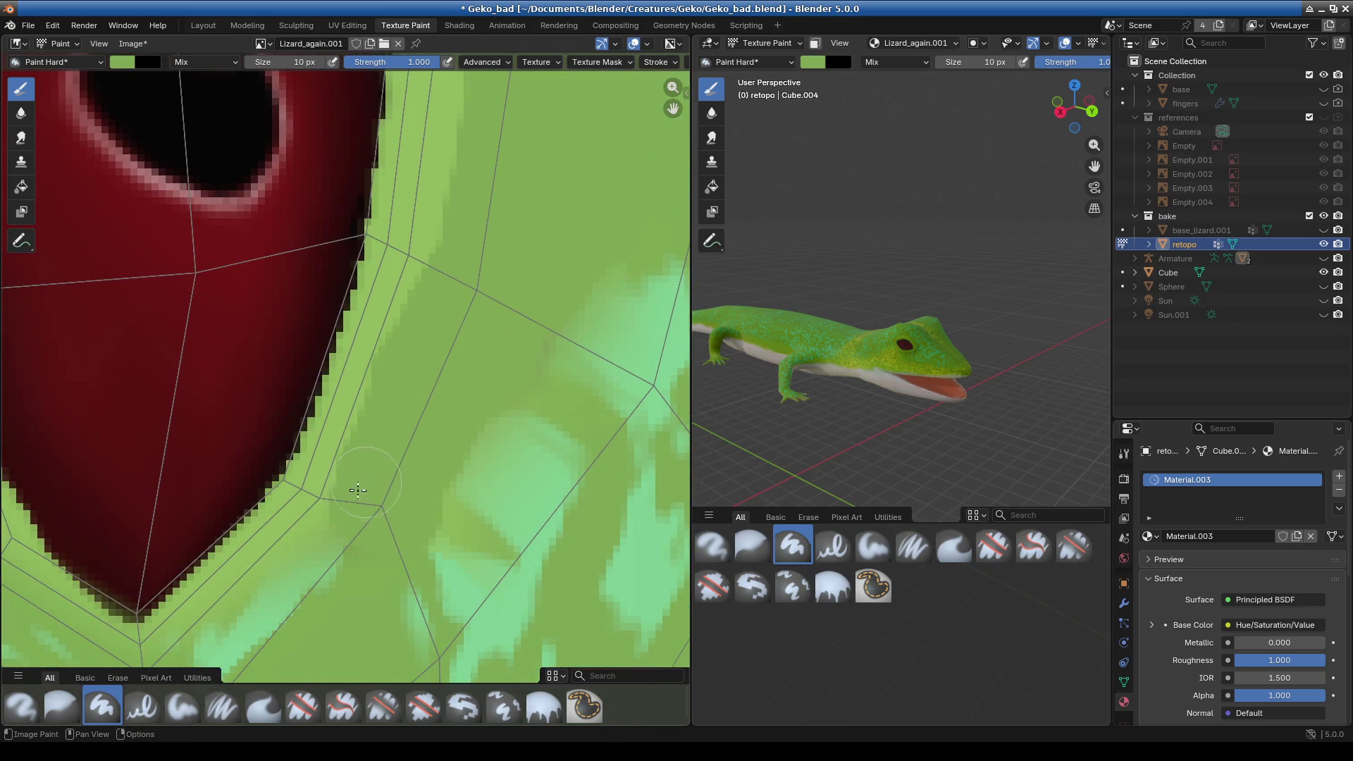
{"action": "middle_click_drag", "start_coordinate": [223, 275], "coordinate": [217, 364]}
{"action": "left_click", "coordinate": [49, 62]}
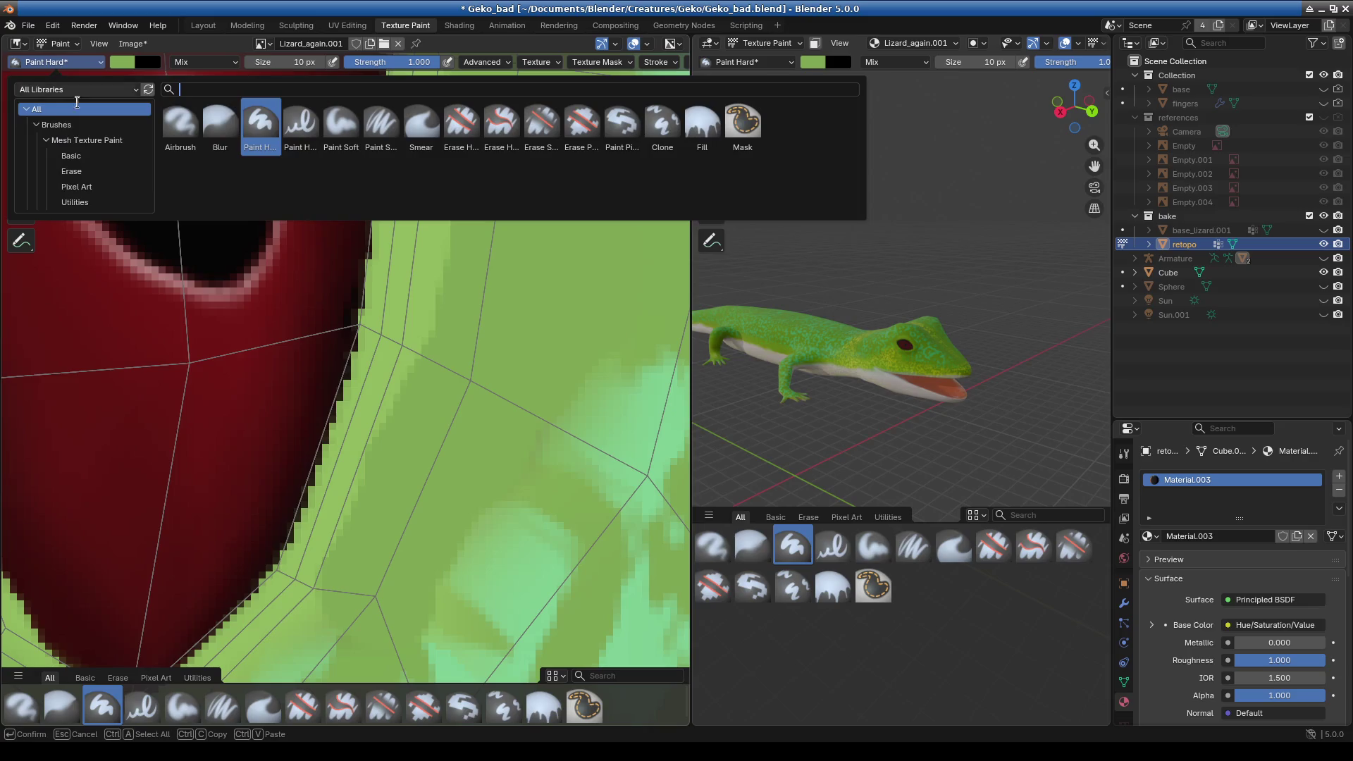
- Switch to the Blur brush and move the view along the eye's edge
{"action": "left_click", "coordinate": [233, 122]}
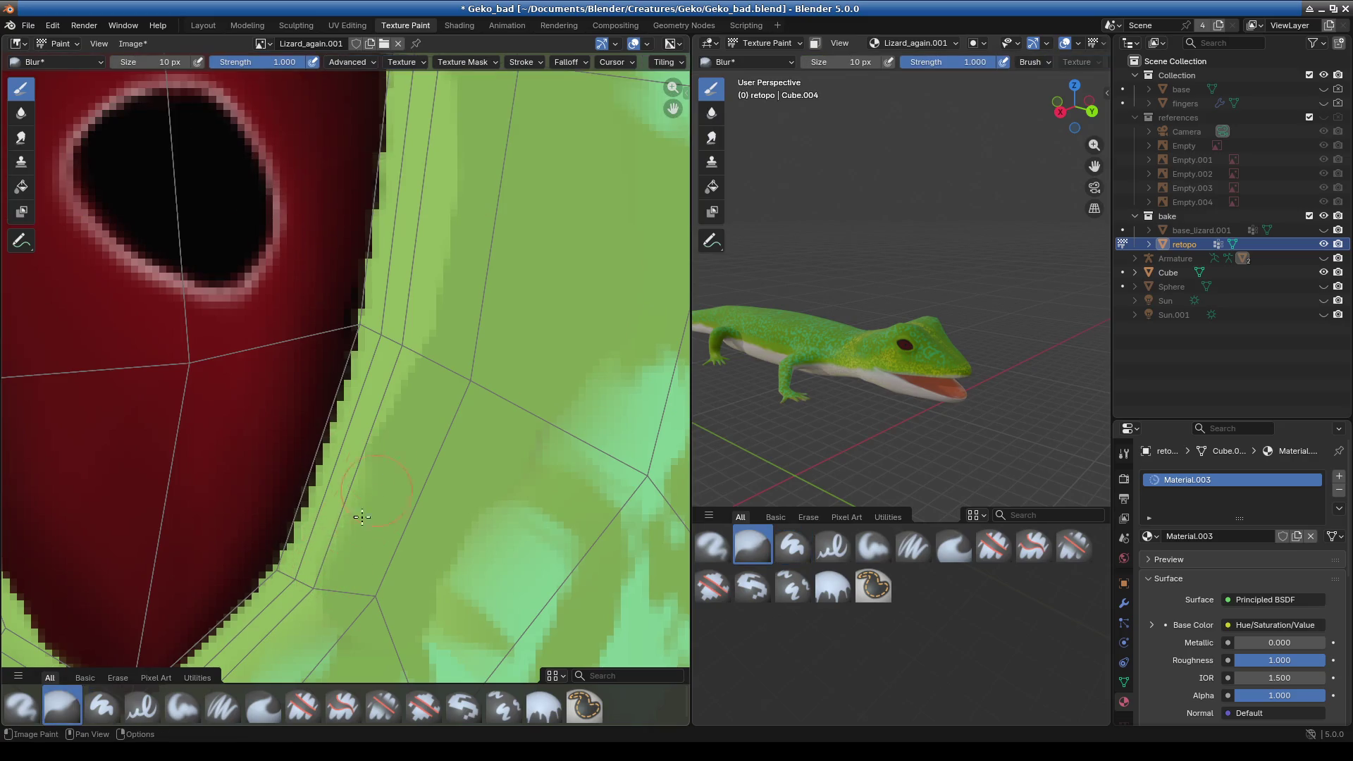
{"action": "middle_click_drag", "start_coordinate": [383, 449], "coordinate": [334, 575]}
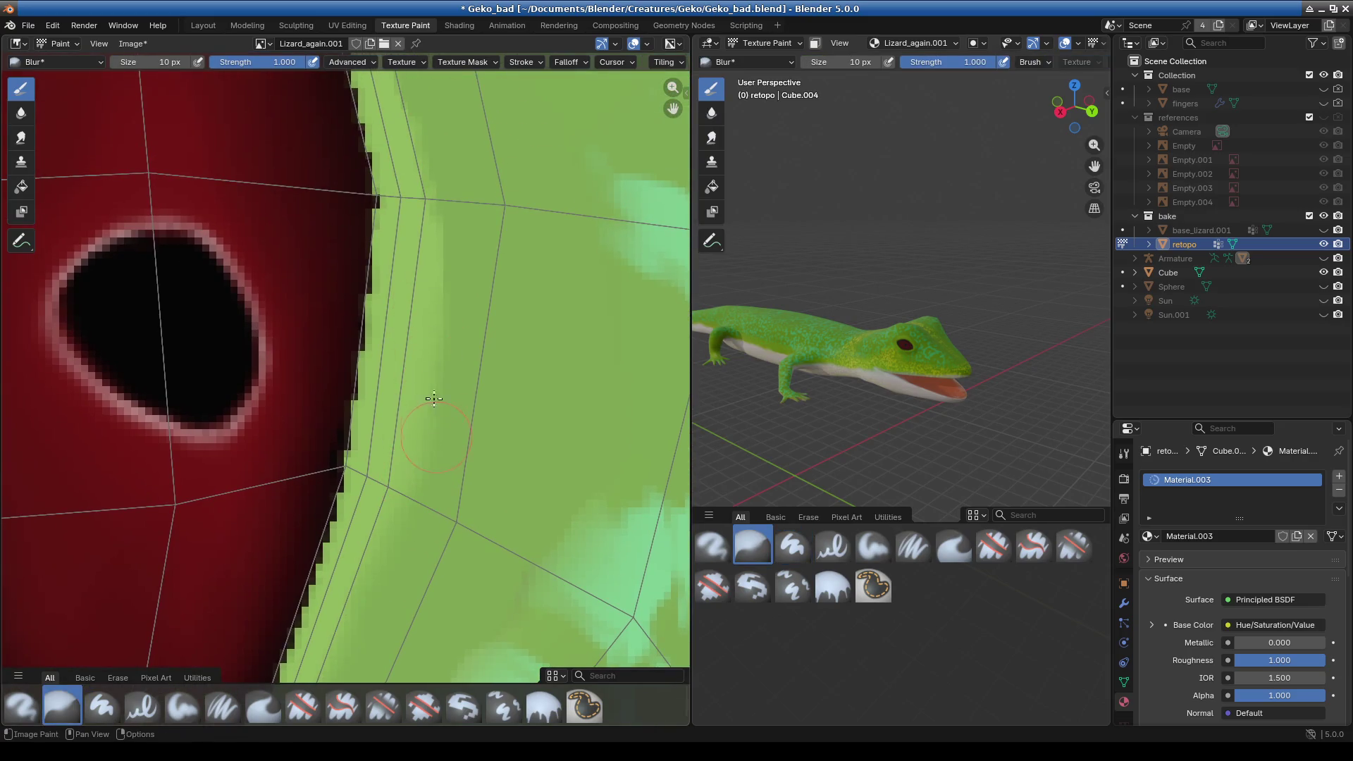
{"action": "middle_click_drag", "start_coordinate": [451, 178], "coordinate": [438, 422]}
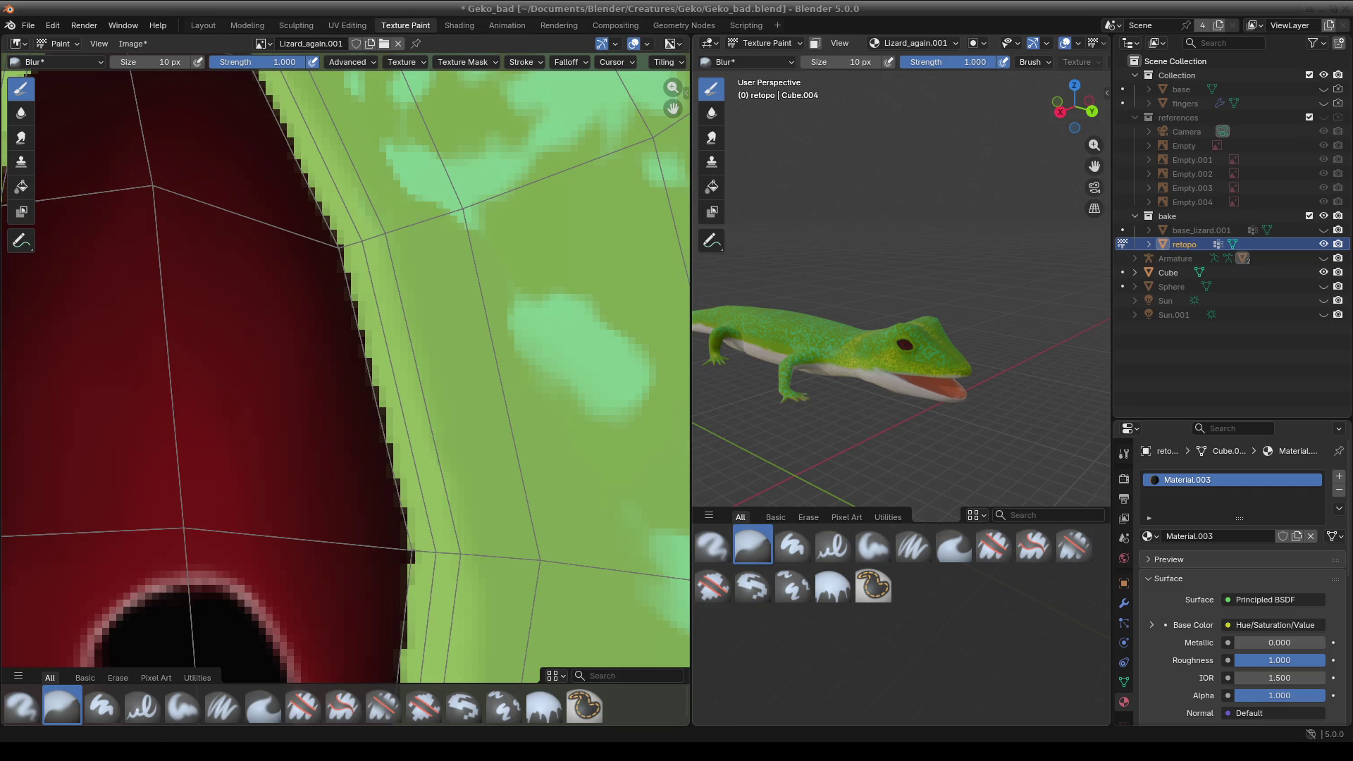
- Launch the file manager from the applications menu
{"action": "key", "text": "alt+F1"}
{"action": "key", "text": "Down"}
{"action": "key", "text": "Down"}
{"action": "key", "text": "Down"}
{"action": "key", "text": "Return"}
- Browse into Programs and then keepassxc in Thunar, then close Thunar
{"action": "double_click", "coordinate": [758, 93]}
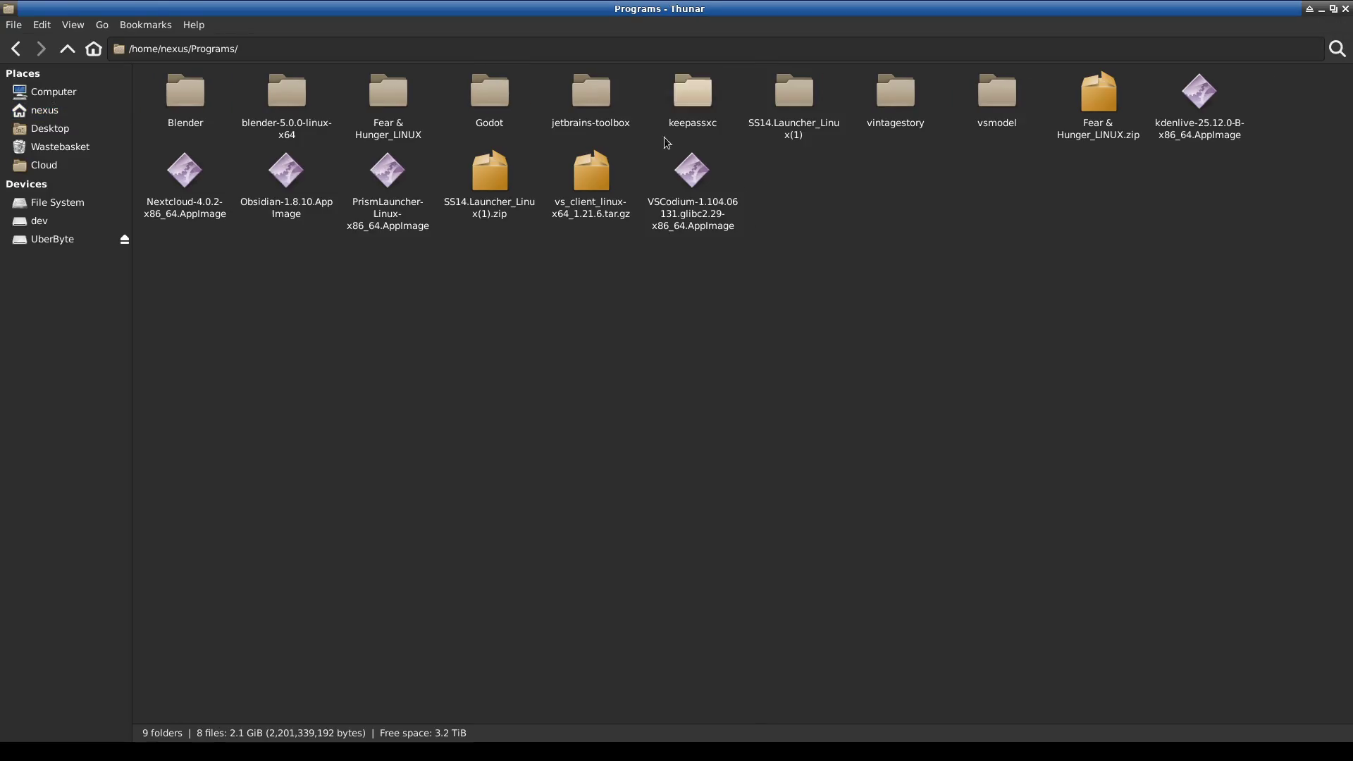
{"action": "double_click", "coordinate": [692, 95]}
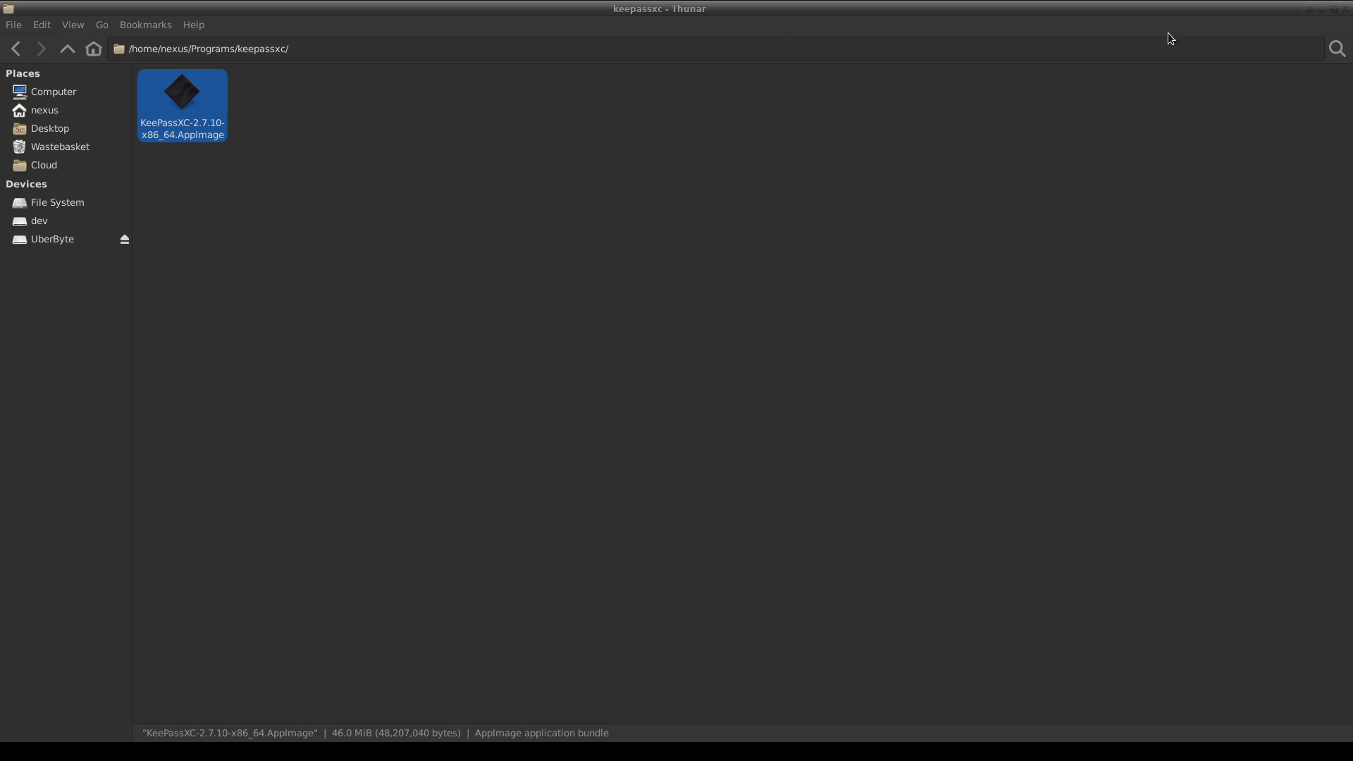
{"action": "left_click", "coordinate": [1346, 8]}
- Zoom and pan Blender's image view back to the skin beside the eye
{"action": "scroll", "coordinate": [599, 143], "scroll_direction": "down", "scroll_amount": 3}
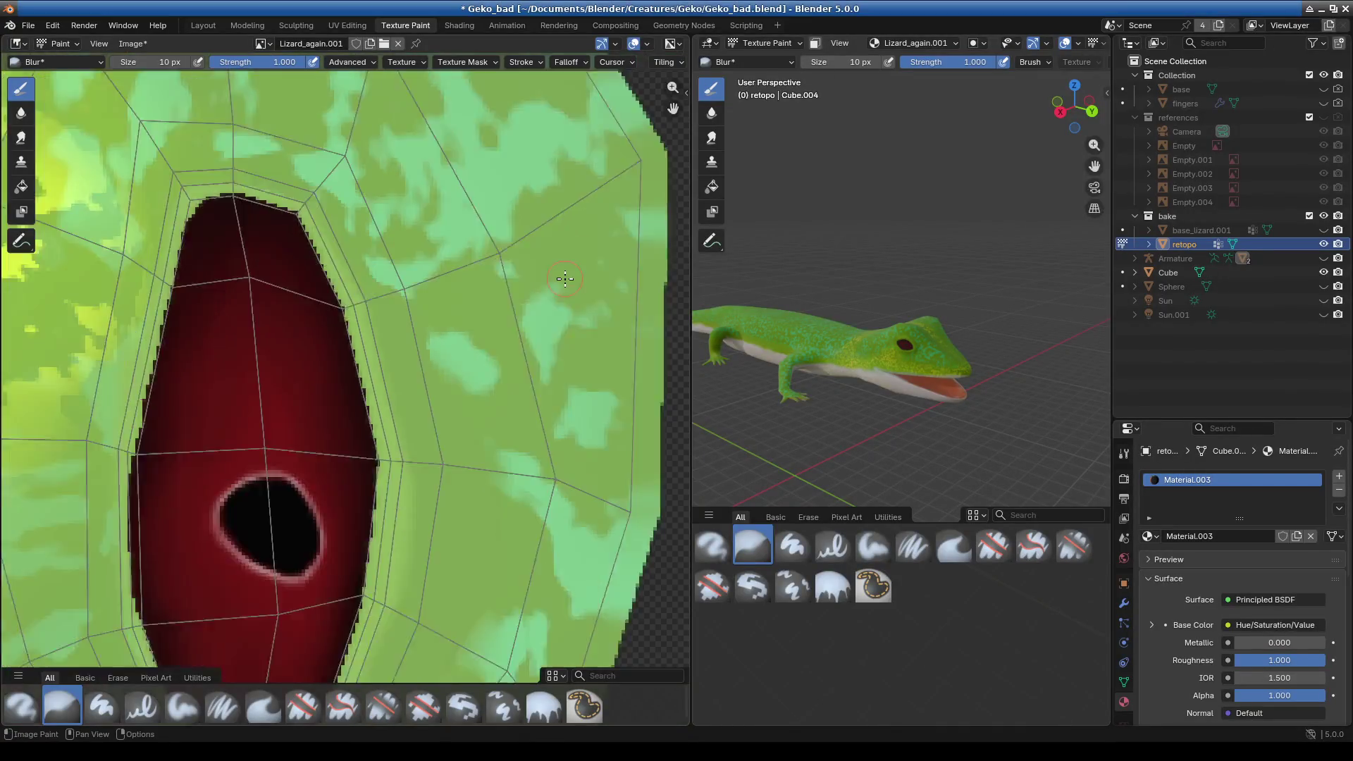
{"action": "scroll", "coordinate": [494, 282], "scroll_direction": "down", "scroll_amount": 1}
{"action": "scroll", "coordinate": [403, 358], "scroll_direction": "up", "scroll_amount": 1}
{"action": "scroll", "coordinate": [403, 358], "scroll_direction": "up", "scroll_amount": 4}
{"action": "middle_click_drag", "start_coordinate": [403, 358], "coordinate": [291, 473]}
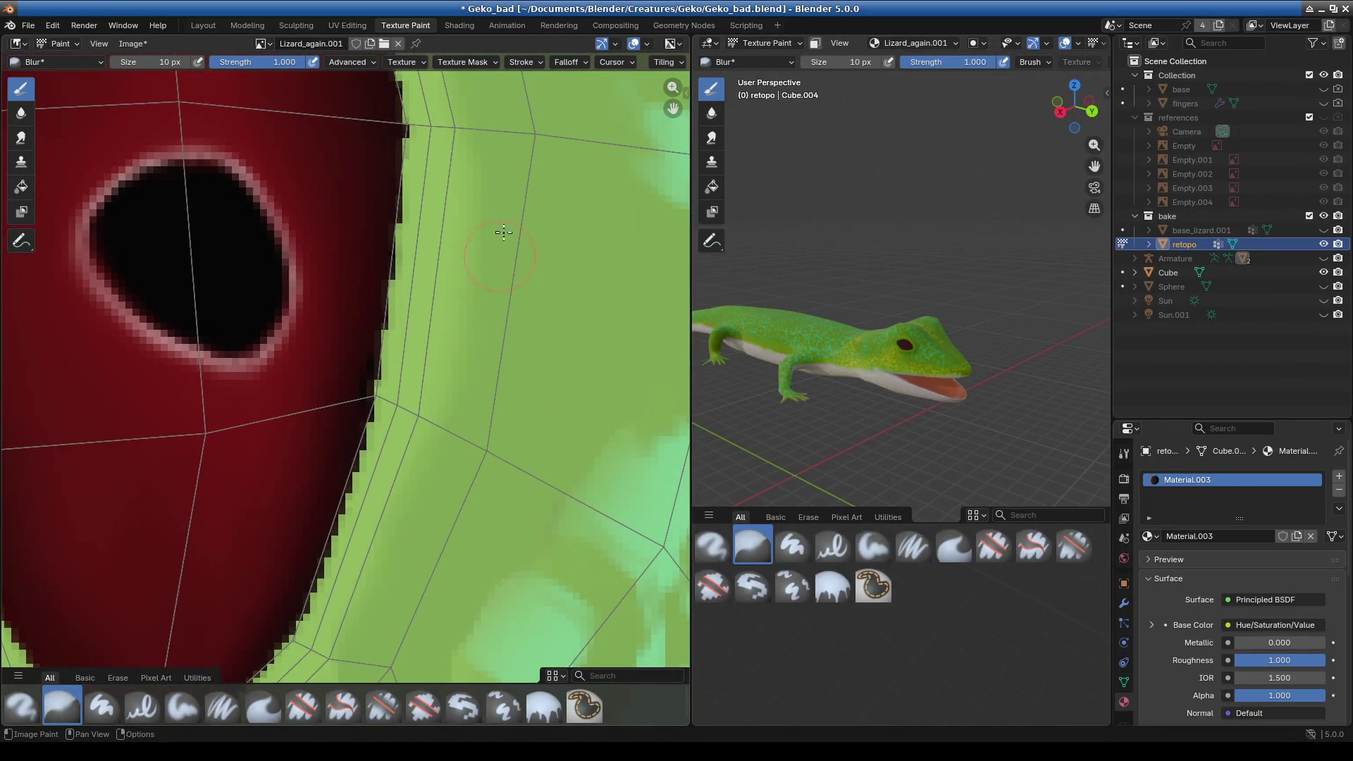
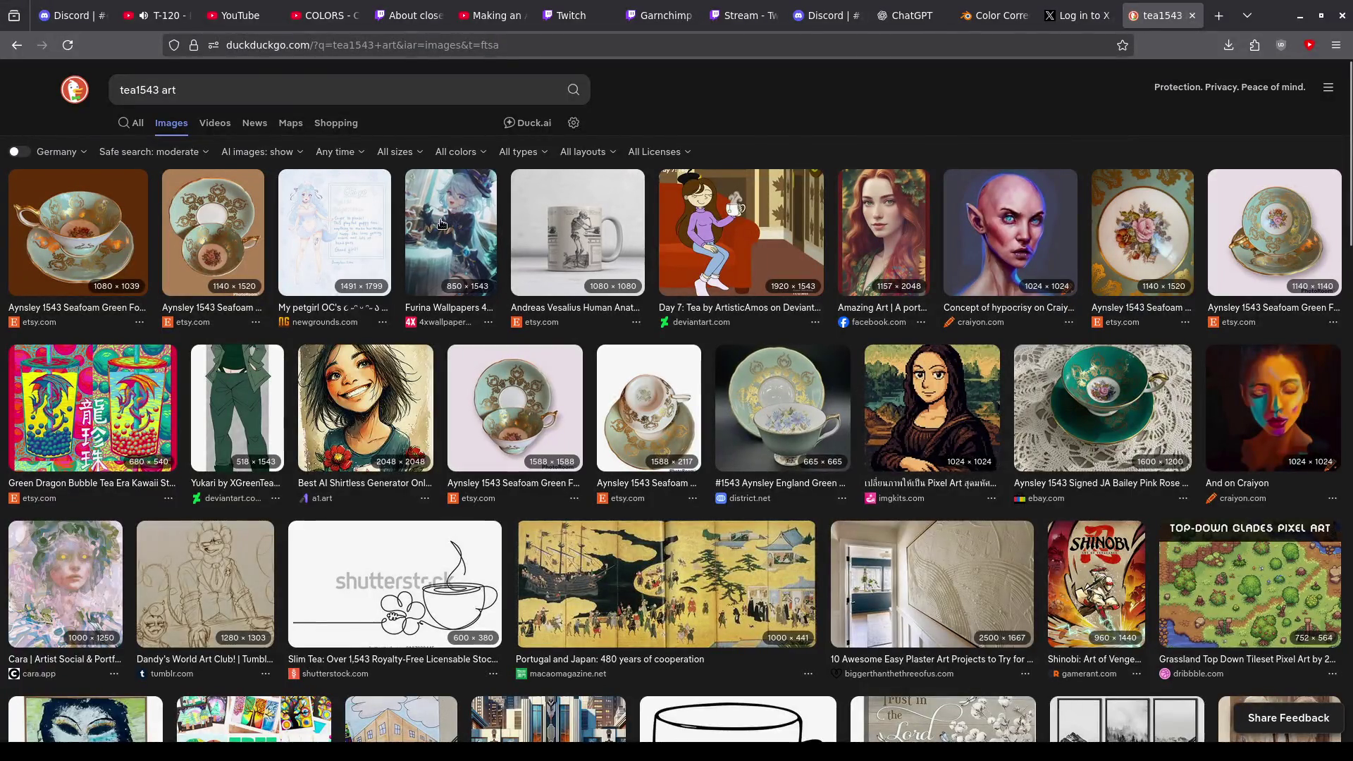
- Open the Furina wallpaper's larger preview and scroll through the image results
{"action": "left_click", "coordinate": [441, 224]}
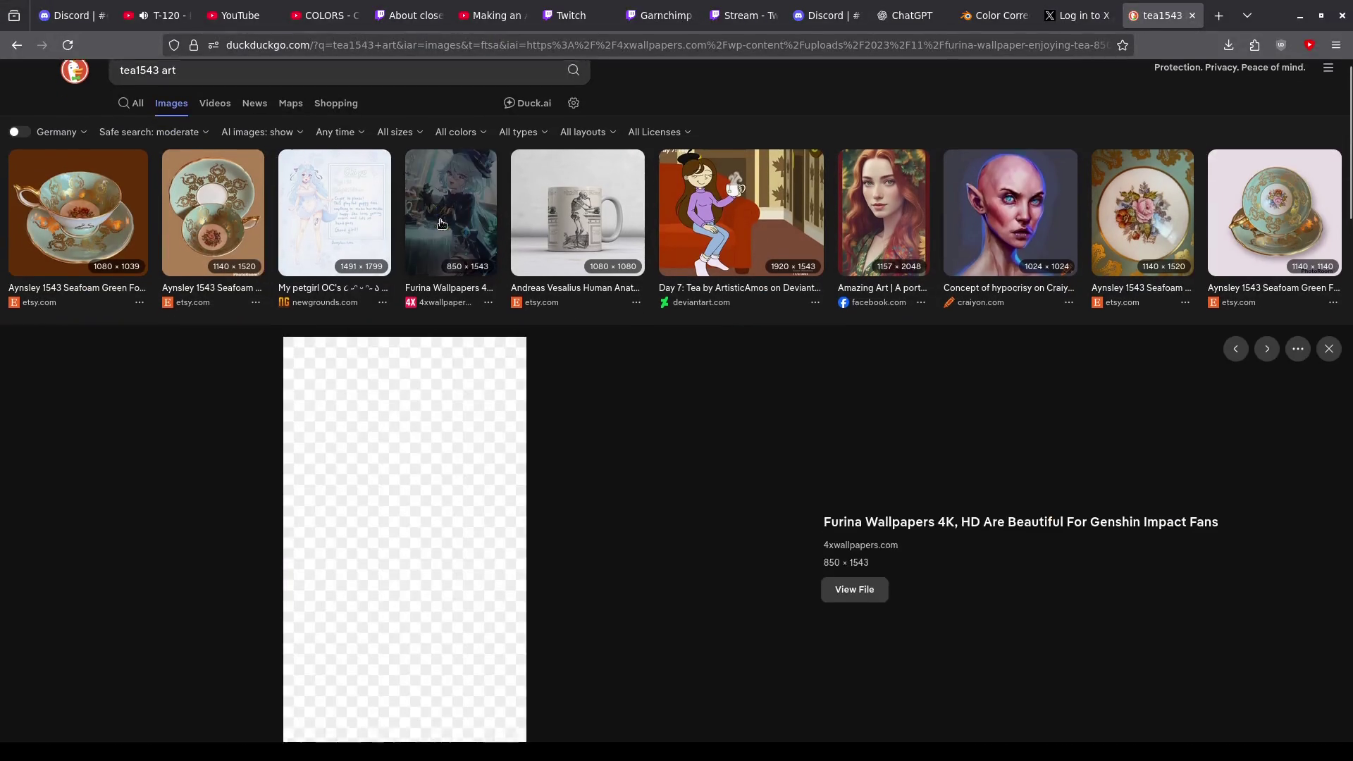
{"action": "scroll", "coordinate": [586, 538], "scroll_direction": "down", "scroll_amount": 3}
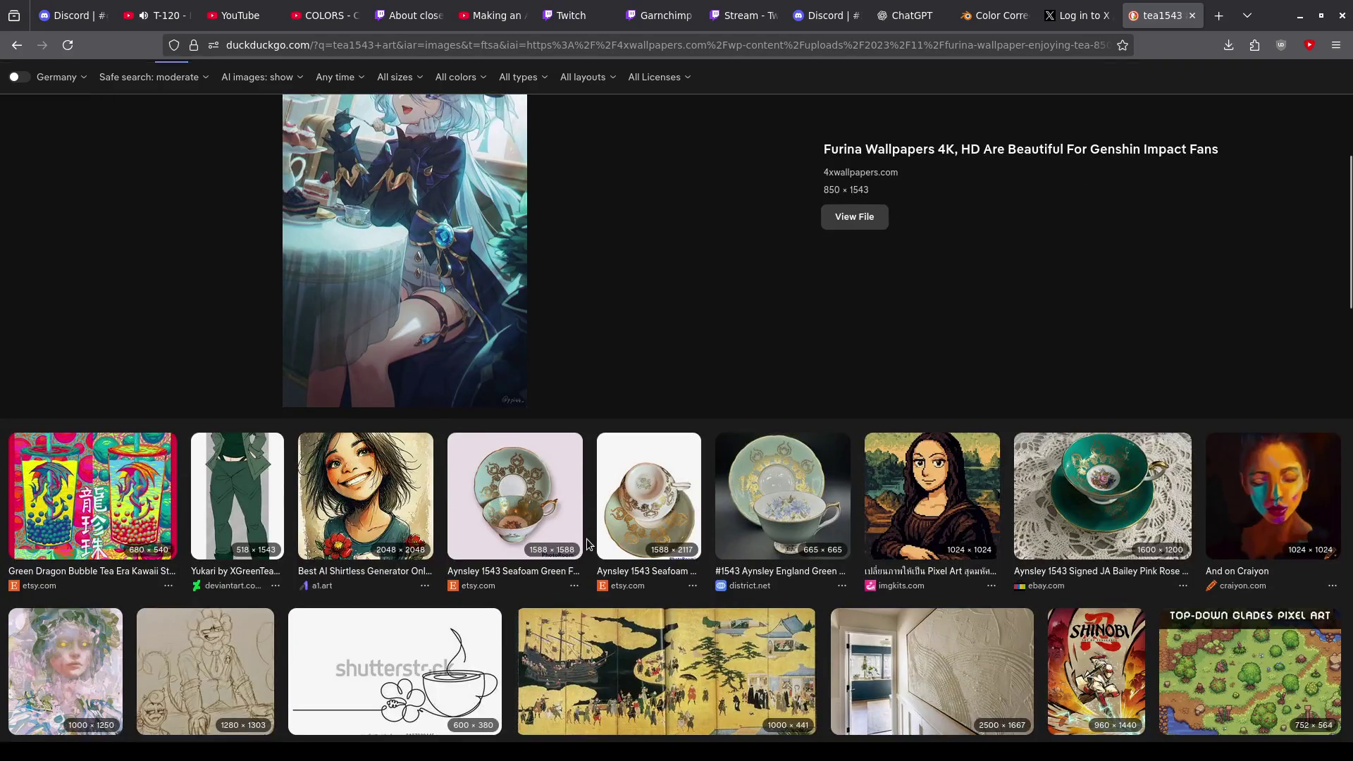
{"action": "scroll", "coordinate": [586, 539], "scroll_direction": "up", "scroll_amount": 2}
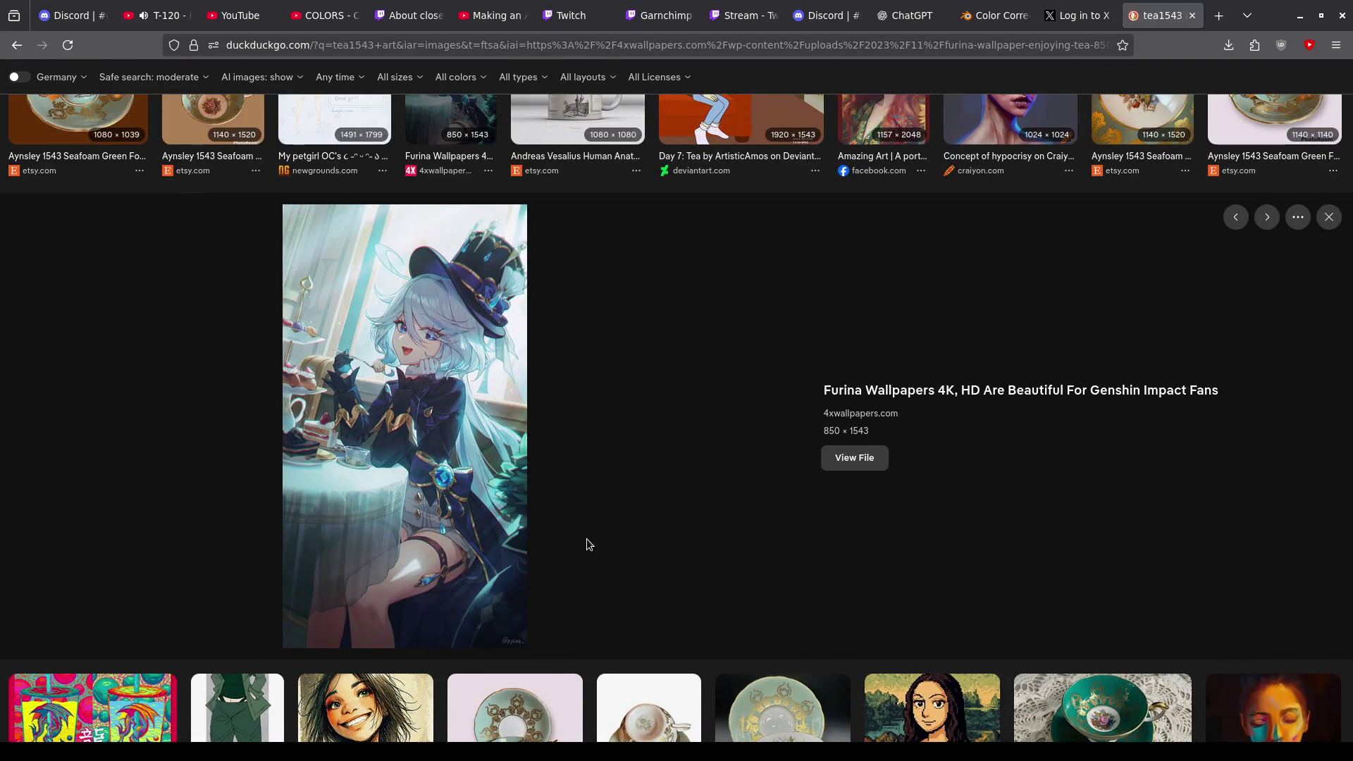
{"action": "scroll", "coordinate": [586, 539], "scroll_direction": "down", "scroll_amount": 5}
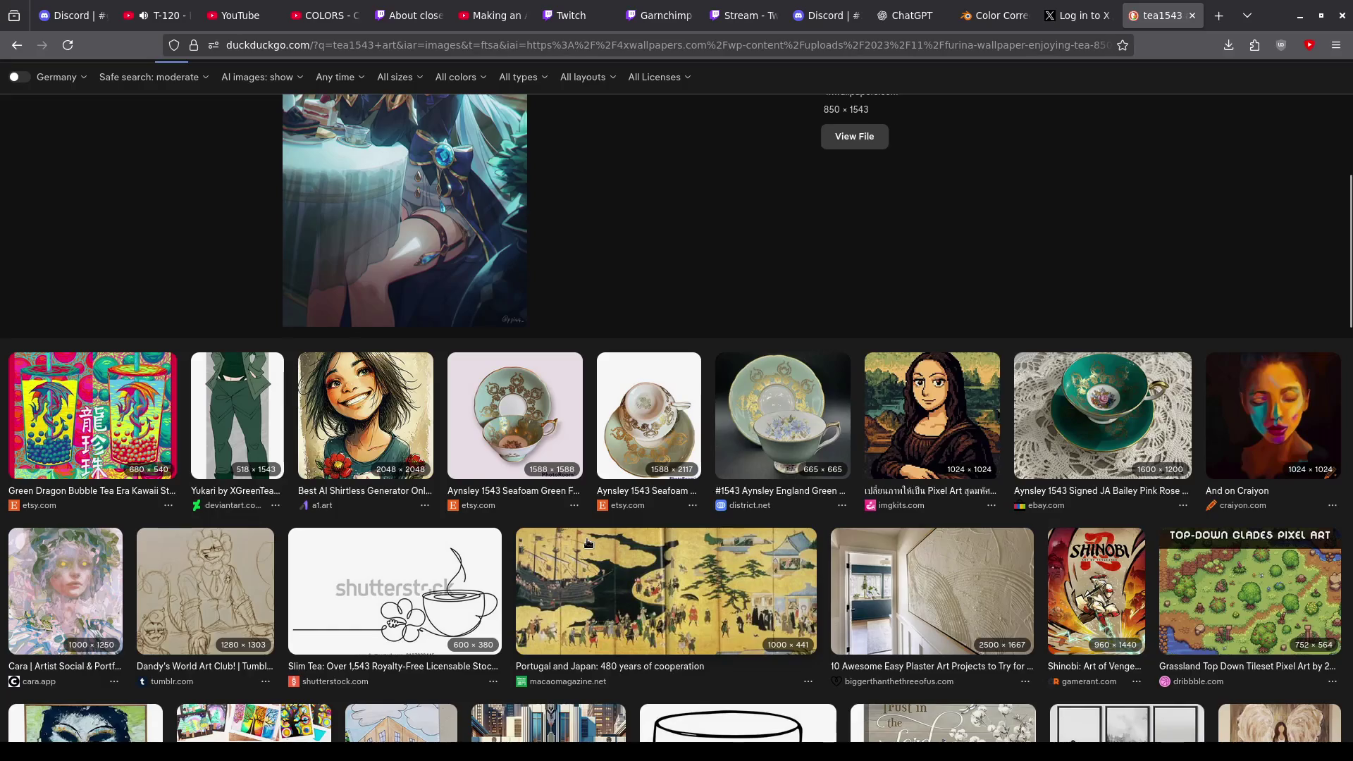
{"action": "scroll", "coordinate": [588, 542], "scroll_direction": "down", "scroll_amount": 5}
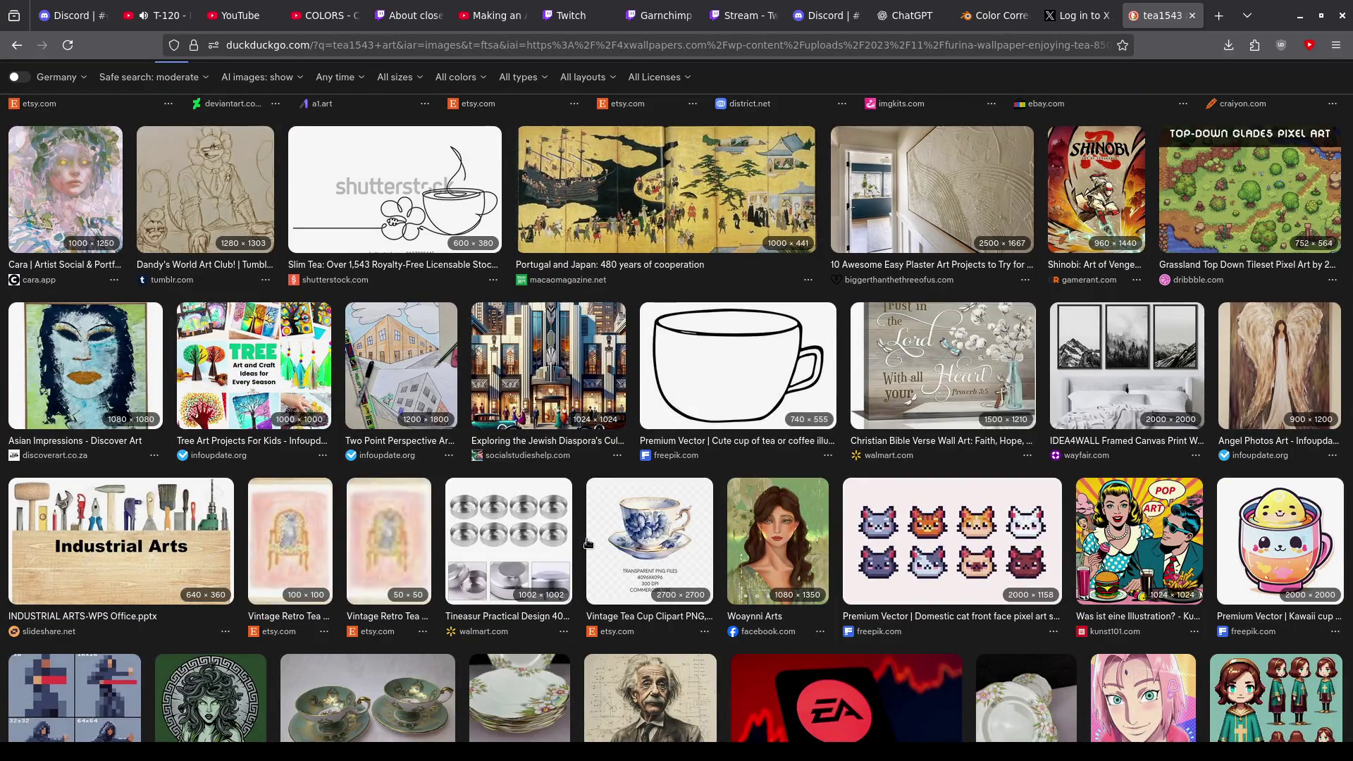
{"action": "scroll", "coordinate": [588, 543], "scroll_direction": "down", "scroll_amount": 5}
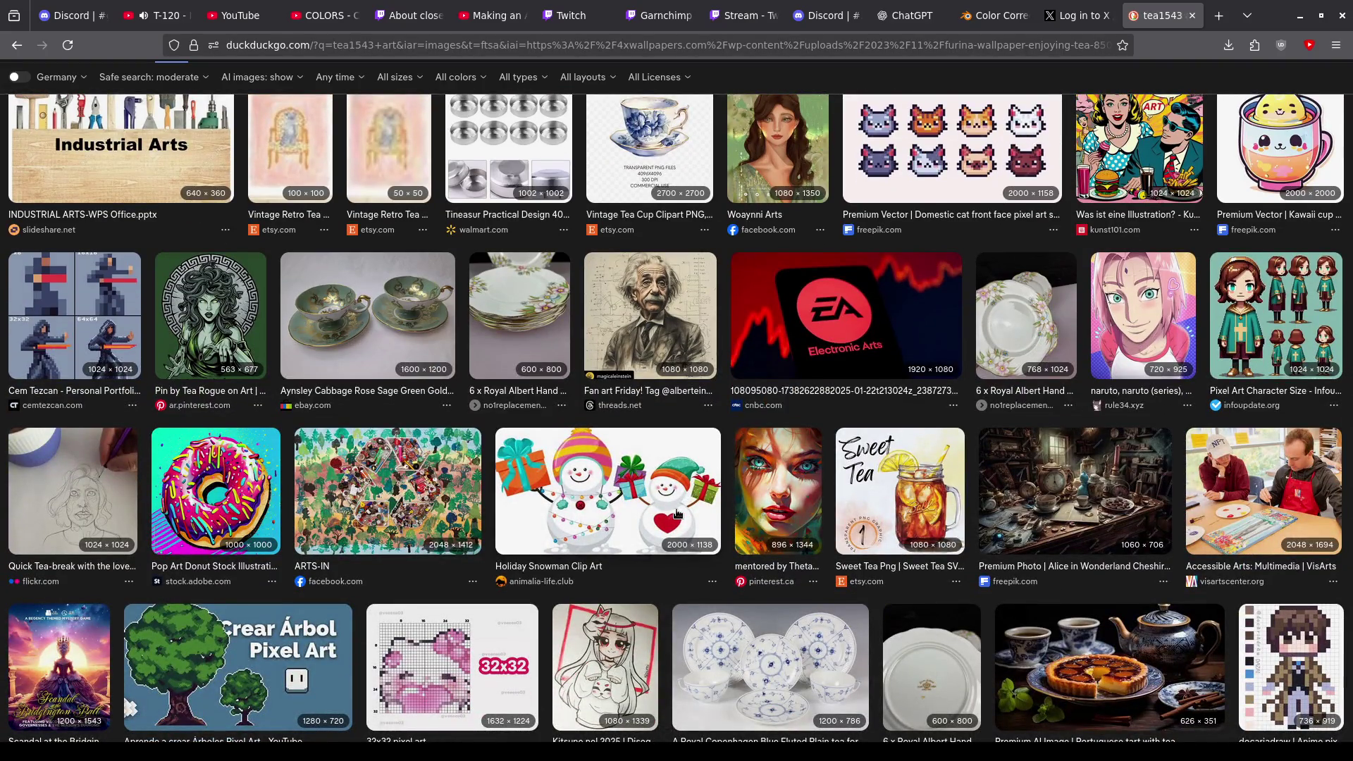
{"action": "scroll", "coordinate": [677, 512], "scroll_direction": "down", "scroll_amount": 2}
{"action": "scroll", "coordinate": [676, 513], "scroll_direction": "down", "scroll_amount": 3}
{"action": "scroll", "coordinate": [676, 513], "scroll_direction": "up", "scroll_amount": 1}
{"action": "scroll", "coordinate": [676, 513], "scroll_direction": "down", "scroll_amount": 5}
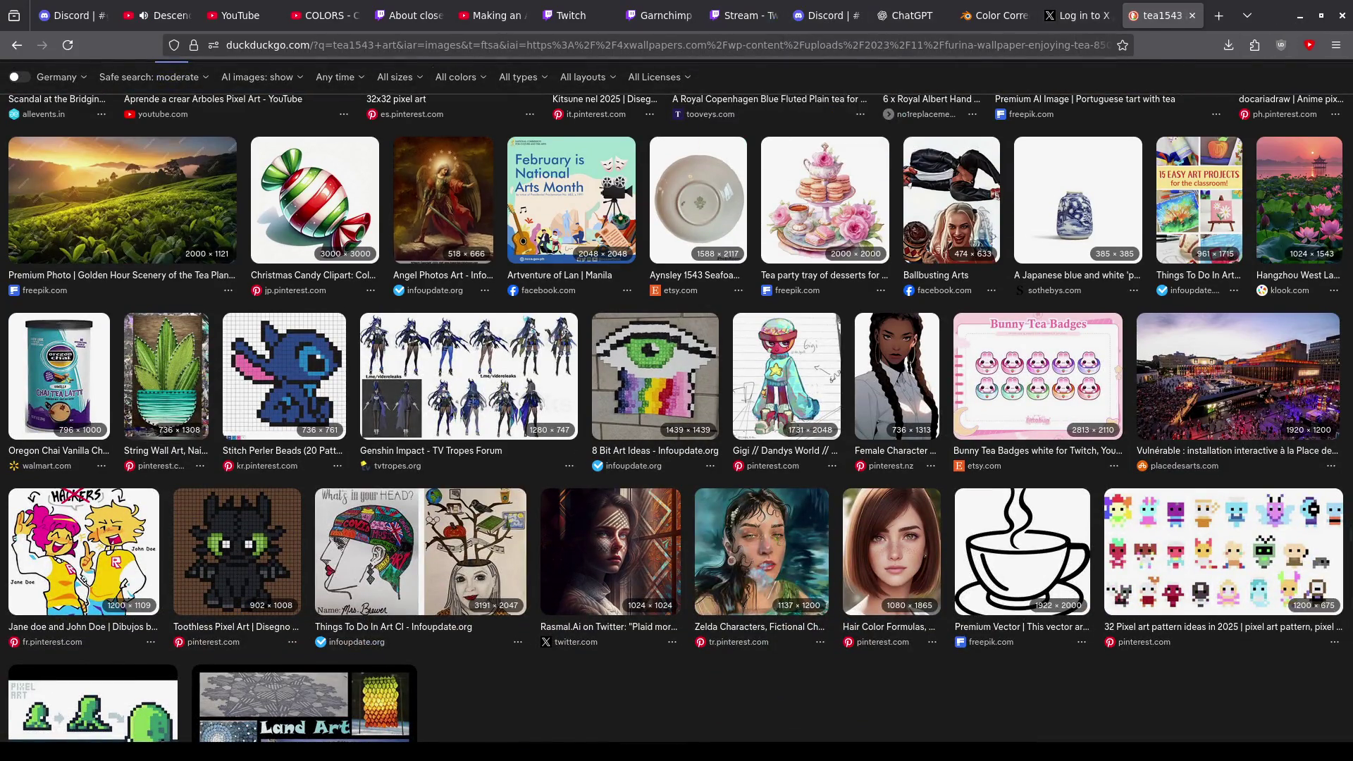
- Replace 'art' with 'x.com' in the image search query and rerun the search
{"action": "left_click", "coordinate": [1300, 15]}
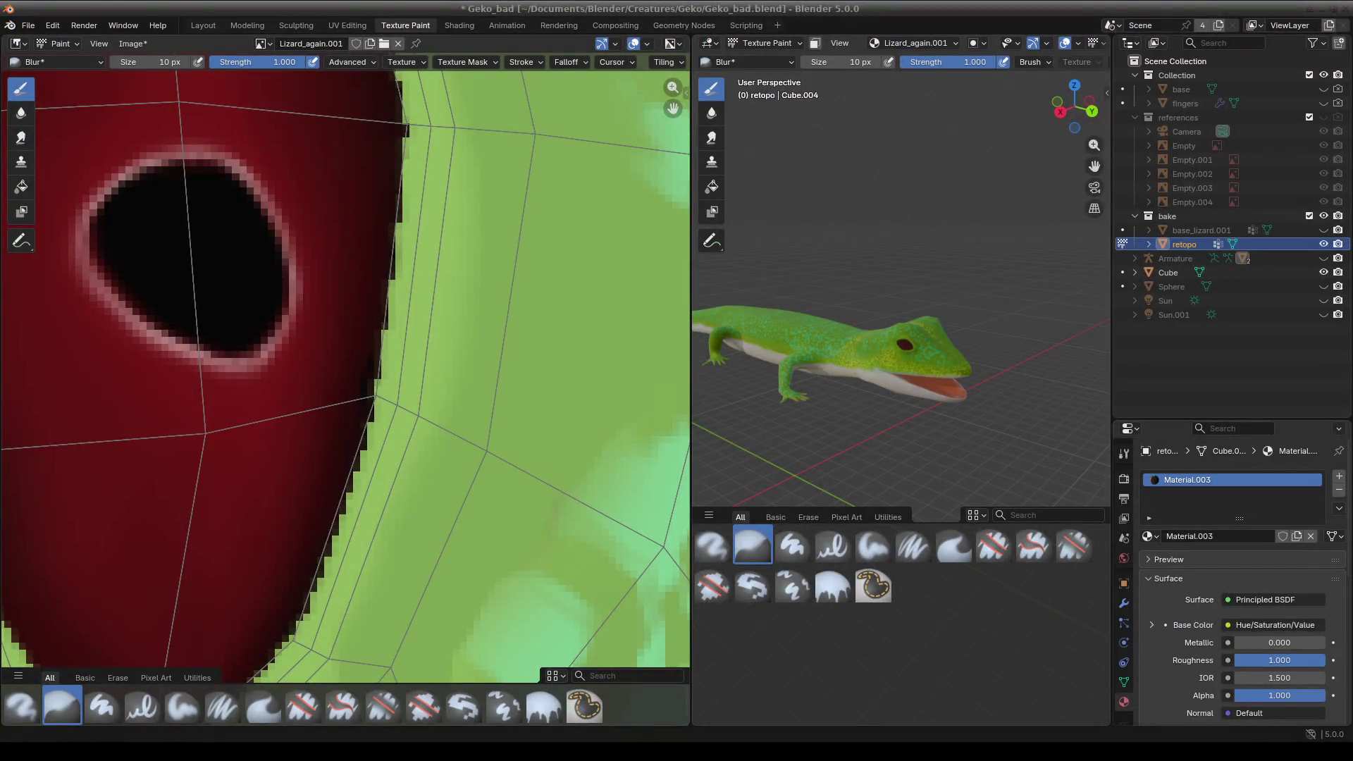
{"action": "key", "text": "alt+Tab"}
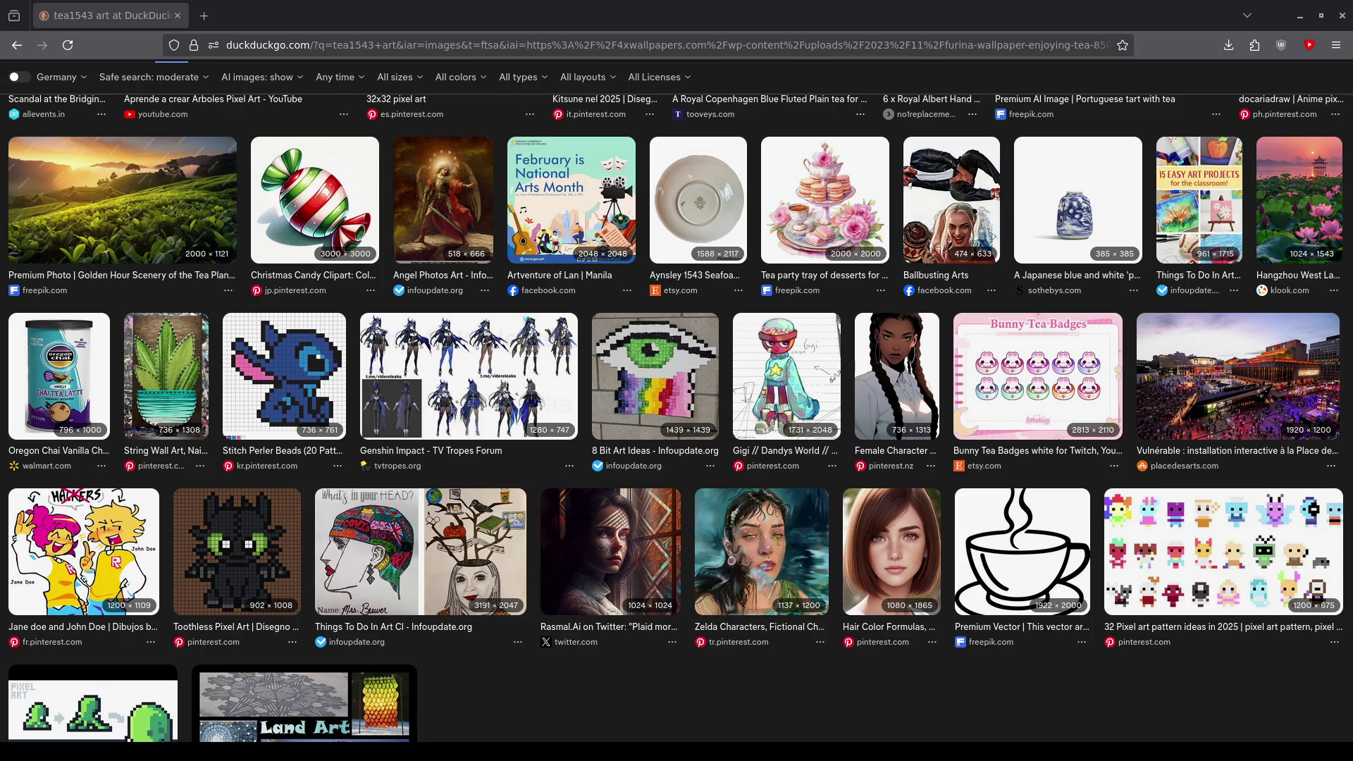
{"action": "scroll", "coordinate": [176, 86], "scroll_direction": "up", "scroll_amount": 5}
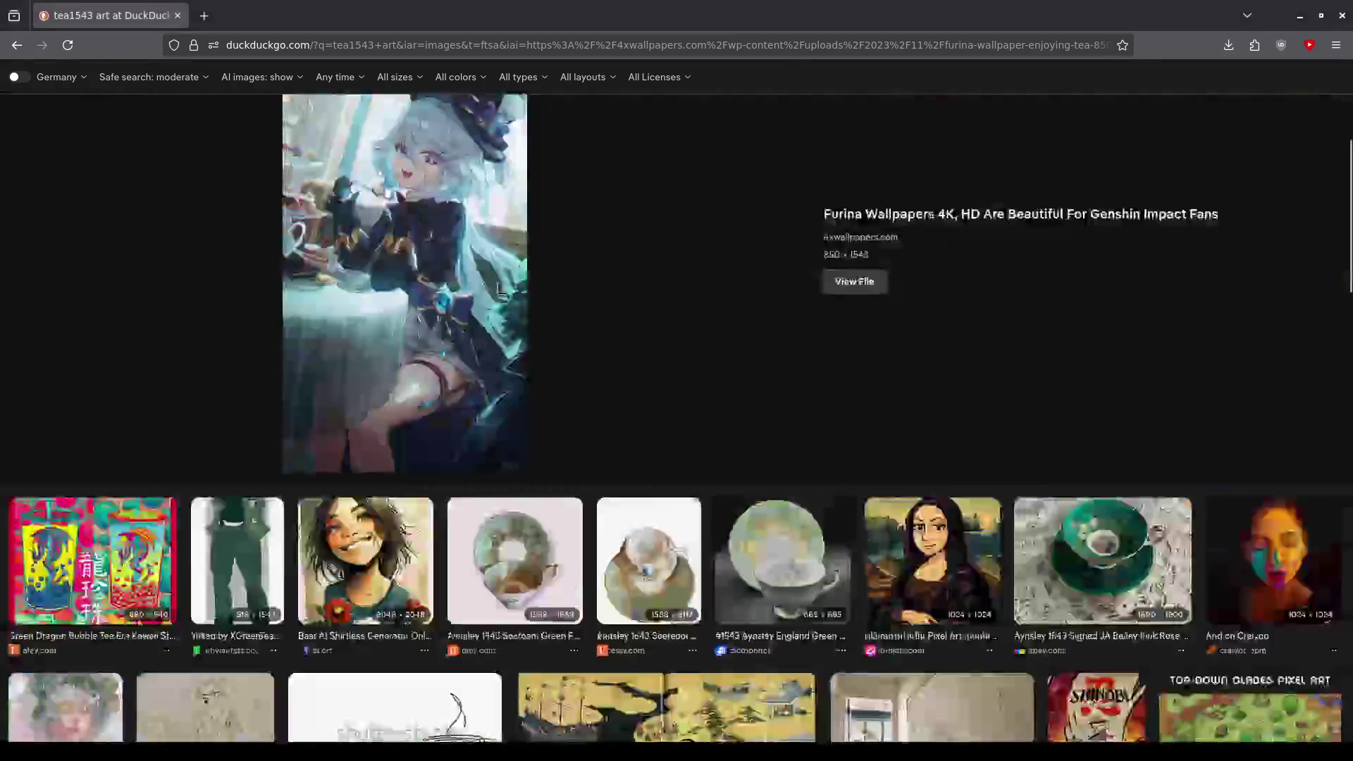
{"action": "scroll", "coordinate": [175, 87], "scroll_direction": "up", "scroll_amount": 5}
{"action": "double_click", "coordinate": [176, 86]}
{"action": "type", "text": "x.com"}
{"action": "key", "text": "Return"}
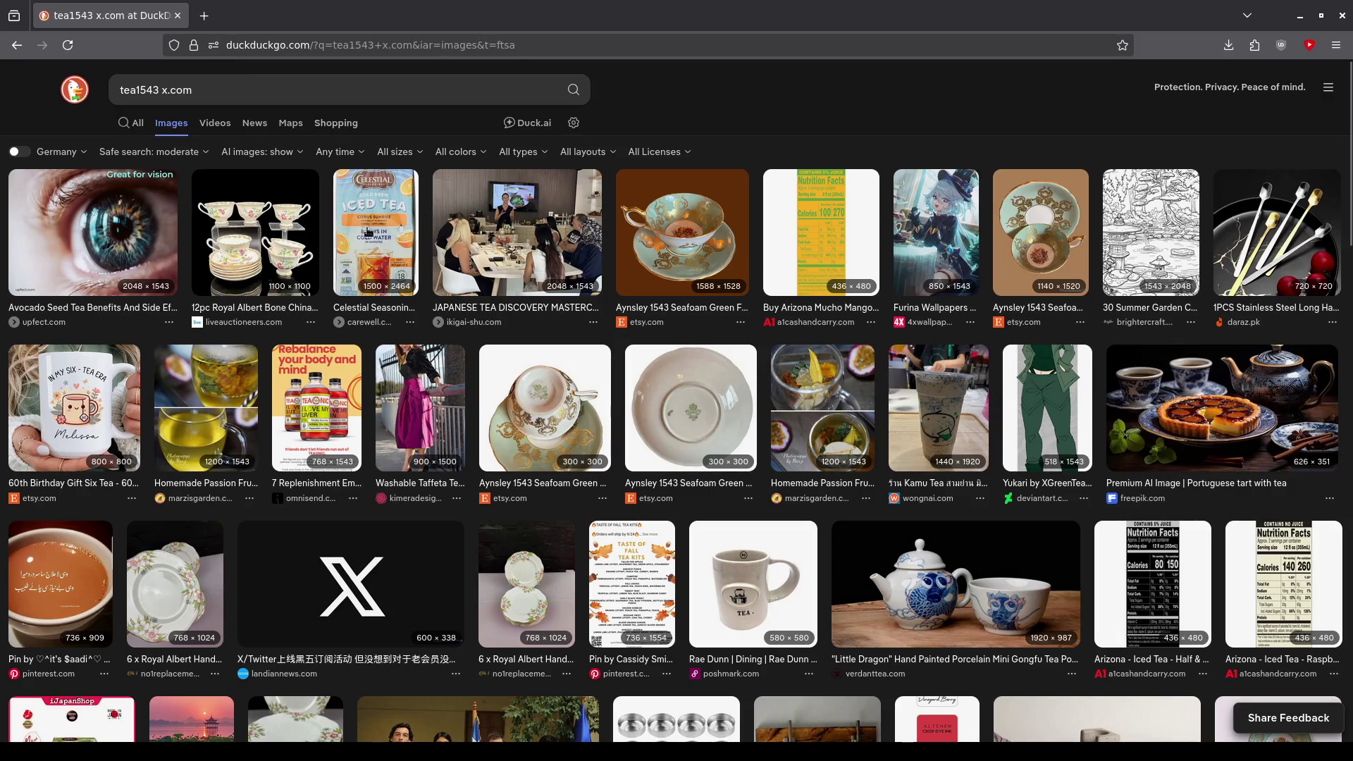
- Send the query to Google search using the !g bang
{"action": "scroll", "coordinate": [471, 332], "scroll_direction": "down", "scroll_amount": 5}
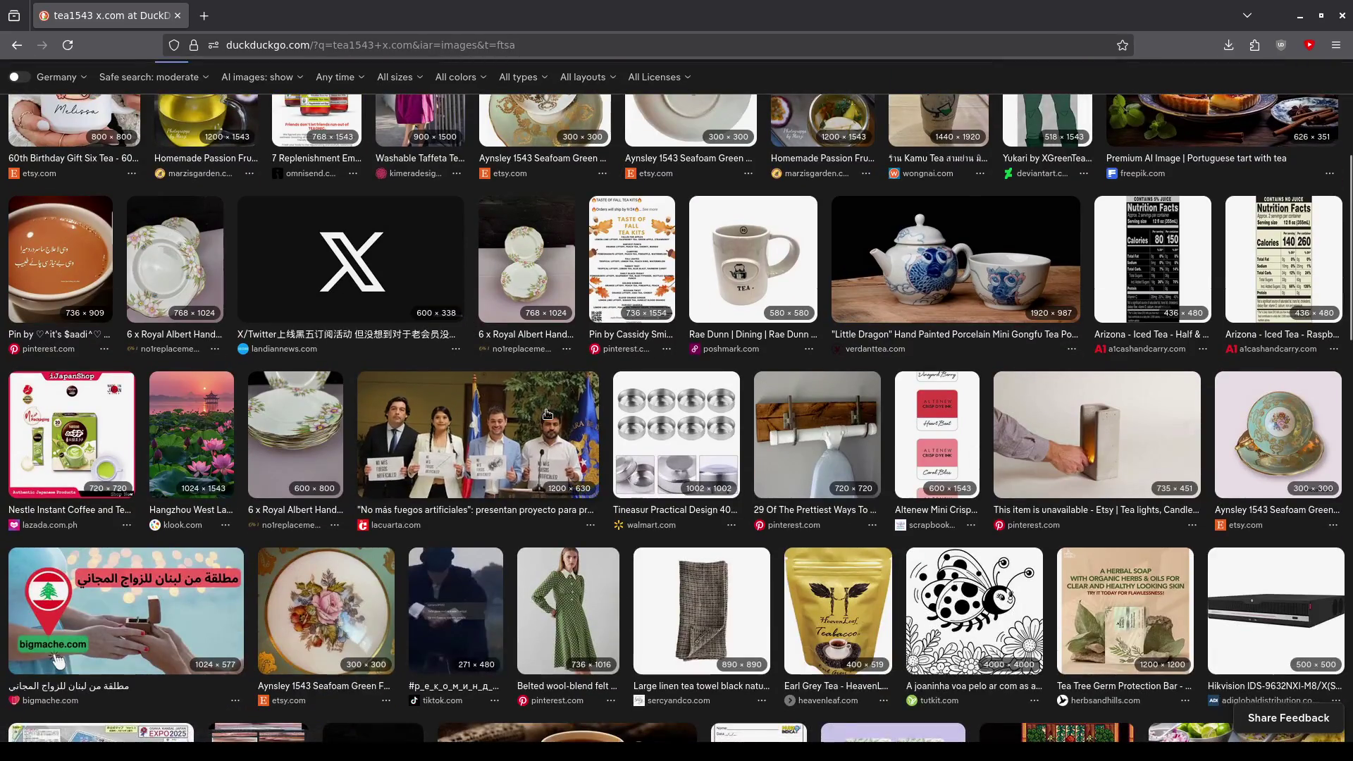
{"action": "scroll", "coordinate": [547, 414], "scroll_direction": "down", "scroll_amount": 5}
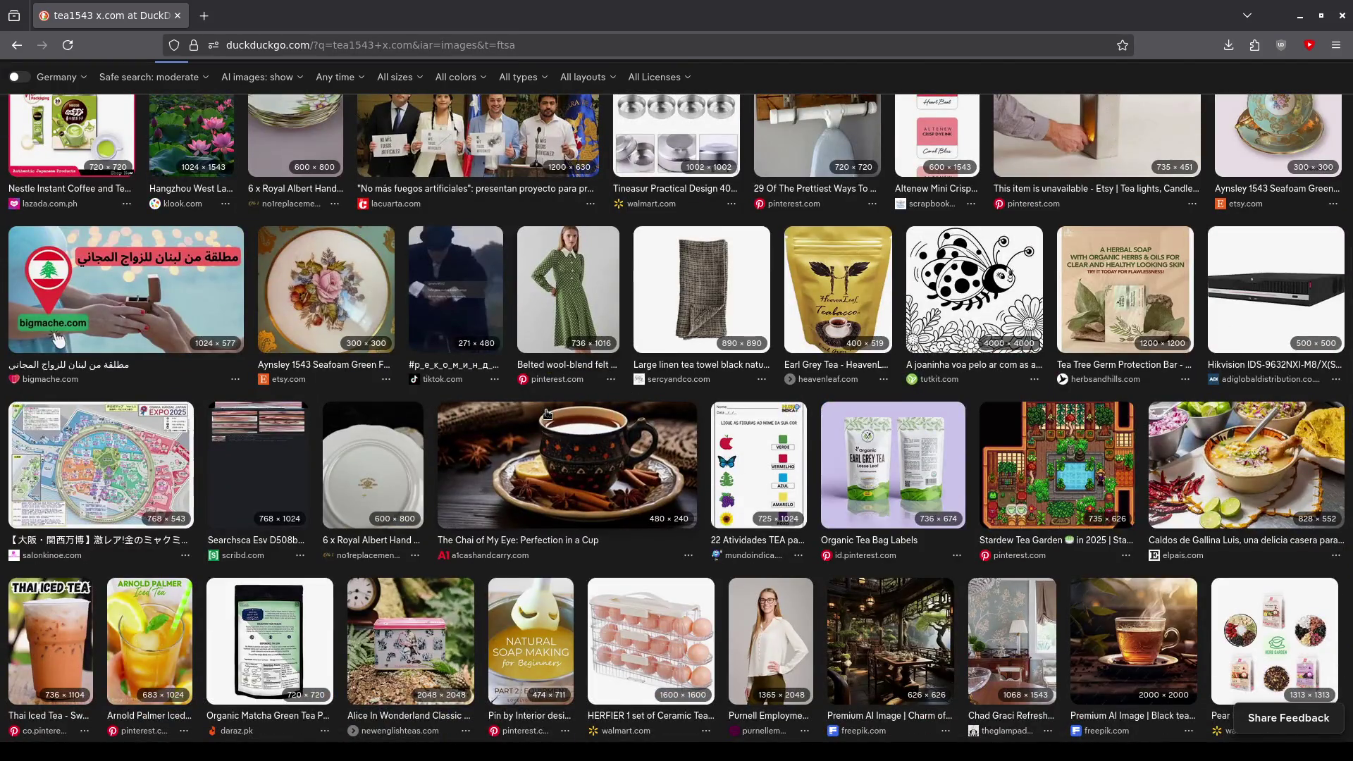
{"action": "scroll", "coordinate": [547, 413], "scroll_direction": "up", "scroll_amount": 10}
{"action": "left_click", "coordinate": [296, 87]}
{"action": "type", "text": "!g tea1543 x.com"}
{"action": "key", "text": "Return"}
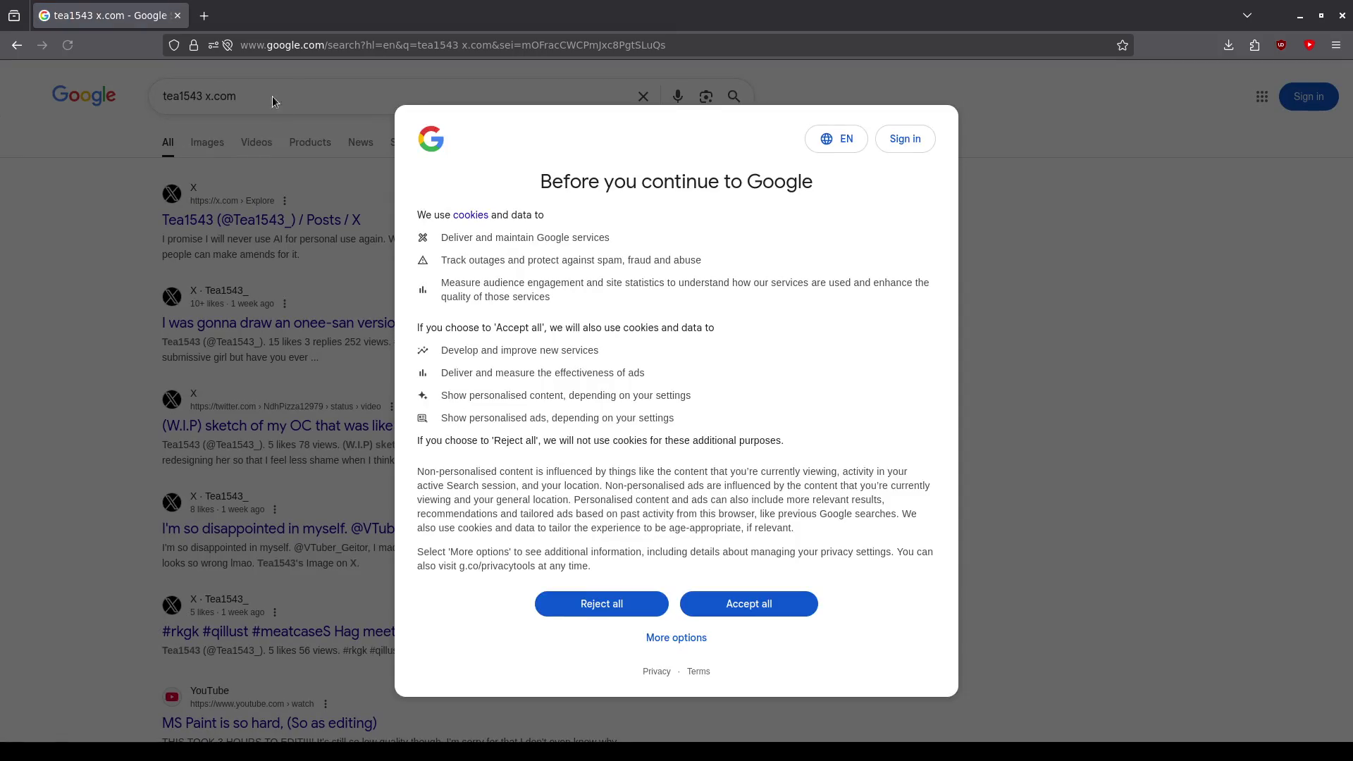
- Reject Google's cookies and open the artist's onee-san version post on X, refusing X's cookies
{"action": "left_click", "coordinate": [594, 604]}
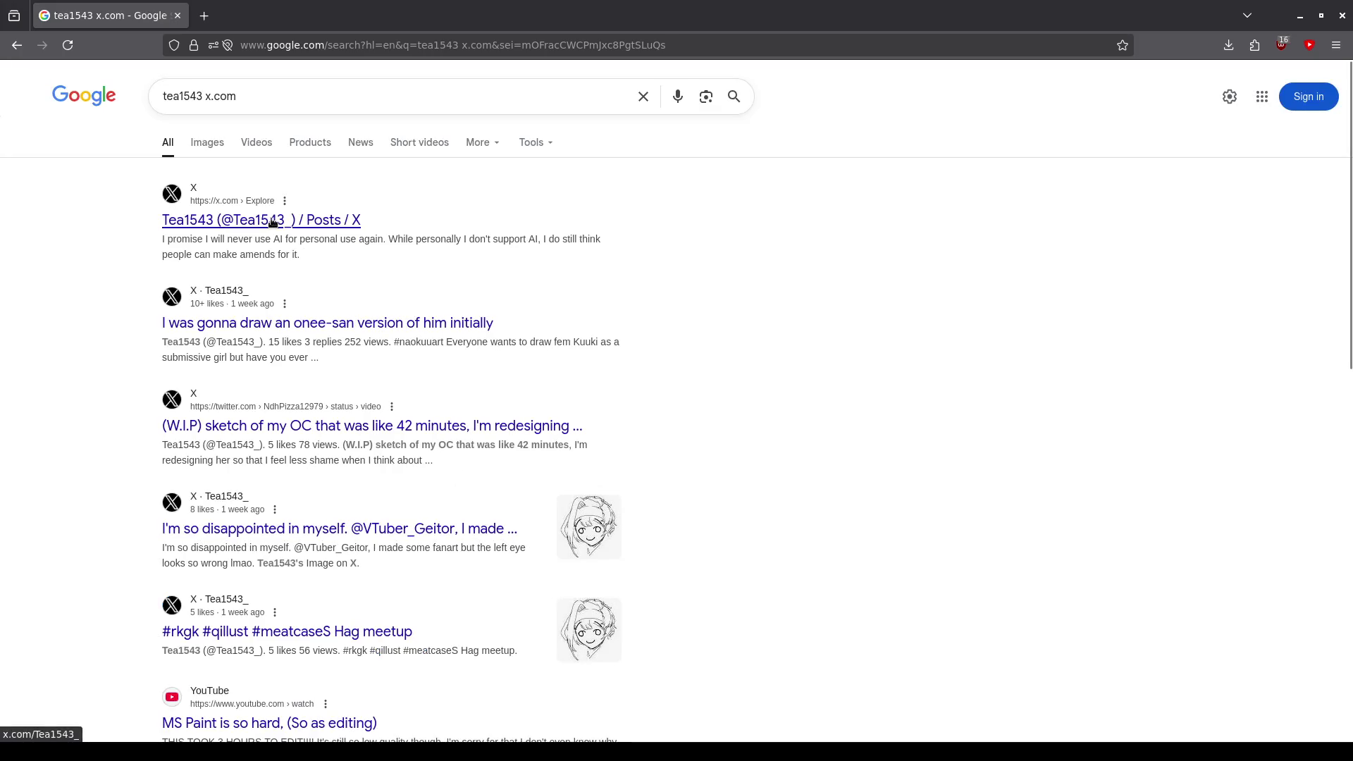
{"action": "left_click", "coordinate": [310, 326]}
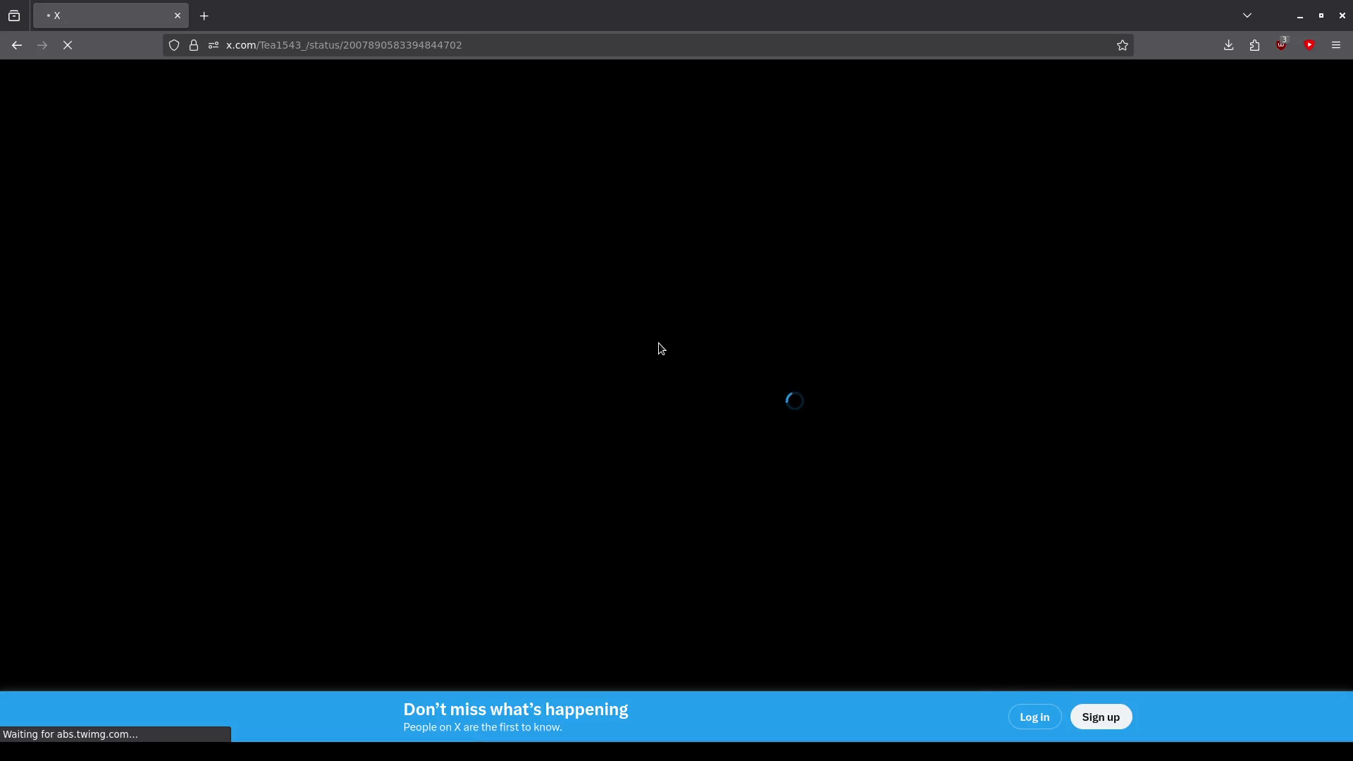
{"action": "scroll", "coordinate": [659, 346], "scroll_direction": "down", "scroll_amount": 3}
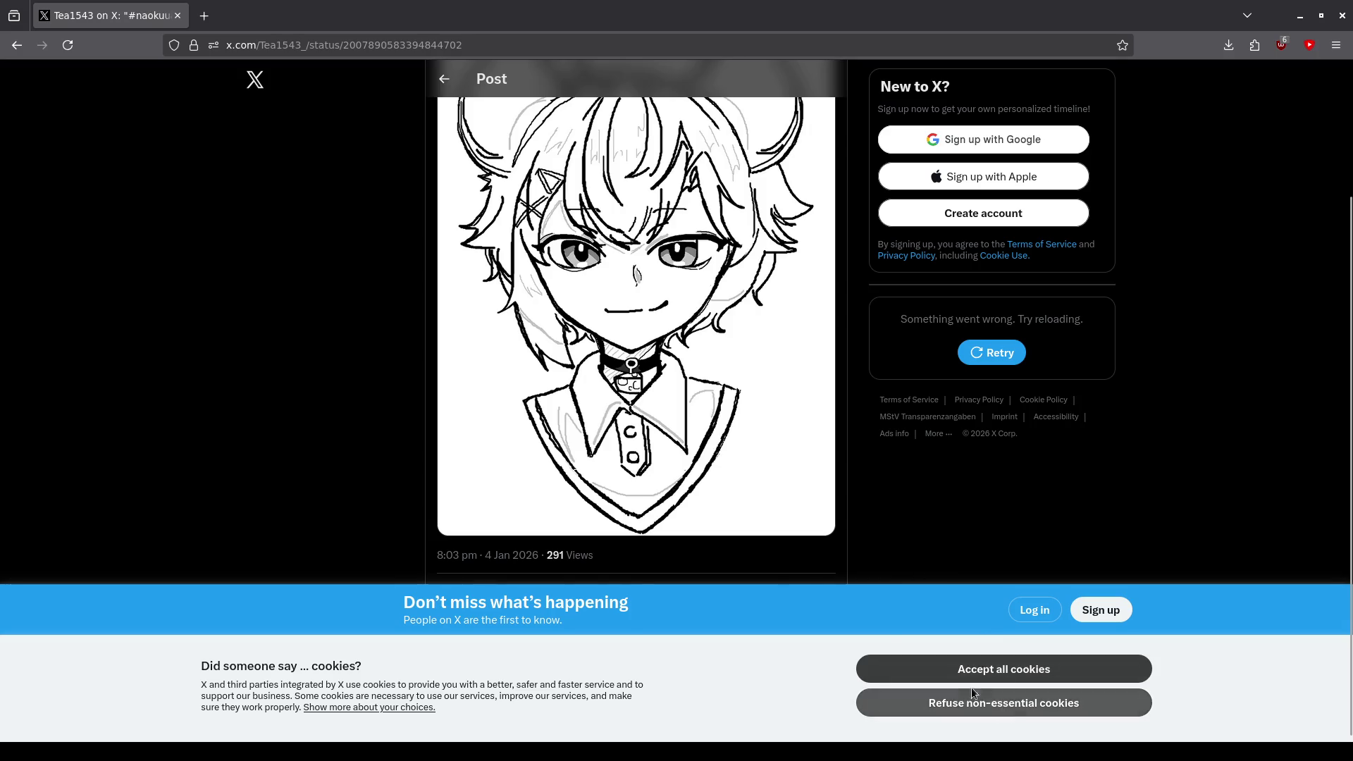
{"action": "left_click", "coordinate": [1004, 705]}
{"action": "scroll", "coordinate": [662, 443], "scroll_direction": "up", "scroll_amount": 3}
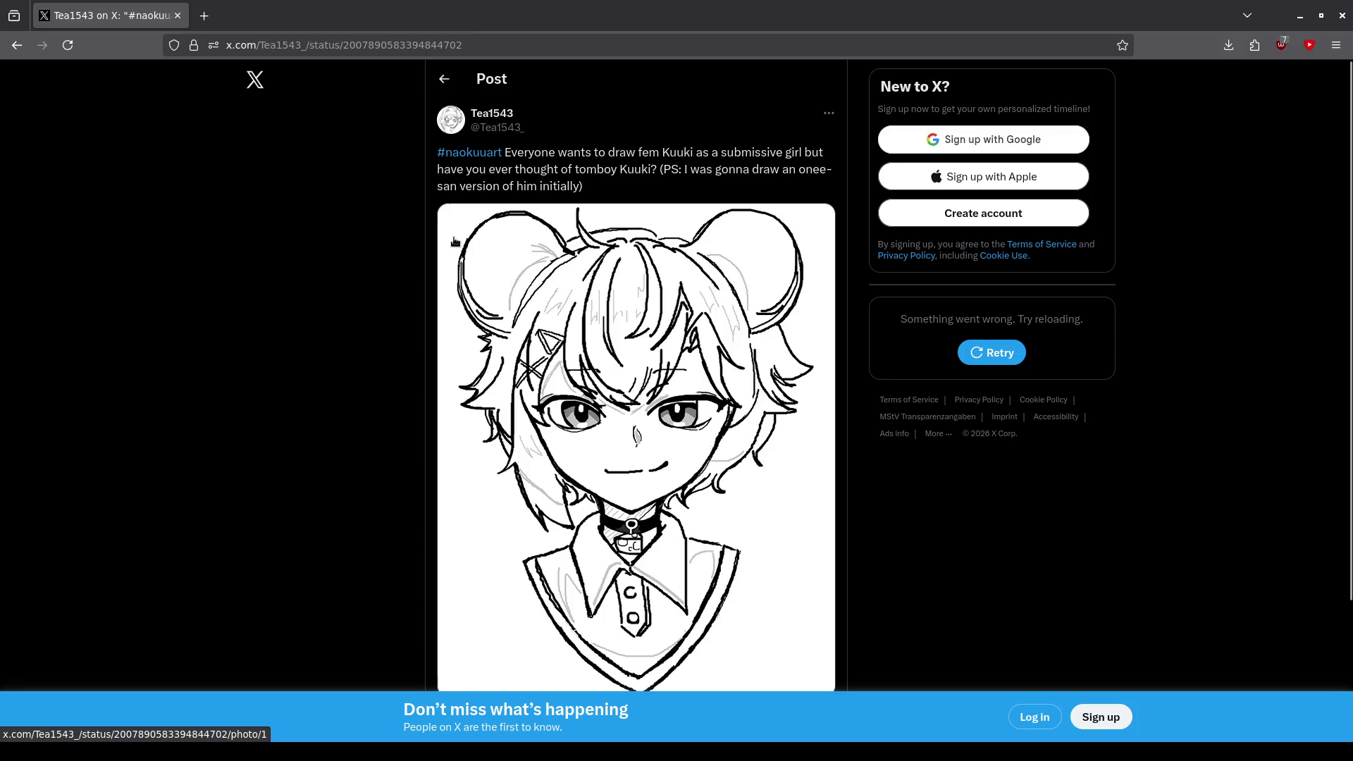
- Select the post's text, then return to the Google results
{"action": "left_click_drag", "start_coordinate": [601, 171], "coordinate": [604, 191]}
{"action": "left_click", "coordinate": [603, 191]}
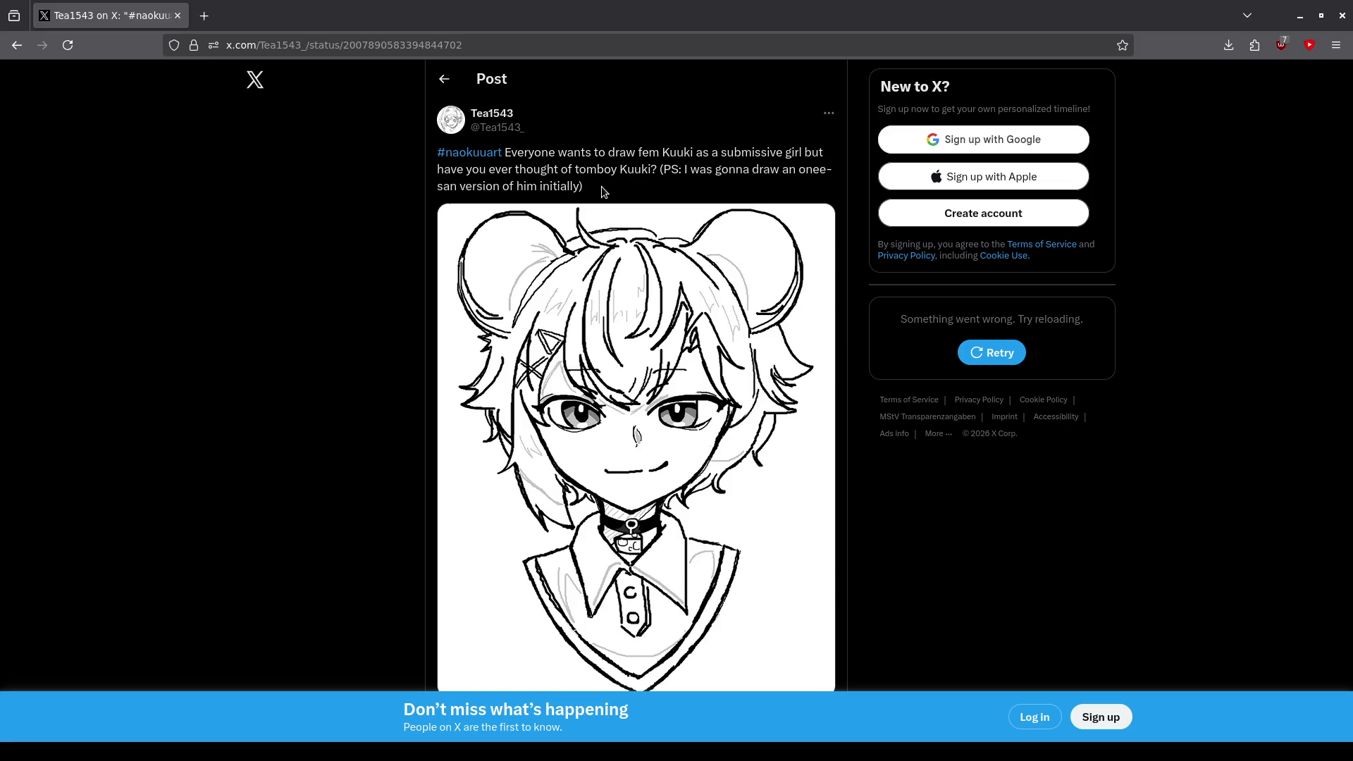
{"action": "triple_click", "coordinate": [602, 186]}
{"action": "left_click", "coordinate": [602, 186]}
{"action": "left_click", "coordinate": [17, 45]}
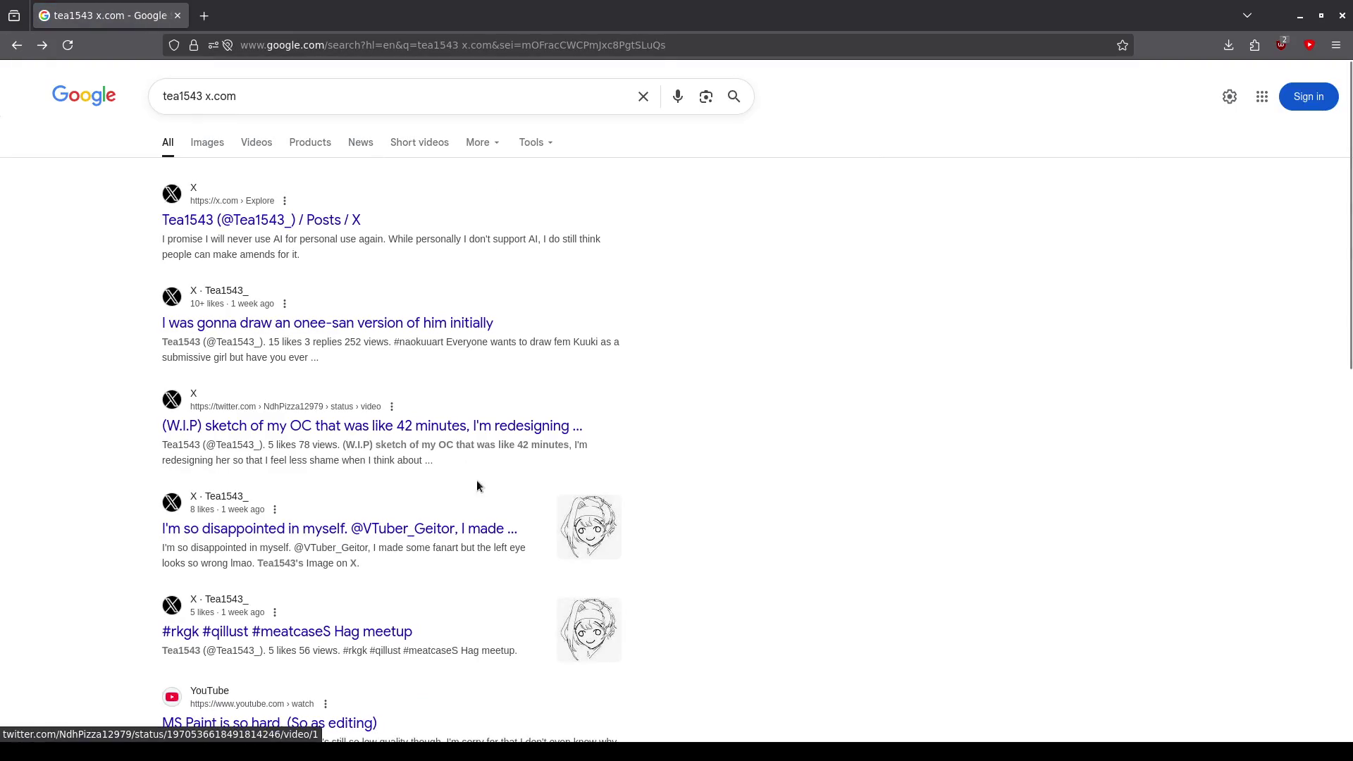
- Open the 'disappointed in myself' X post and come back to the Google results
{"action": "left_click", "coordinate": [330, 532]}
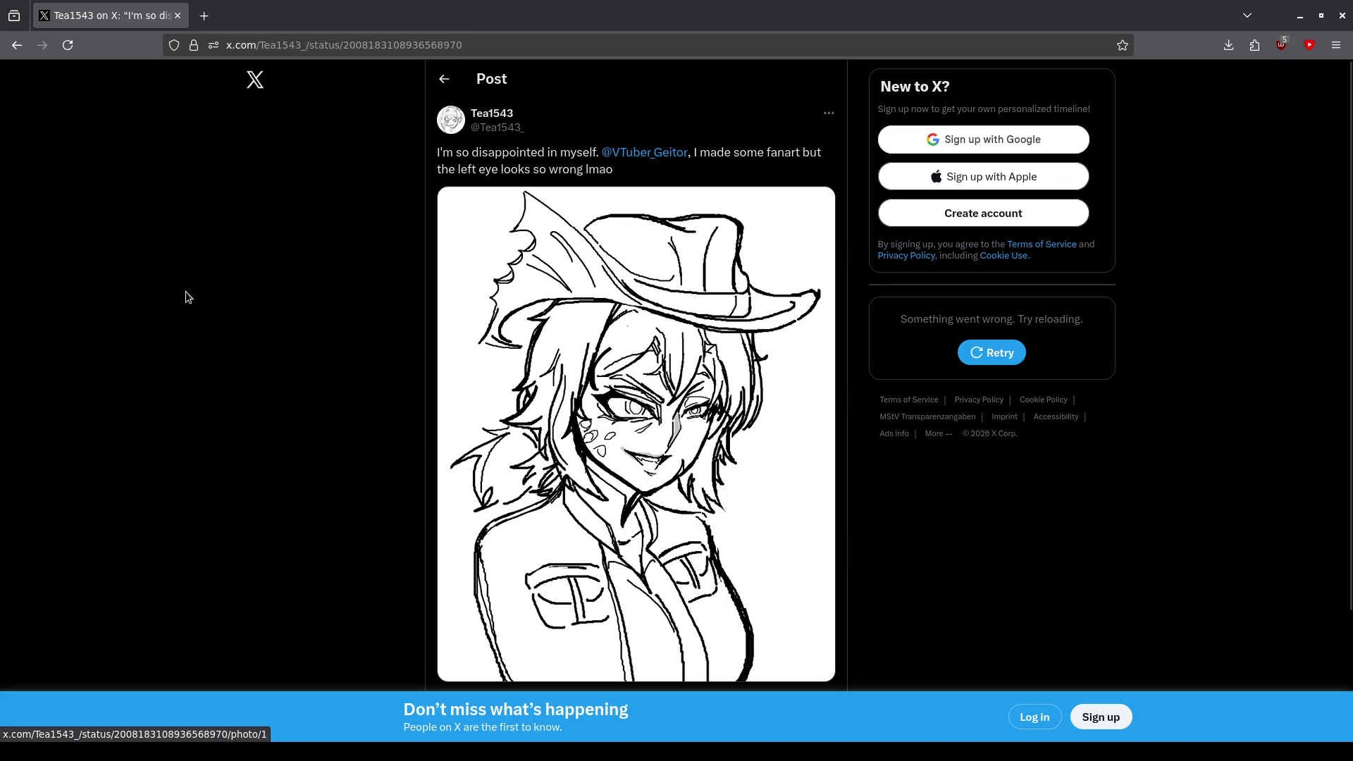
{"action": "left_click", "coordinate": [16, 45]}
{"action": "scroll", "coordinate": [644, 401], "scroll_direction": "down", "scroll_amount": 3}
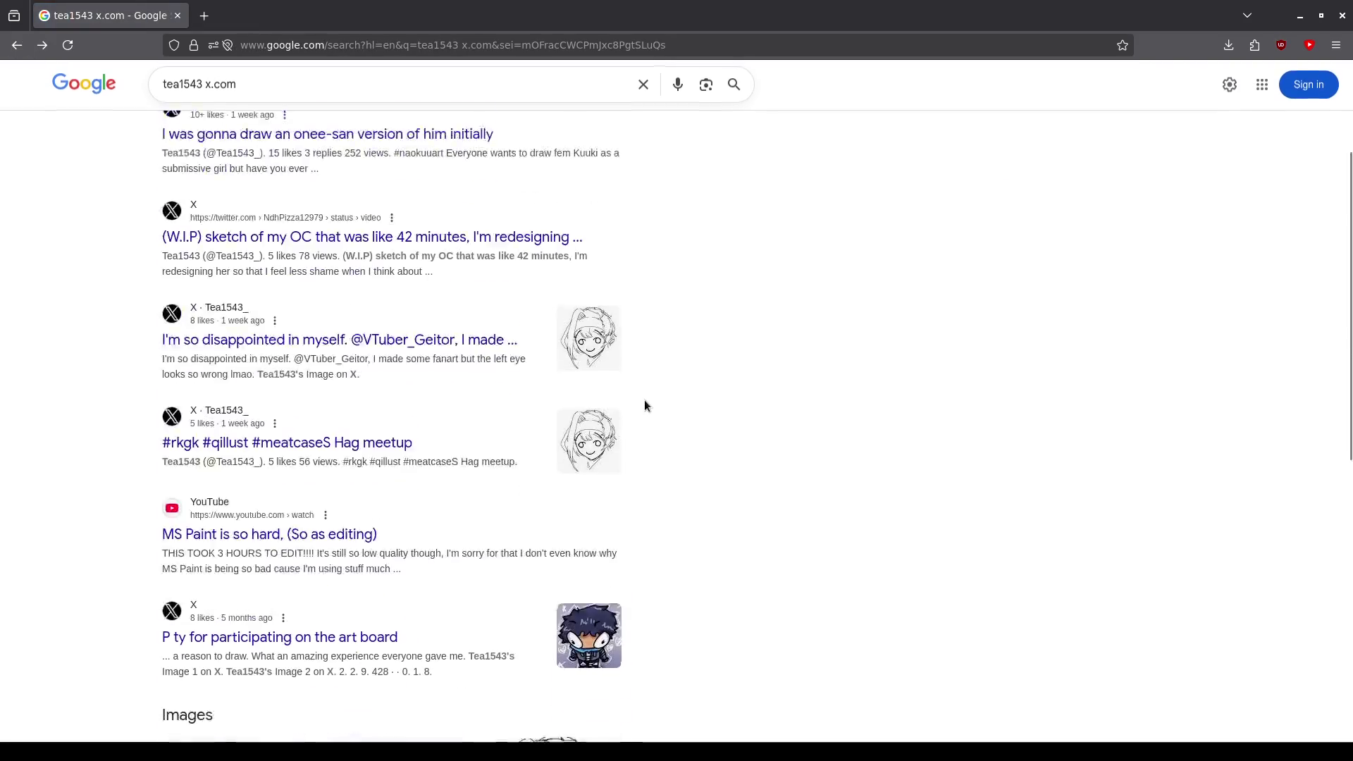
{"action": "scroll", "coordinate": [644, 401], "scroll_direction": "down", "scroll_amount": 6}
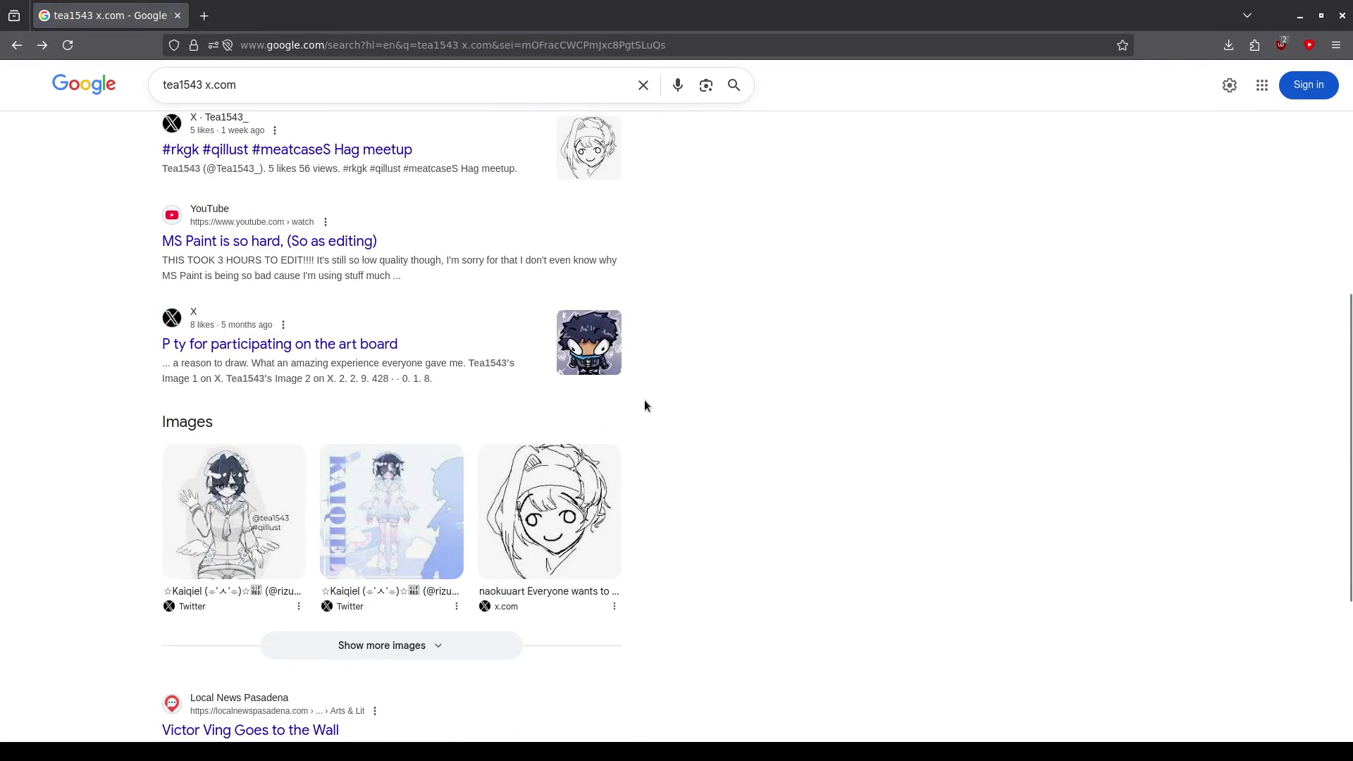
- Preview the first image result and scroll through the image panel
{"action": "left_click", "coordinate": [233, 511]}
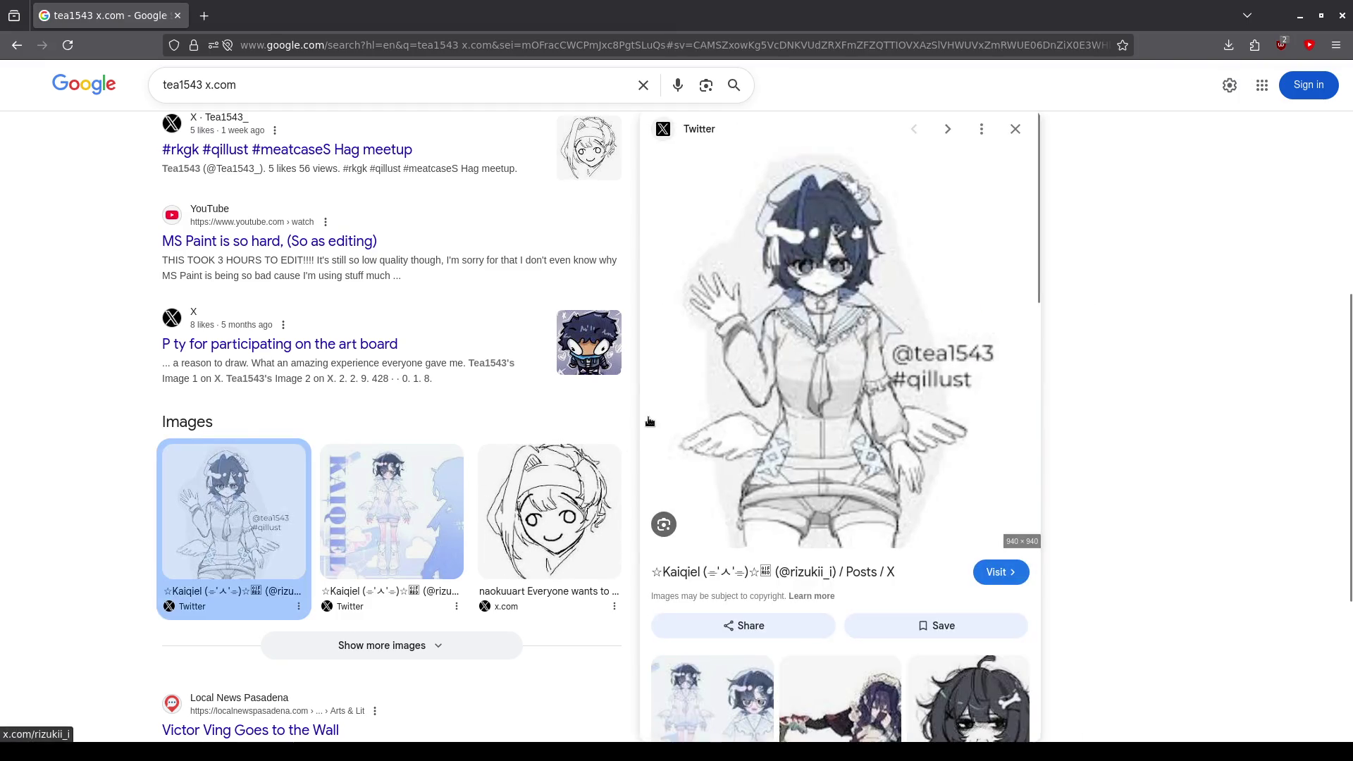
{"action": "scroll", "coordinate": [822, 352], "scroll_direction": "down", "scroll_amount": 4}
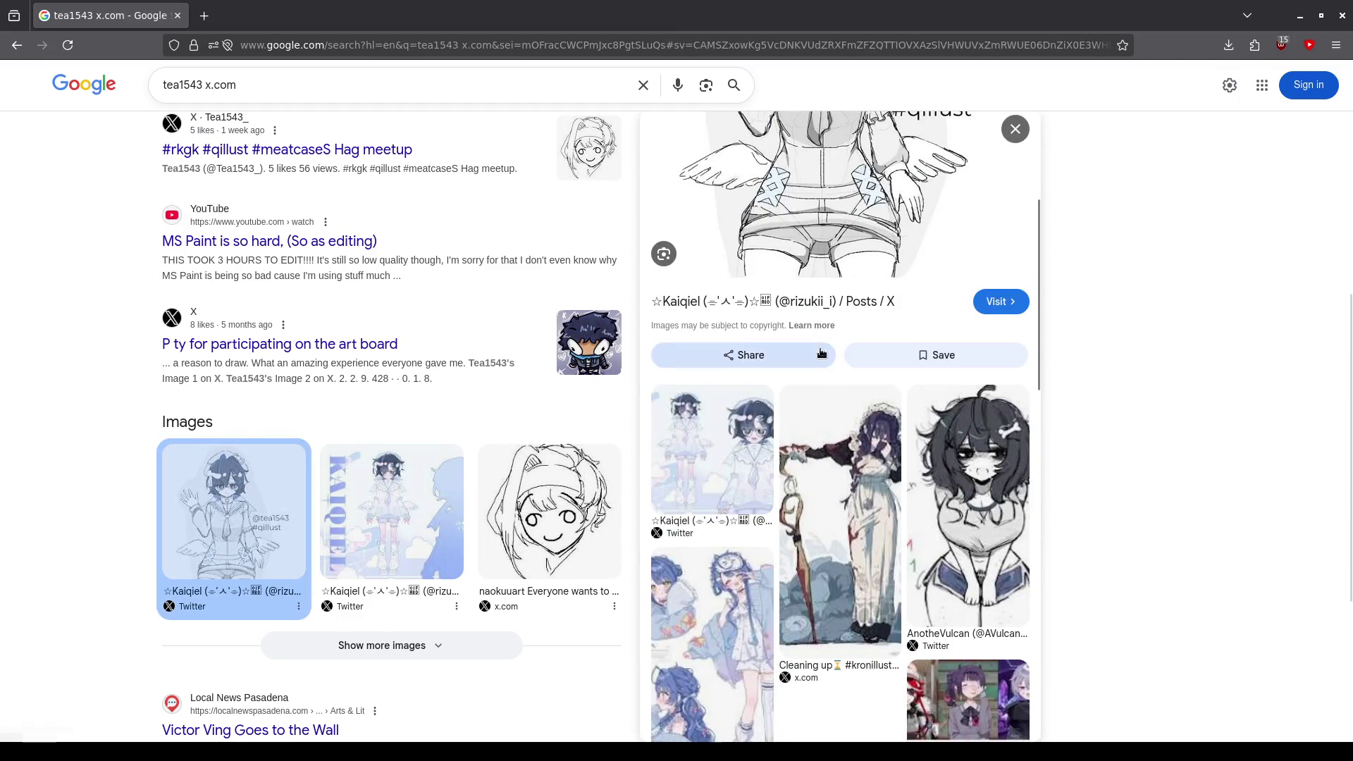
{"action": "scroll", "coordinate": [822, 352], "scroll_direction": "up", "scroll_amount": 4}
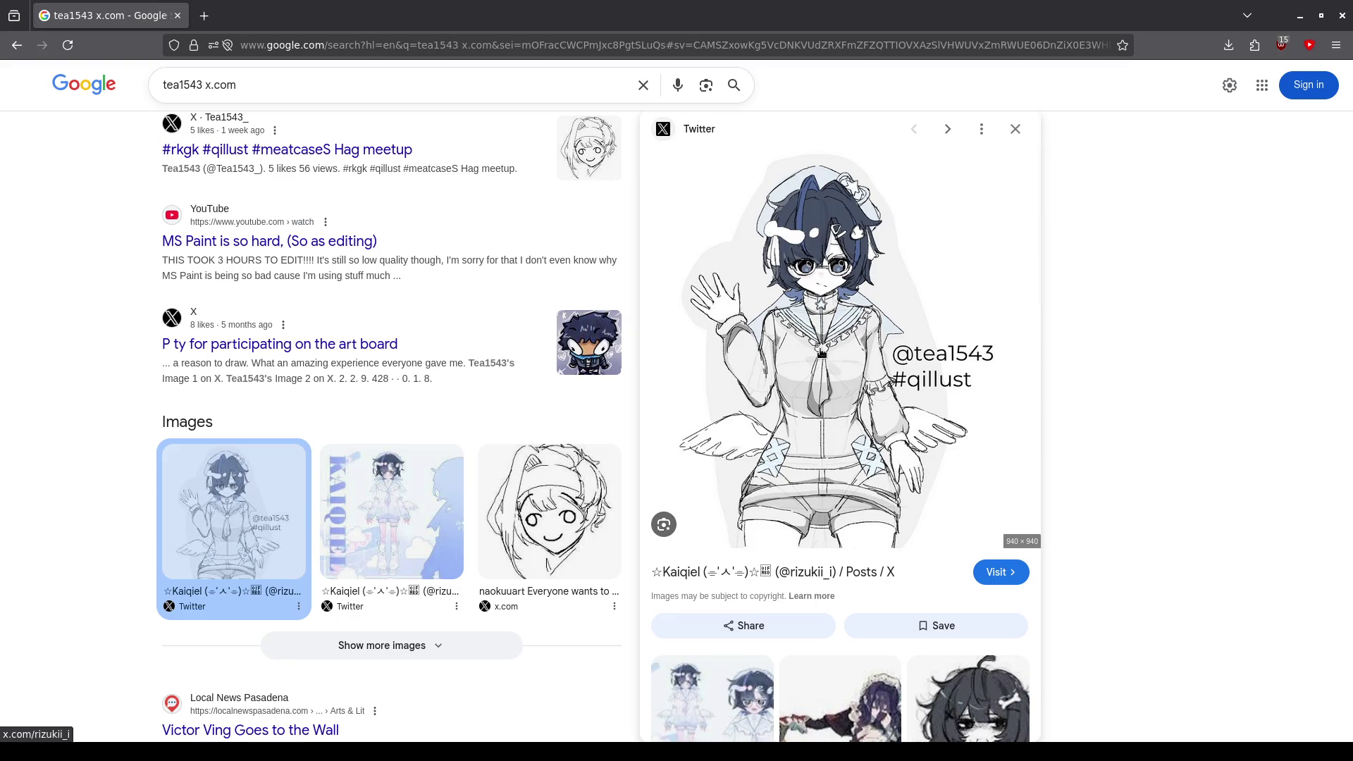
{"action": "scroll", "coordinate": [822, 352], "scroll_direction": "down", "scroll_amount": 3}
{"action": "scroll", "coordinate": [804, 394], "scroll_direction": "down", "scroll_amount": 2}
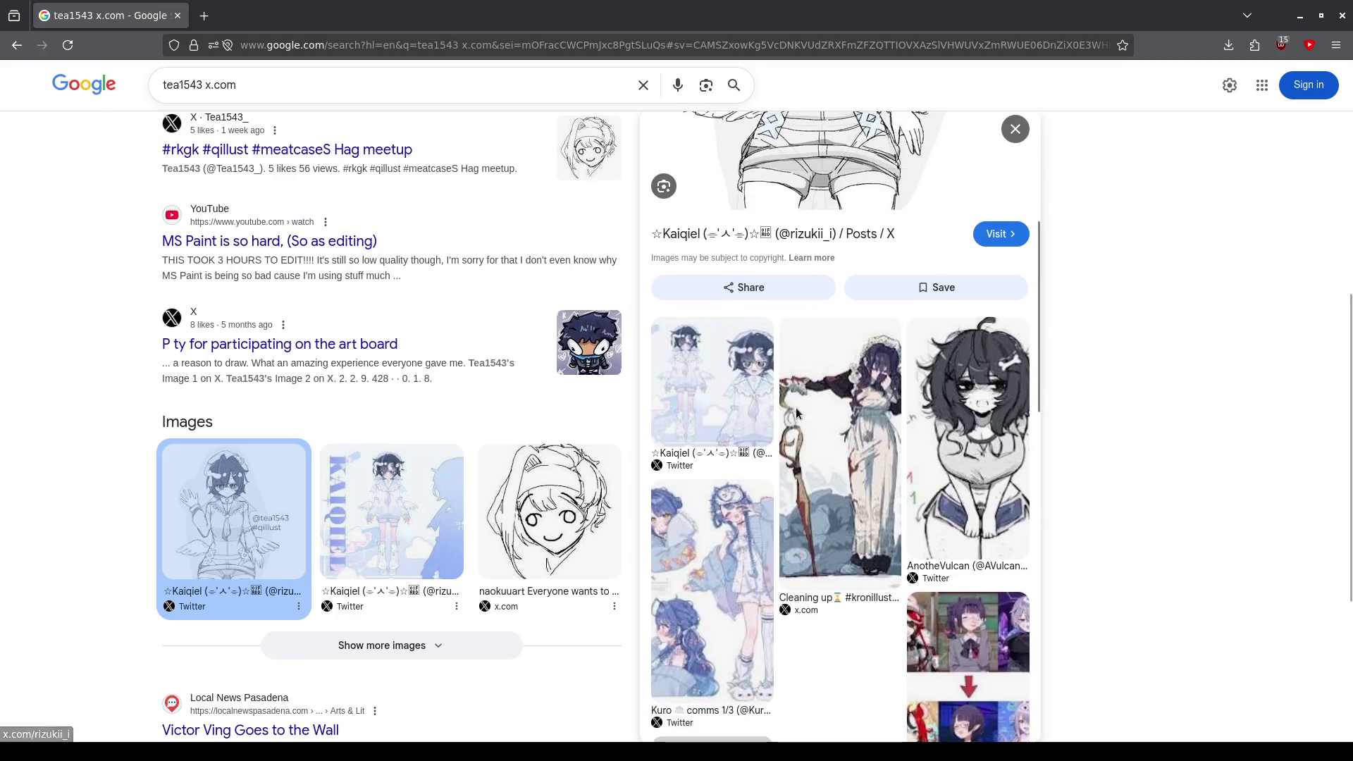
{"action": "scroll", "coordinate": [725, 399], "scroll_direction": "down", "scroll_amount": 3}
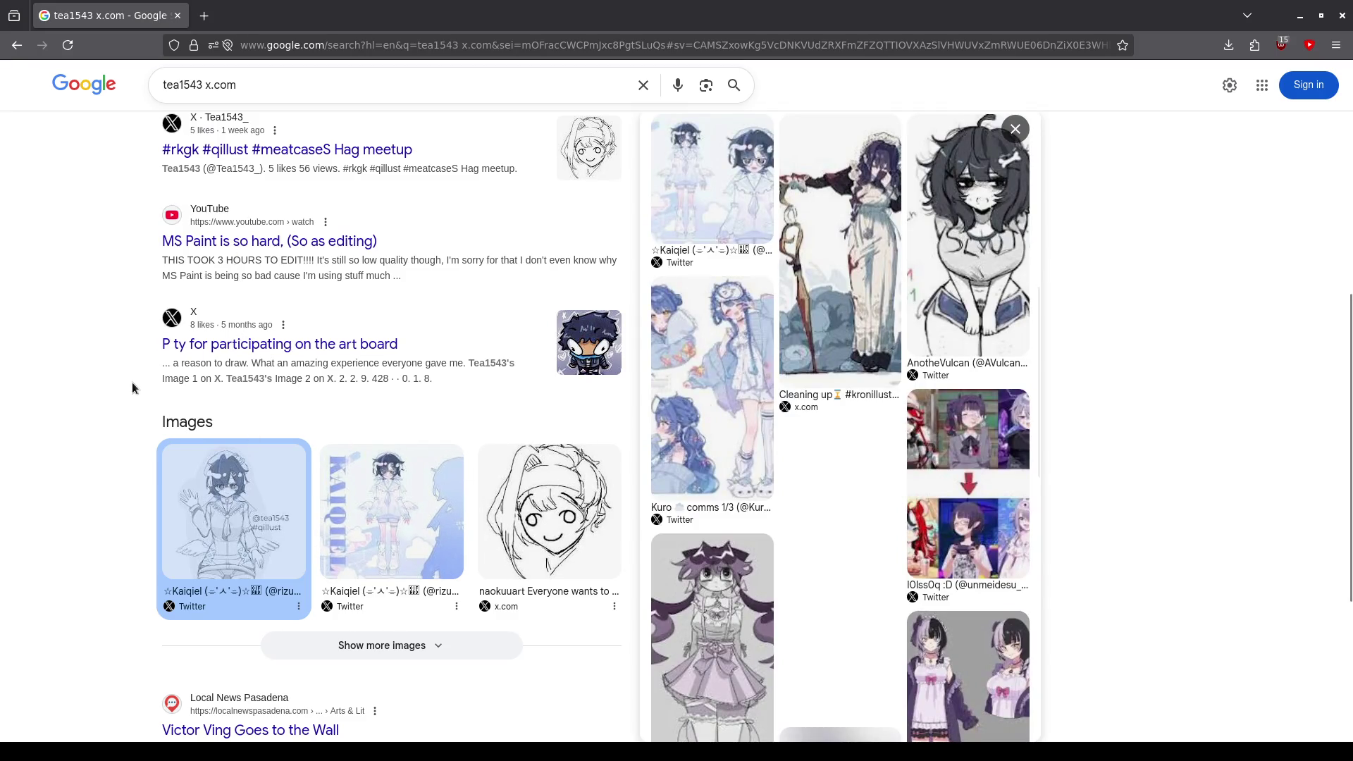
{"action": "scroll", "coordinate": [133, 386], "scroll_direction": "down", "scroll_amount": 4}
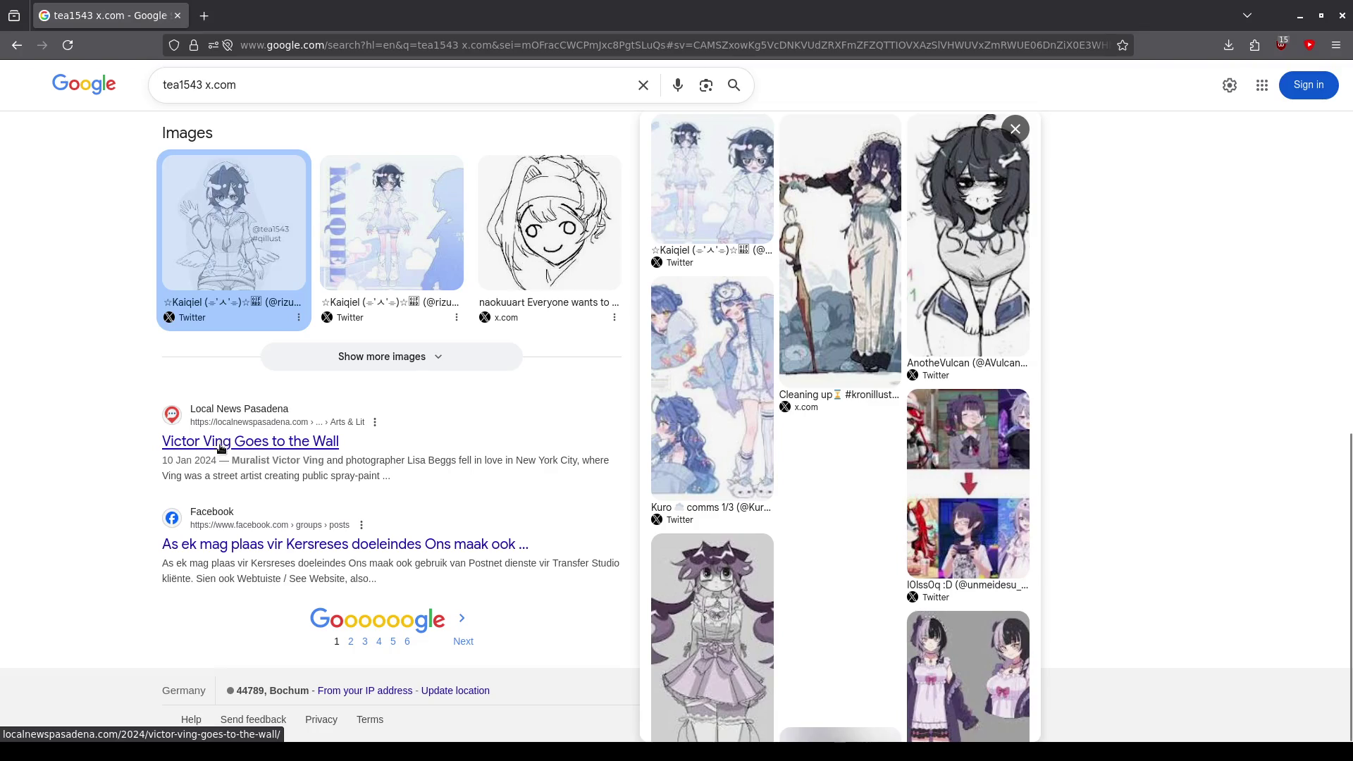
{"action": "scroll", "coordinate": [310, 268], "scroll_direction": "up", "scroll_amount": 5}
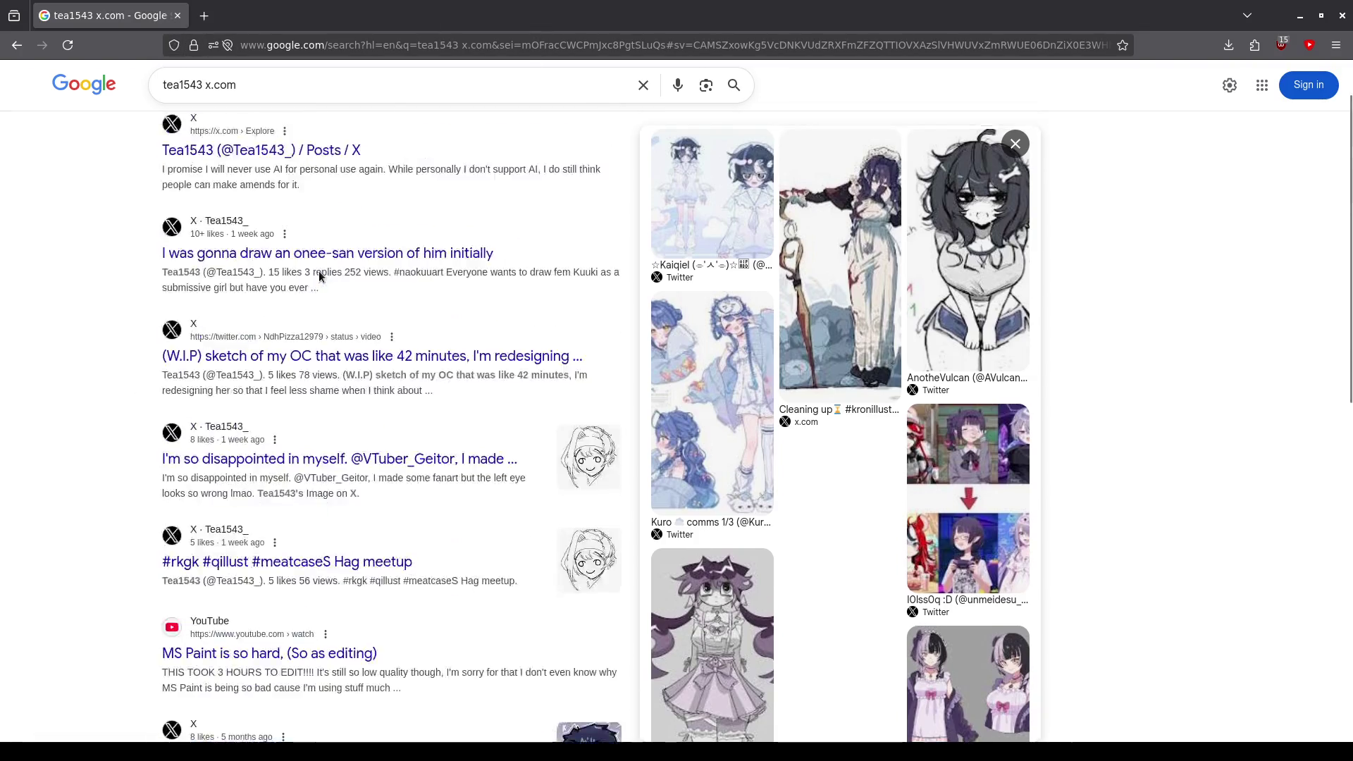
- Open another X post result, go back, and close the browser
{"action": "left_click", "coordinate": [338, 329]}
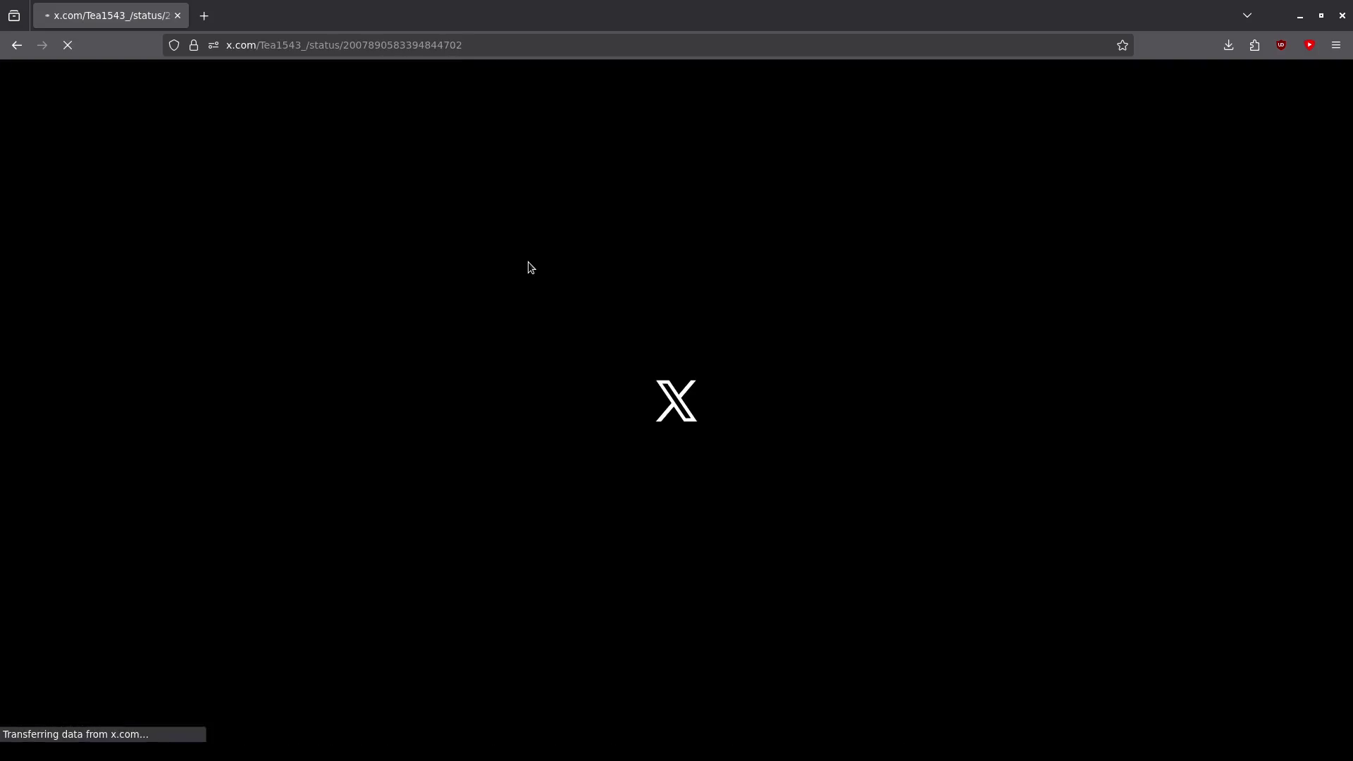
{"action": "left_click", "coordinate": [17, 45]}
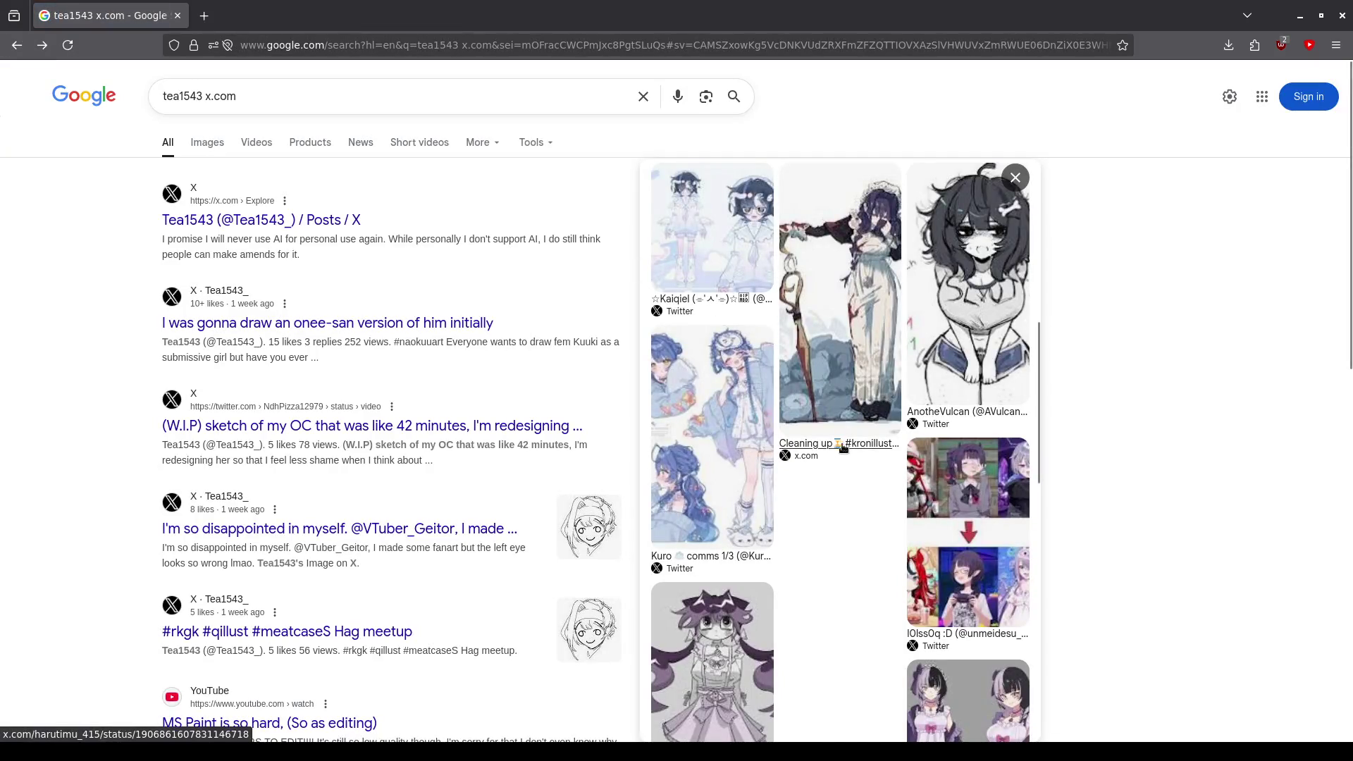
{"action": "scroll", "coordinate": [759, 483], "scroll_direction": "down", "scroll_amount": 4}
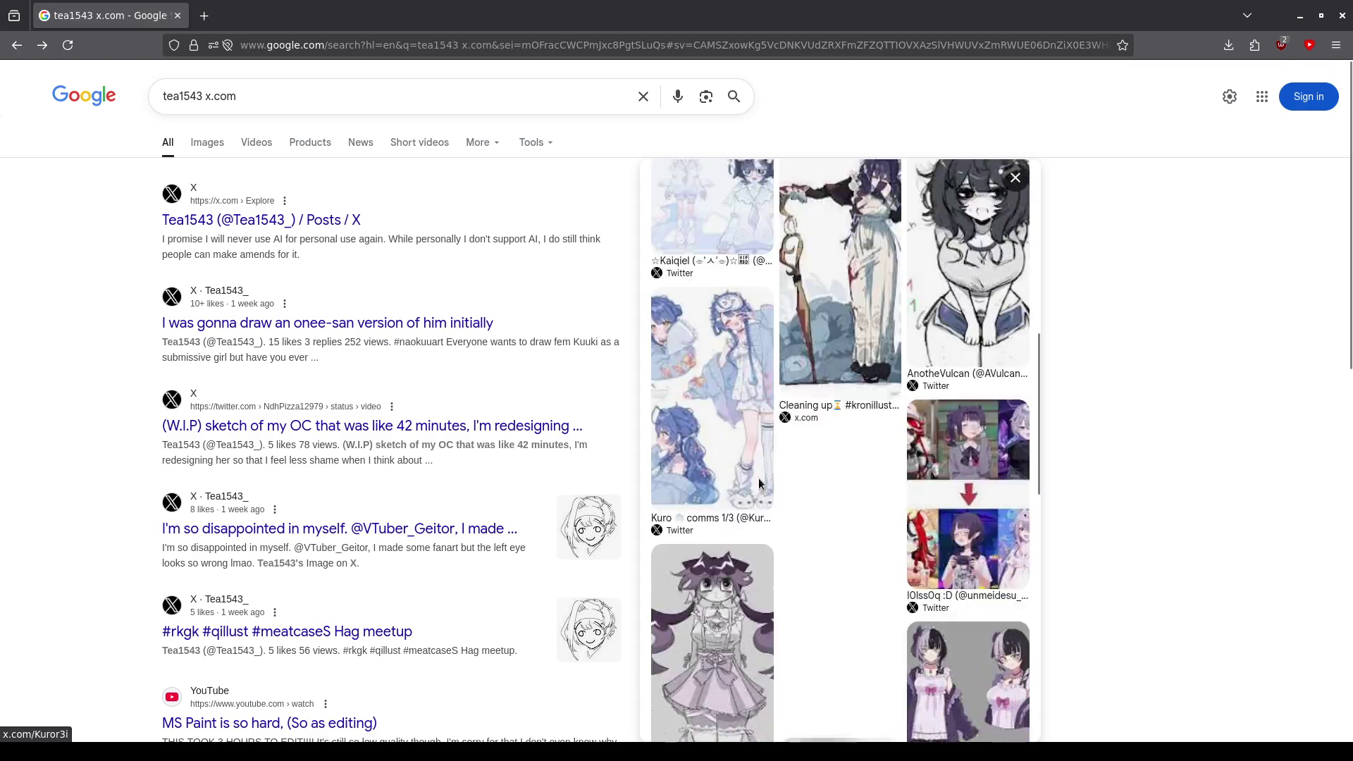
{"action": "scroll", "coordinate": [759, 484], "scroll_direction": "down", "scroll_amount": 1}
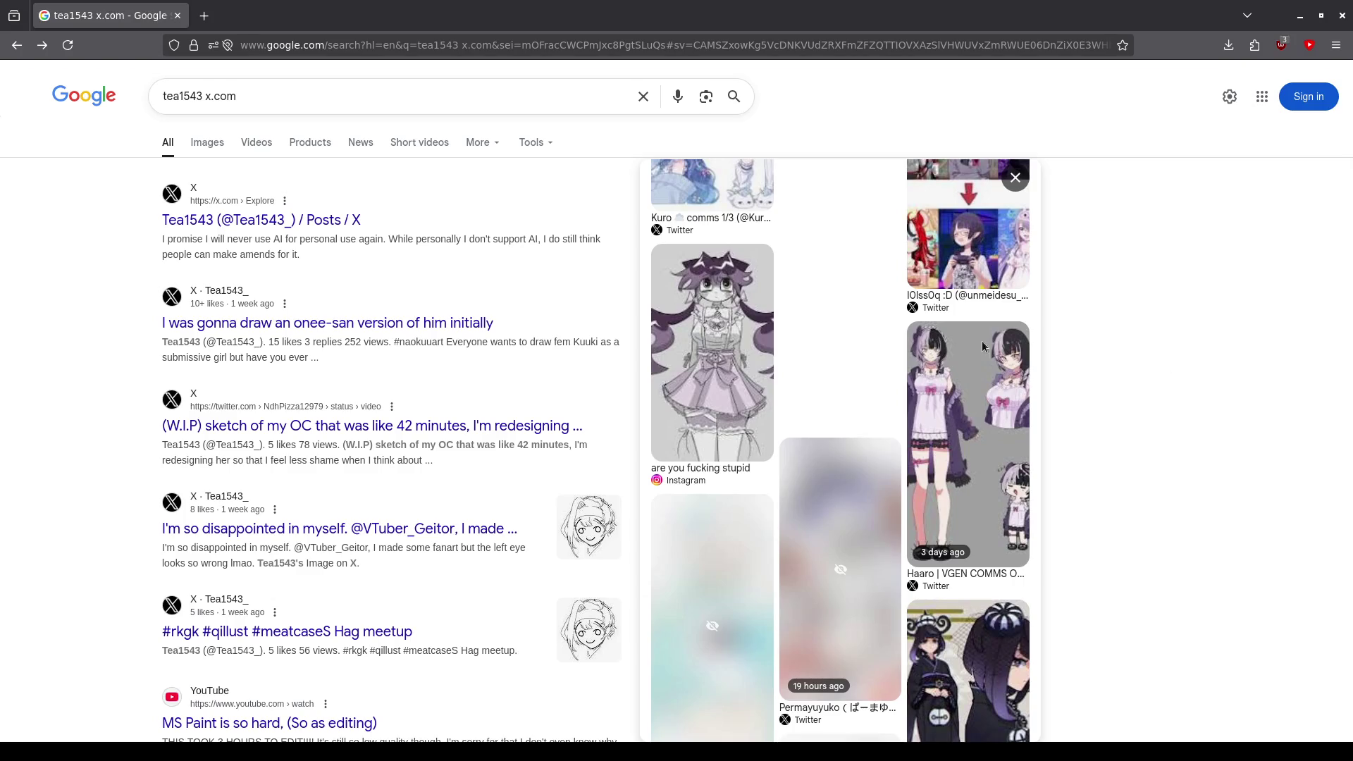
{"action": "left_click", "coordinate": [177, 15]}
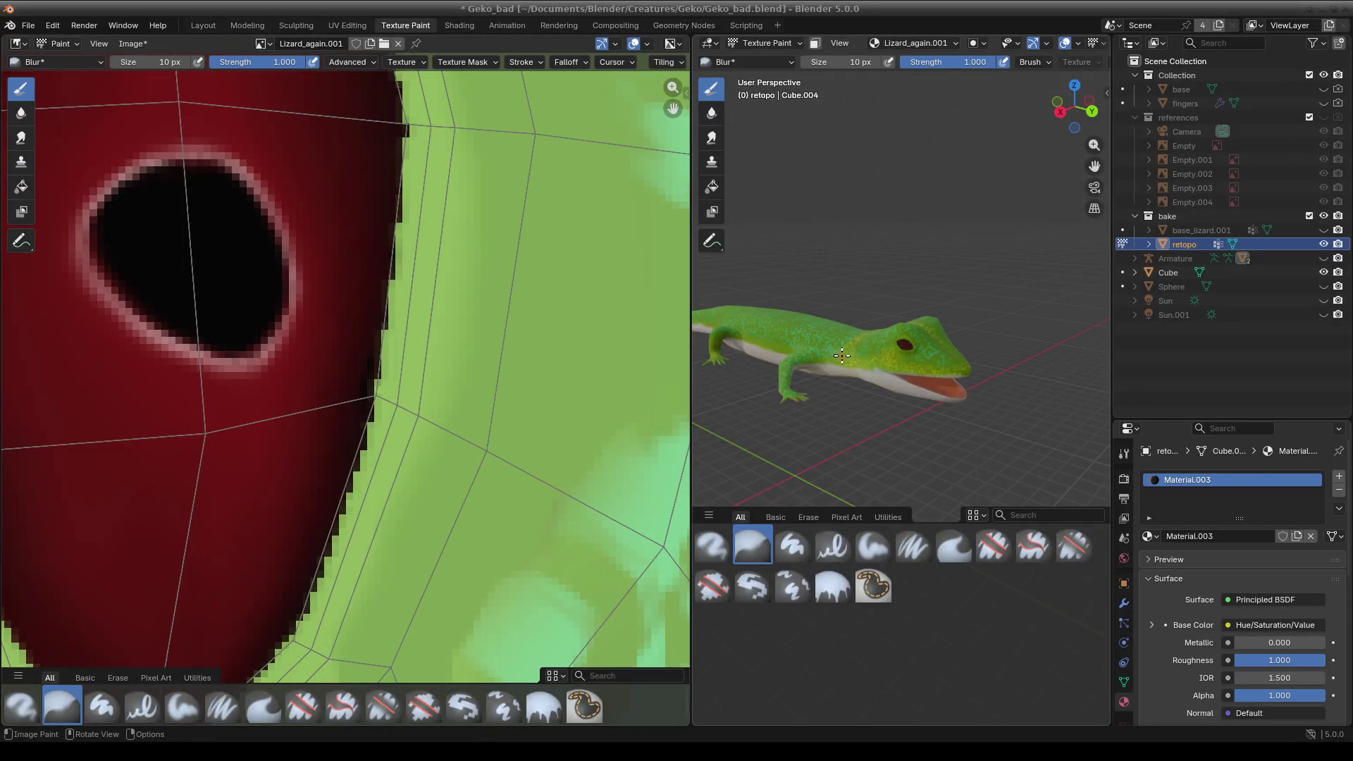
- Orbit and zoom the 3D view onto the gecko's red eye and zoom the texture onto the iris edge
{"action": "middle_click_drag", "start_coordinate": [842, 356], "coordinate": [832, 339]}
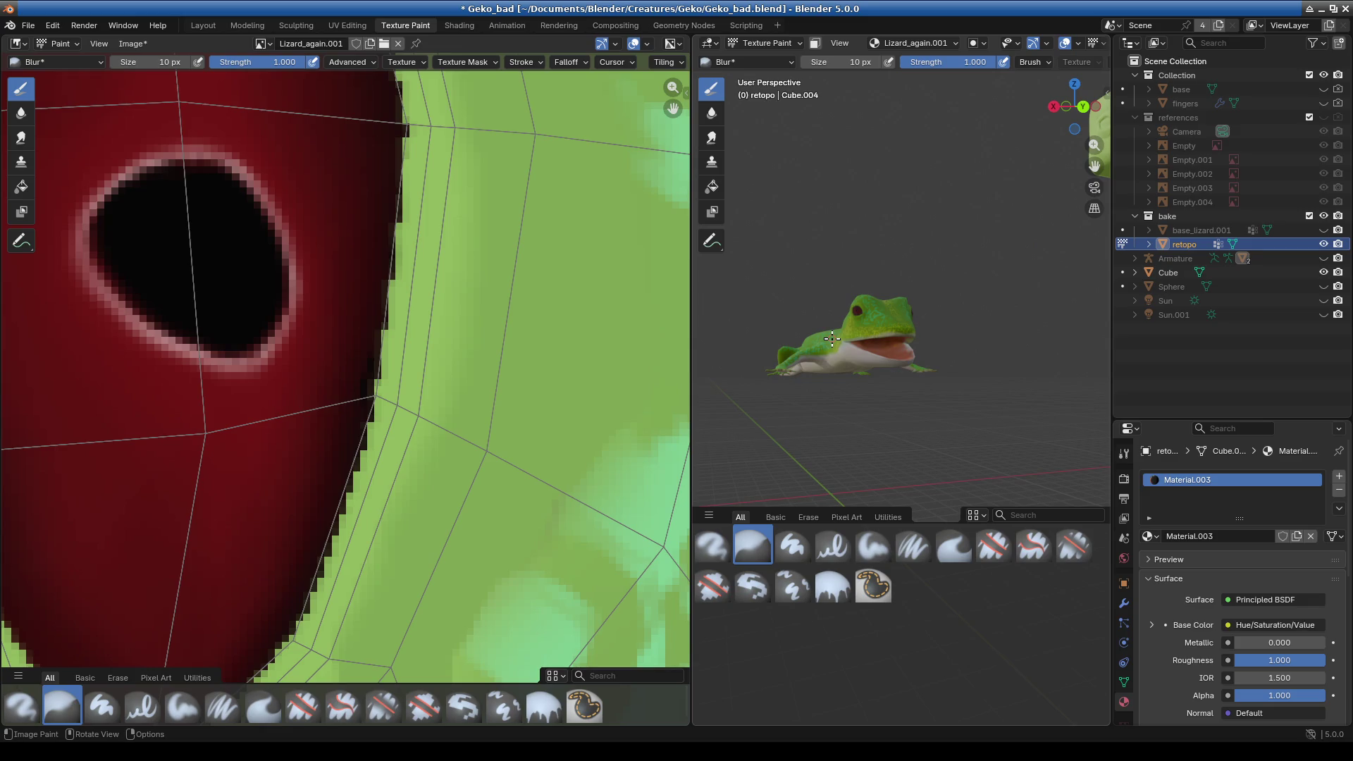
{"action": "scroll", "coordinate": [317, 401], "scroll_direction": "down", "scroll_amount": 3}
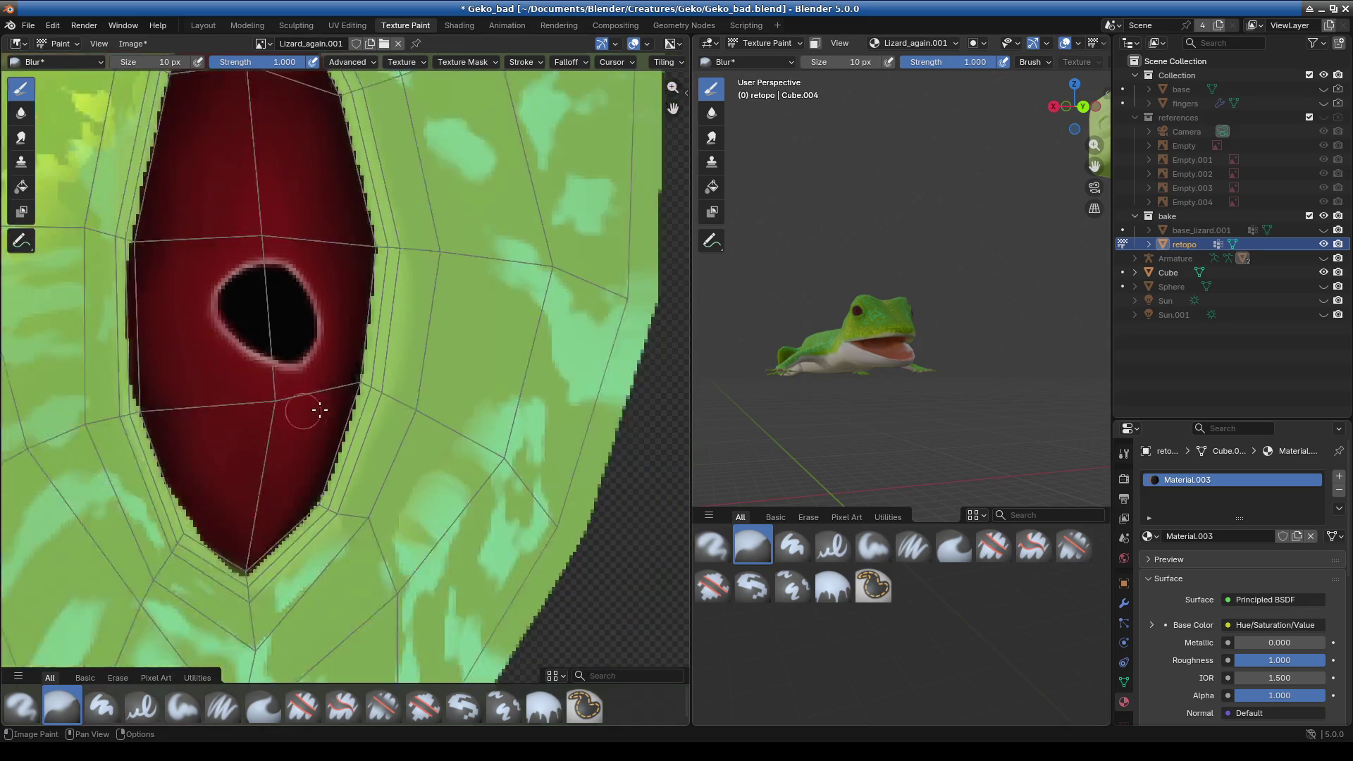
{"action": "scroll", "coordinate": [339, 423], "scroll_direction": "down", "scroll_amount": 2}
{"action": "scroll", "coordinate": [384, 483], "scroll_direction": "down", "scroll_amount": 1}
{"action": "scroll", "coordinate": [809, 352], "scroll_direction": "up", "scroll_amount": 3}
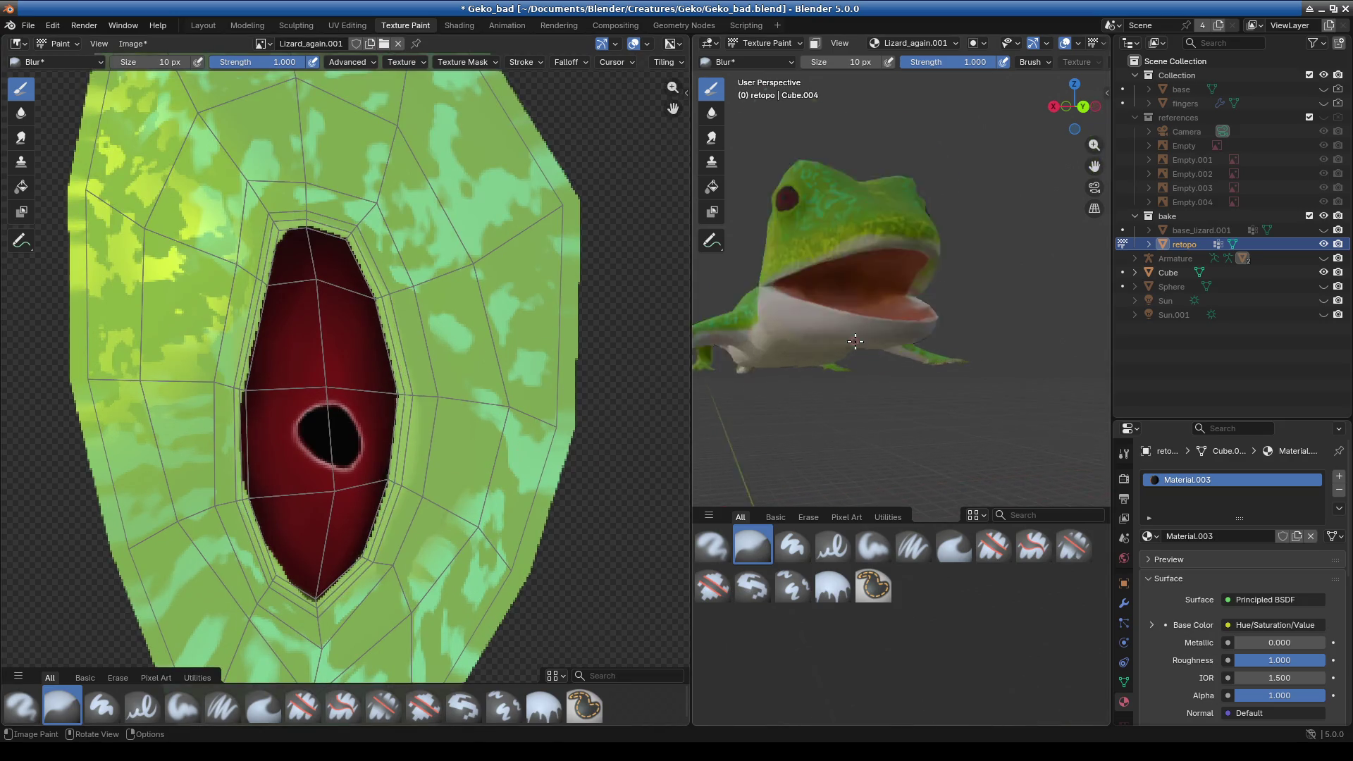
{"action": "scroll", "coordinate": [810, 352], "scroll_direction": "up", "scroll_amount": 2}
{"action": "scroll", "coordinate": [810, 353], "scroll_direction": "up", "scroll_amount": 2}
{"action": "scroll", "coordinate": [810, 352], "scroll_direction": "up", "scroll_amount": 2}
{"action": "mouse_move", "coordinate": [809, 352]}
{"action": "middle_mouse_down", "text": "ctrl"}
{"action": "mouse_move", "coordinate": [912, 380]}
{"action": "mouse_move", "coordinate": [867, 355]}
{"action": "middle_mouse_up", "text": "ctrl"}
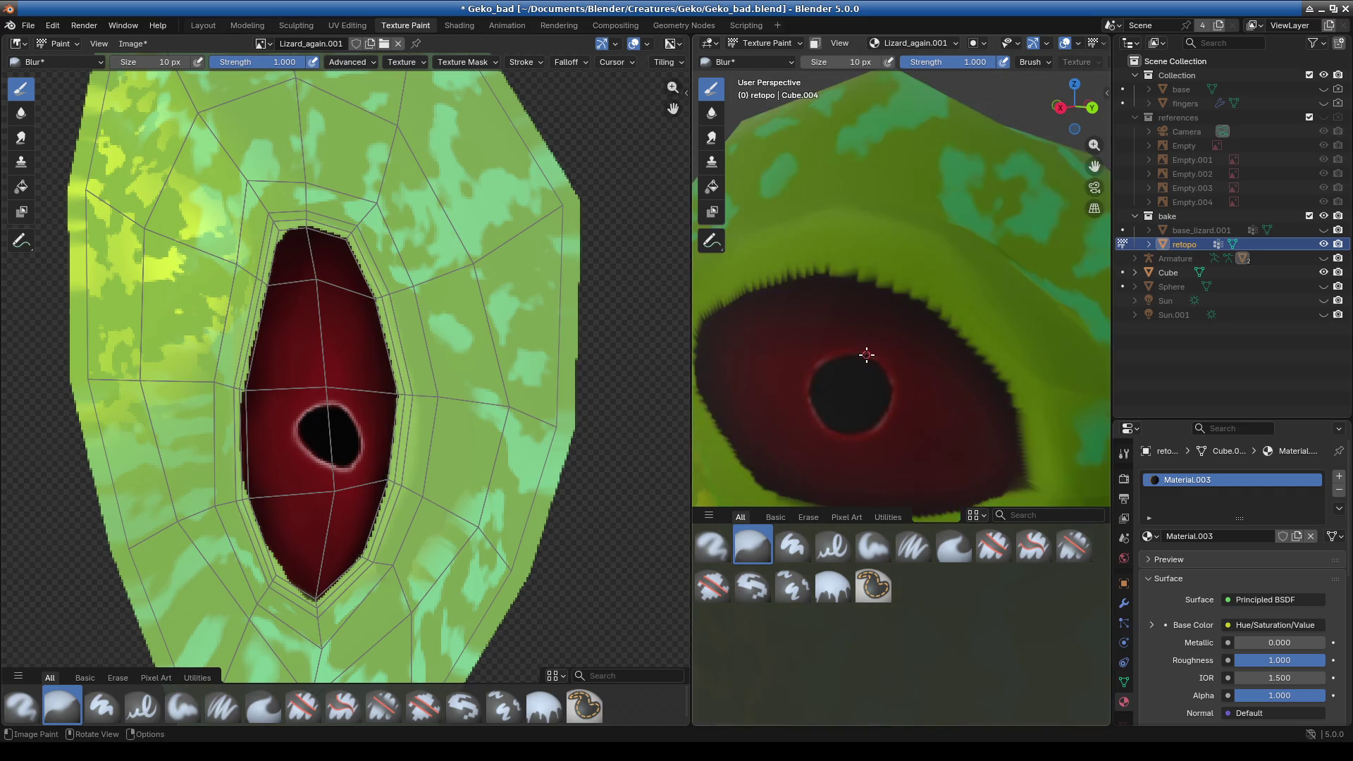
{"action": "scroll", "coordinate": [874, 351], "scroll_direction": "down", "scroll_amount": 4}
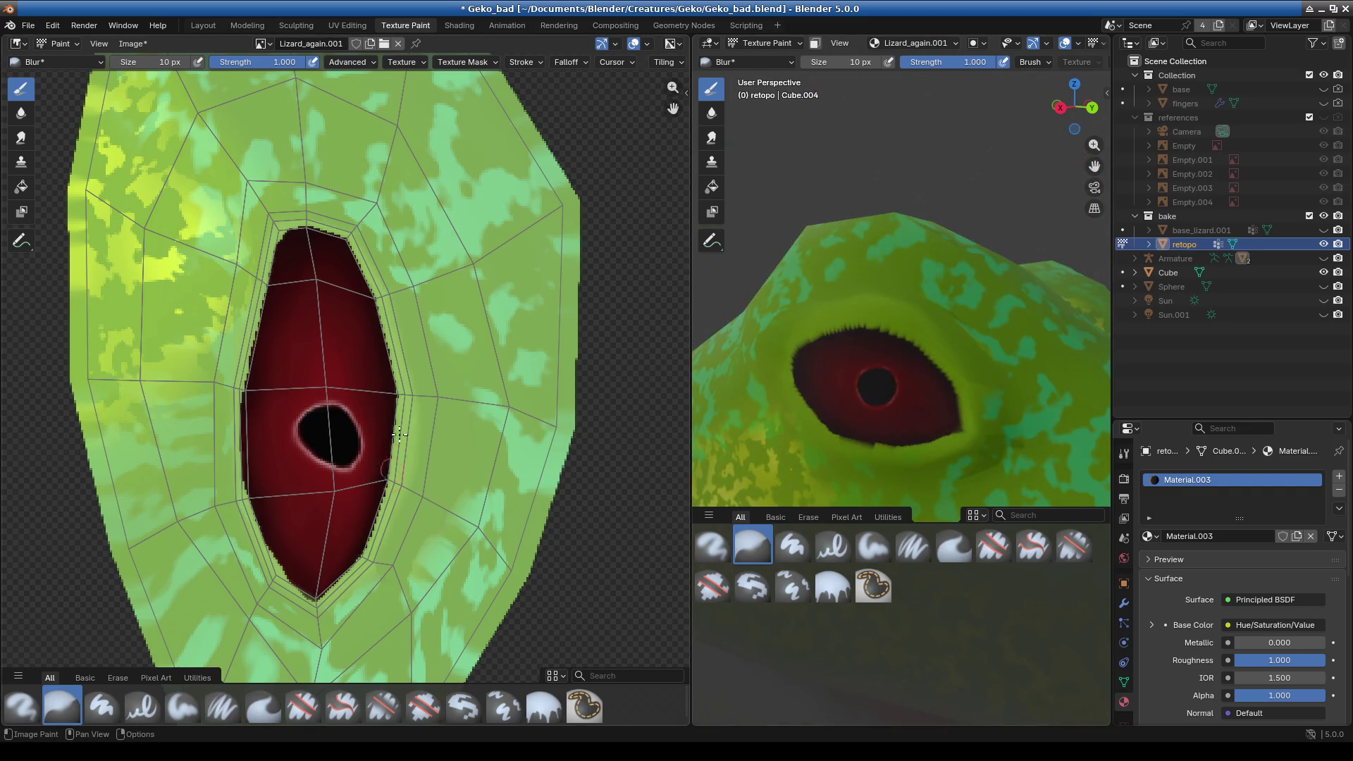
{"action": "scroll", "coordinate": [317, 302], "scroll_direction": "up", "scroll_amount": 3}
{"action": "scroll", "coordinate": [374, 320], "scroll_direction": "up", "scroll_amount": 2}
{"action": "scroll", "coordinate": [298, 400], "scroll_direction": "up", "scroll_amount": 2}
{"action": "scroll", "coordinate": [298, 399], "scroll_direction": "up", "scroll_amount": 1}
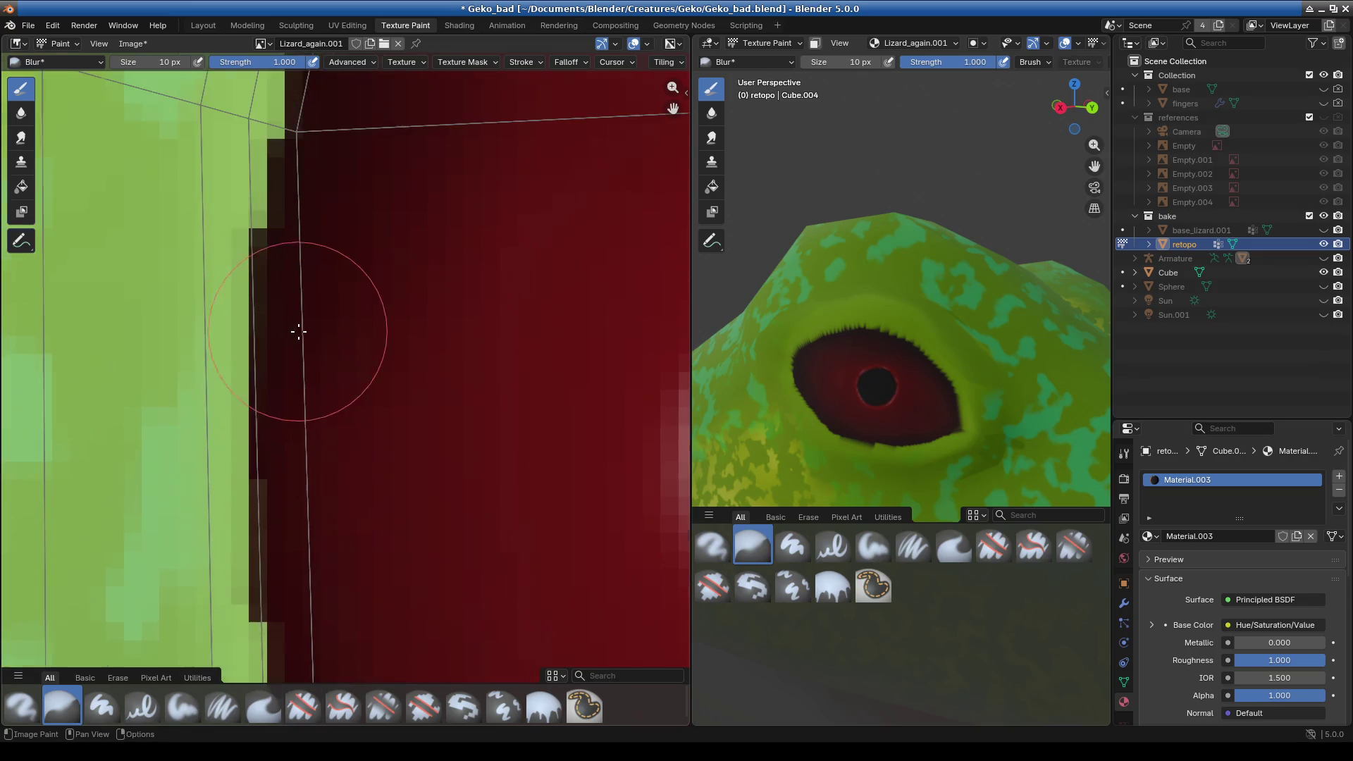
{"action": "scroll", "coordinate": [347, 416], "scroll_direction": "up", "scroll_amount": 1}
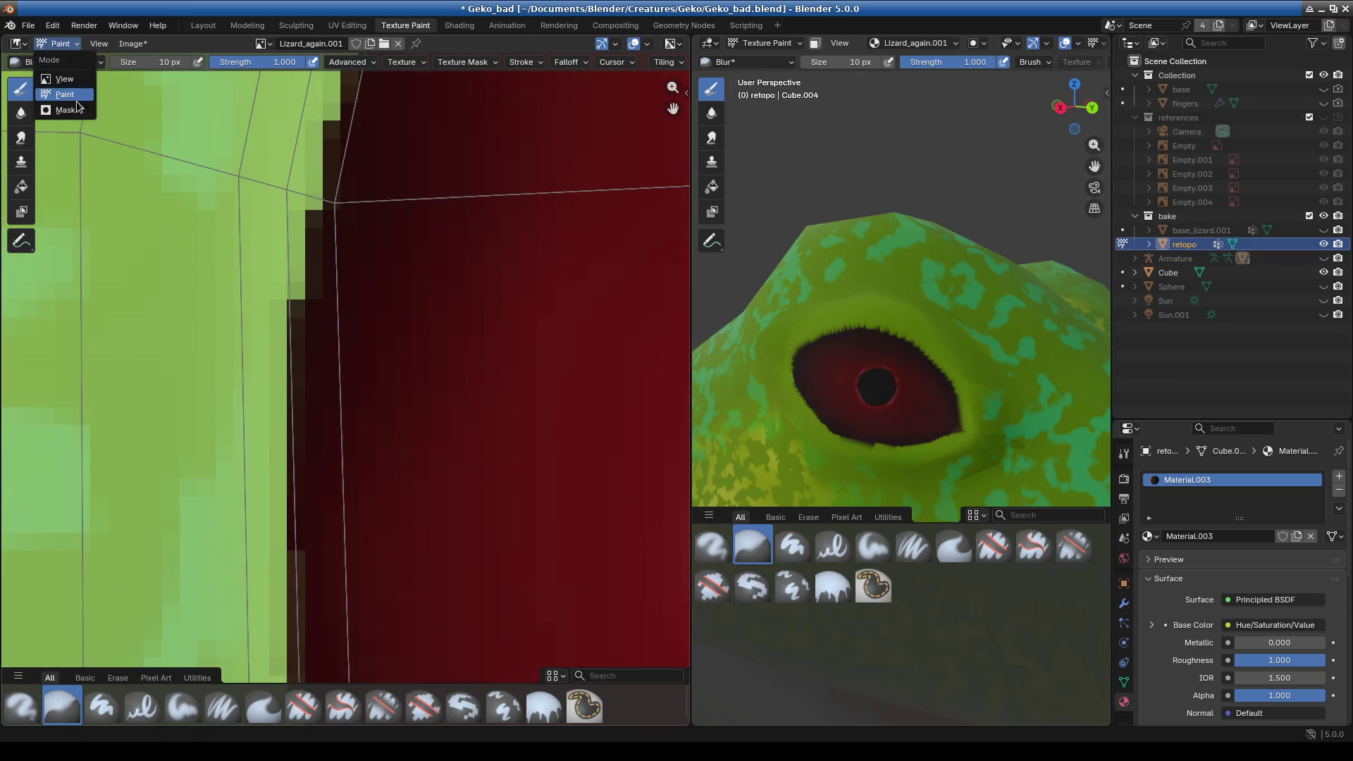
- Pick the Blur brush and soften the eye's left green/dark-red edge top to bottom
{"action": "left_click", "coordinate": [57, 61]}
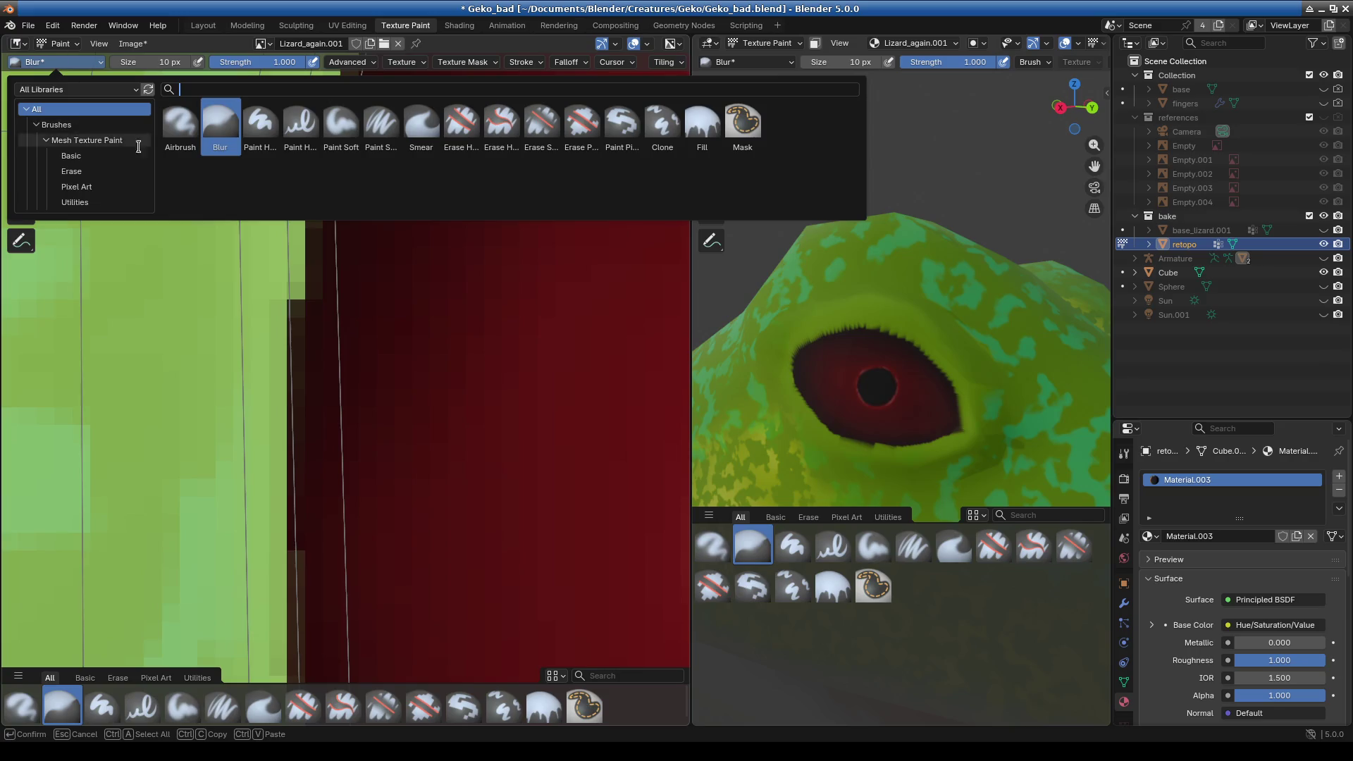
{"action": "left_click_drag", "start_coordinate": [300, 319], "coordinate": [348, 543]}
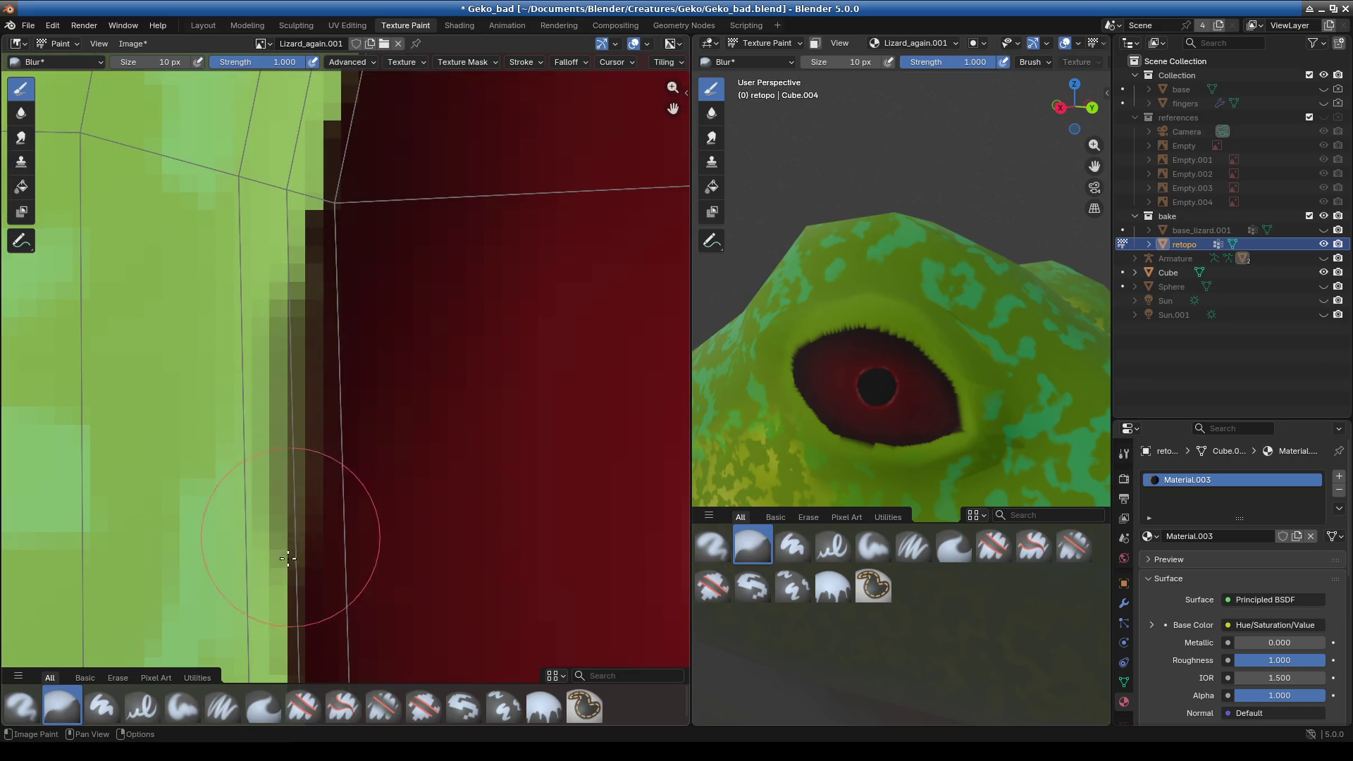
{"action": "middle_click_drag", "start_coordinate": [360, 520], "coordinate": [329, 396]}
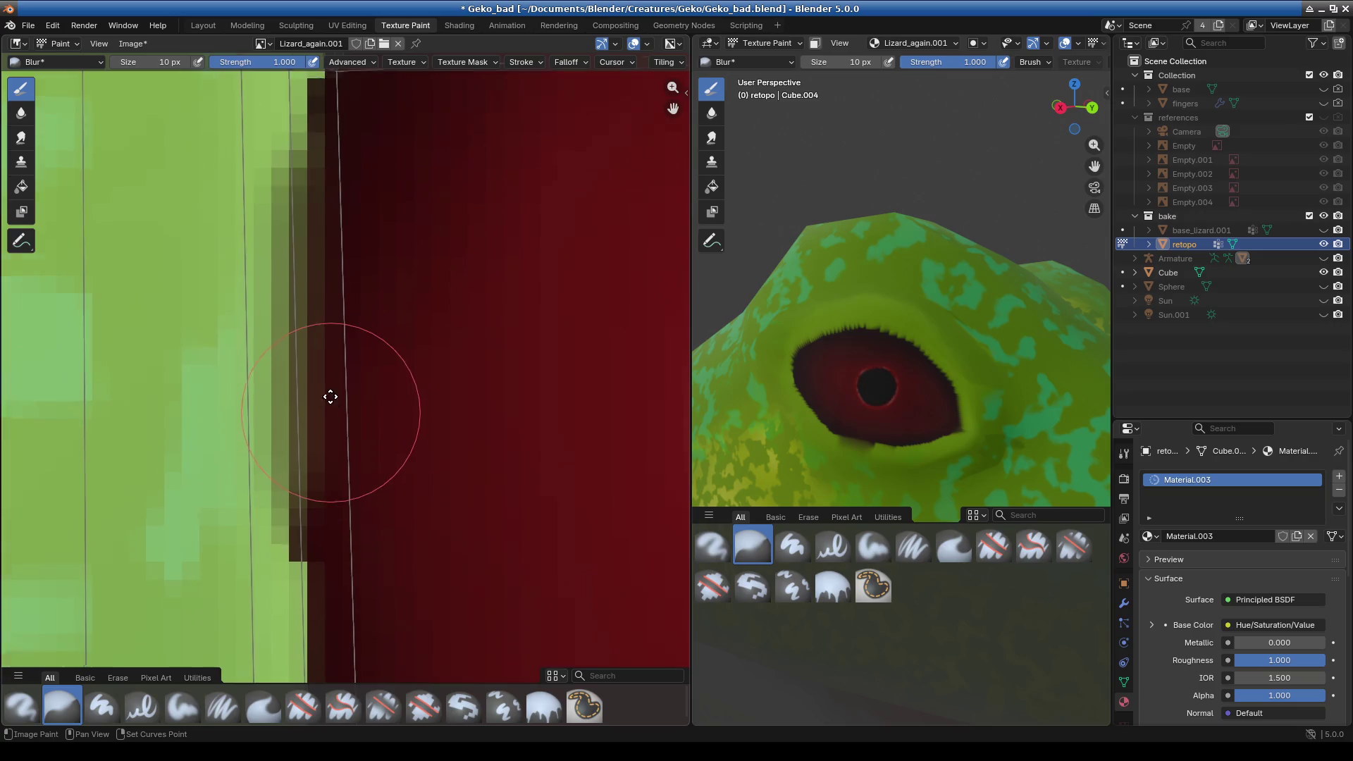
{"action": "left_click_drag", "start_coordinate": [323, 354], "coordinate": [307, 636]}
{"action": "scroll", "coordinate": [347, 528], "scroll_direction": "down", "scroll_amount": 3}
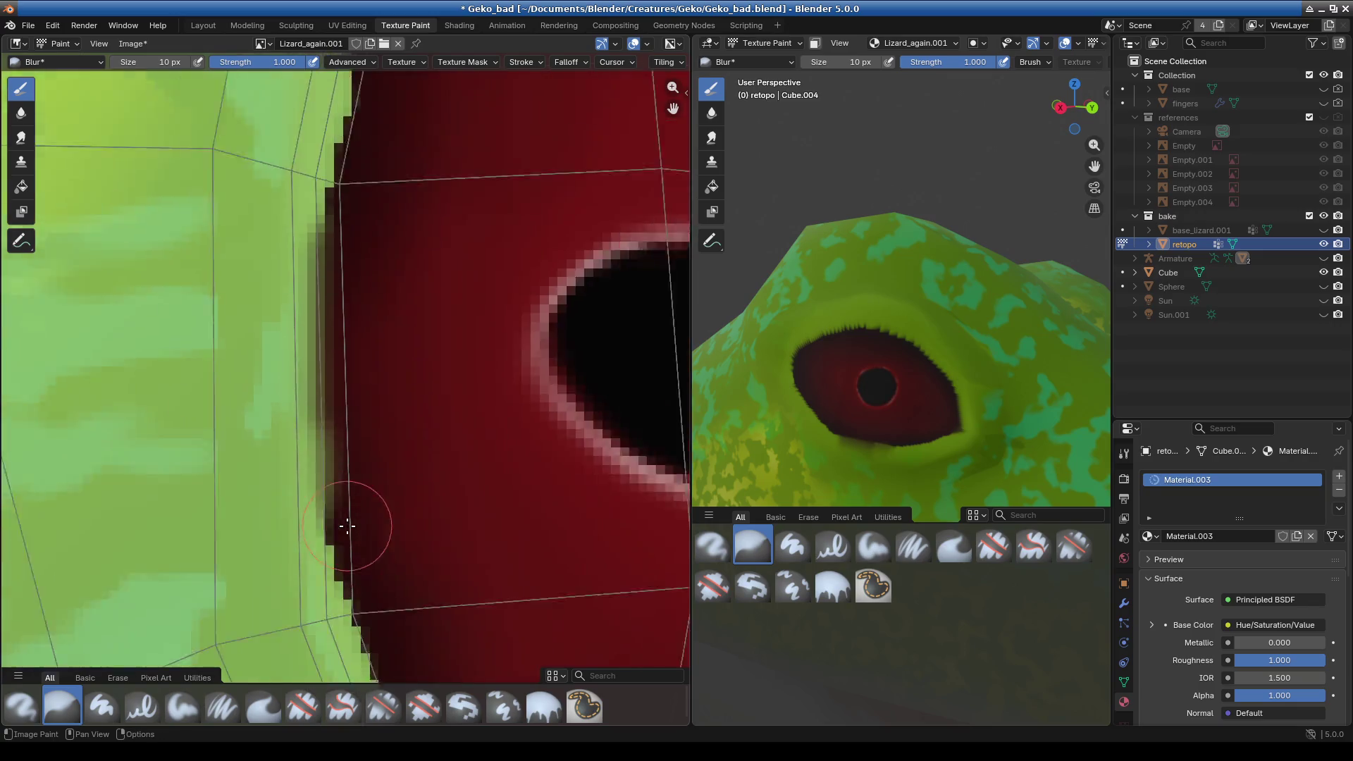
{"action": "scroll", "coordinate": [251, 378], "scroll_direction": "down", "scroll_amount": 2}
{"action": "scroll", "coordinate": [263, 432], "scroll_direction": "up", "scroll_amount": 3}
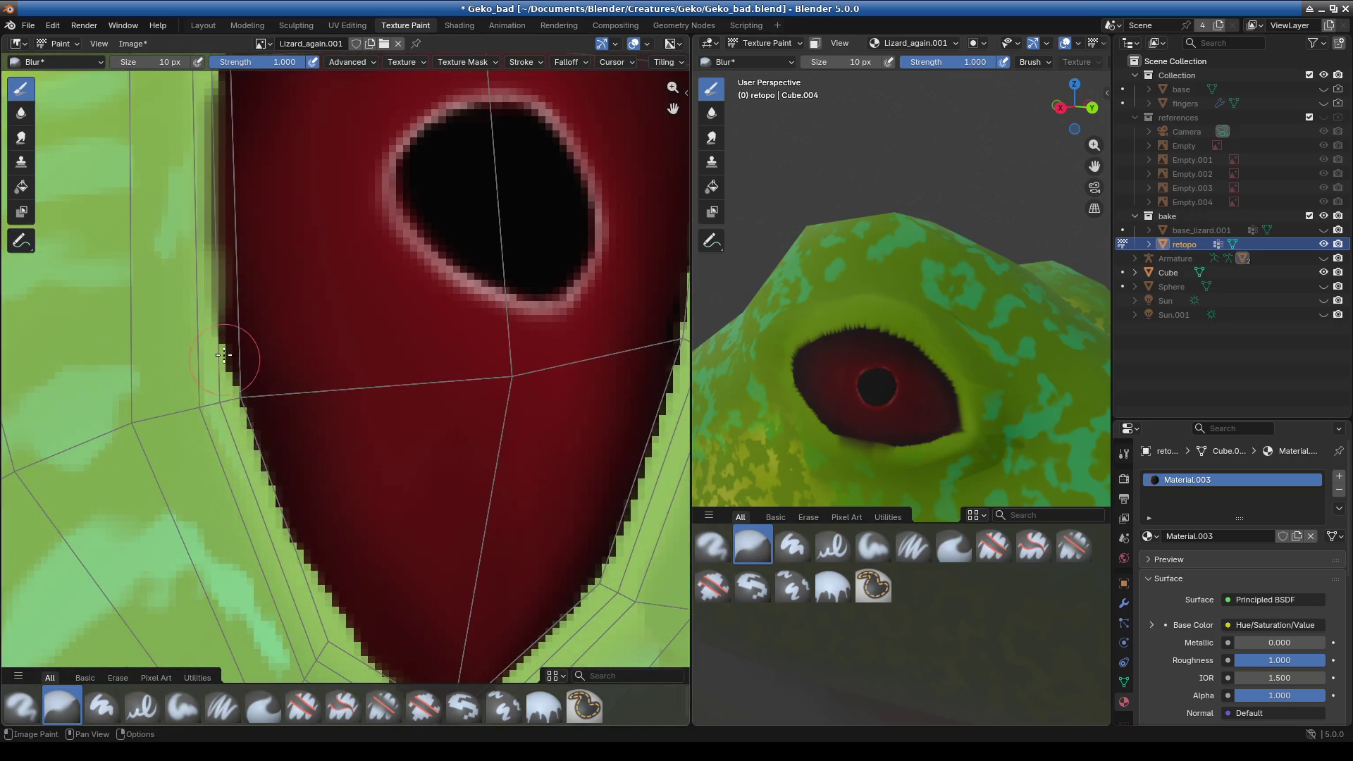
{"action": "left_click_drag", "start_coordinate": [236, 85], "coordinate": [362, 665]}
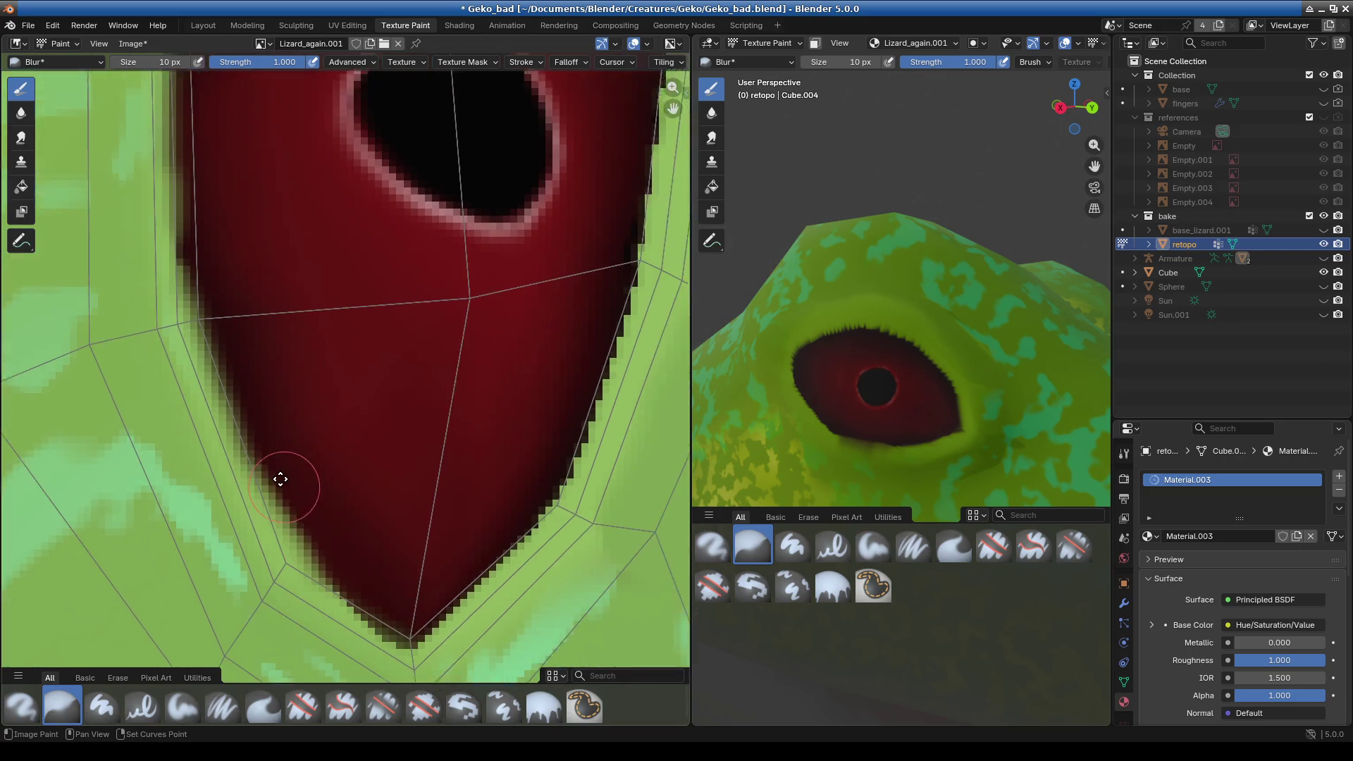
- Blur the jagged right edge of the red eye in the texture
{"action": "middle_click_drag", "start_coordinate": [362, 665], "coordinate": [332, 520]}
{"action": "left_click_drag", "start_coordinate": [359, 609], "coordinate": [629, 177]}
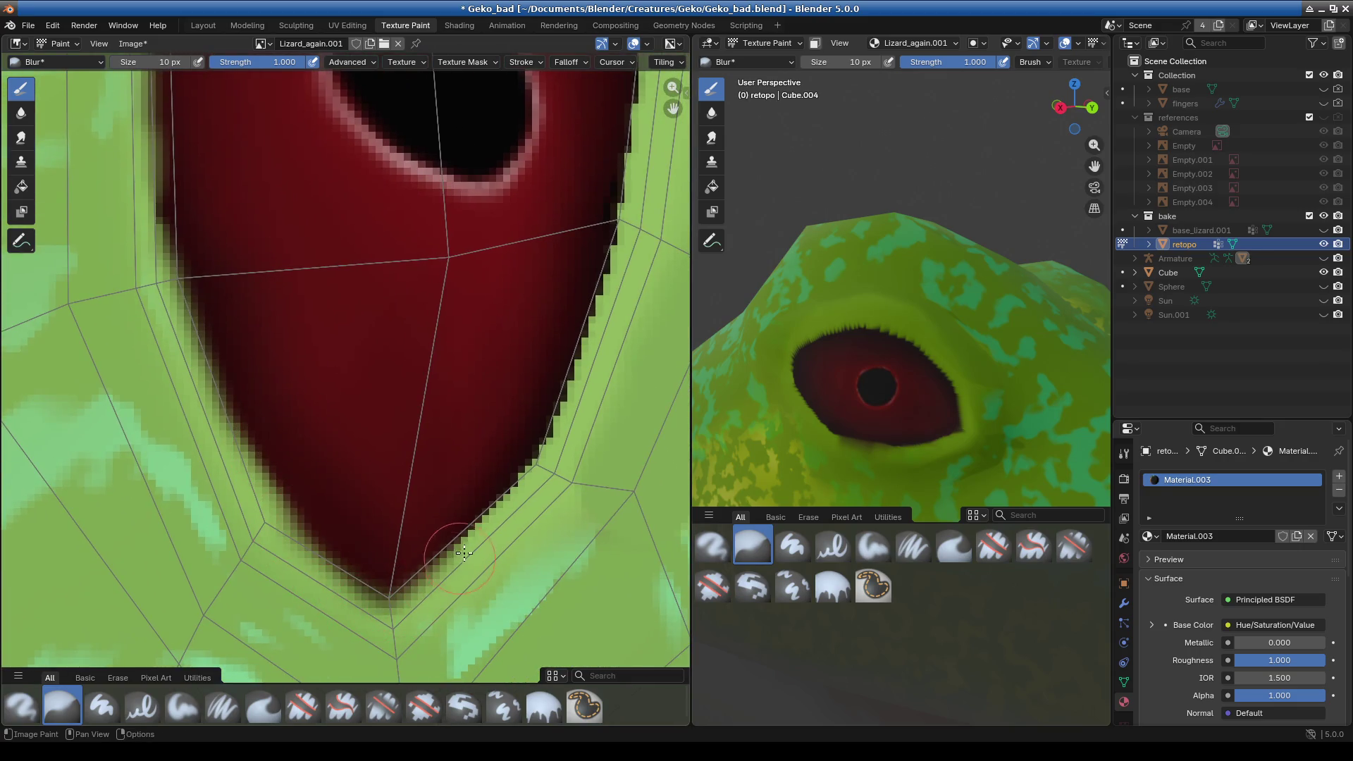
{"action": "middle_click_drag", "start_coordinate": [628, 176], "coordinate": [447, 583]}
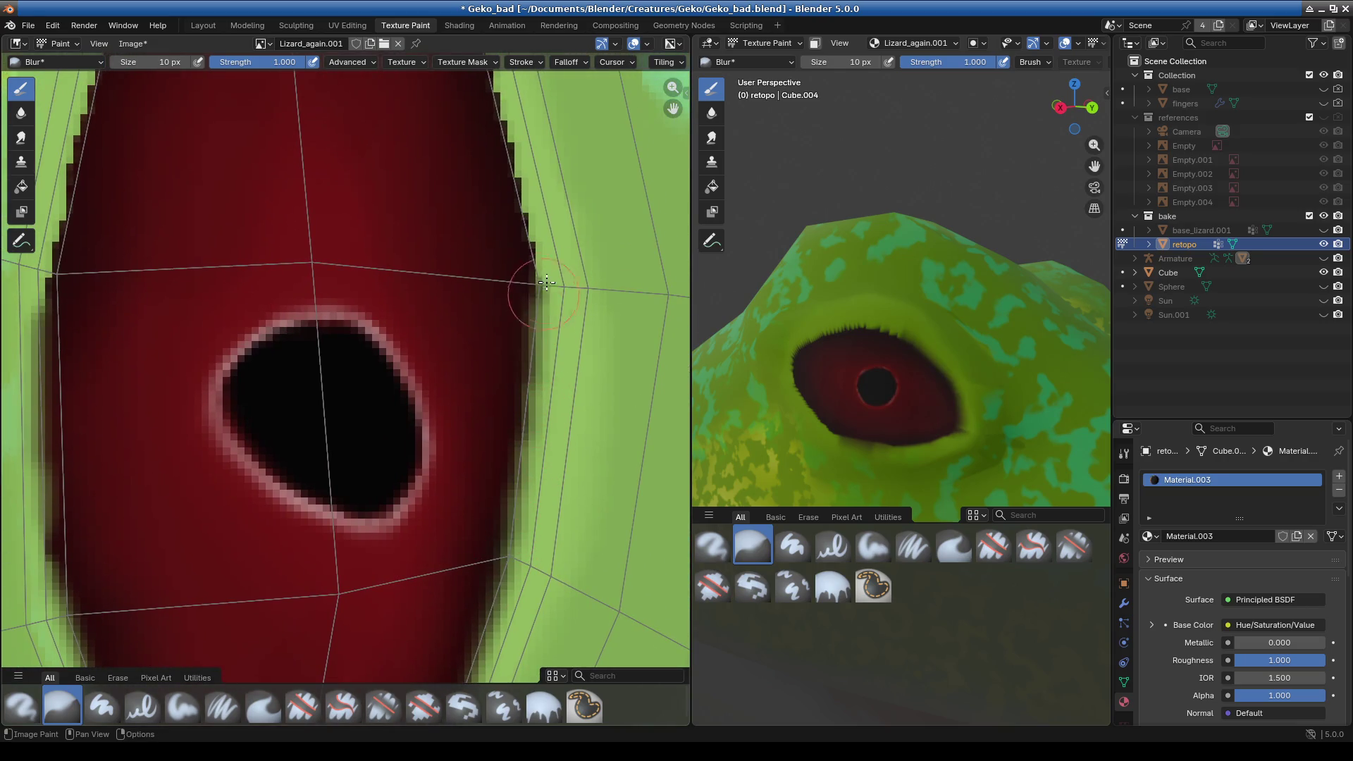
{"action": "left_click_drag", "start_coordinate": [537, 425], "coordinate": [510, 126]}
{"action": "middle_click_drag", "start_coordinate": [510, 126], "coordinate": [591, 658]}
{"action": "mouse_move", "coordinate": [590, 637]}
{"action": "left_mouse_down"}
{"action": "mouse_move", "coordinate": [506, 288]}
{"action": "mouse_move", "coordinate": [304, 156]}
{"action": "mouse_move", "coordinate": [131, 606]}
{"action": "left_mouse_up"}
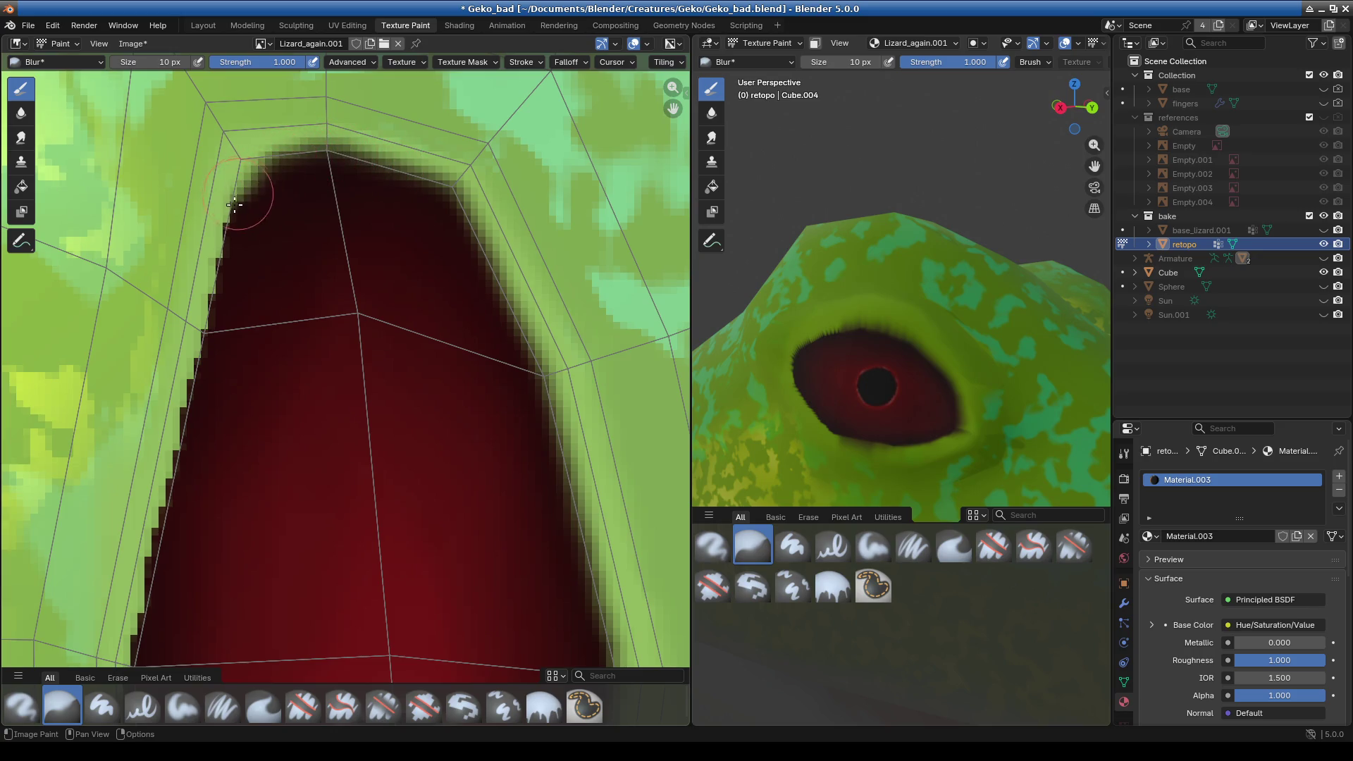
{"action": "middle_click_drag", "start_coordinate": [131, 605], "coordinate": [209, 360]}
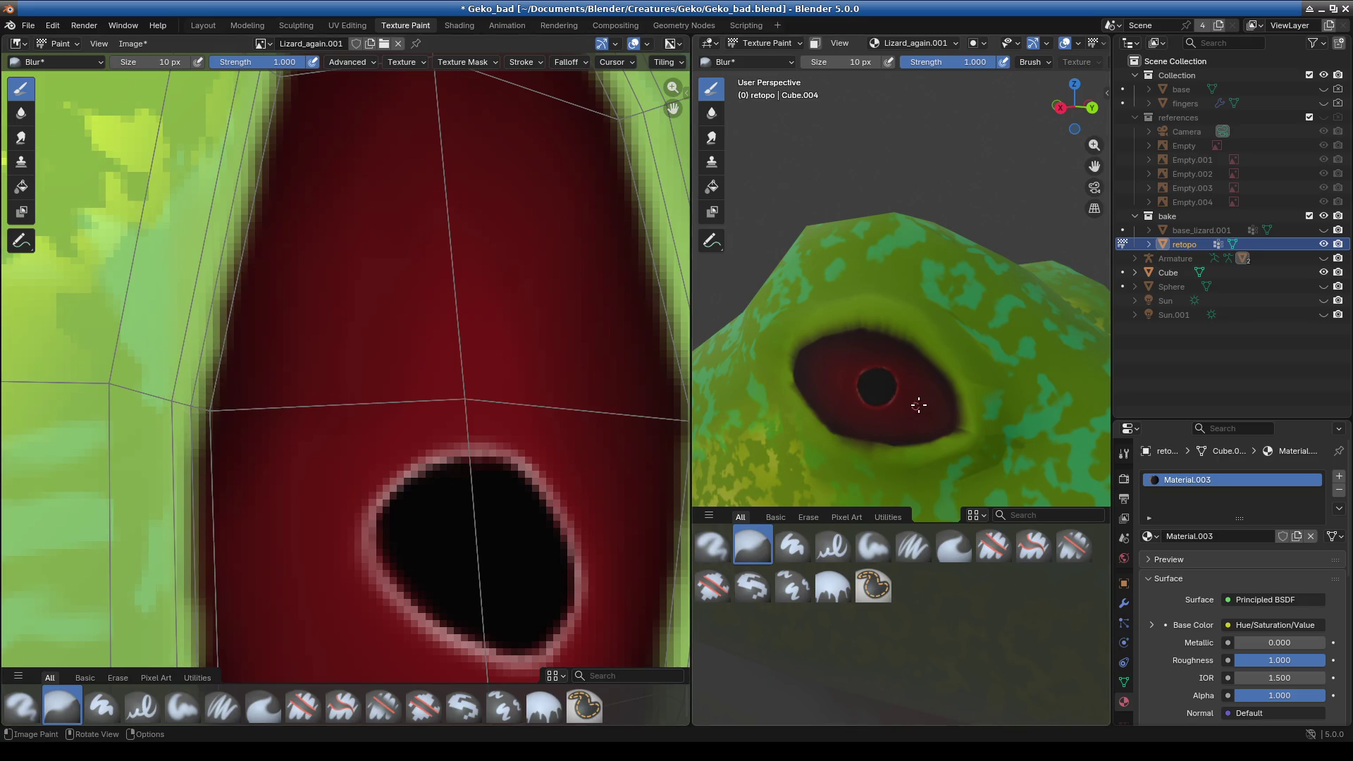
{"action": "scroll", "coordinate": [917, 392], "scroll_direction": "up", "scroll_amount": 2}
- Orbit the 3D view and undo the last two blur strokes
{"action": "mouse_move", "coordinate": [913, 422]}
{"action": "middle_mouse_down"}
{"action": "mouse_move", "coordinate": [848, 392]}
{"action": "mouse_move", "coordinate": [817, 423]}
{"action": "middle_mouse_up"}
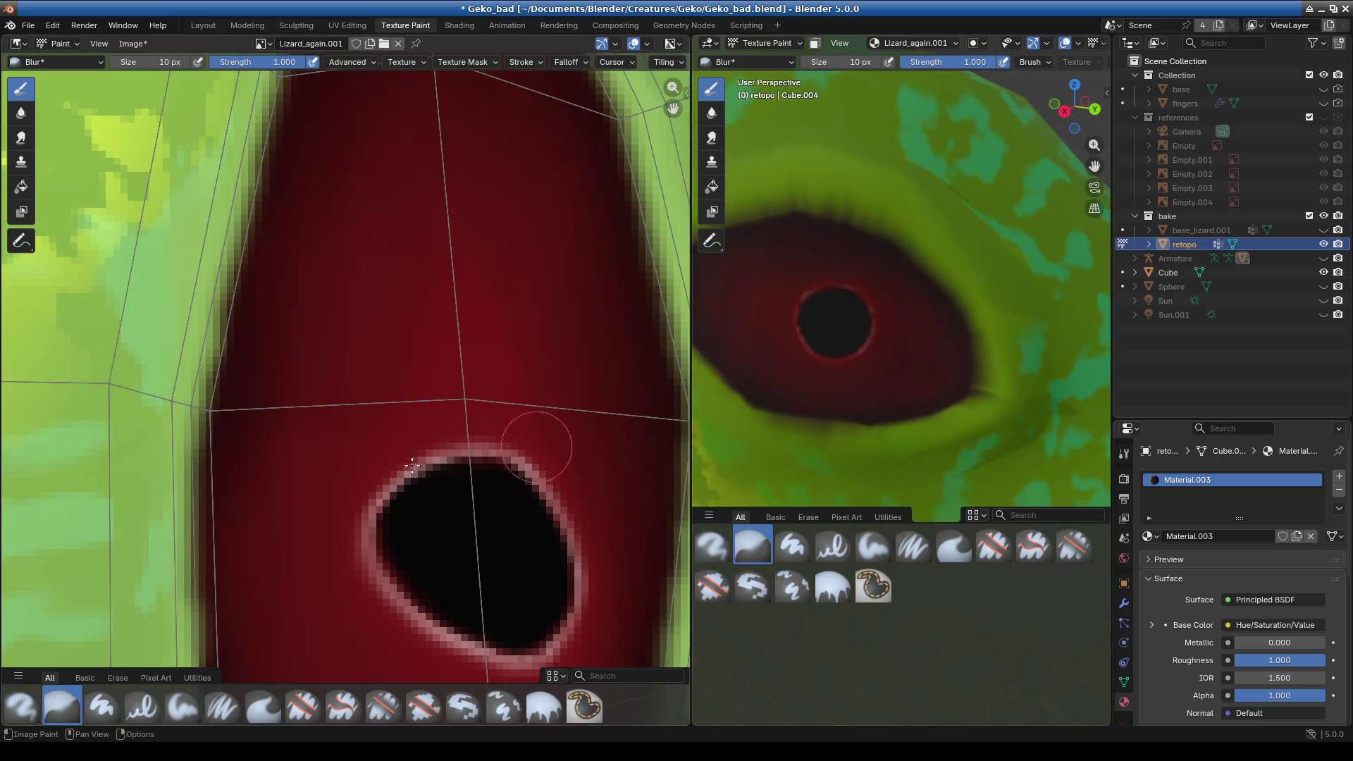
{"action": "scroll", "coordinate": [329, 484], "scroll_direction": "down", "scroll_amount": 3}
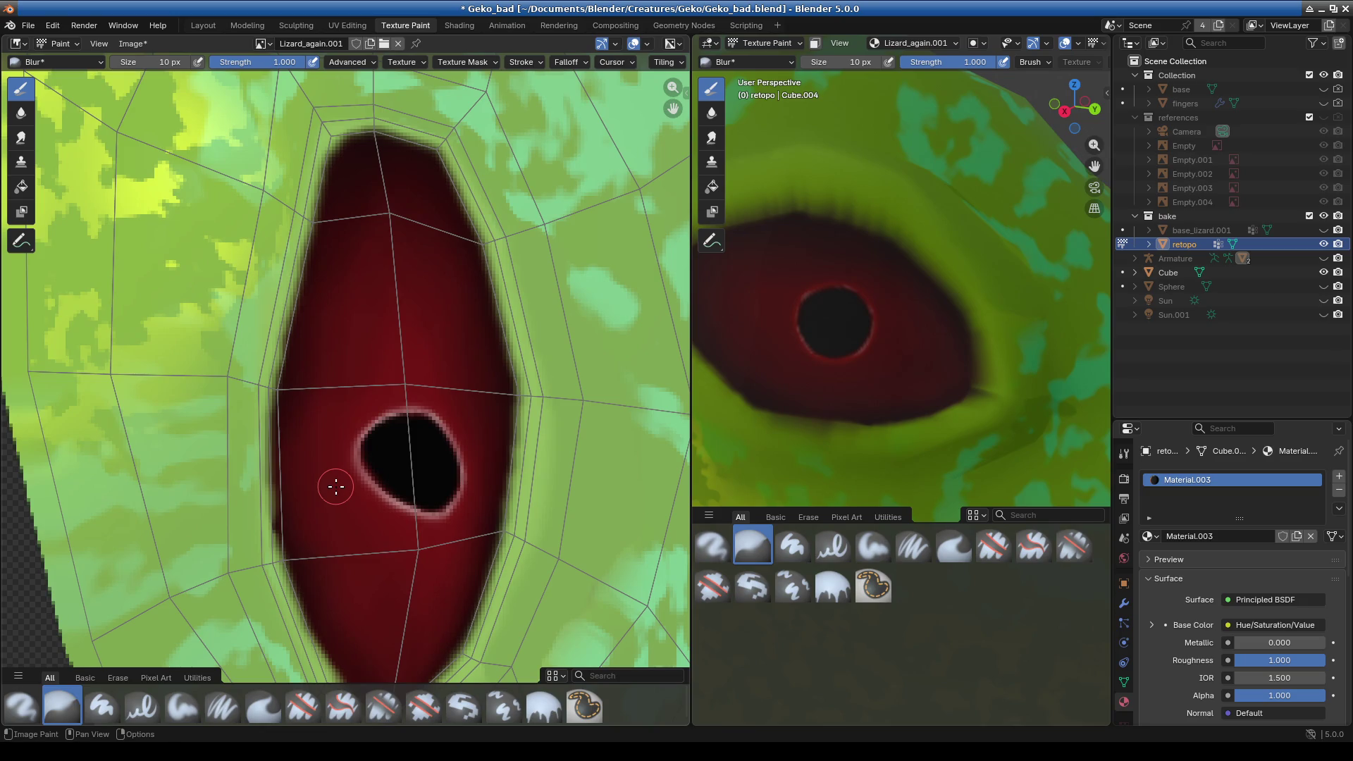
{"action": "key", "text": "ctrl+z"}
{"action": "key", "text": "ctrl+z"}
{"action": "key", "text": "ctrl+z"}
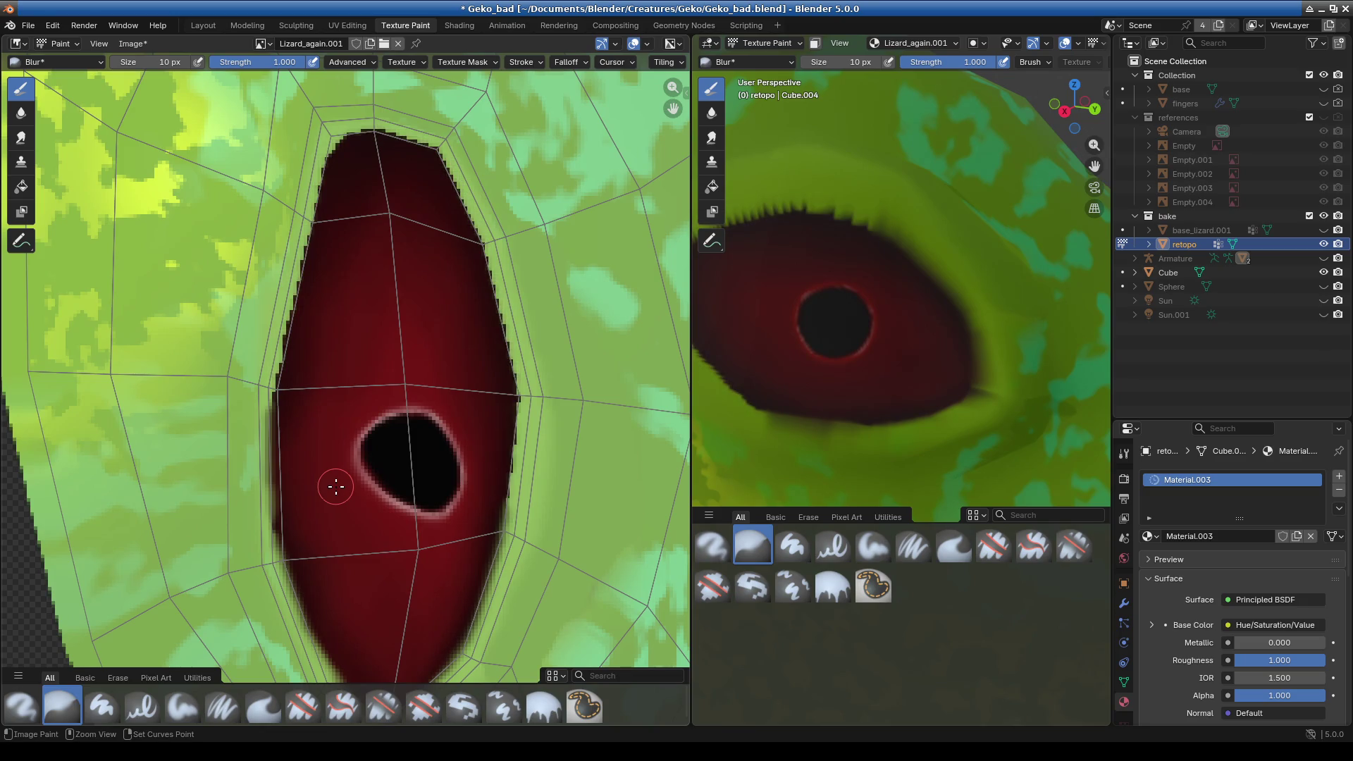
{"action": "key", "text": "ctrl+z"}
{"action": "key", "text": "ctrl+z"}
{"action": "key", "text": "ctrl+z"}
{"action": "key", "text": "ctrl+z"}
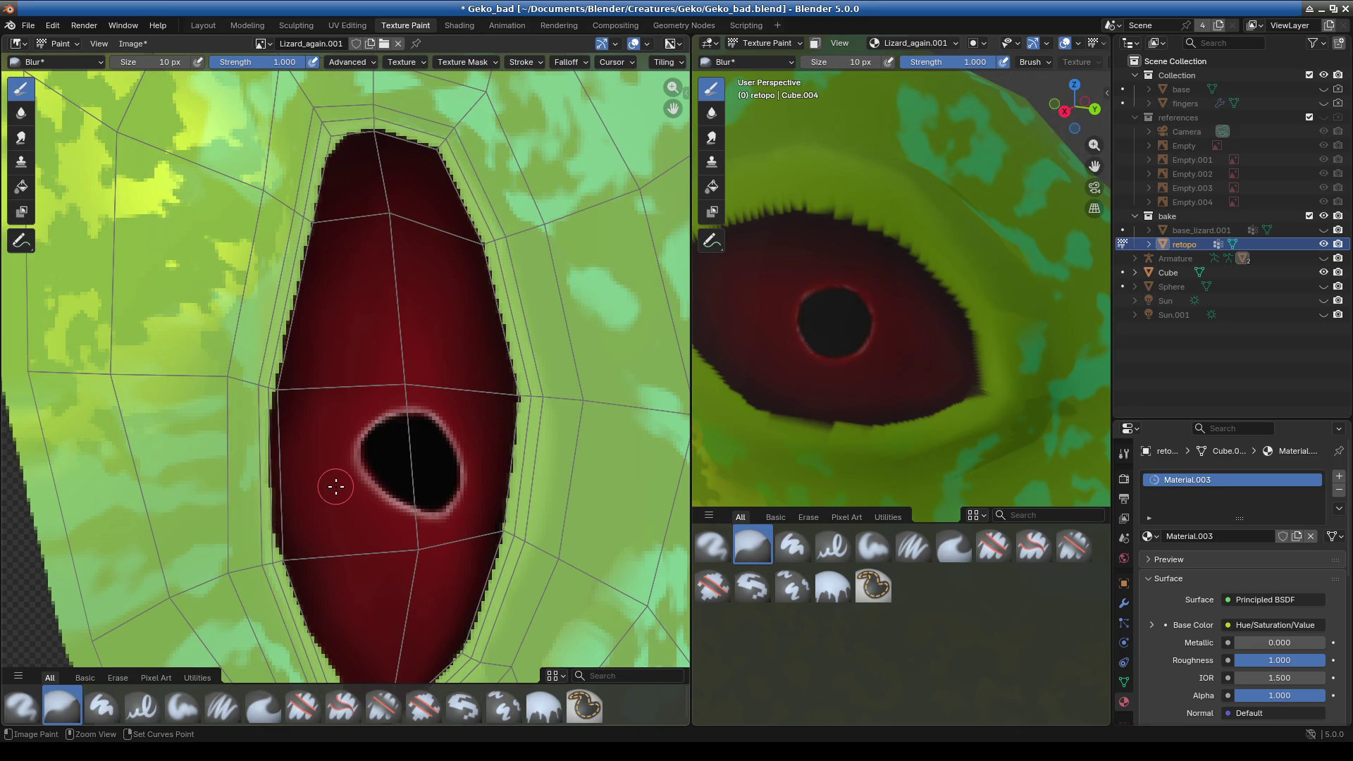
- Frame the eye's left edge in the texture view and begin editing the brush size
{"action": "scroll", "coordinate": [914, 399], "scroll_direction": "down", "scroll_amount": 4}
{"action": "scroll", "coordinate": [864, 427], "scroll_direction": "up", "scroll_amount": 2}
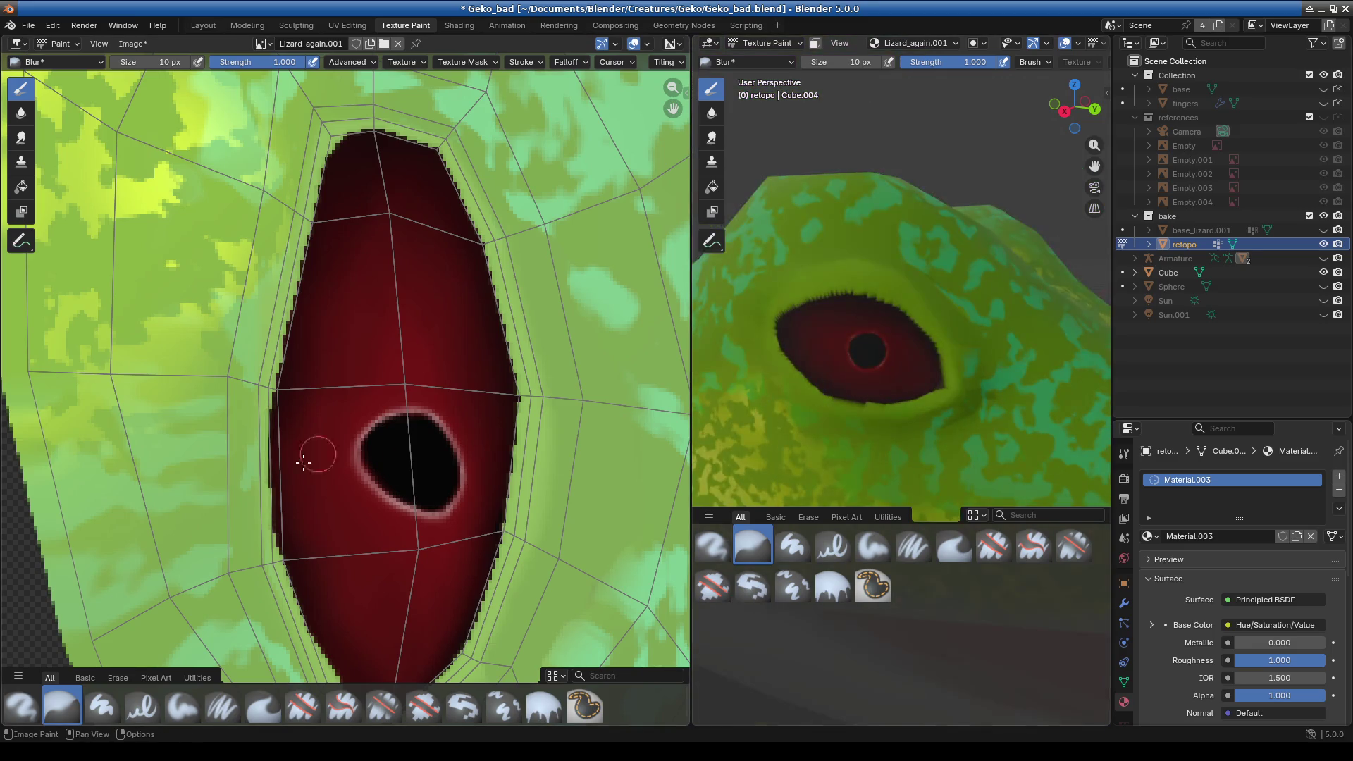
{"action": "scroll", "coordinate": [863, 426], "scroll_direction": "up", "scroll_amount": 5}
{"action": "scroll", "coordinate": [863, 426], "scroll_direction": "down", "scroll_amount": 2}
{"action": "scroll", "coordinate": [326, 353], "scroll_direction": "up", "scroll_amount": 1}
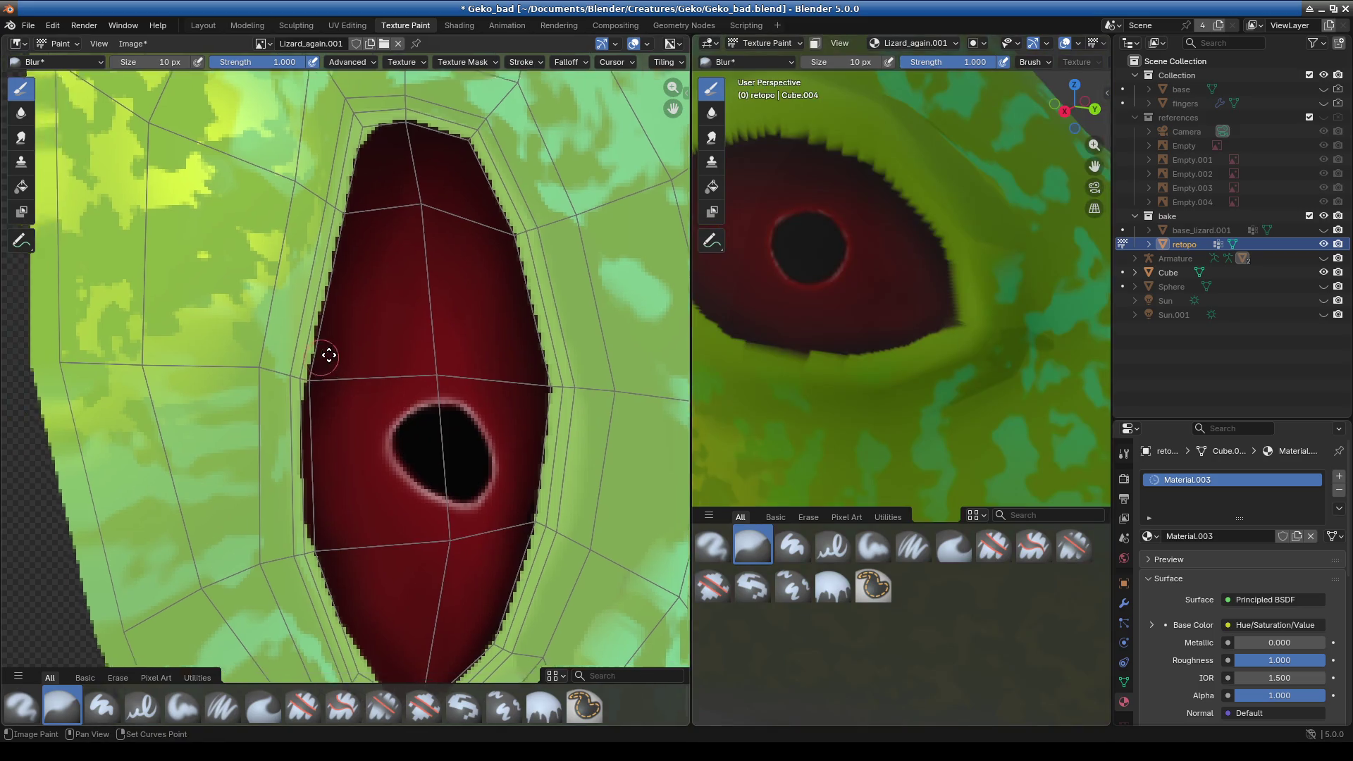
{"action": "scroll", "coordinate": [317, 319], "scroll_direction": "up", "scroll_amount": 4}
{"action": "middle_click_drag", "start_coordinate": [317, 319], "coordinate": [342, 367]}
{"action": "left_click", "coordinate": [140, 62]}
- Set the Blur brush size to 3 px
{"action": "type", "text": "1"}
{"action": "key", "text": "Return"}
{"action": "left_click", "coordinate": [141, 67]}
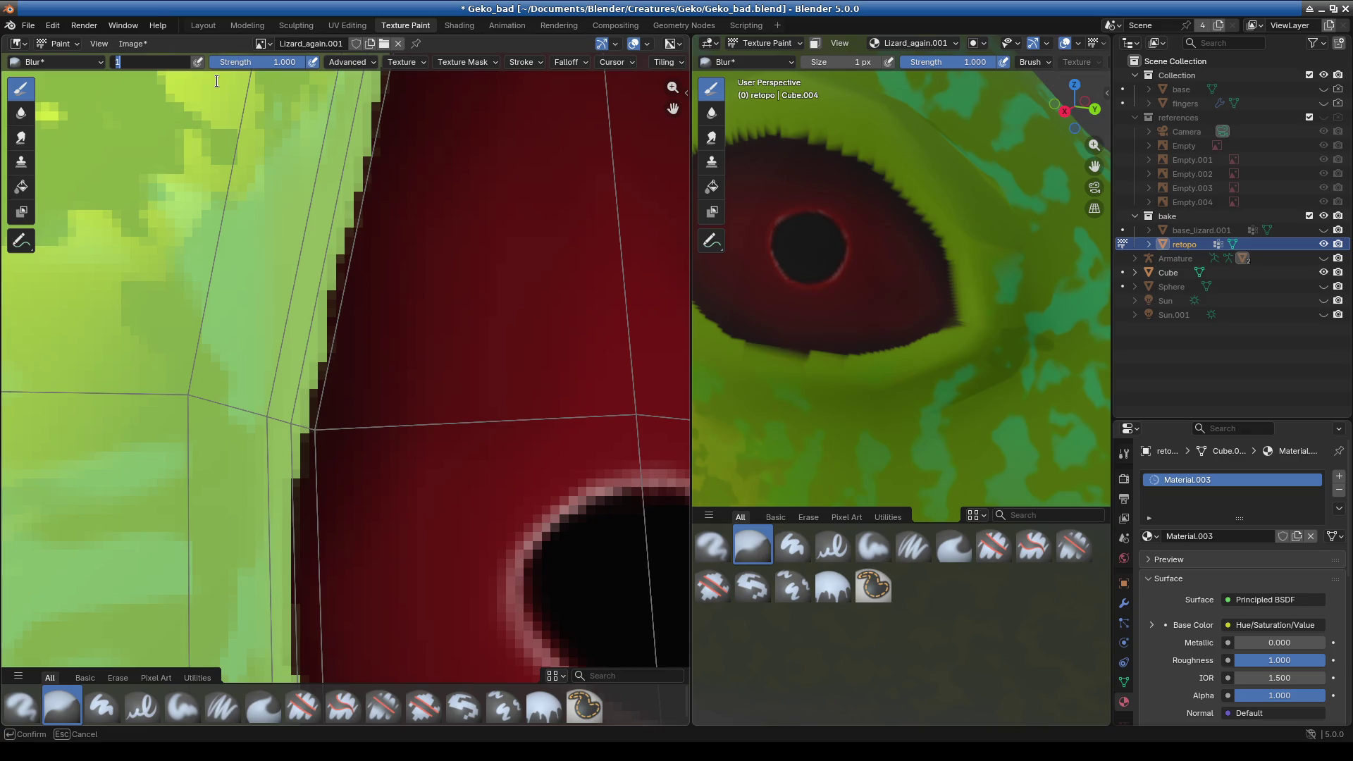
{"action": "type", "text": "3"}
{"action": "key", "text": "Return"}
- Blur the red-green edge down the eye's left side to its bottom point
{"action": "mouse_move", "coordinate": [338, 289]}
{"action": "left_mouse_down"}
{"action": "mouse_move", "coordinate": [291, 567]}
{"action": "mouse_move", "coordinate": [303, 668]}
{"action": "left_mouse_up"}
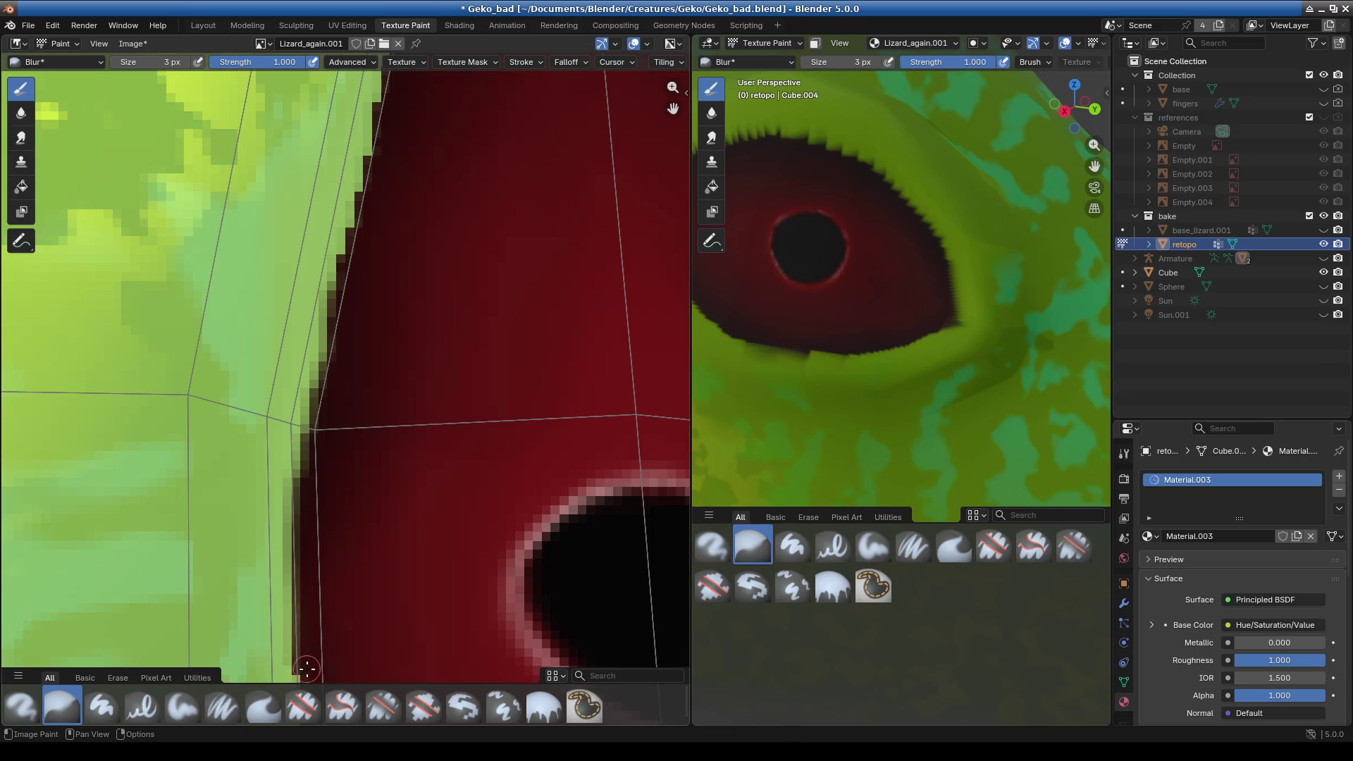
{"action": "scroll", "coordinate": [303, 666], "scroll_direction": "down", "scroll_amount": 1}
{"action": "scroll", "coordinate": [331, 458], "scroll_direction": "up", "scroll_amount": 2}
{"action": "scroll", "coordinate": [296, 367], "scroll_direction": "up", "scroll_amount": 1}
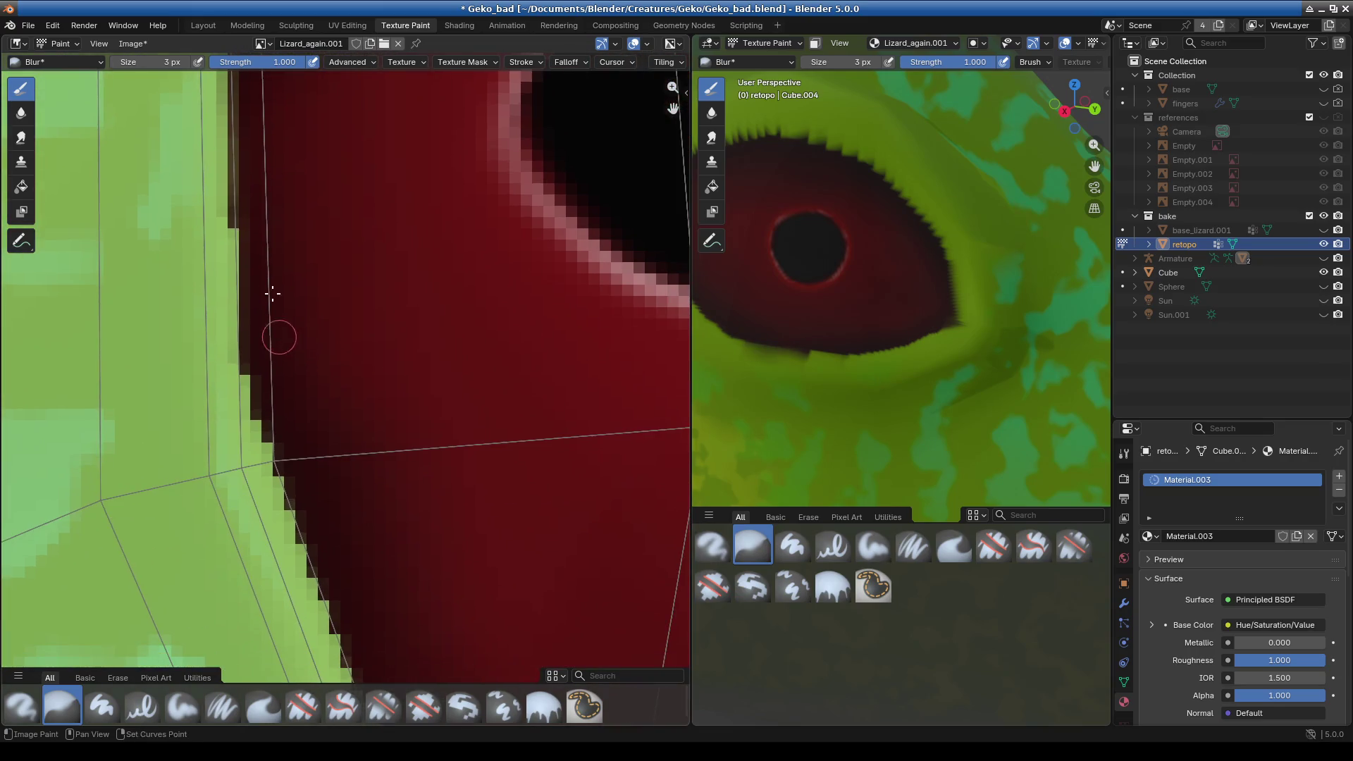
{"action": "mouse_move", "coordinate": [236, 190]}
{"action": "left_mouse_down"}
{"action": "mouse_move", "coordinate": [274, 451]}
{"action": "mouse_move", "coordinate": [348, 659]}
{"action": "left_mouse_up"}
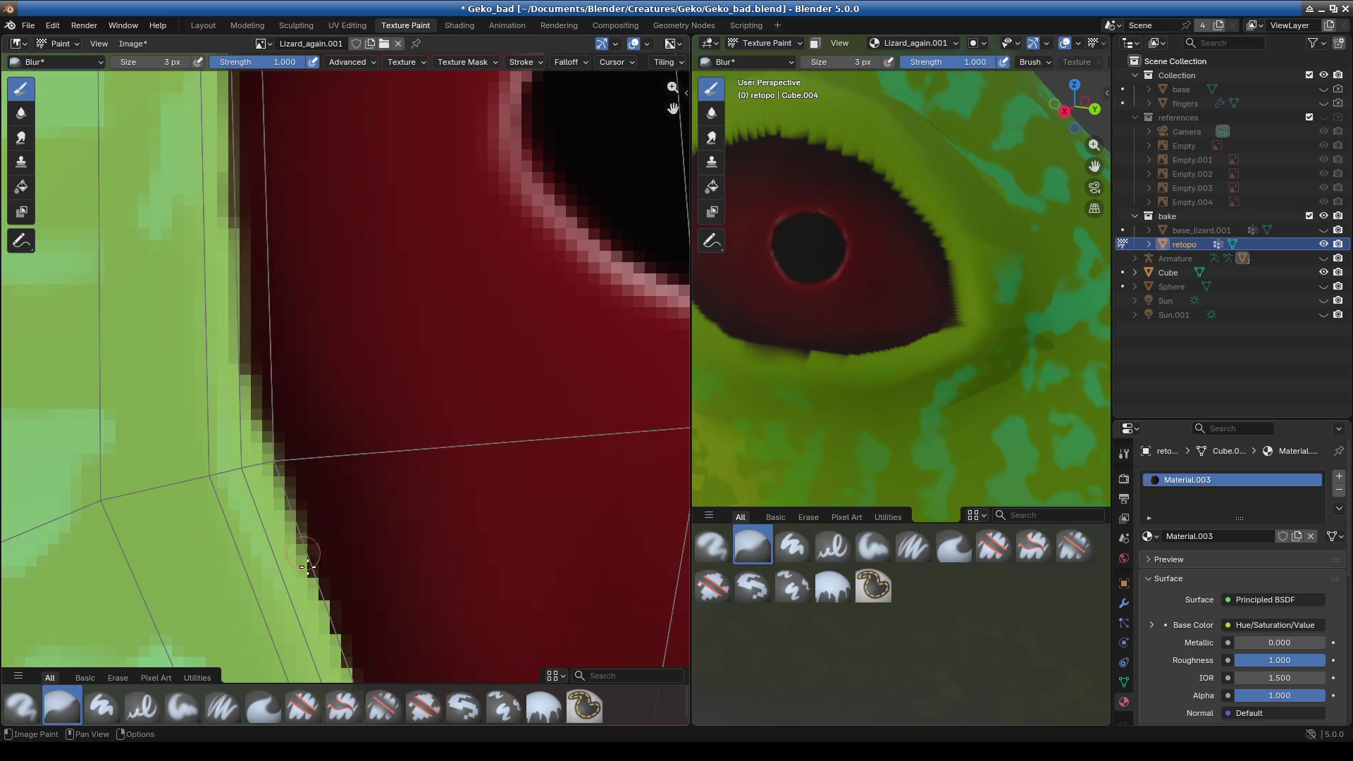
{"action": "scroll", "coordinate": [349, 659], "scroll_direction": "down", "scroll_amount": 2}
{"action": "middle_click_drag", "start_coordinate": [303, 493], "coordinate": [238, 369]}
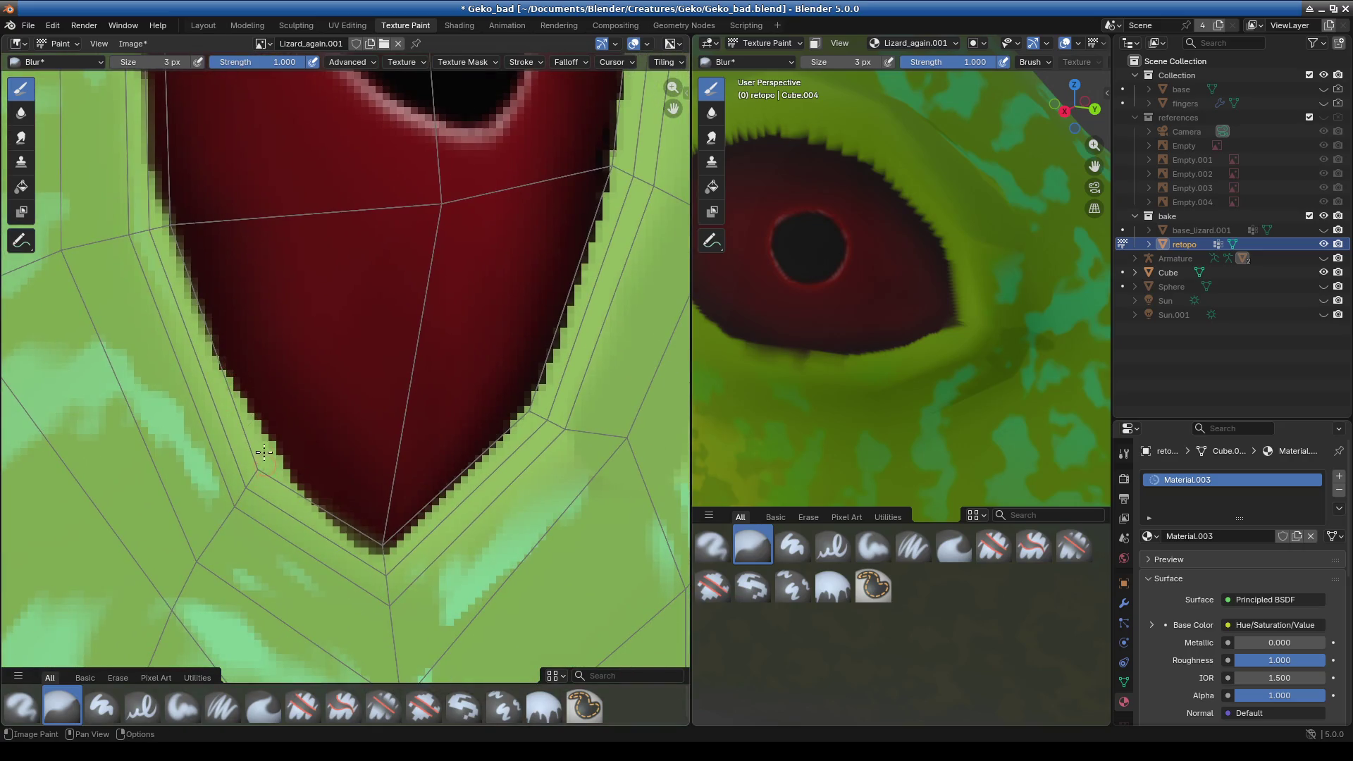
{"action": "left_click_drag", "start_coordinate": [144, 158], "coordinate": [189, 277]}
{"action": "mouse_move", "coordinate": [227, 361]}
{"action": "left_mouse_down"}
{"action": "mouse_move", "coordinate": [265, 442]}
{"action": "mouse_move", "coordinate": [360, 554]}
{"action": "mouse_move", "coordinate": [516, 429]}
{"action": "left_mouse_up"}
- Soften the eye's right red-green edge up to the top of the red region
{"action": "left_click_drag", "start_coordinate": [560, 353], "coordinate": [622, 116]}
{"action": "mouse_move", "coordinate": [595, 236]}
{"action": "middle_mouse_down"}
{"action": "mouse_move", "coordinate": [561, 377]}
{"action": "mouse_move", "coordinate": [569, 479]}
{"action": "middle_mouse_up"}
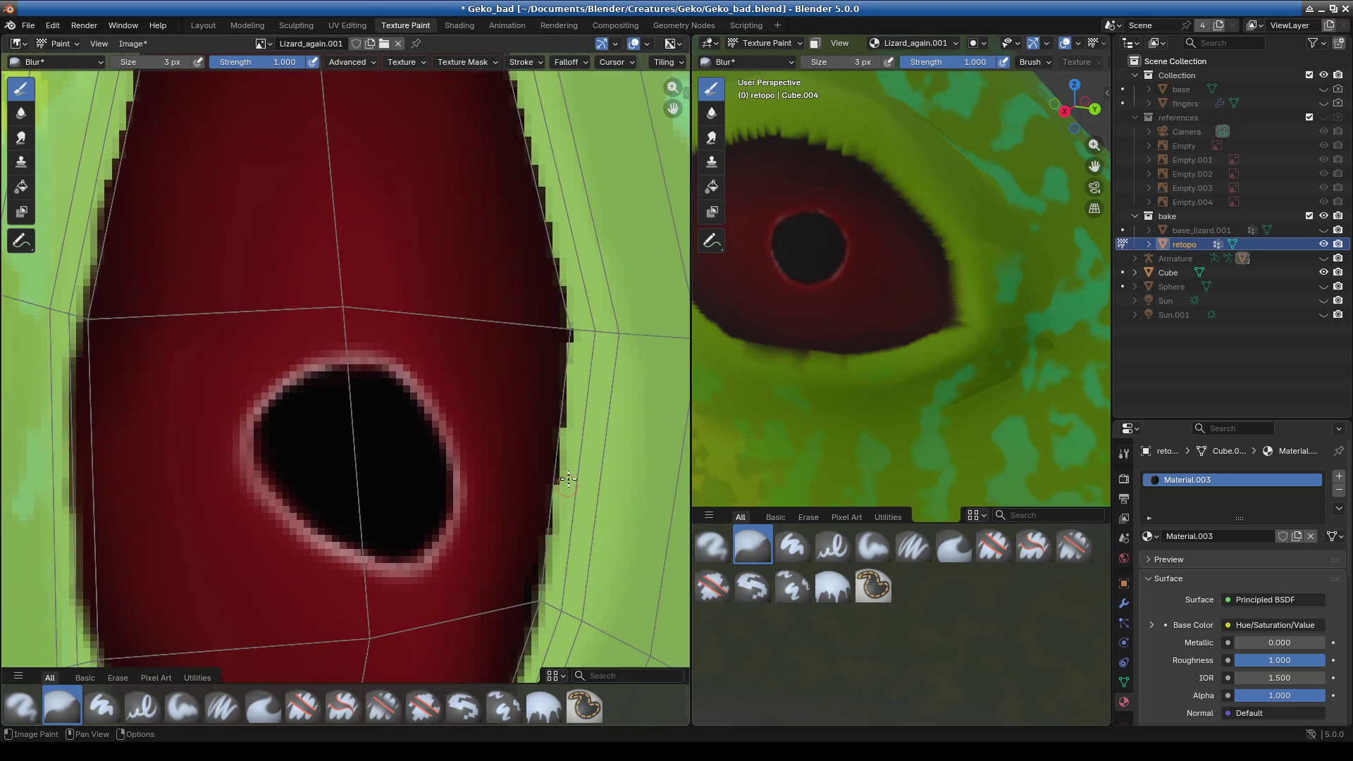
{"action": "mouse_move", "coordinate": [550, 550]}
{"action": "left_mouse_down"}
{"action": "mouse_move", "coordinate": [563, 289]}
{"action": "mouse_move", "coordinate": [502, 79]}
{"action": "left_mouse_up"}
{"action": "middle_click_drag", "start_coordinate": [502, 79], "coordinate": [534, 397]}
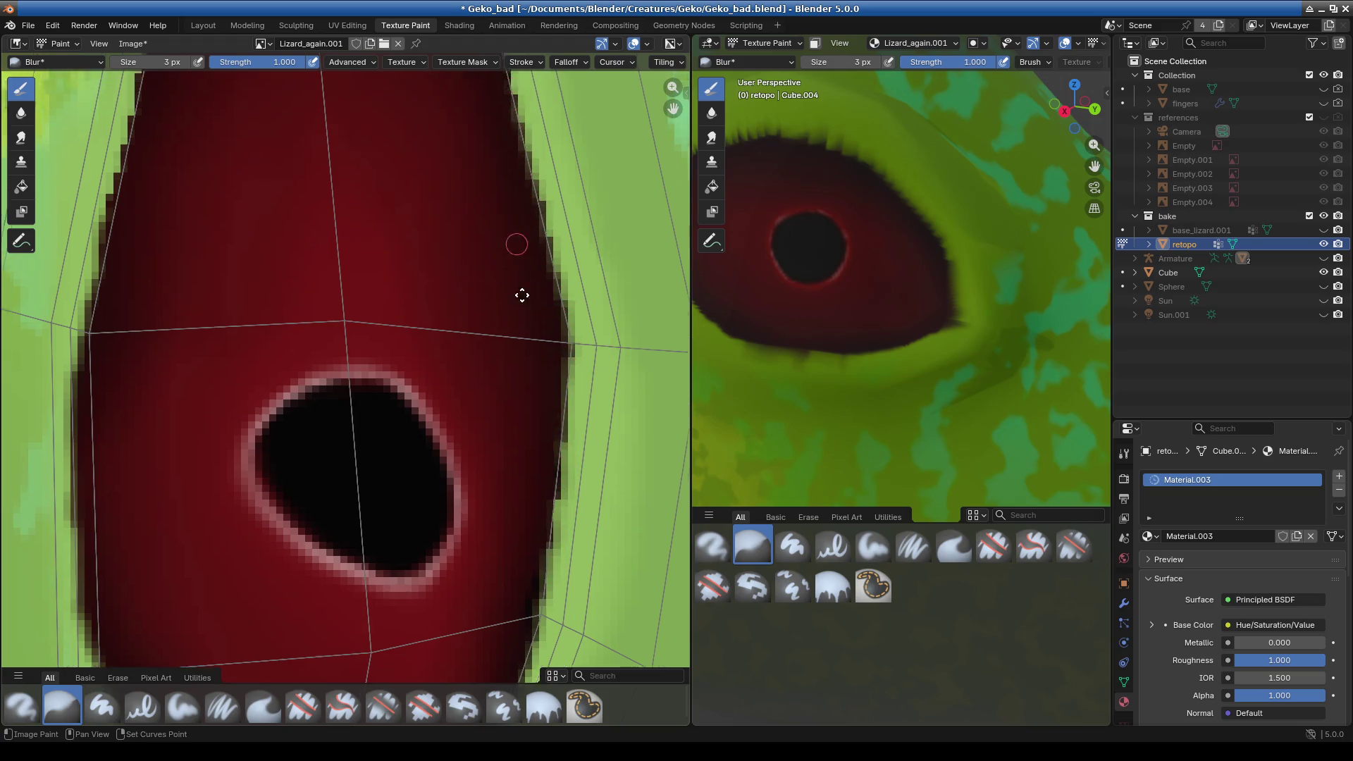
{"action": "mouse_move", "coordinate": [534, 396]}
{"action": "left_mouse_down"}
{"action": "mouse_move", "coordinate": [417, 147]}
{"action": "mouse_move", "coordinate": [343, 126]}
{"action": "mouse_move", "coordinate": [254, 125]}
{"action": "mouse_move", "coordinate": [222, 152]}
{"action": "mouse_move", "coordinate": [169, 344]}
{"action": "mouse_move", "coordinate": [167, 332]}
{"action": "left_mouse_up"}
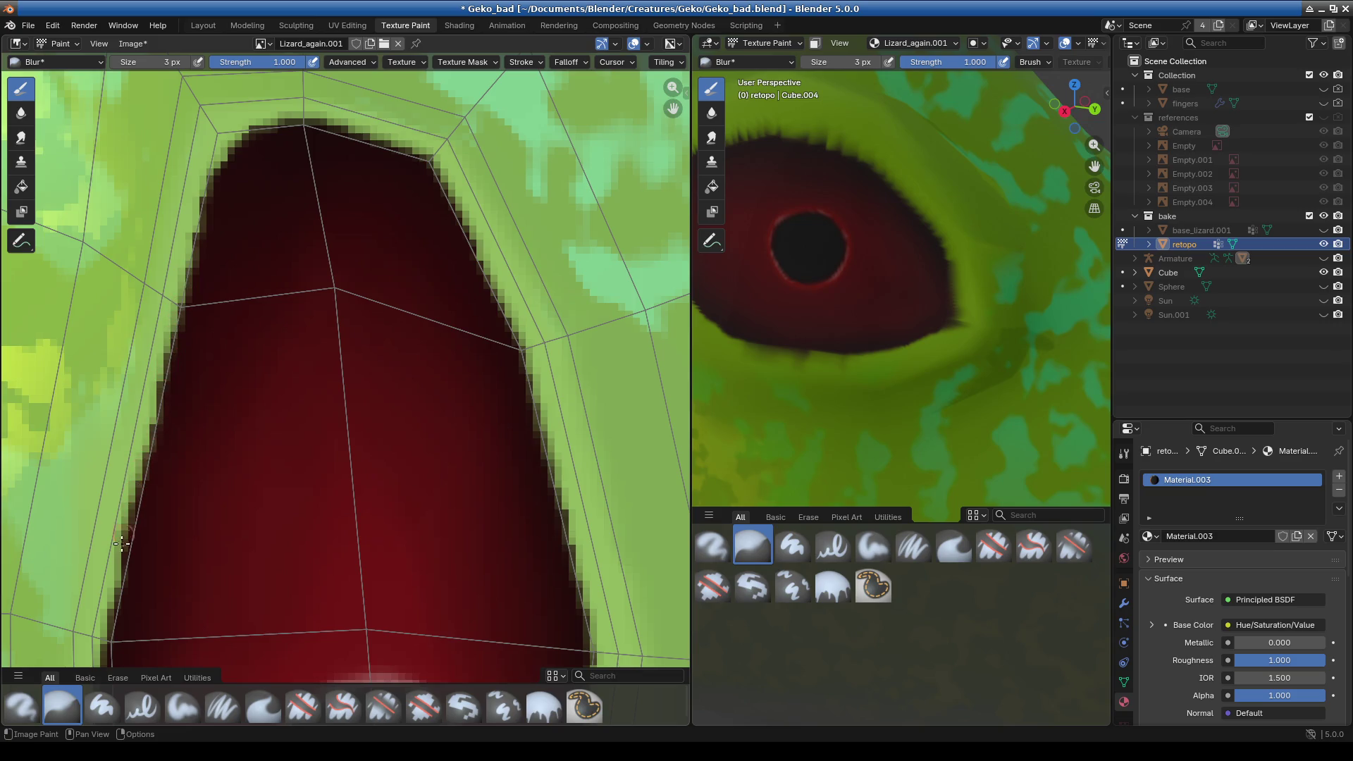
{"action": "scroll", "coordinate": [247, 493], "scroll_direction": "down", "scroll_amount": 3}
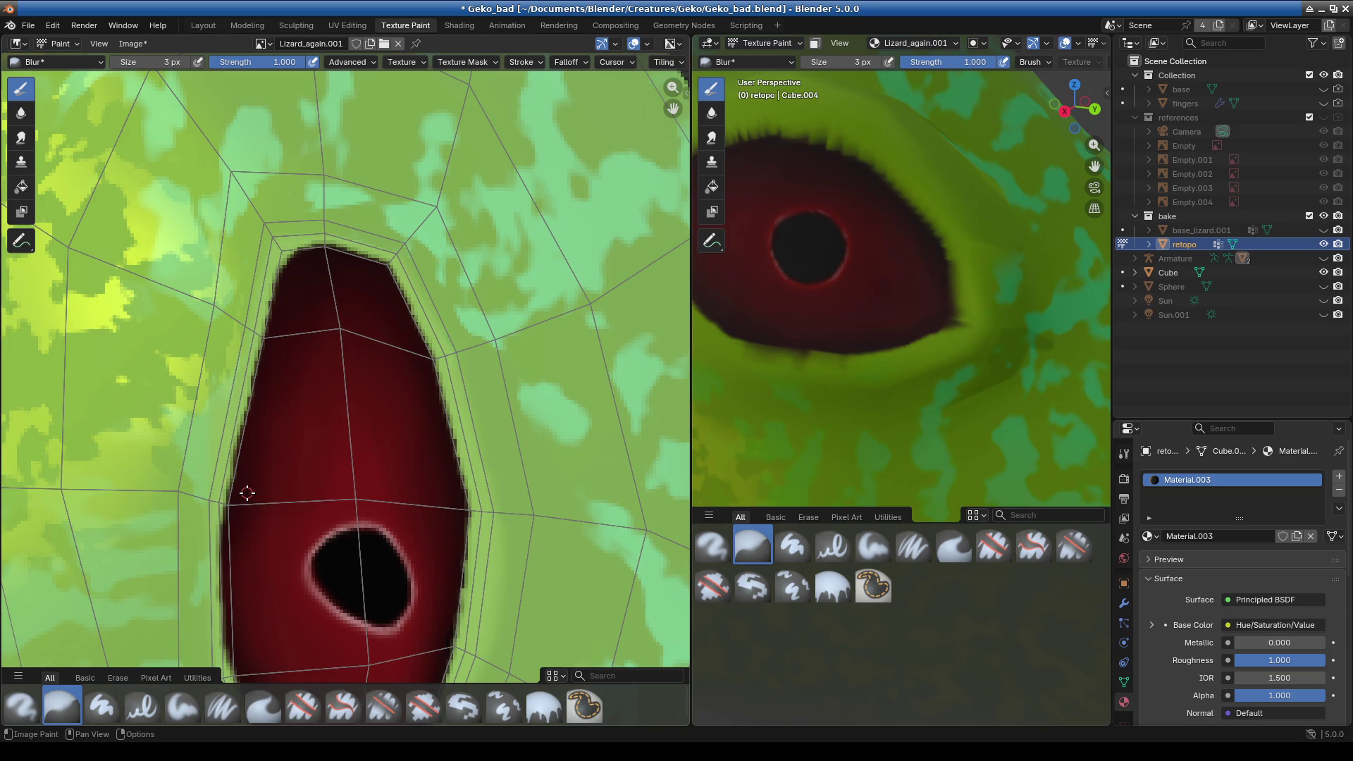
{"action": "scroll", "coordinate": [252, 467], "scroll_direction": "up", "scroll_amount": 2}
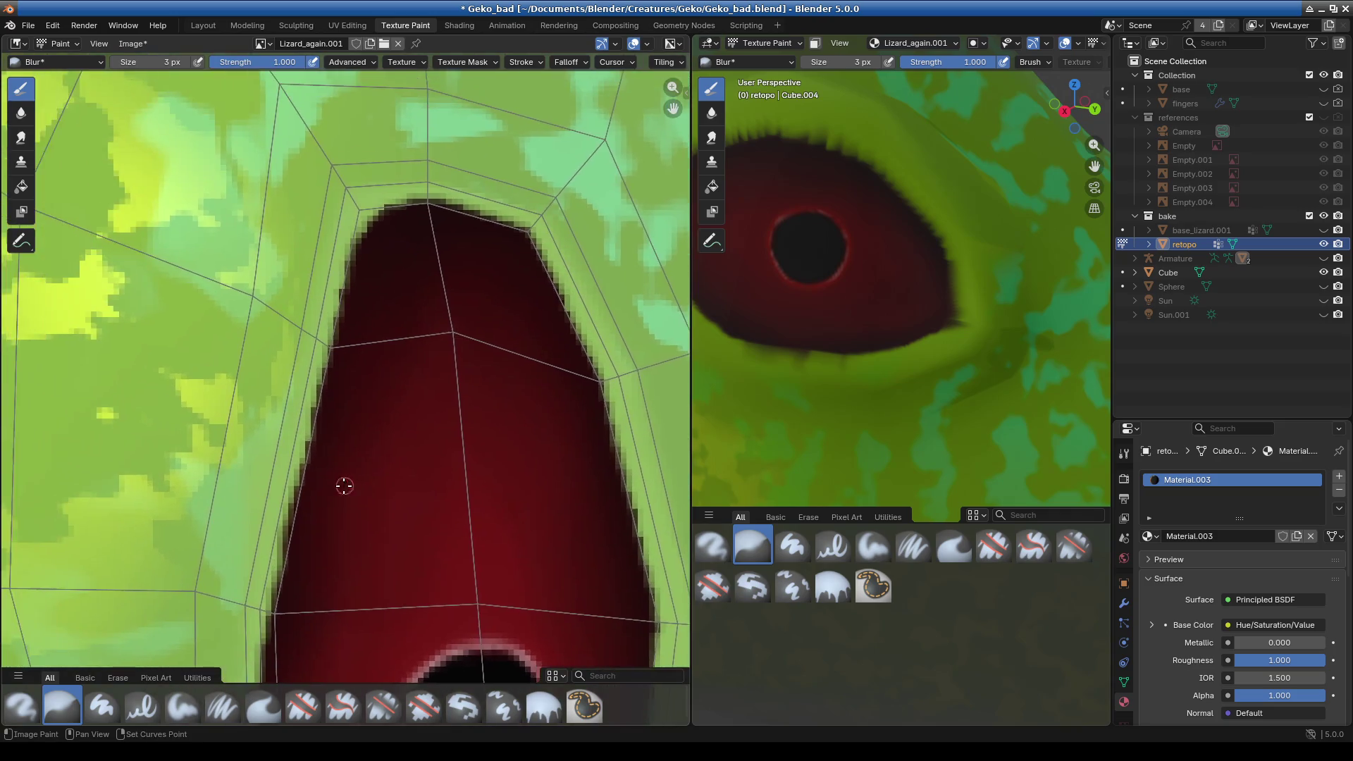
{"action": "scroll", "coordinate": [342, 483], "scroll_direction": "up", "scroll_amount": 1}
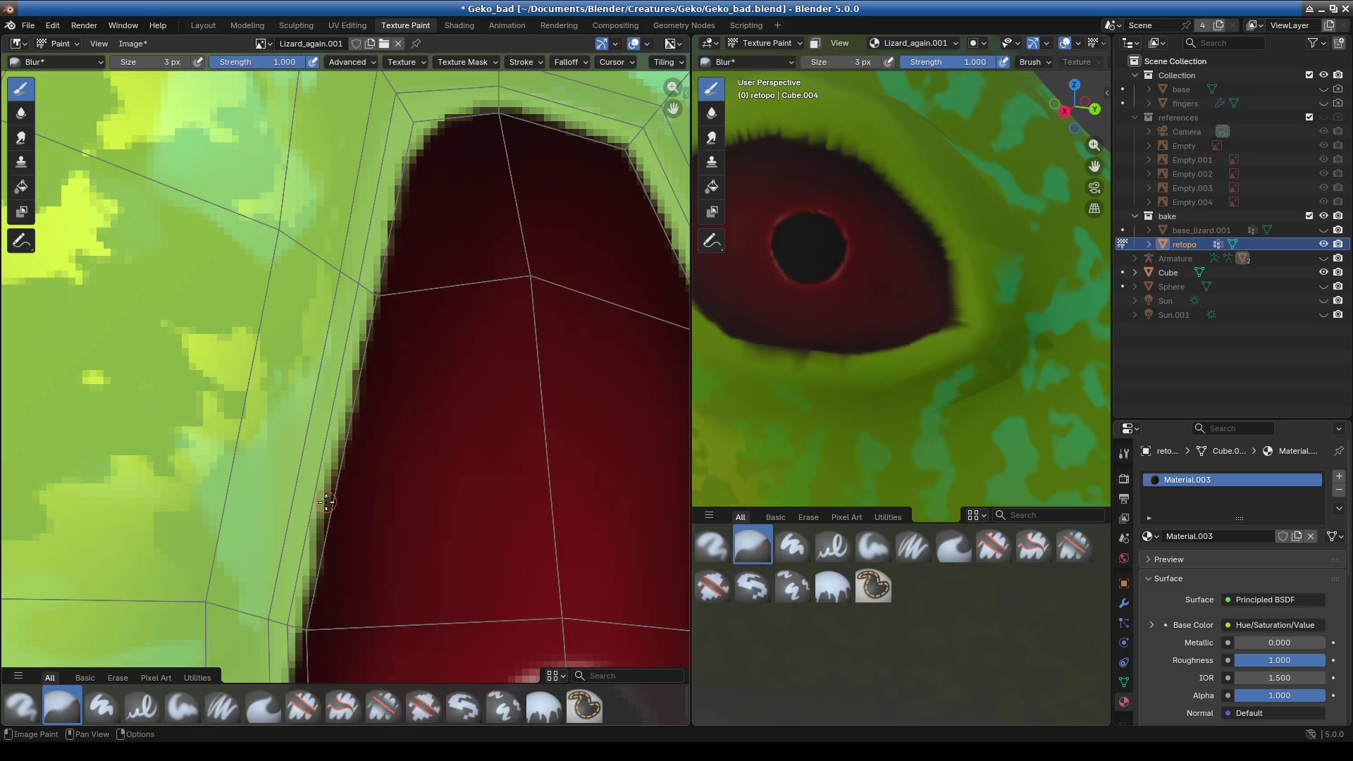
{"action": "scroll", "coordinate": [345, 479], "scroll_direction": "down", "scroll_amount": 2}
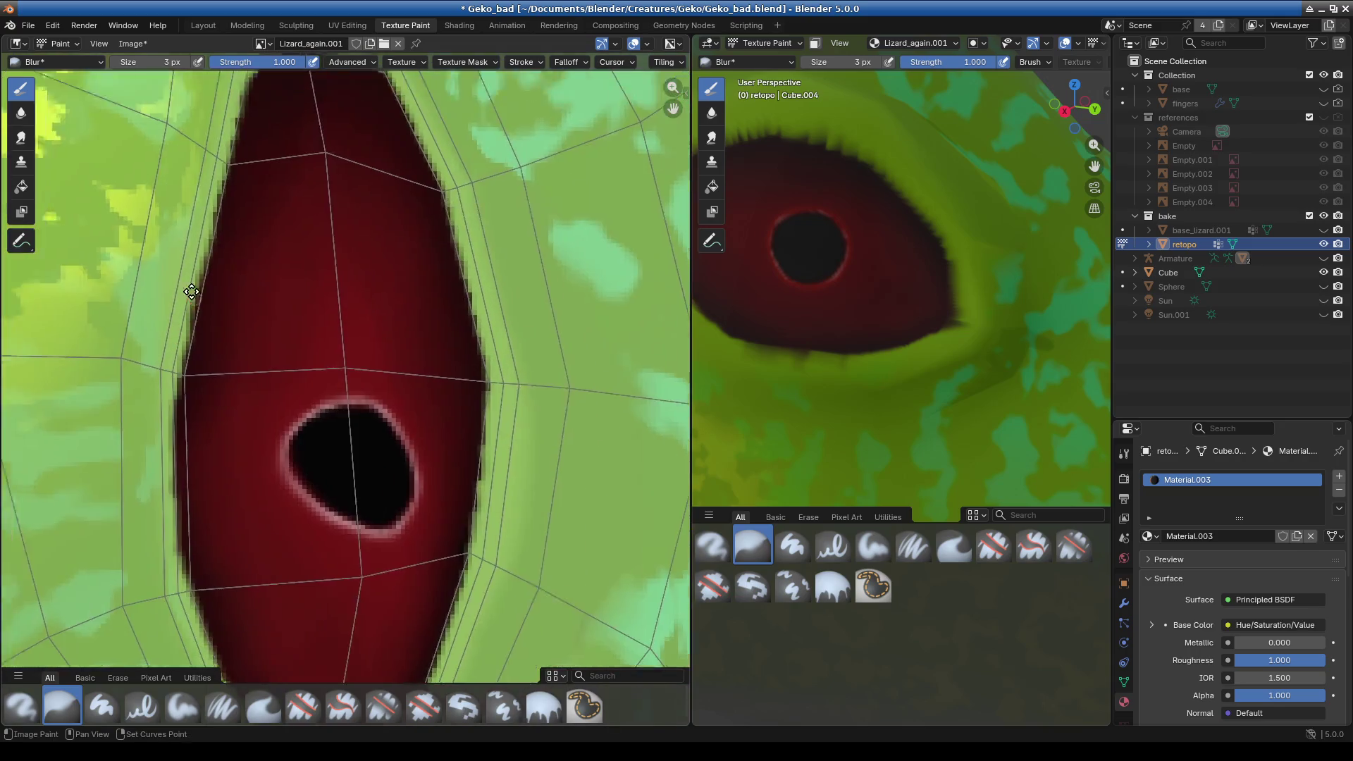
{"action": "scroll", "coordinate": [430, 539], "scroll_direction": "up", "scroll_amount": 1}
- Blur the remaining lower and left red-green edges around the pupil
{"action": "left_click_drag", "start_coordinate": [531, 355], "coordinate": [537, 491]}
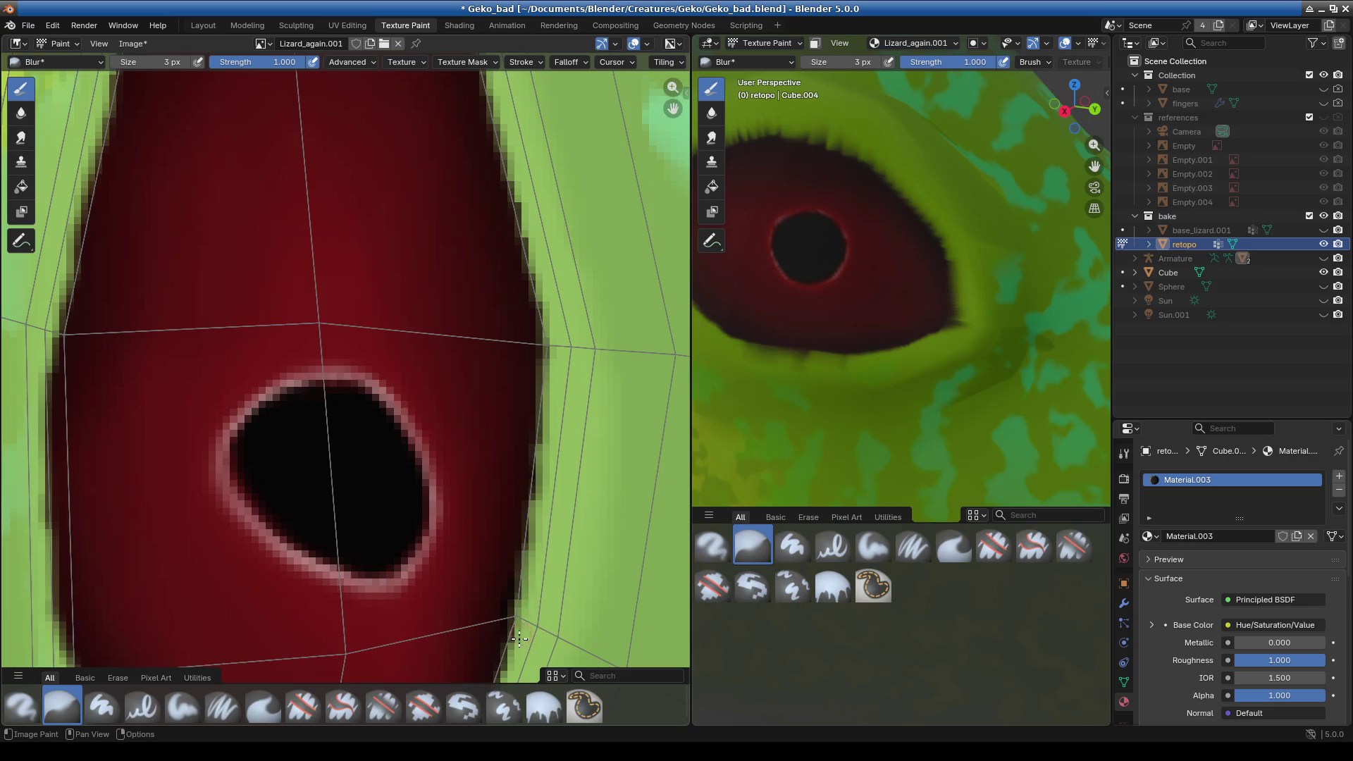
{"action": "middle_click_drag", "start_coordinate": [519, 638], "coordinate": [555, 397]}
{"action": "left_click_drag", "start_coordinate": [555, 282], "coordinate": [497, 502]}
{"action": "middle_click_drag", "start_coordinate": [479, 512], "coordinate": [529, 427]}
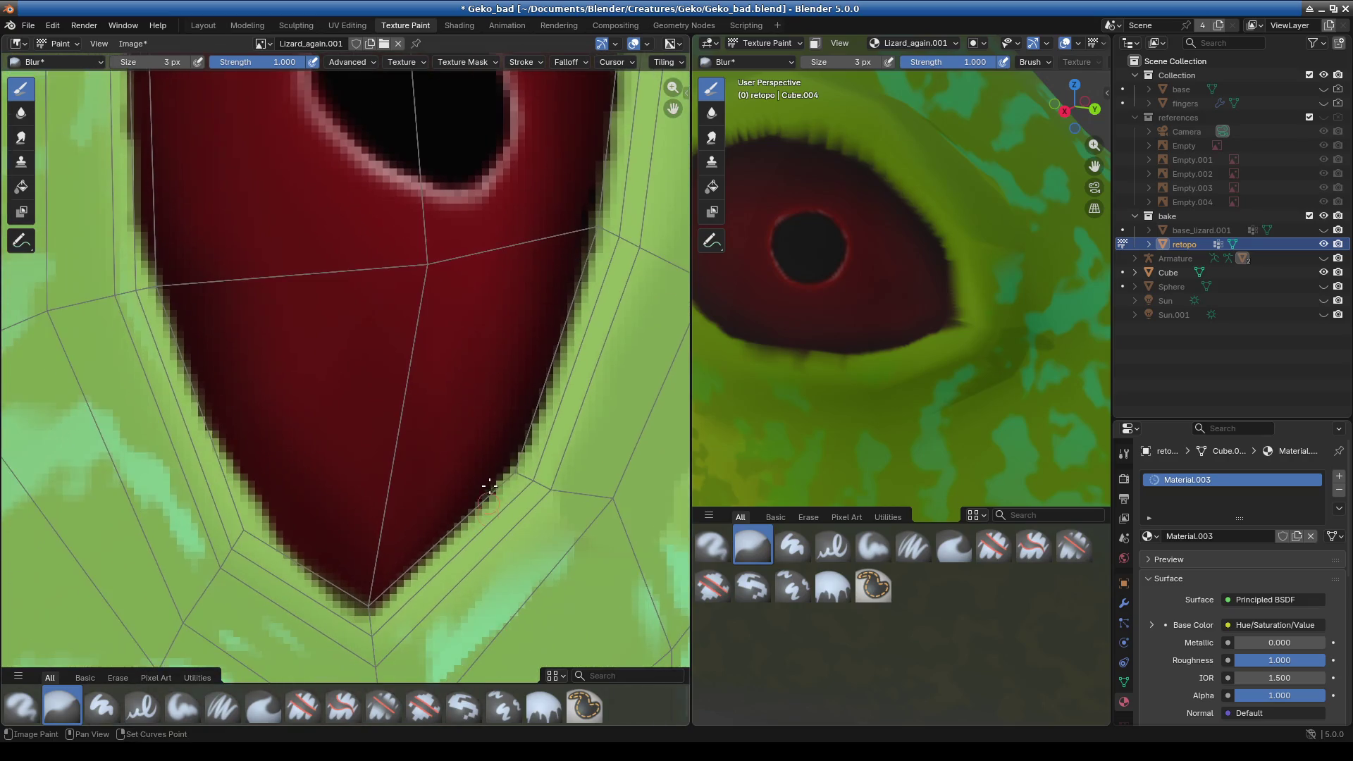
{"action": "left_click_drag", "start_coordinate": [368, 612], "coordinate": [280, 535]}
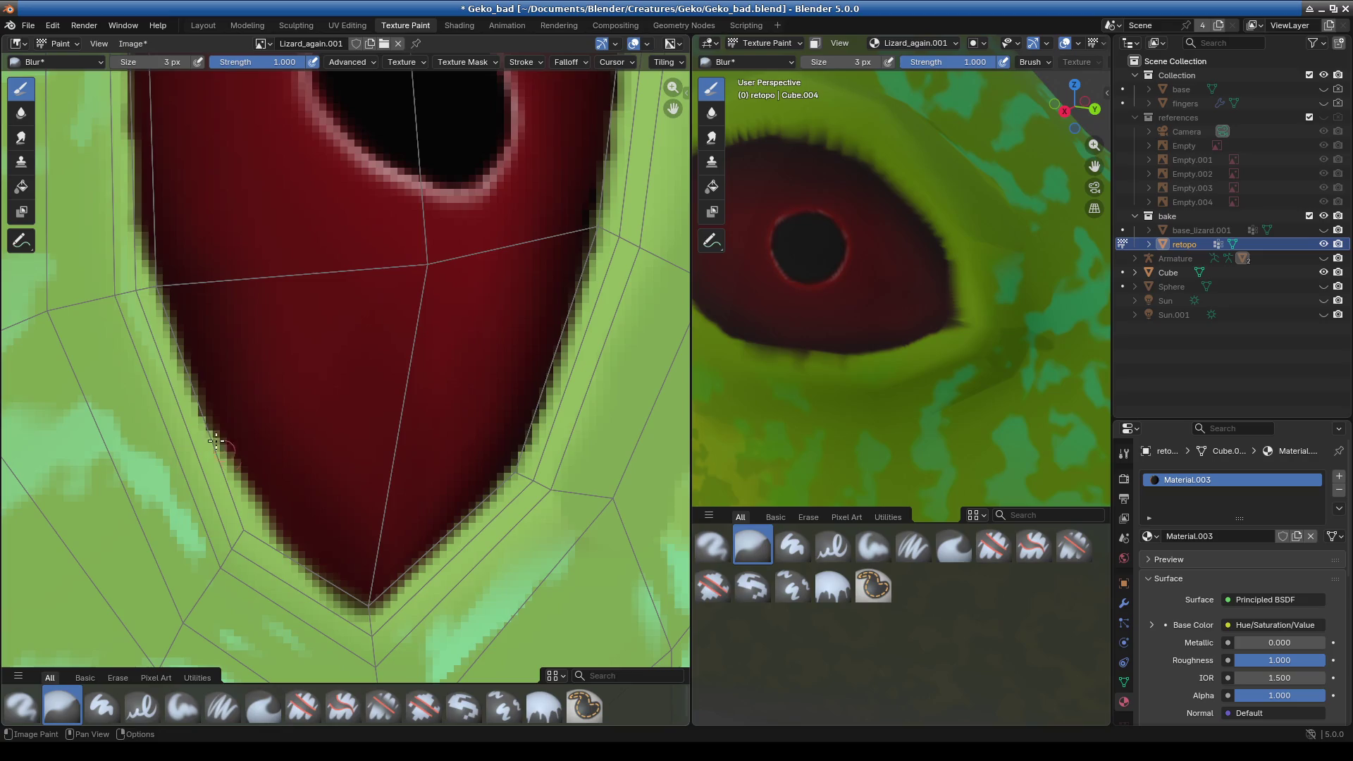
{"action": "left_click_drag", "start_coordinate": [216, 441], "coordinate": [145, 243]}
{"action": "middle_click_drag", "start_coordinate": [188, 278], "coordinate": [278, 429]}
{"action": "left_click_drag", "start_coordinate": [279, 429], "coordinate": [264, 337]}
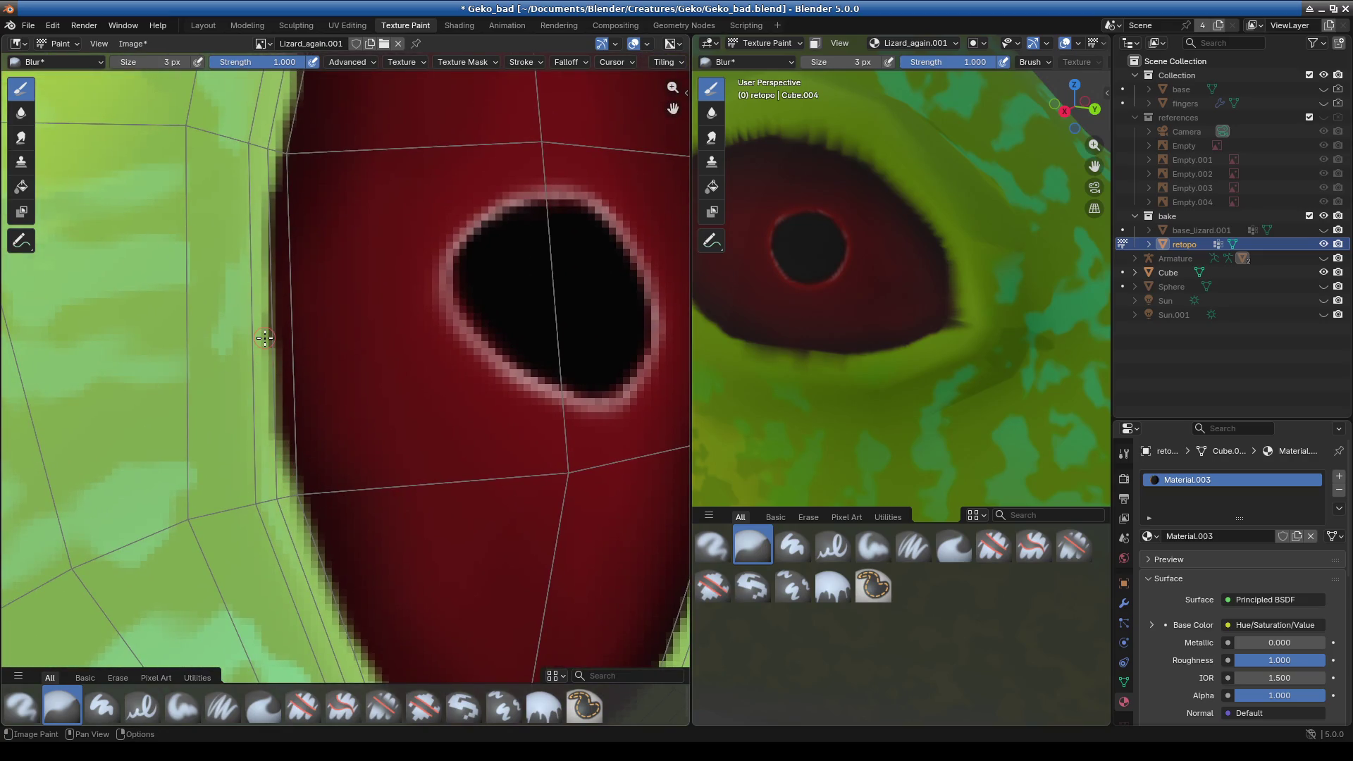
{"action": "scroll", "coordinate": [457, 373], "scroll_direction": "down", "scroll_amount": 3}
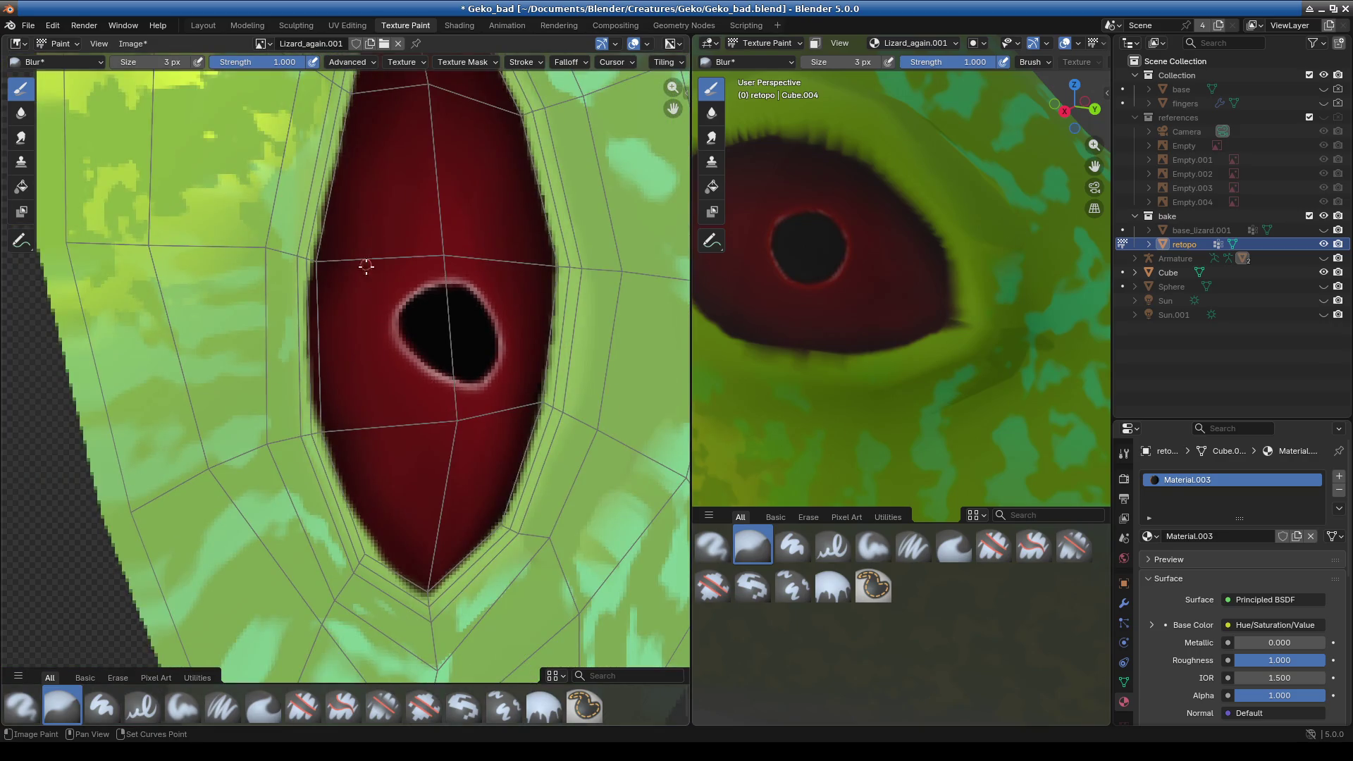
{"action": "middle_click_drag", "start_coordinate": [365, 265], "coordinate": [362, 360]}
{"action": "scroll", "coordinate": [836, 310], "scroll_direction": "down", "scroll_amount": 5}
{"action": "scroll", "coordinate": [859, 393], "scroll_direction": "up", "scroll_amount": 5}
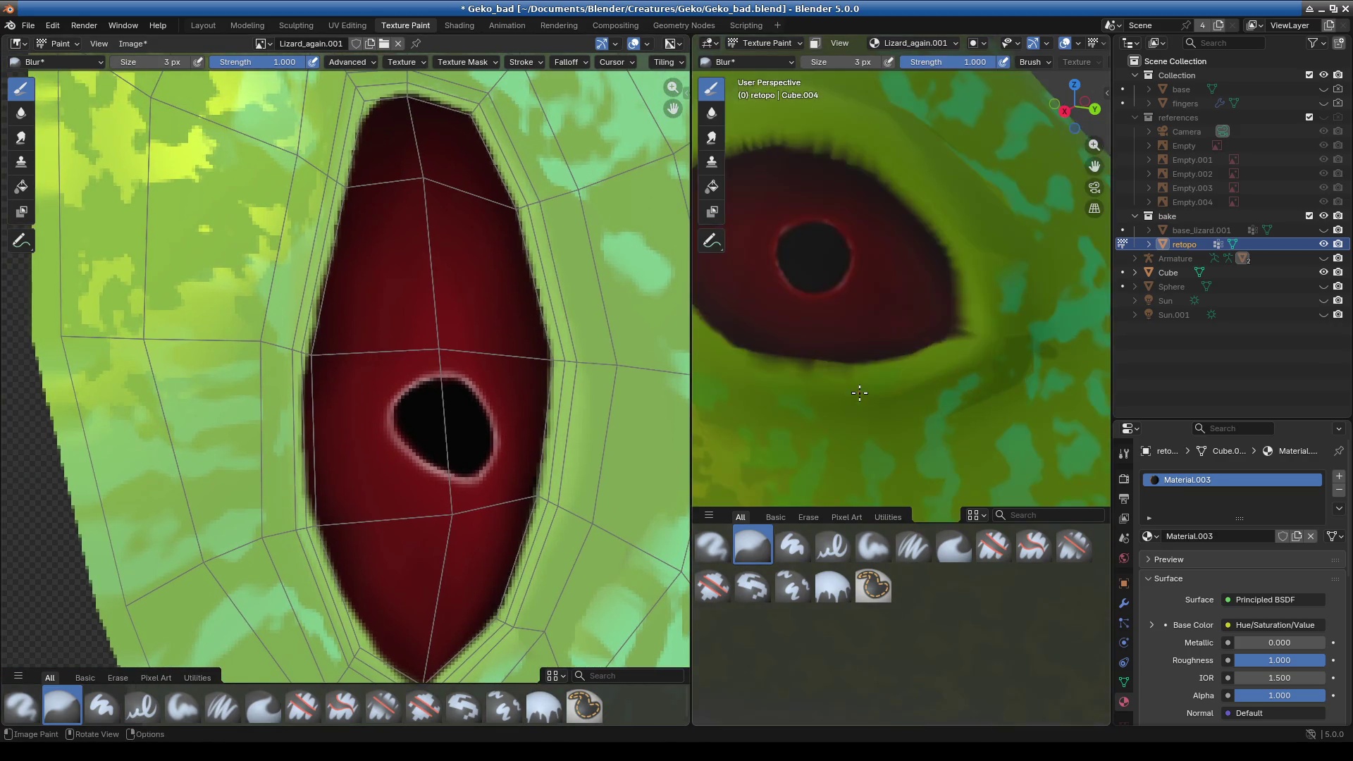
- Widen the 3D Viewport and orbit around the gecko's head
{"action": "mouse_move", "coordinate": [860, 393]}
{"action": "middle_mouse_down"}
{"action": "mouse_move", "coordinate": [852, 441]}
{"action": "mouse_move", "coordinate": [840, 440]}
{"action": "middle_mouse_up"}
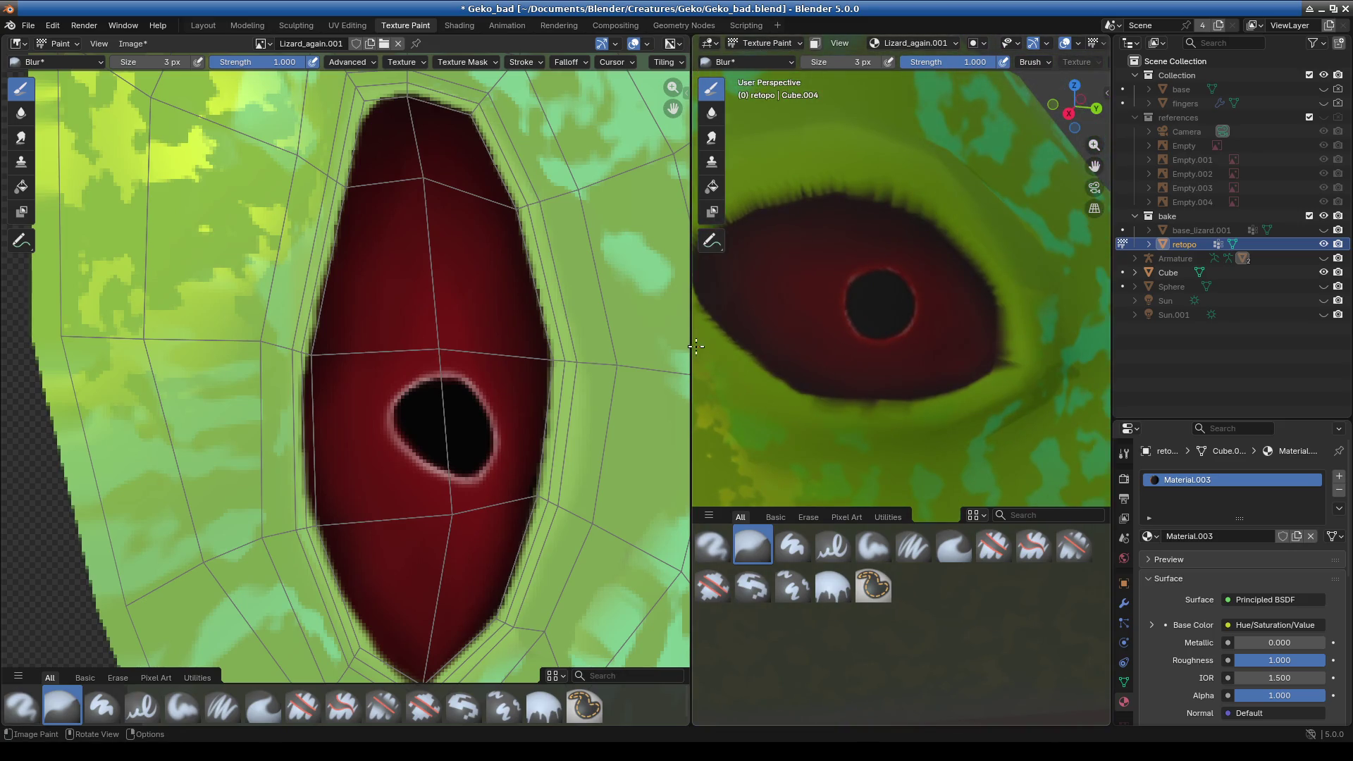
{"action": "left_click_drag", "start_coordinate": [696, 346], "coordinate": [449, 341]}
{"action": "middle_click_drag", "start_coordinate": [627, 397], "coordinate": [691, 406]}
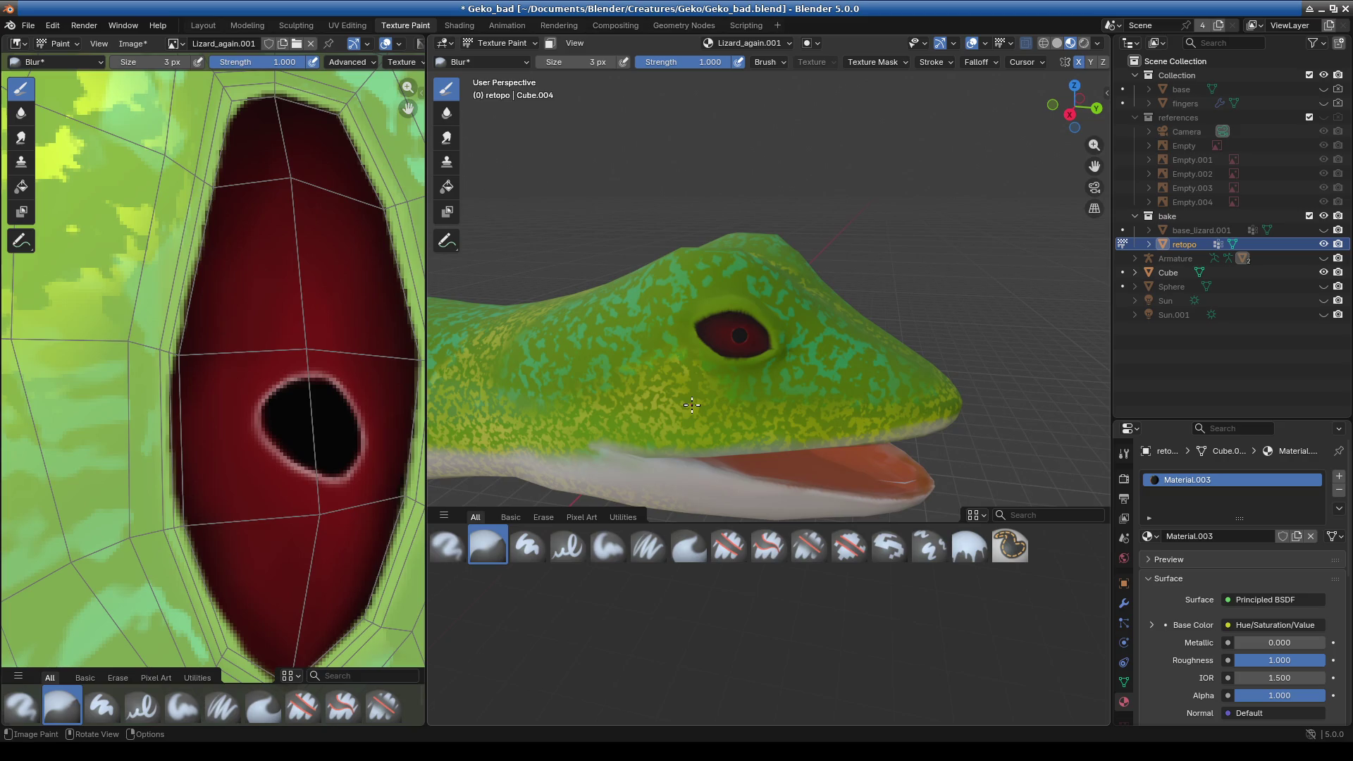
{"action": "scroll", "coordinate": [691, 406], "scroll_direction": "up", "scroll_amount": 3}
{"action": "middle_click_drag", "start_coordinate": [692, 405], "coordinate": [752, 383], "text": "shift"}
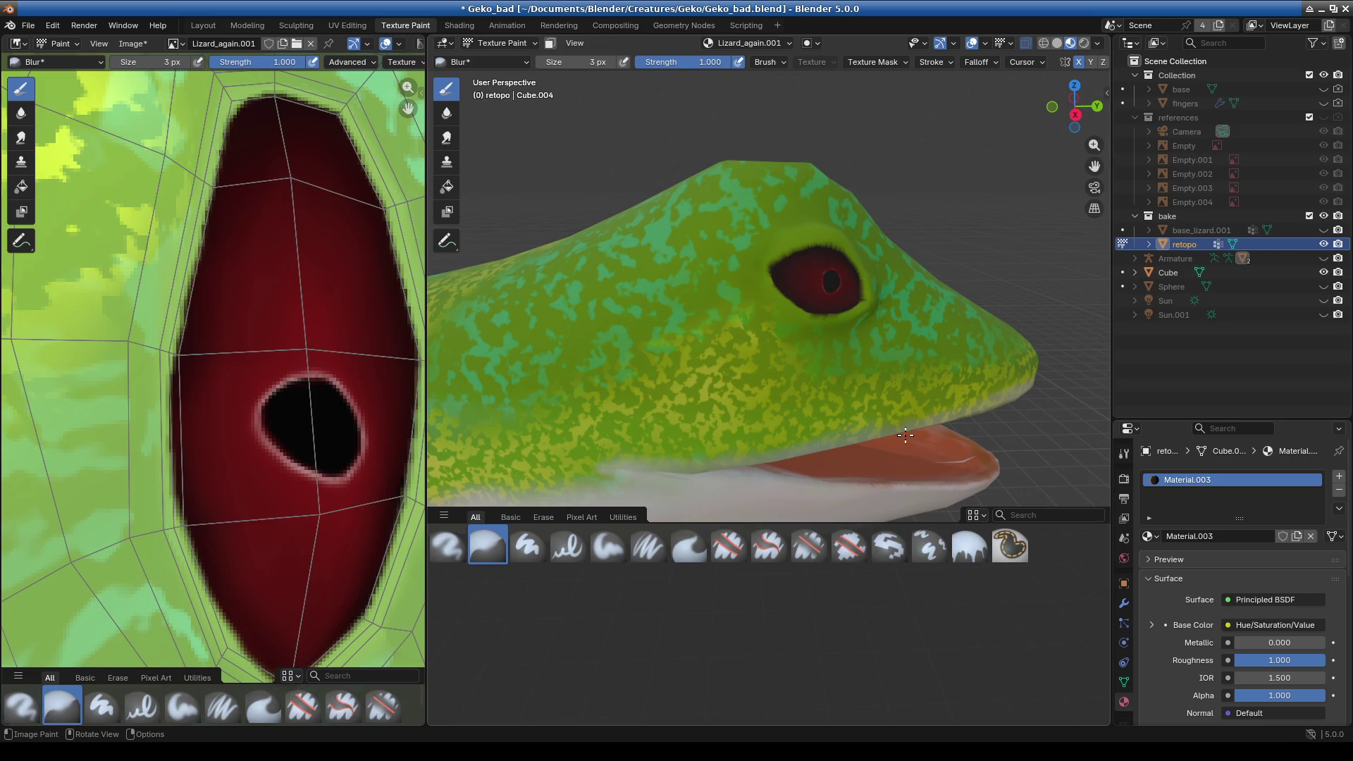
{"action": "scroll", "coordinate": [308, 490], "scroll_direction": "down", "scroll_amount": 4}
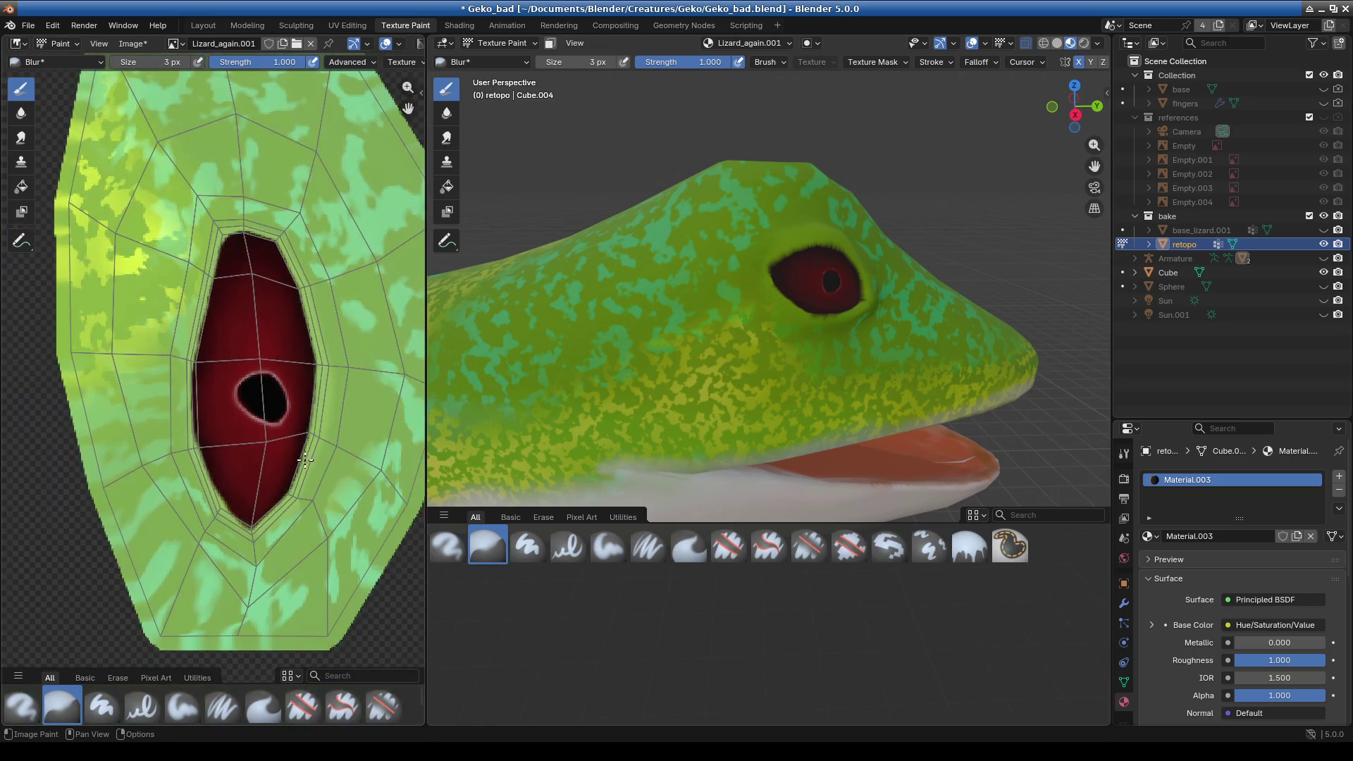
{"action": "scroll", "coordinate": [285, 392], "scroll_direction": "down", "scroll_amount": 2}
{"action": "scroll", "coordinate": [284, 392], "scroll_direction": "down", "scroll_amount": 1}
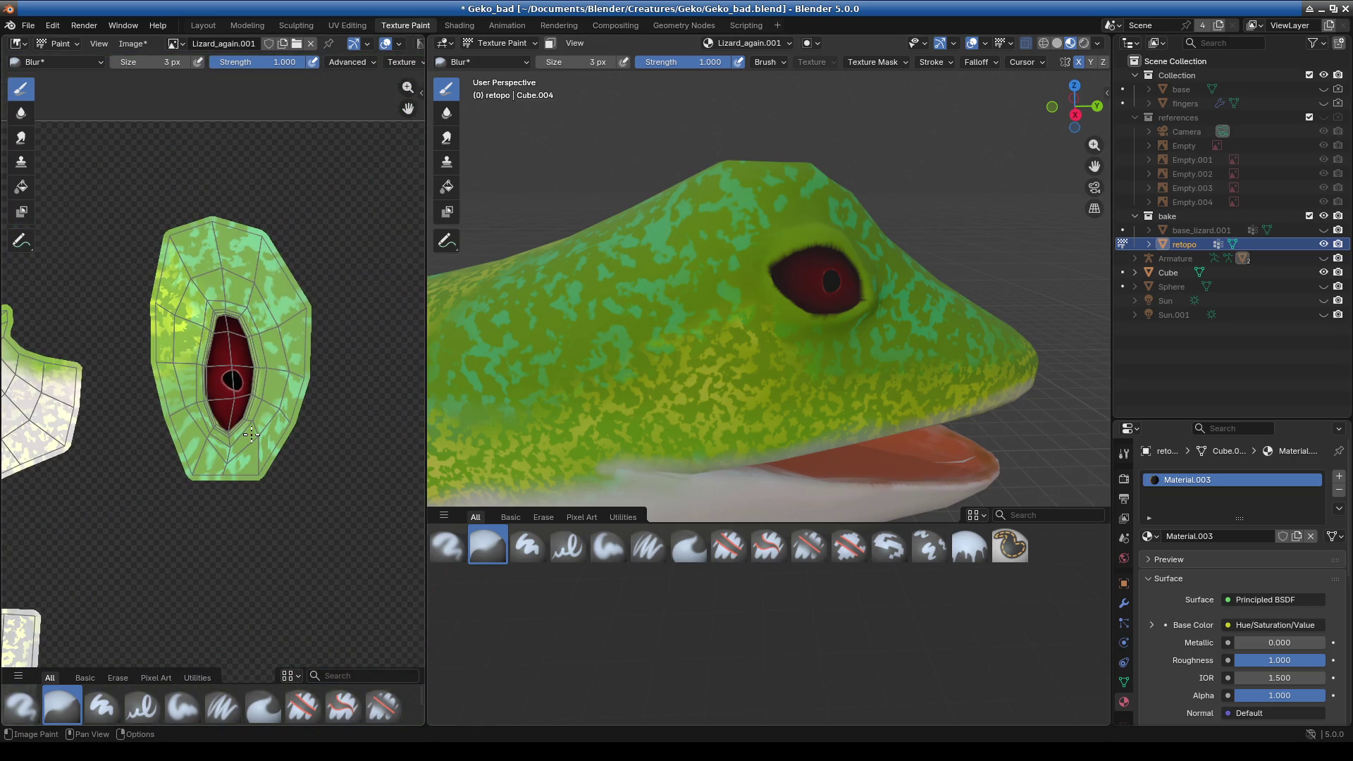
{"action": "middle_click_drag", "start_coordinate": [258, 477], "coordinate": [243, 461]}
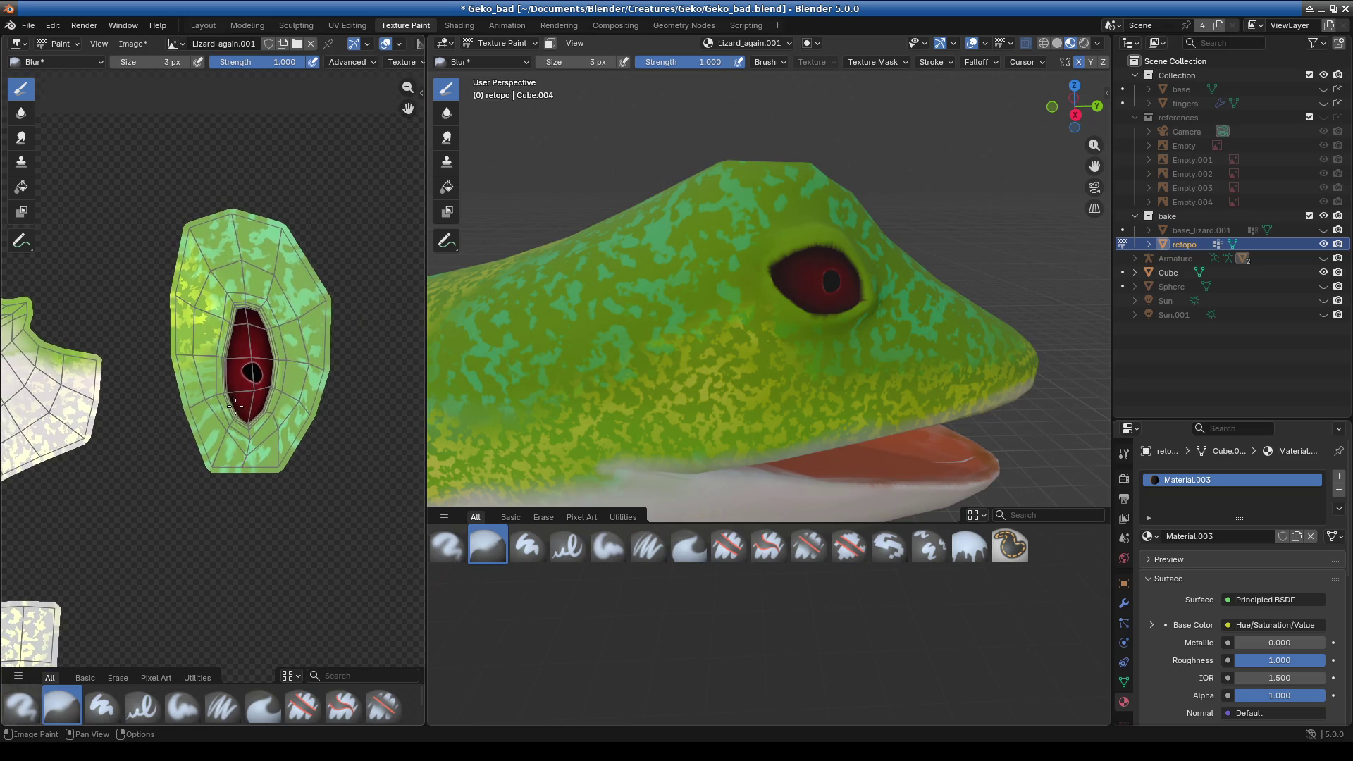
{"action": "scroll", "coordinate": [244, 461], "scroll_direction": "up", "scroll_amount": 4}
{"action": "scroll", "coordinate": [237, 409], "scroll_direction": "down", "scroll_amount": 1}
{"action": "scroll", "coordinate": [236, 409], "scroll_direction": "down", "scroll_amount": 2}
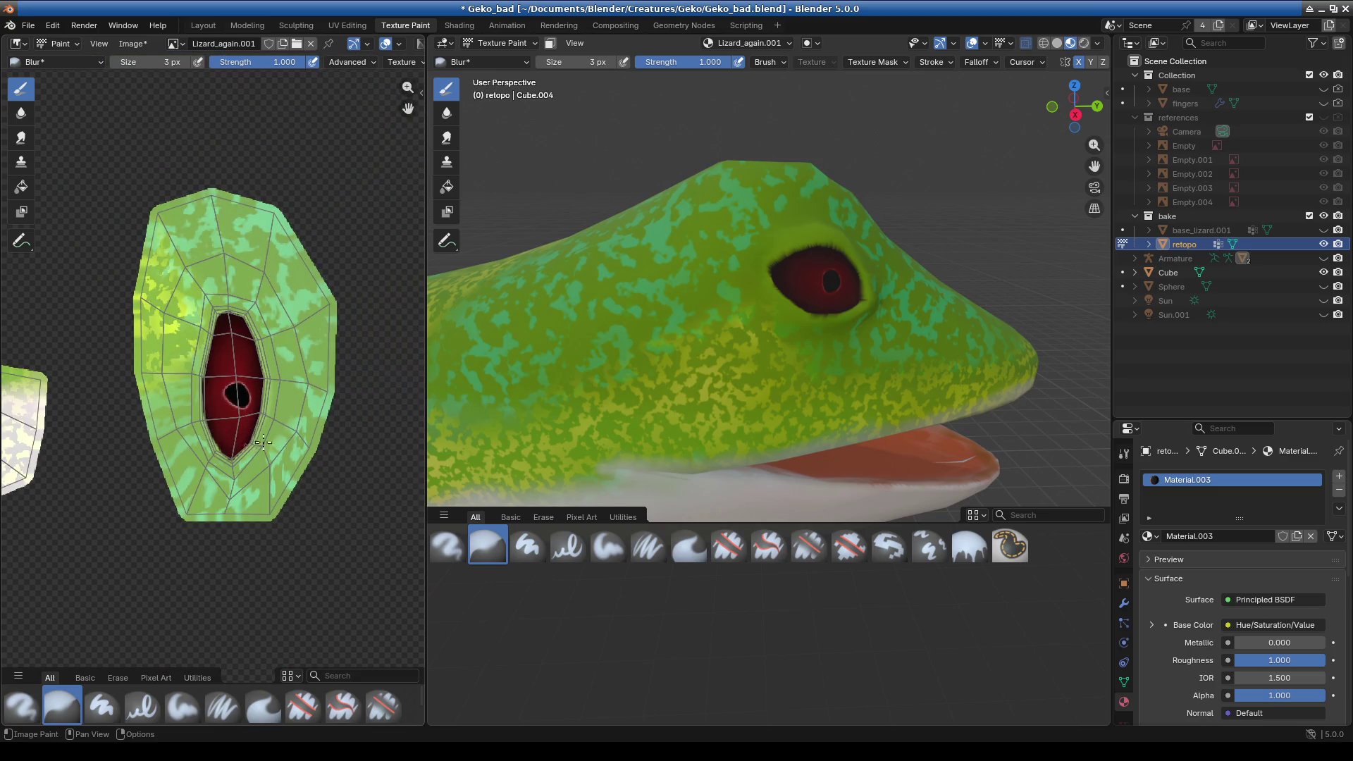
{"action": "scroll", "coordinate": [822, 396], "scroll_direction": "down", "scroll_amount": 3}
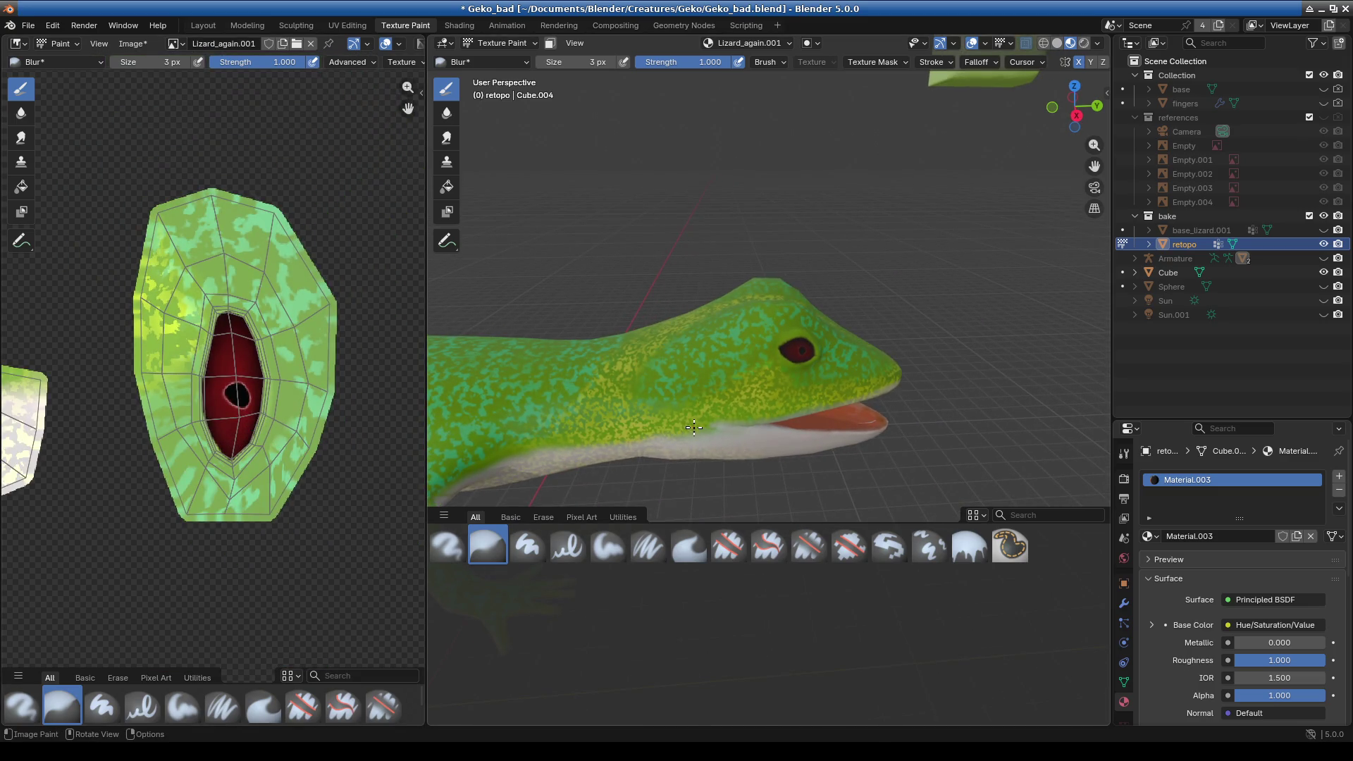
{"action": "scroll", "coordinate": [734, 427], "scroll_direction": "down", "scroll_amount": 3}
{"action": "mouse_move", "coordinate": [734, 427]}
{"action": "middle_mouse_down"}
{"action": "mouse_move", "coordinate": [748, 312]}
{"action": "mouse_move", "coordinate": [875, 340]}
{"action": "mouse_move", "coordinate": [903, 319]}
{"action": "mouse_move", "coordinate": [746, 289]}
{"action": "mouse_move", "coordinate": [809, 423]}
{"action": "middle_mouse_up"}
{"action": "scroll", "coordinate": [904, 318], "scroll_direction": "up", "scroll_amount": 3}
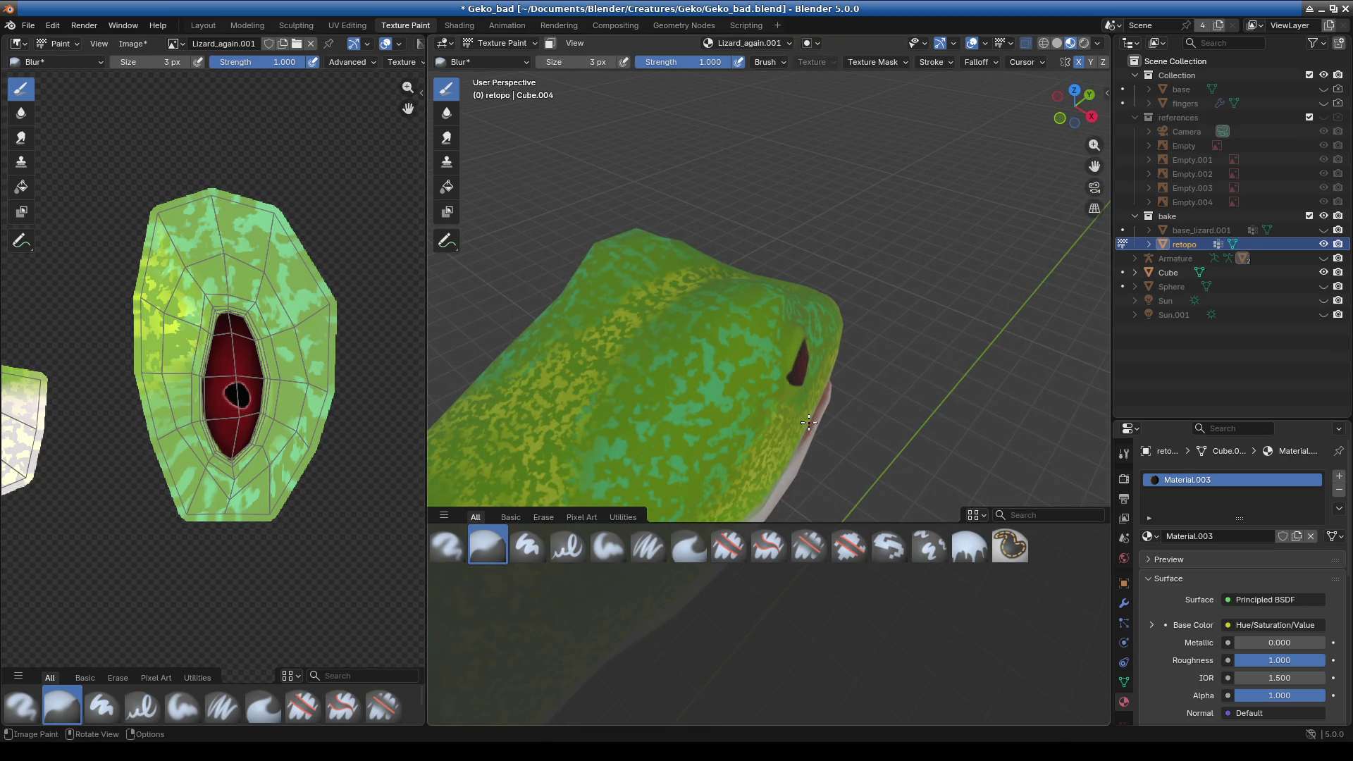
{"action": "left_click_drag", "start_coordinate": [427, 407], "coordinate": [356, 407]}
{"action": "mouse_move", "coordinate": [451, 395]}
{"action": "middle_mouse_down"}
{"action": "mouse_move", "coordinate": [579, 326]}
{"action": "mouse_move", "coordinate": [788, 308]}
{"action": "mouse_move", "coordinate": [734, 393]}
{"action": "mouse_move", "coordinate": [671, 344]}
{"action": "mouse_move", "coordinate": [775, 336]}
{"action": "mouse_move", "coordinate": [787, 388]}
{"action": "mouse_move", "coordinate": [926, 408]}
{"action": "mouse_move", "coordinate": [705, 414]}
{"action": "mouse_move", "coordinate": [796, 381]}
{"action": "mouse_move", "coordinate": [816, 428]}
{"action": "mouse_move", "coordinate": [701, 417]}
{"action": "middle_mouse_up"}
{"action": "scroll", "coordinate": [579, 326], "scroll_direction": "up", "scroll_amount": 4}
{"action": "scroll", "coordinate": [579, 326], "scroll_direction": "up", "scroll_amount": 2}
{"action": "scroll", "coordinate": [579, 326], "scroll_direction": "up", "scroll_amount": 2}
{"action": "scroll", "coordinate": [734, 393], "scroll_direction": "up", "scroll_amount": 2}
{"action": "scroll", "coordinate": [725, 314], "scroll_direction": "up", "scroll_amount": 3}
{"action": "scroll", "coordinate": [680, 347], "scroll_direction": "up", "scroll_amount": 2}
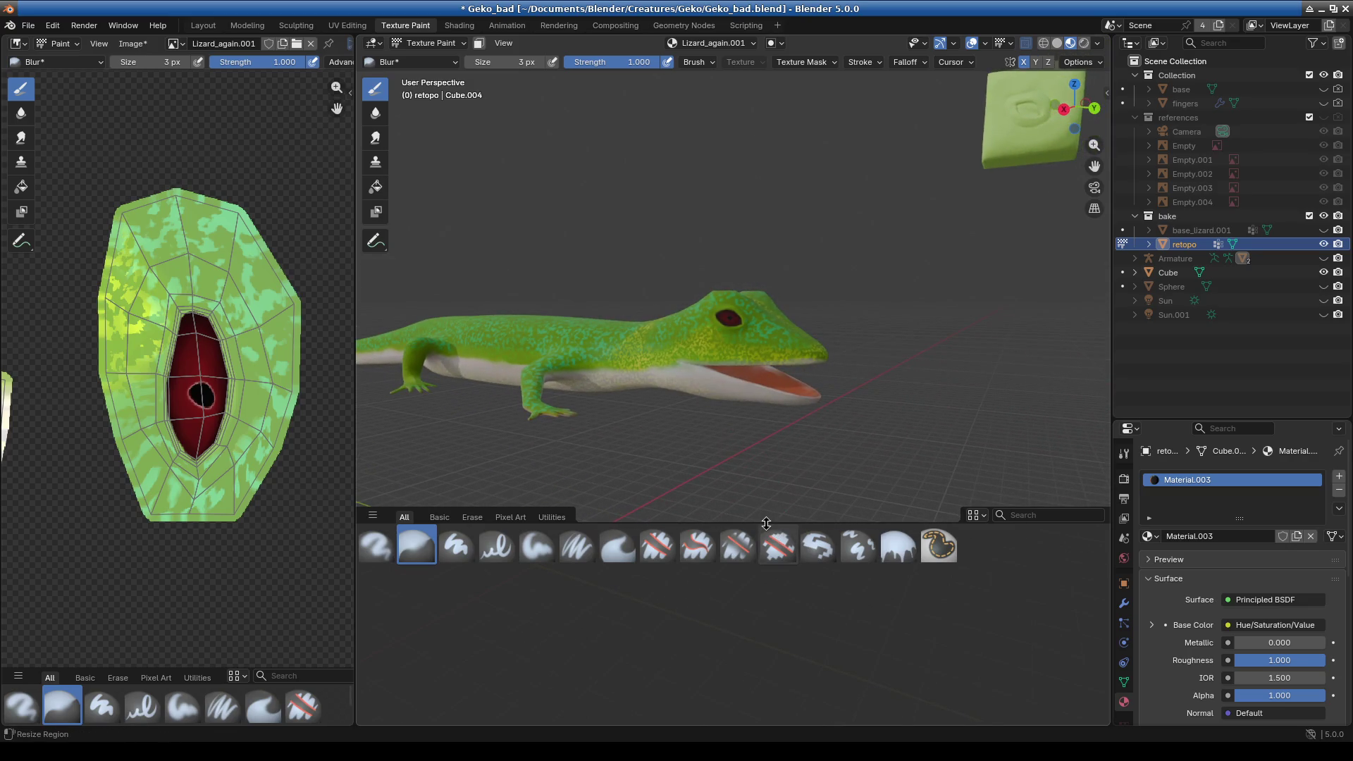
{"action": "left_click_drag", "start_coordinate": [766, 523], "coordinate": [740, 558]}
{"action": "left_click_drag", "start_coordinate": [356, 444], "coordinate": [318, 444]}
{"action": "mouse_move", "coordinate": [520, 434]}
{"action": "middle_mouse_down"}
{"action": "mouse_move", "coordinate": [893, 485]}
{"action": "mouse_move", "coordinate": [722, 449]}
{"action": "middle_mouse_up"}
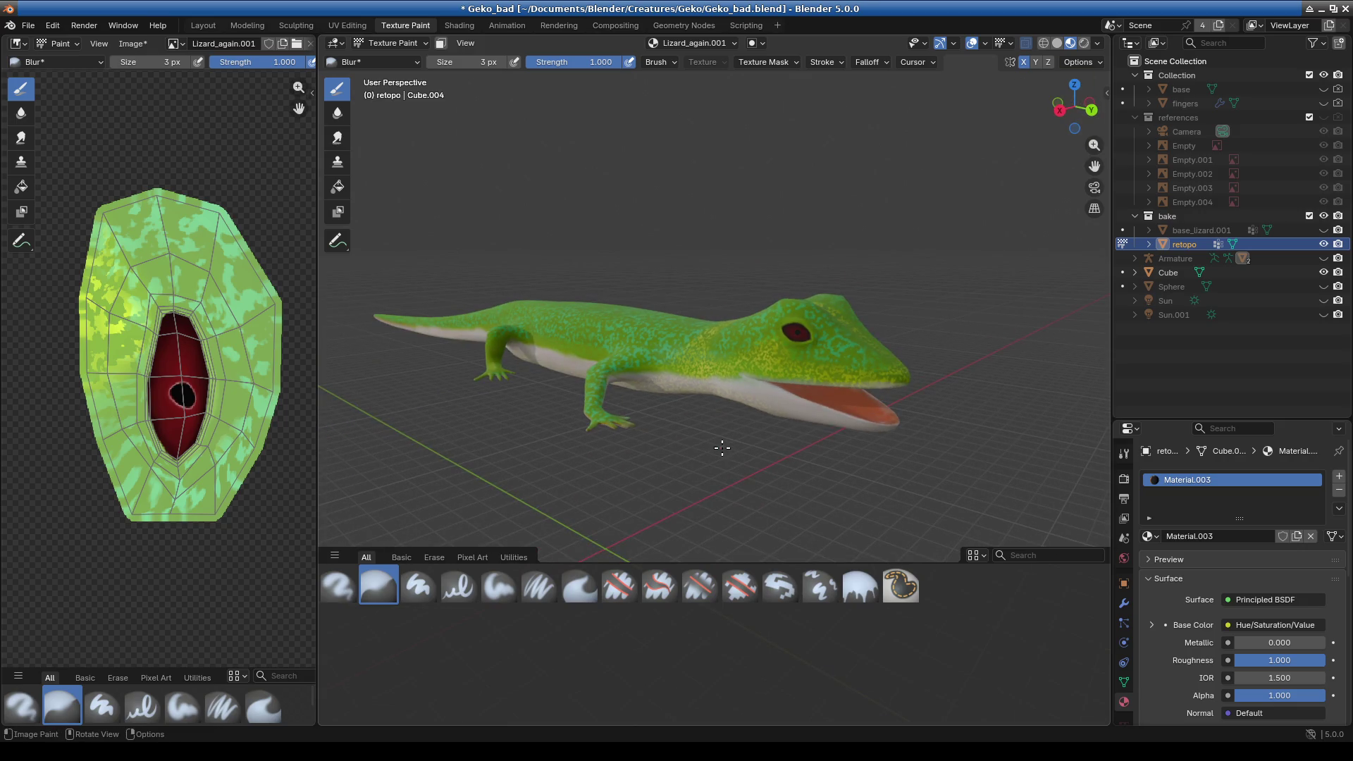
{"action": "mouse_move", "coordinate": [768, 452]}
{"action": "middle_mouse_down"}
{"action": "mouse_move", "coordinate": [726, 345]}
{"action": "mouse_move", "coordinate": [729, 407]}
{"action": "middle_mouse_up"}
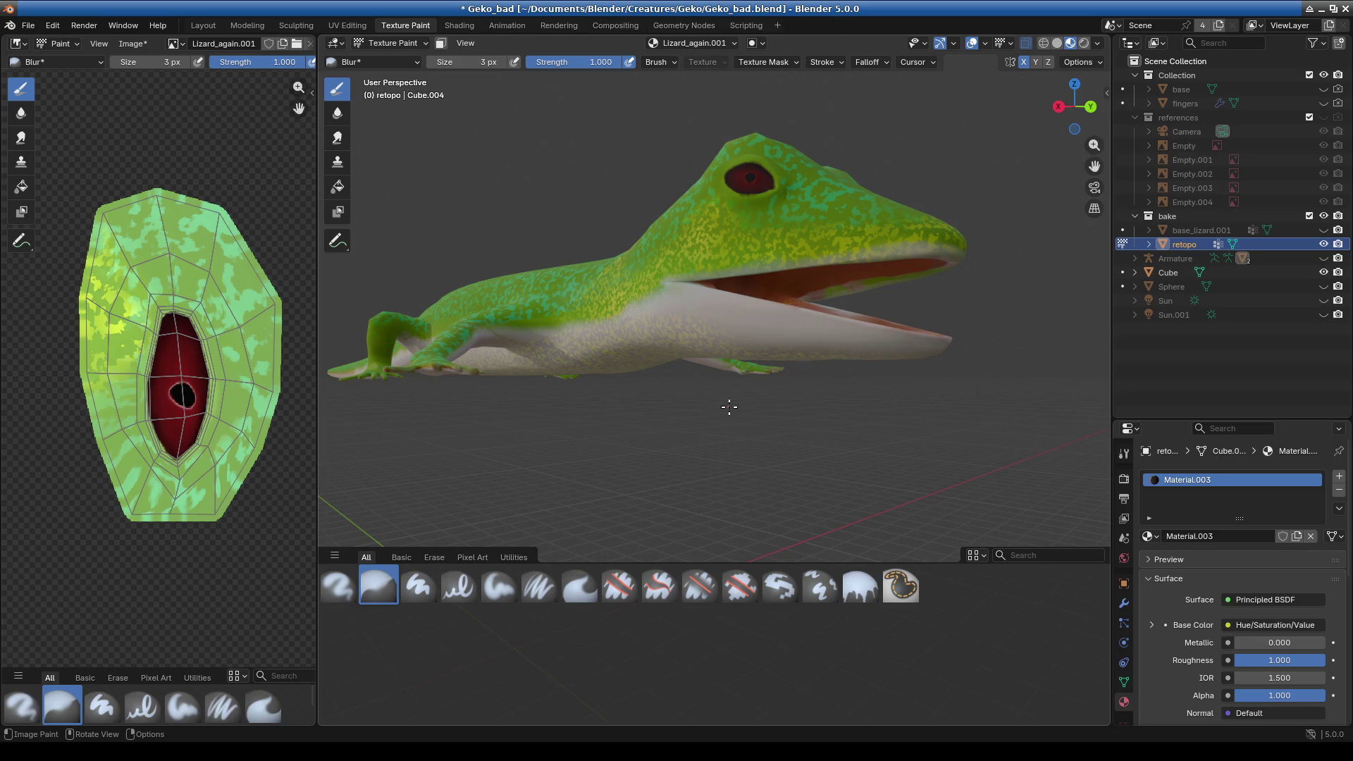
{"action": "mouse_move", "coordinate": [731, 399]}
{"action": "middle_mouse_down"}
{"action": "mouse_move", "coordinate": [809, 369]}
{"action": "mouse_move", "coordinate": [801, 297]}
{"action": "mouse_move", "coordinate": [733, 268]}
{"action": "middle_mouse_up"}
- Orbit and zoom around the gecko to inspect its head, underside and front
{"action": "scroll", "coordinate": [873, 364], "scroll_direction": "up", "scroll_amount": 3}
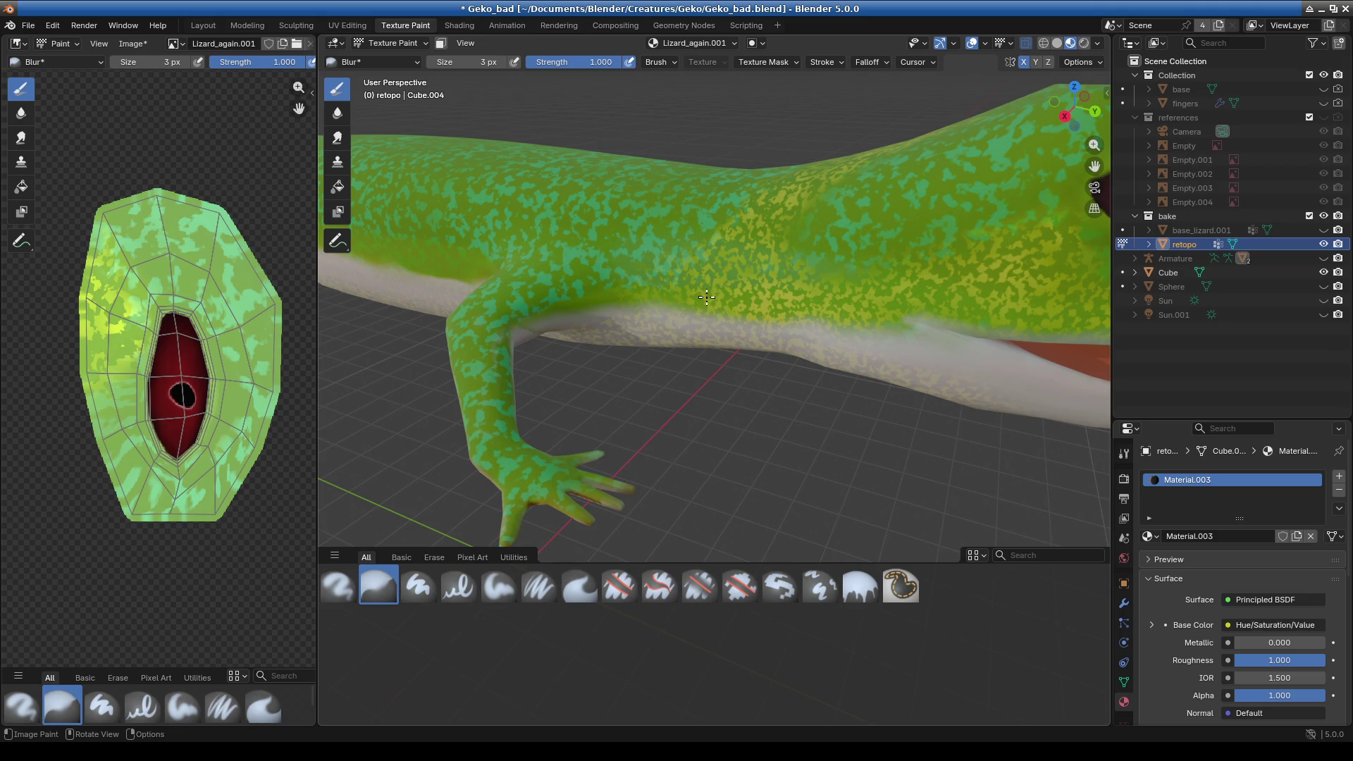
{"action": "scroll", "coordinate": [772, 354], "scroll_direction": "down", "scroll_amount": 5}
{"action": "mouse_move", "coordinate": [772, 354]}
{"action": "middle_mouse_down"}
{"action": "mouse_move", "coordinate": [681, 384]}
{"action": "mouse_move", "coordinate": [729, 369]}
{"action": "mouse_move", "coordinate": [735, 387]}
{"action": "mouse_move", "coordinate": [666, 399]}
{"action": "middle_mouse_up"}
{"action": "scroll", "coordinate": [728, 369], "scroll_direction": "up", "scroll_amount": 4}
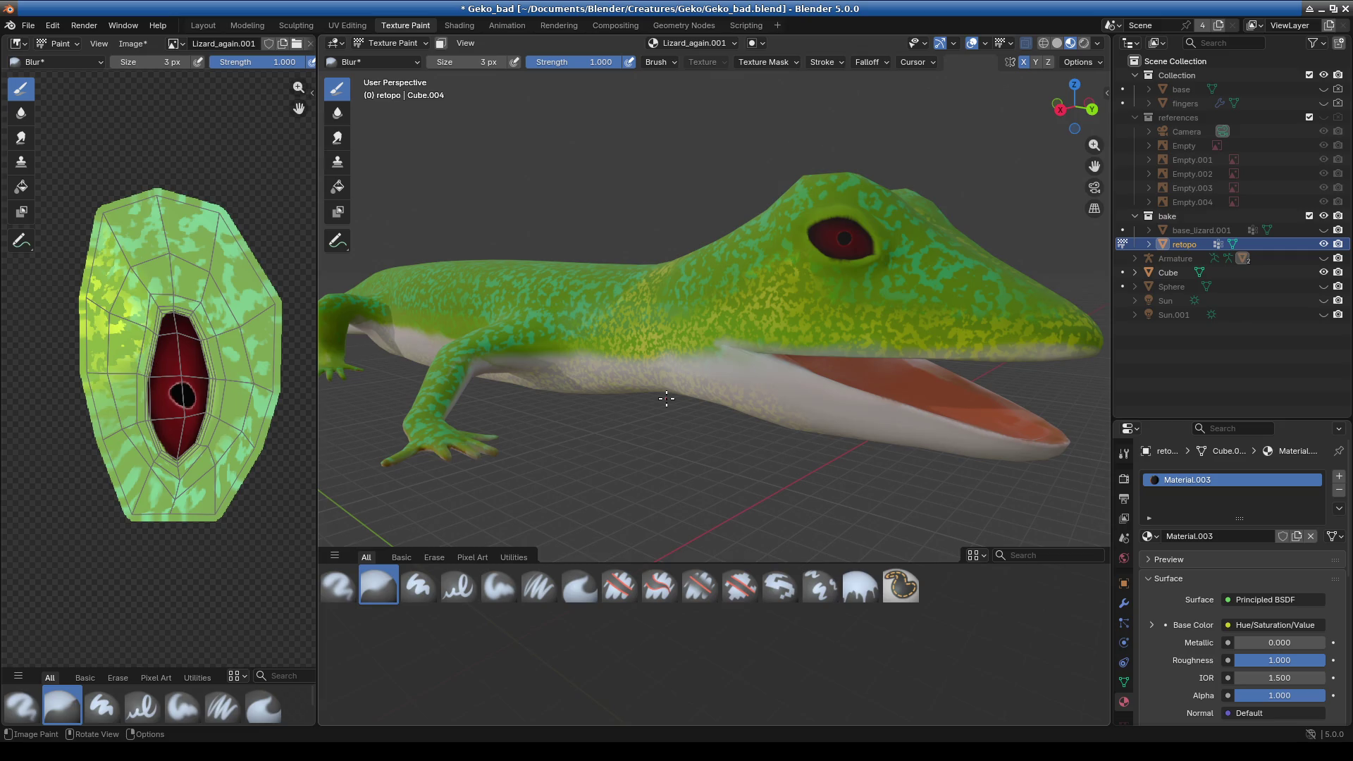
{"action": "scroll", "coordinate": [806, 403], "scroll_direction": "down", "scroll_amount": 3}
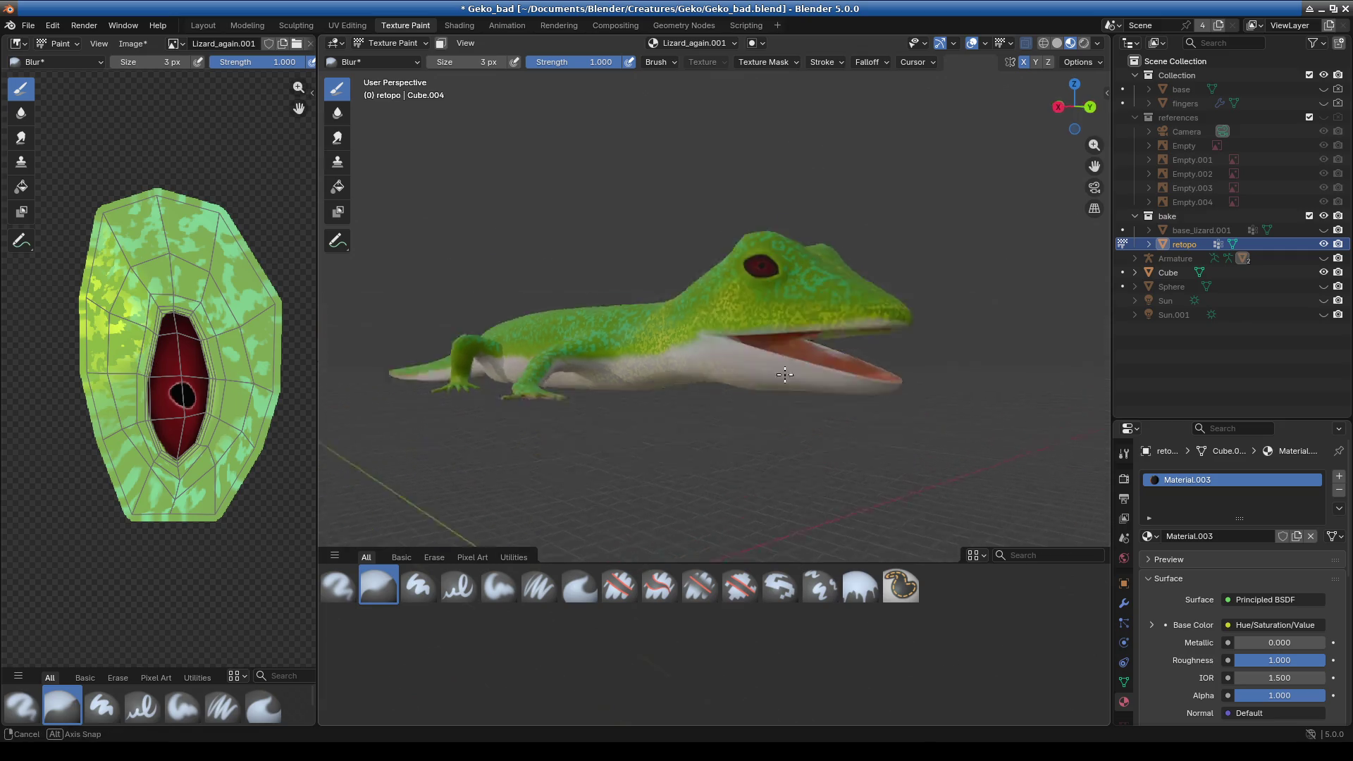
{"action": "mouse_move", "coordinate": [758, 432]}
{"action": "middle_mouse_down"}
{"action": "mouse_move", "coordinate": [684, 397]}
{"action": "mouse_move", "coordinate": [765, 413]}
{"action": "middle_mouse_up"}
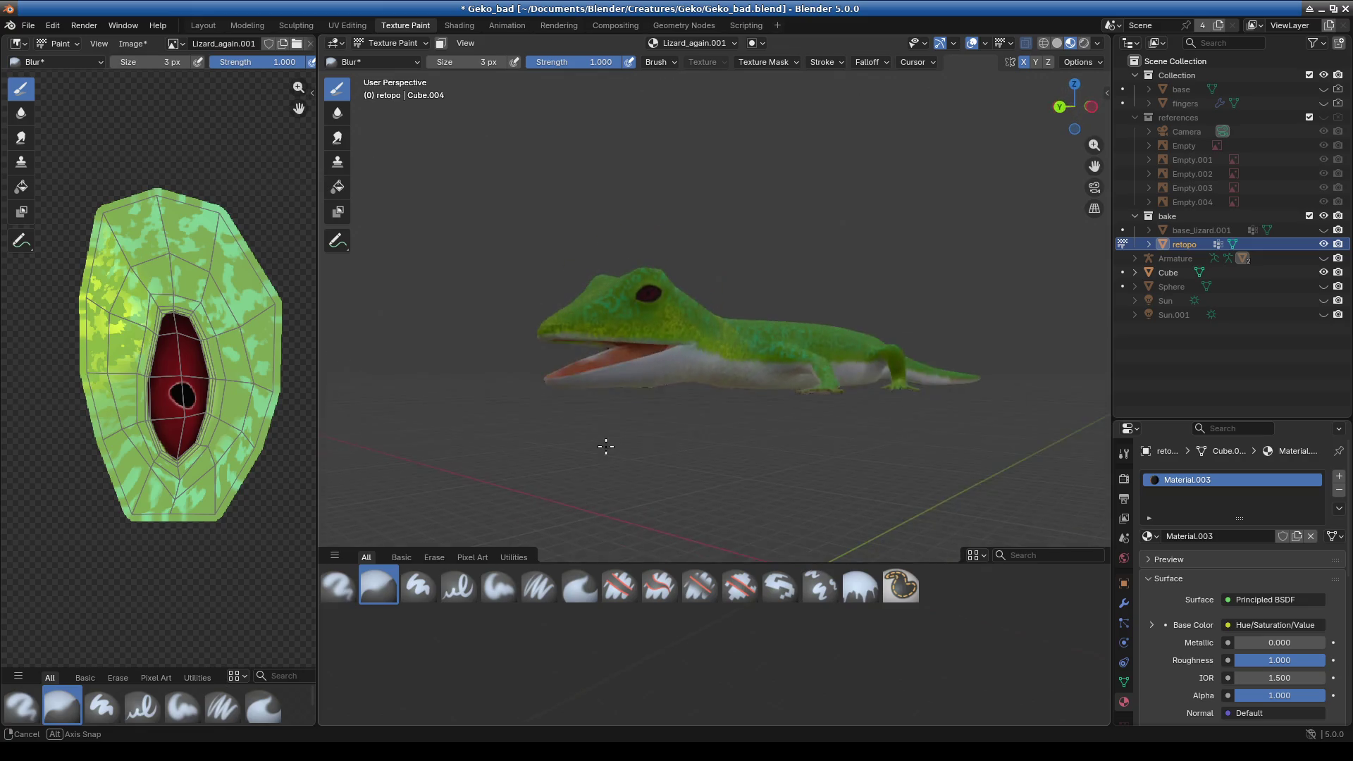
{"action": "scroll", "coordinate": [765, 412], "scroll_direction": "up", "scroll_amount": 5}
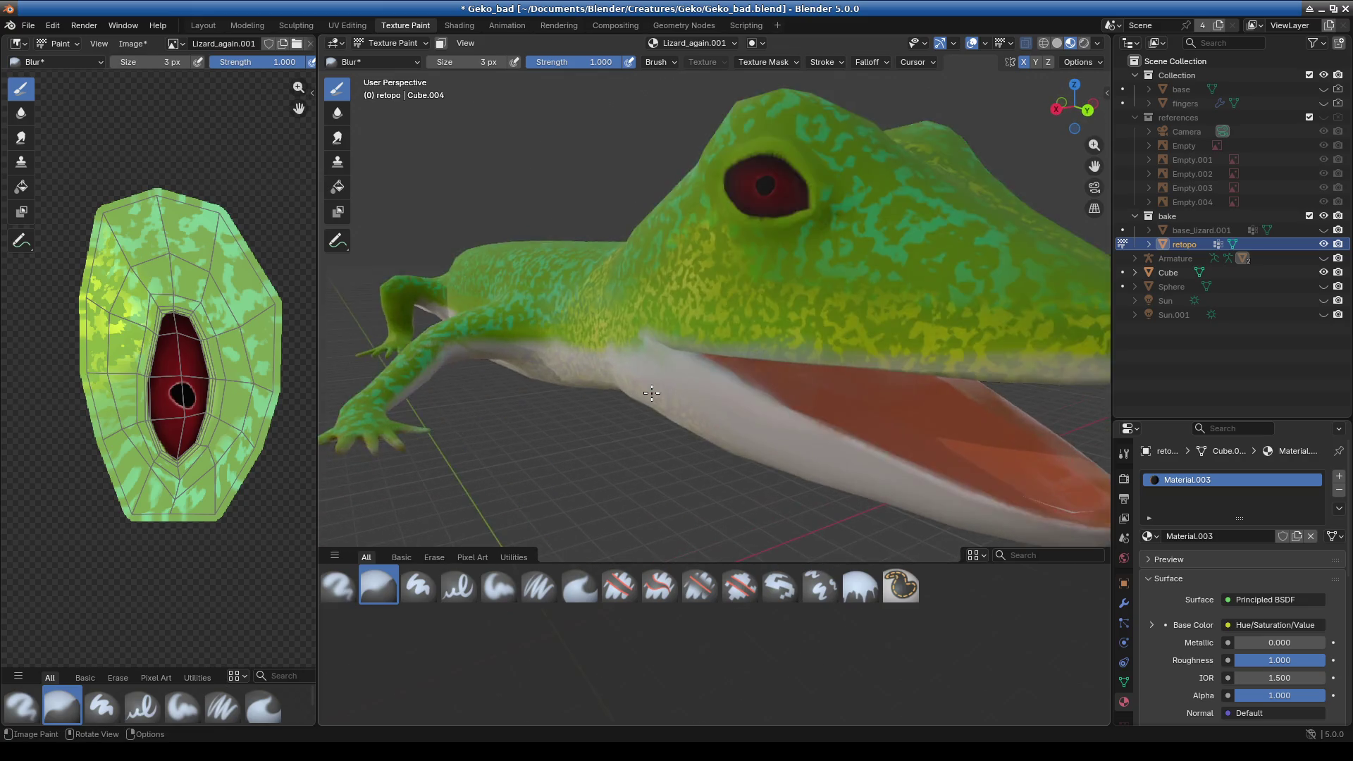
{"action": "middle_click_drag", "start_coordinate": [765, 412], "coordinate": [649, 433]}
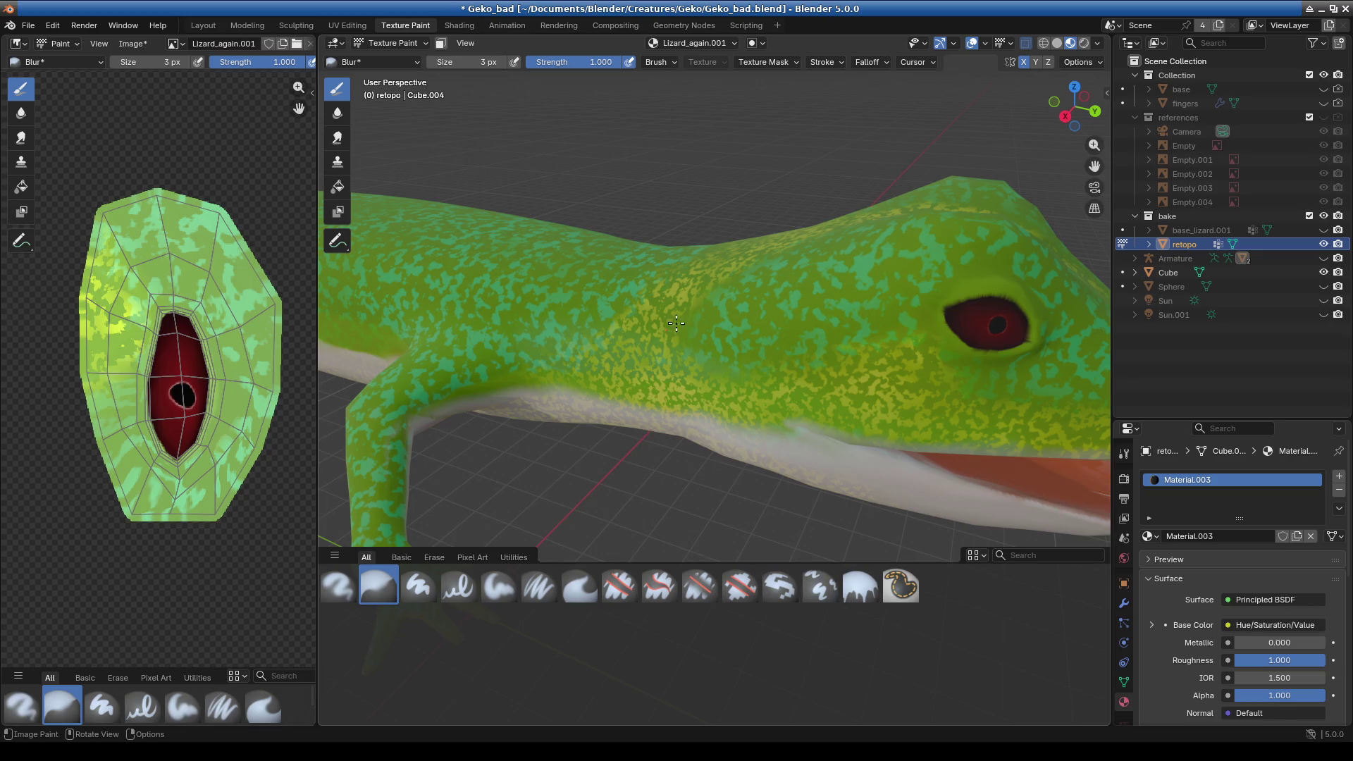
{"action": "scroll", "coordinate": [675, 323], "scroll_direction": "down", "scroll_amount": 5}
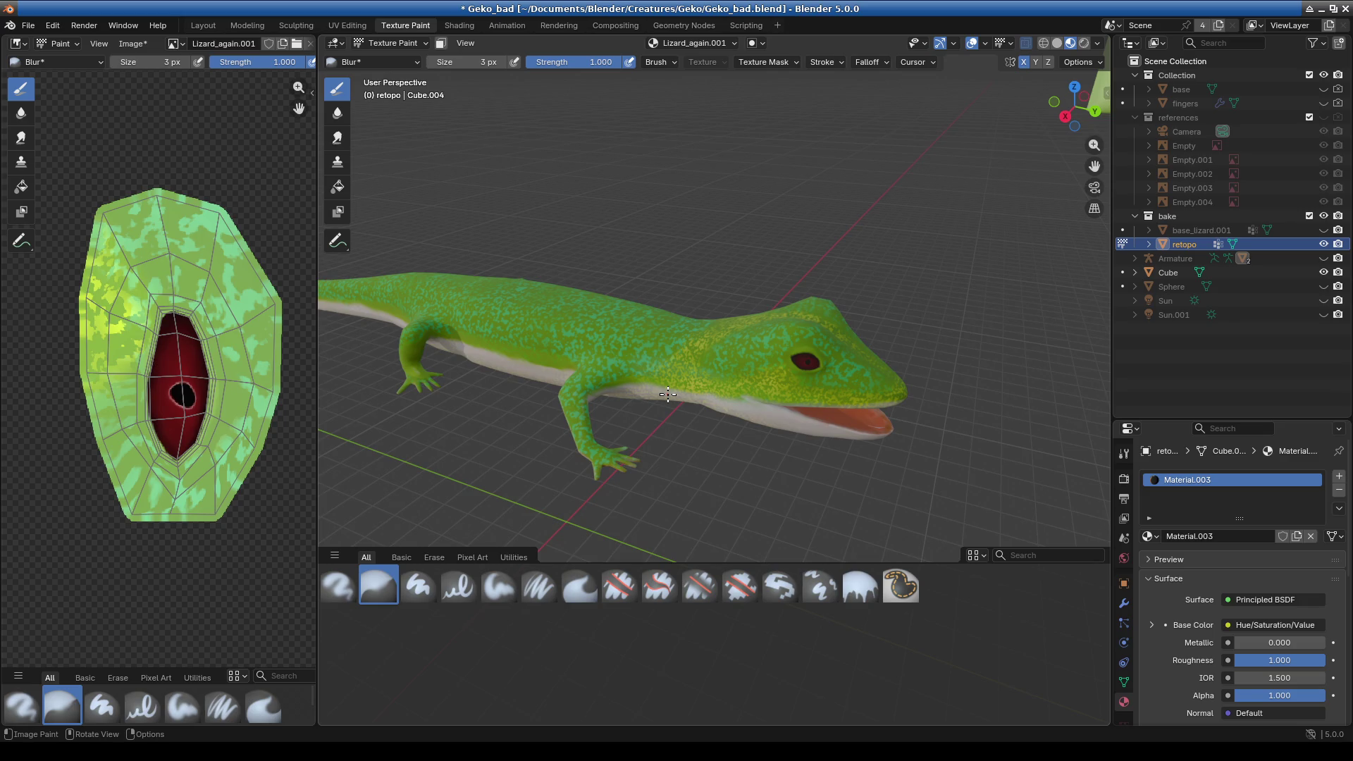
{"action": "middle_click_drag", "start_coordinate": [667, 394], "coordinate": [753, 399]}
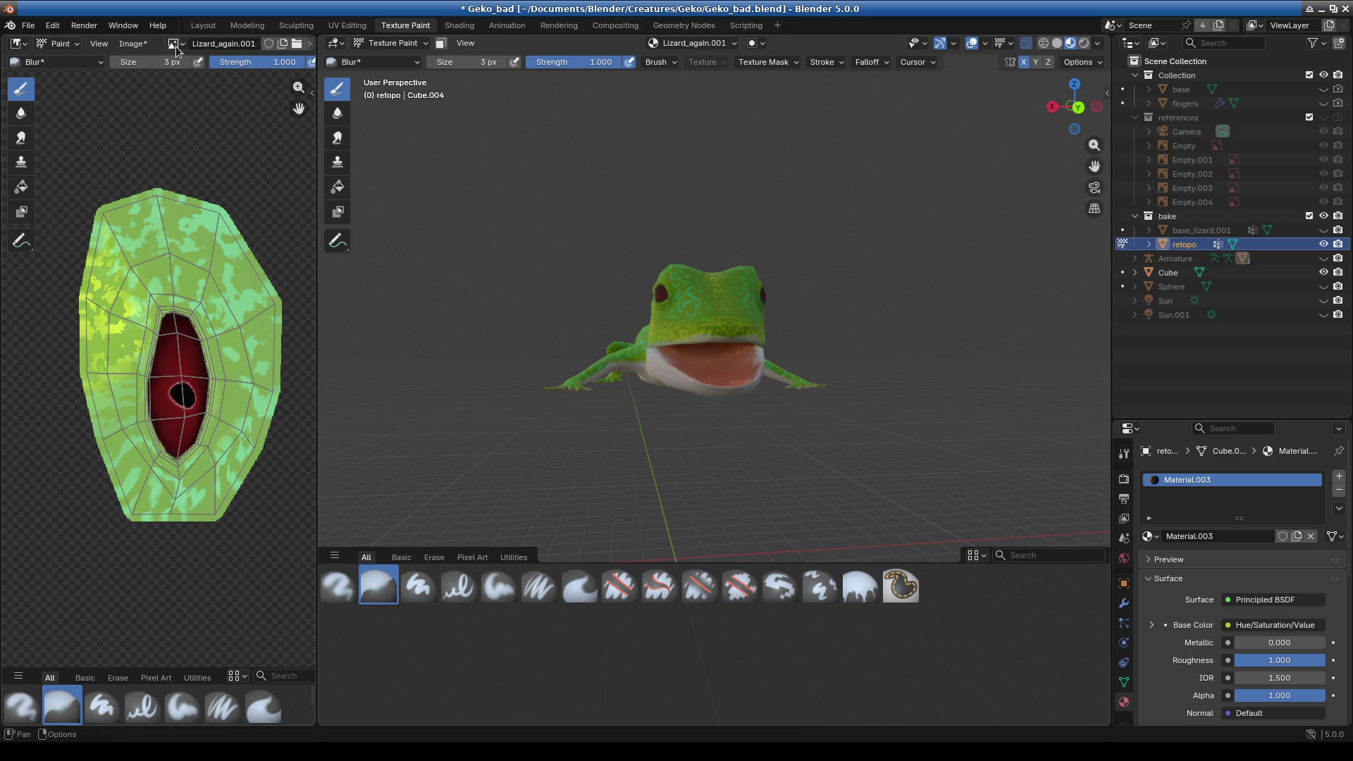
- Leave texture painting for the Layout workspace in Object Mode
{"action": "left_click", "coordinate": [201, 27]}
{"action": "scroll", "coordinate": [686, 425], "scroll_direction": "down", "scroll_amount": 8}
{"action": "scroll", "coordinate": [588, 370], "scroll_direction": "down", "scroll_amount": 3}
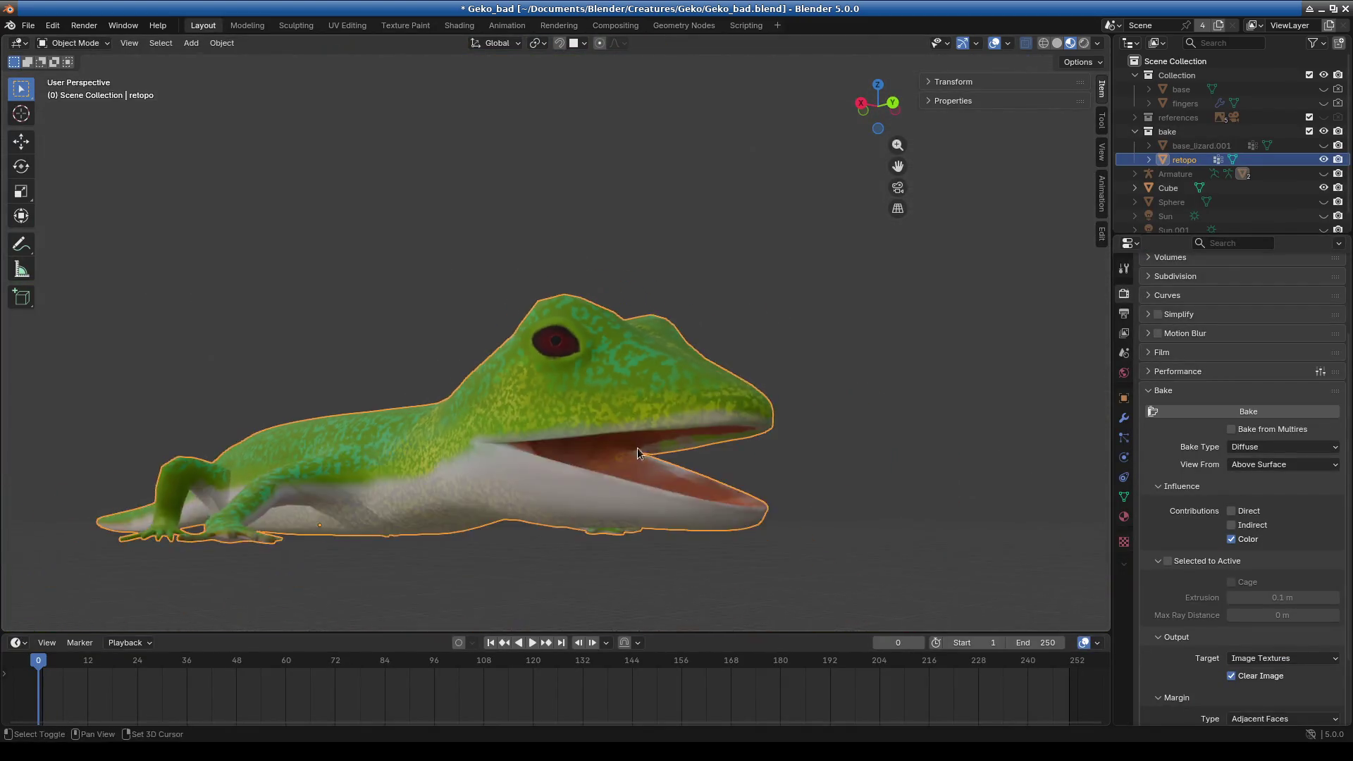
- Add an Armature modifier to the retopo mesh by searching 'arm' in the Modifiers tab
{"action": "left_click_drag", "start_coordinate": [1174, 235], "coordinate": [1175, 476]}
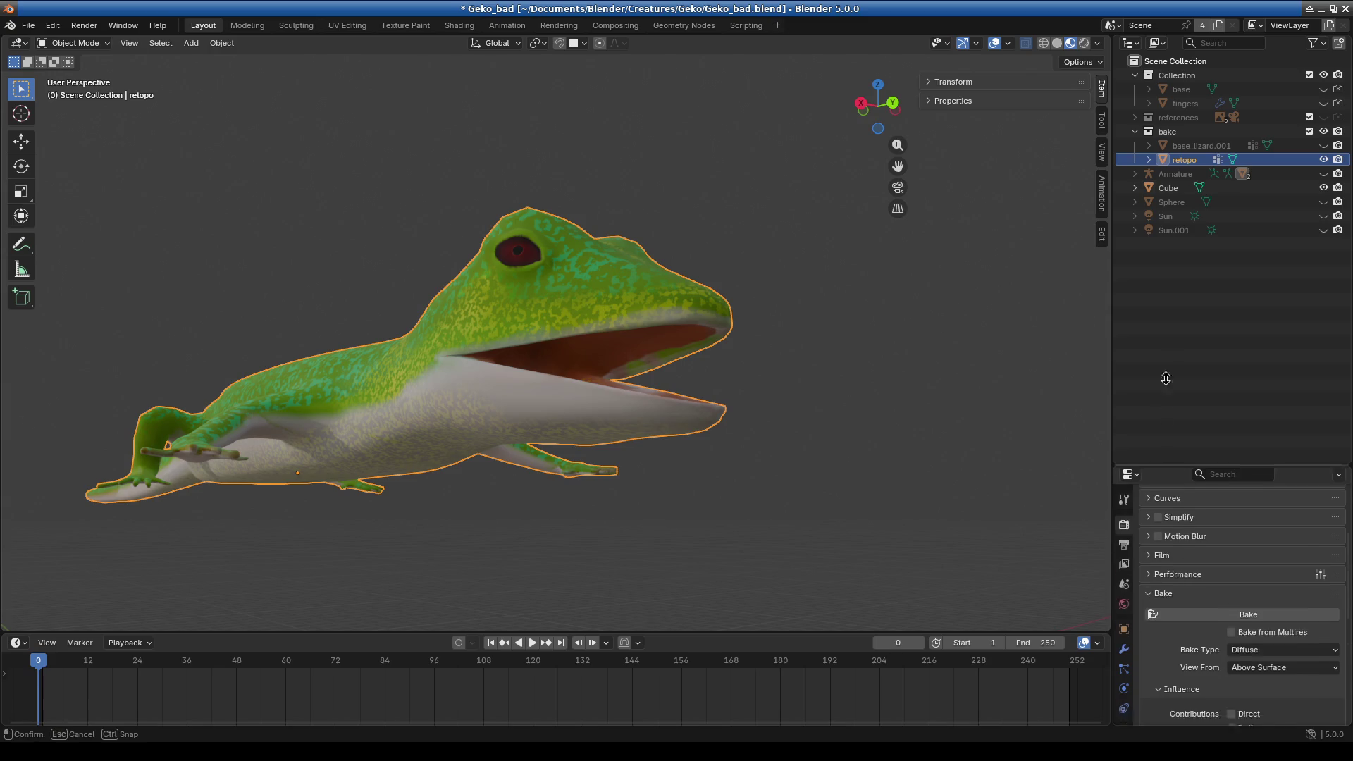
{"action": "left_click_drag", "start_coordinate": [1193, 476], "coordinate": [1193, 252]}
{"action": "left_click", "coordinate": [1124, 437]}
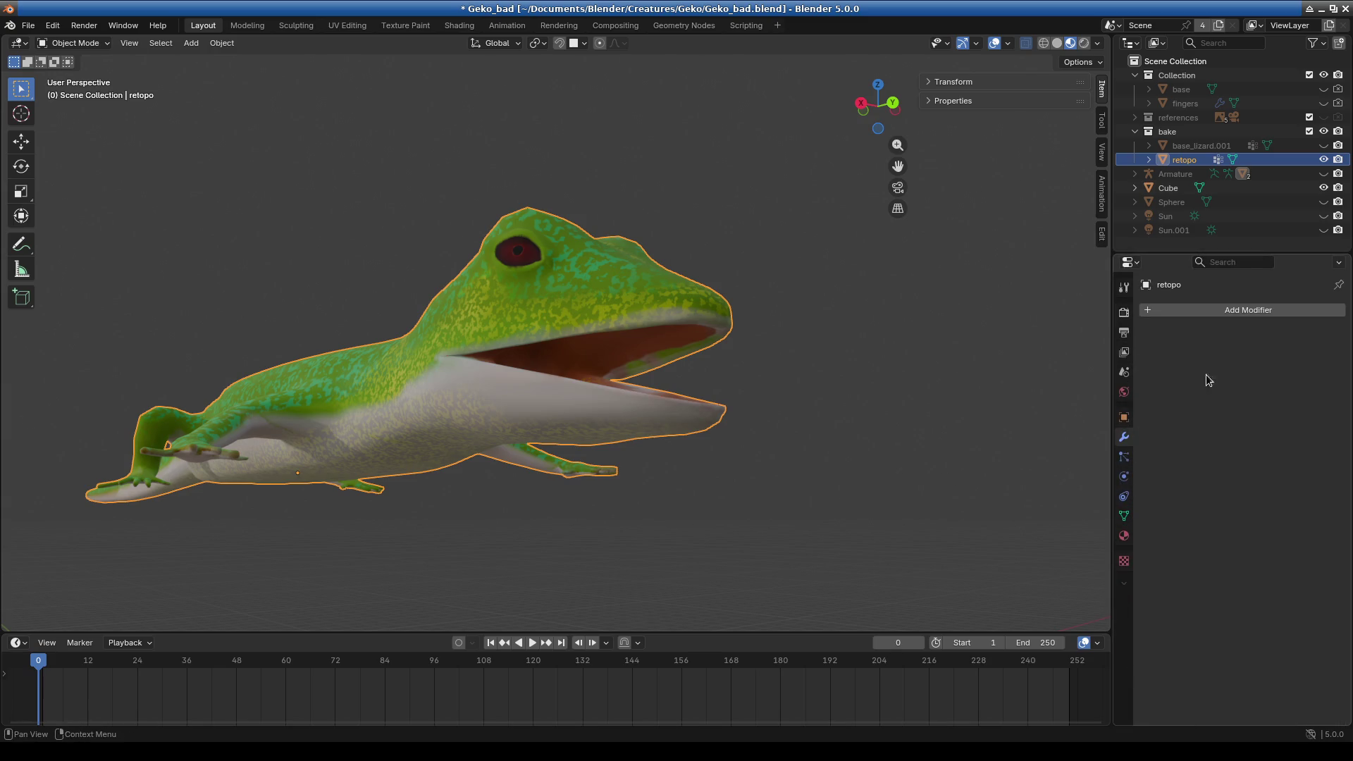
{"action": "left_click", "coordinate": [1194, 310]}
{"action": "type", "text": "am"}
{"action": "key", "text": "BackSpace"}
{"action": "type", "text": "rm"}
{"action": "key", "text": "Return"}
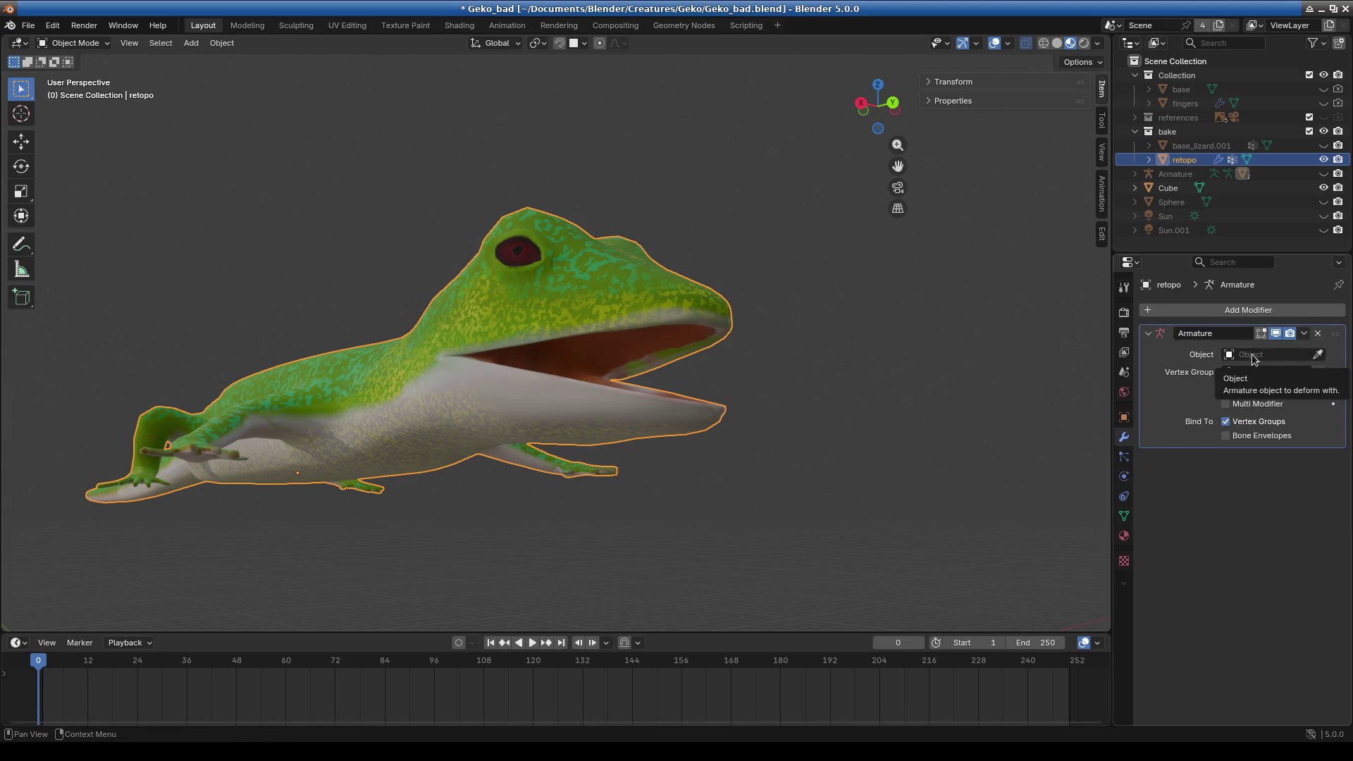
- Set the modifier's Object to Armature by picking it in the Outliner with the eyedropper
{"action": "left_click", "coordinate": [1317, 355]}
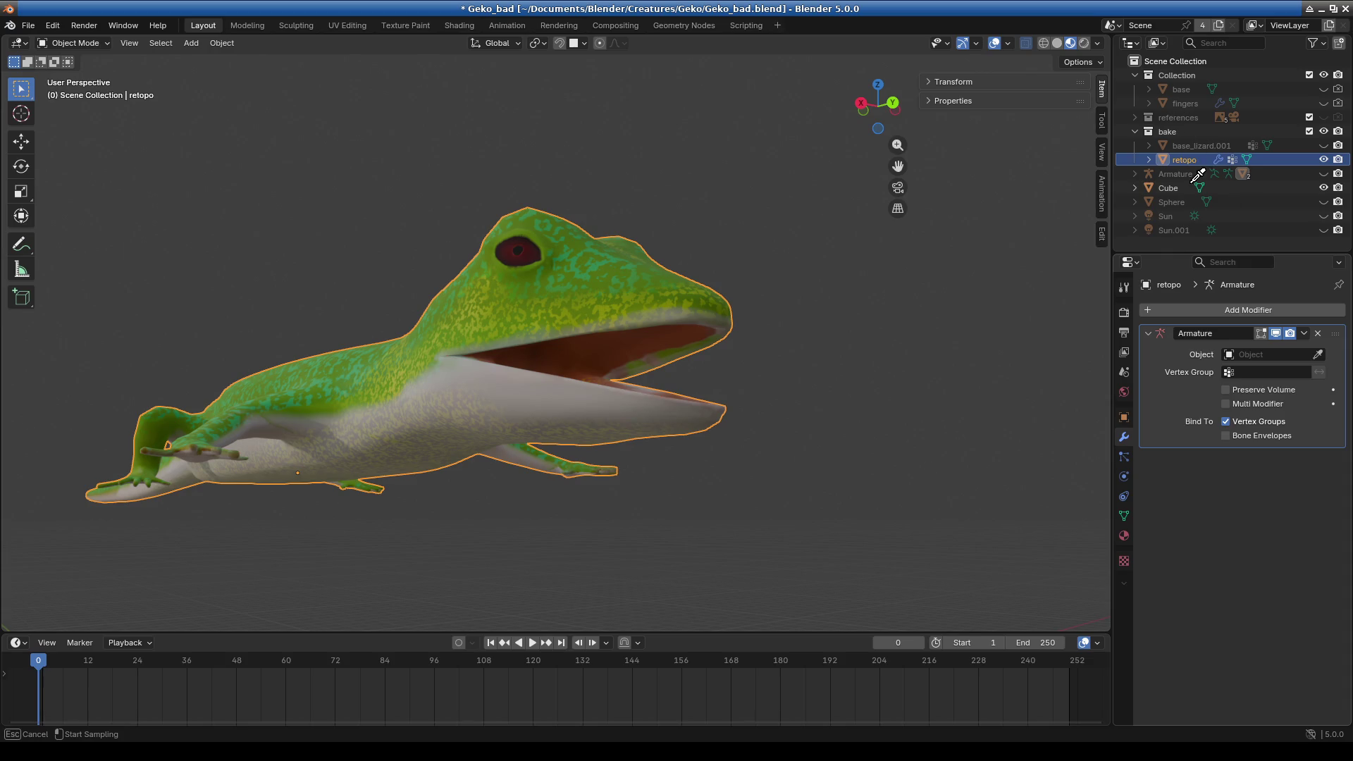
{"action": "key", "text": "Escape"}
{"action": "left_click_drag", "start_coordinate": [1181, 249], "coordinate": [1180, 427]}
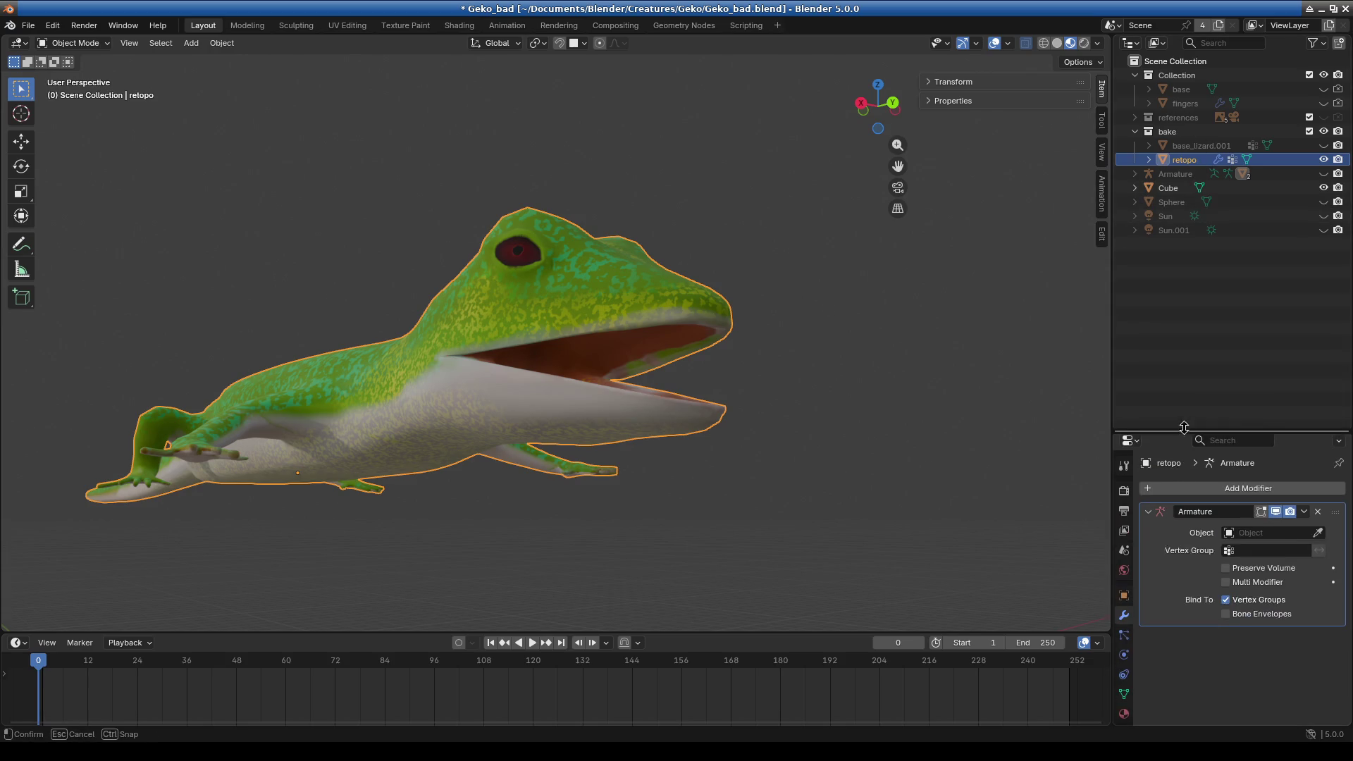
{"action": "left_click", "coordinate": [1178, 173]}
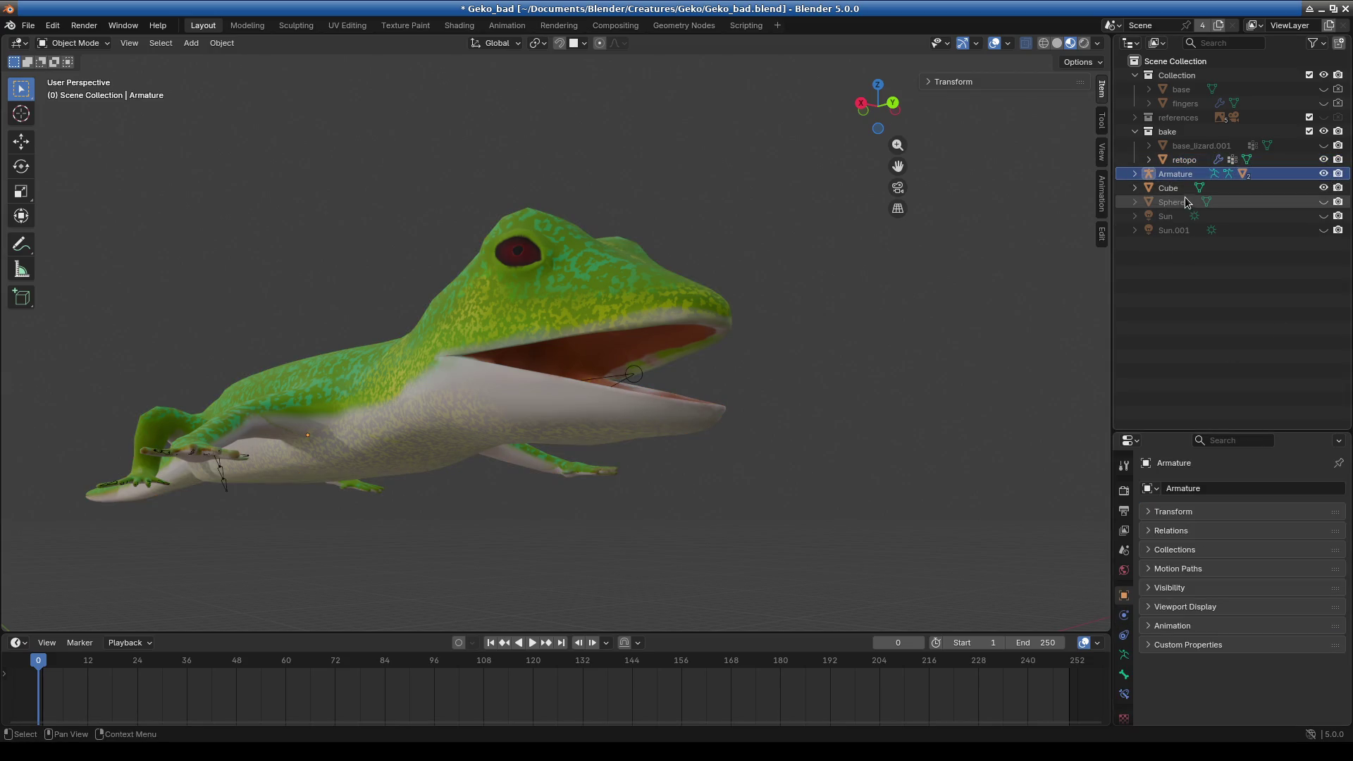
{"action": "left_click", "coordinate": [1184, 159]}
{"action": "left_click", "coordinate": [1318, 532]}
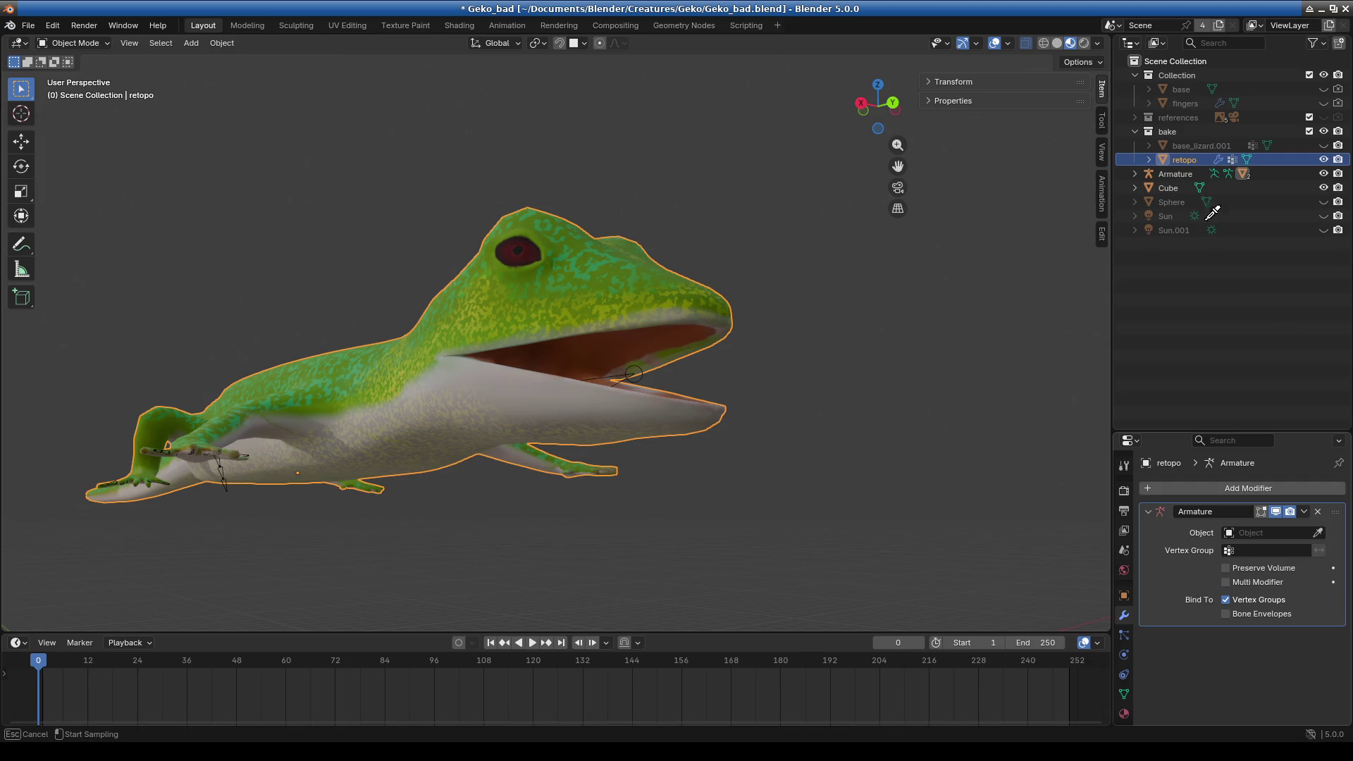
{"action": "left_click", "coordinate": [1177, 172]}
{"action": "mouse_move", "coordinate": [817, 392]}
{"action": "middle_mouse_down"}
{"action": "mouse_move", "coordinate": [565, 445]}
{"action": "mouse_move", "coordinate": [792, 422]}
{"action": "middle_mouse_up"}
{"action": "scroll", "coordinate": [673, 251], "scroll_direction": "up", "scroll_amount": 4}
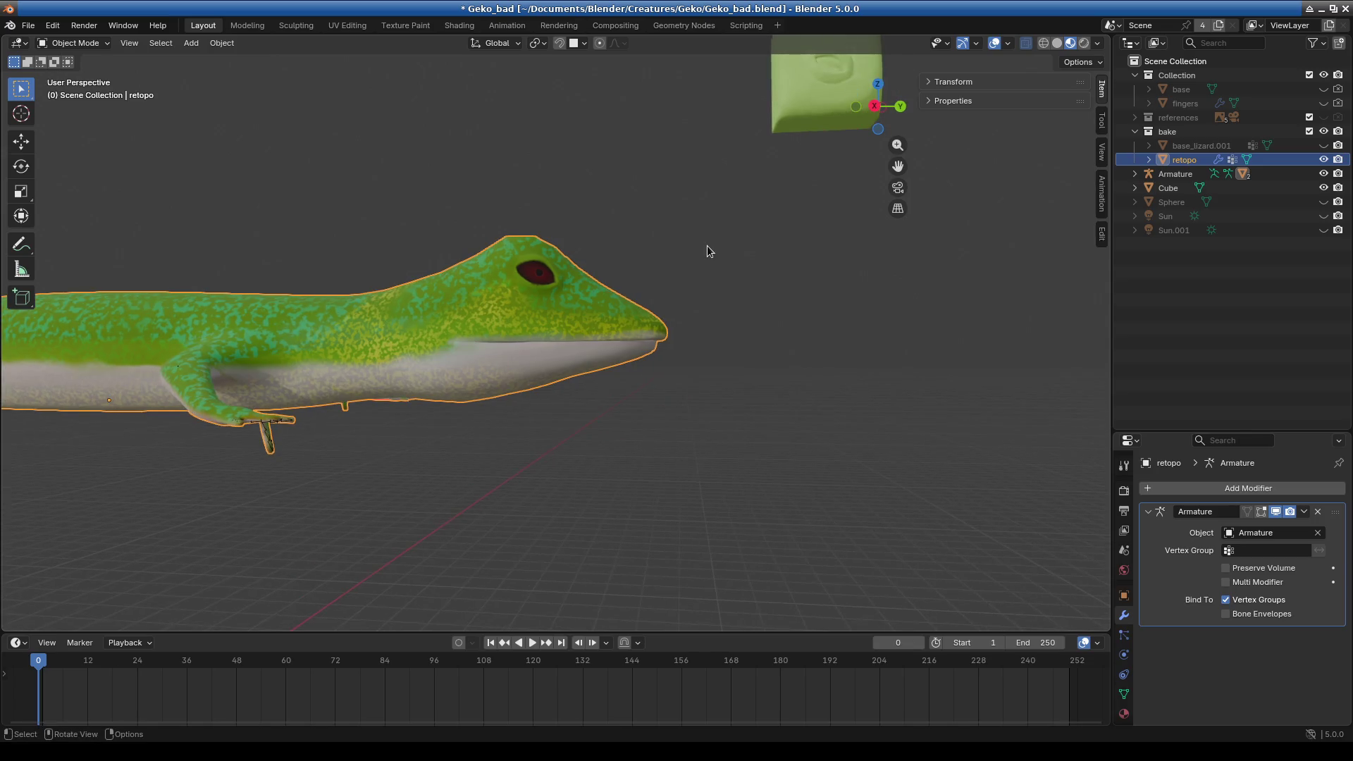
{"action": "scroll", "coordinate": [431, 272], "scroll_direction": "down", "scroll_amount": 4}
- Check the gecko's head in X-ray and Solid shading, then return to Material Preview
{"action": "mouse_move", "coordinate": [431, 272]}
{"action": "middle_mouse_down"}
{"action": "mouse_move", "coordinate": [389, 298]}
{"action": "mouse_move", "coordinate": [451, 300]}
{"action": "mouse_move", "coordinate": [239, 276]}
{"action": "mouse_move", "coordinate": [350, 316]}
{"action": "middle_mouse_up"}
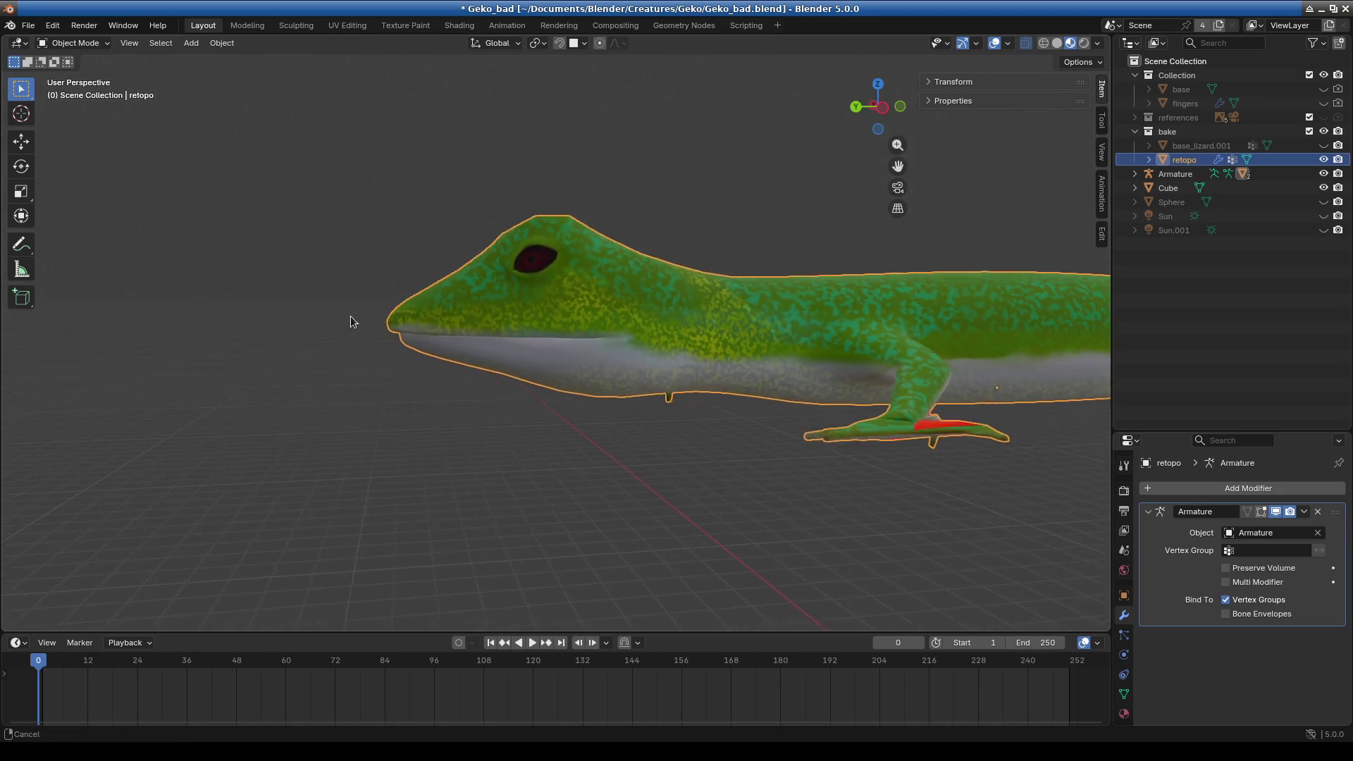
{"action": "scroll", "coordinate": [628, 438], "scroll_direction": "up", "scroll_amount": 3}
{"action": "scroll", "coordinate": [617, 439], "scroll_direction": "down", "scroll_amount": 2}
{"action": "middle_click_drag", "start_coordinate": [618, 440], "coordinate": [722, 428]}
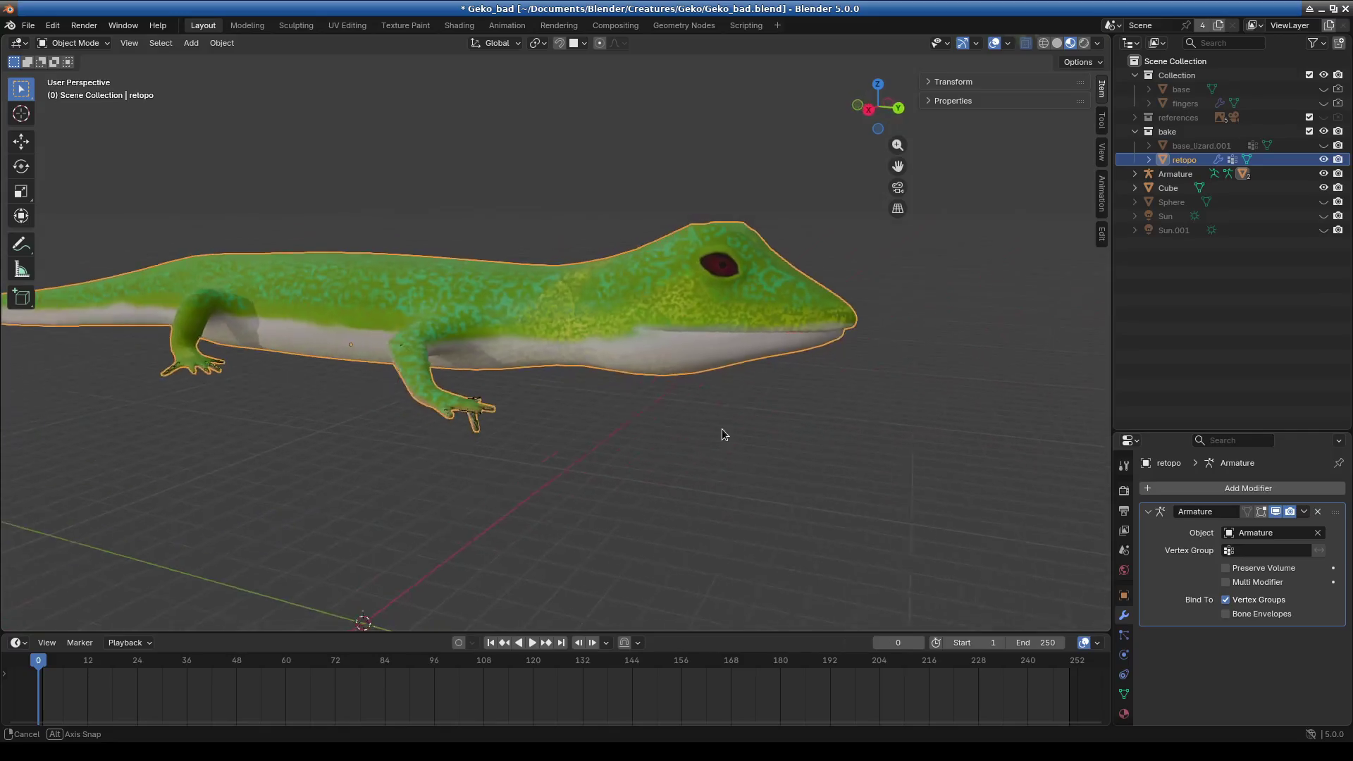
{"action": "scroll", "coordinate": [634, 416], "scroll_direction": "up", "scroll_amount": 2}
{"action": "mouse_move", "coordinate": [593, 393]}
{"action": "middle_mouse_down"}
{"action": "mouse_move", "coordinate": [572, 371]}
{"action": "mouse_move", "coordinate": [532, 384]}
{"action": "mouse_move", "coordinate": [651, 286]}
{"action": "middle_mouse_up"}
{"action": "left_click", "coordinate": [1008, 43]}
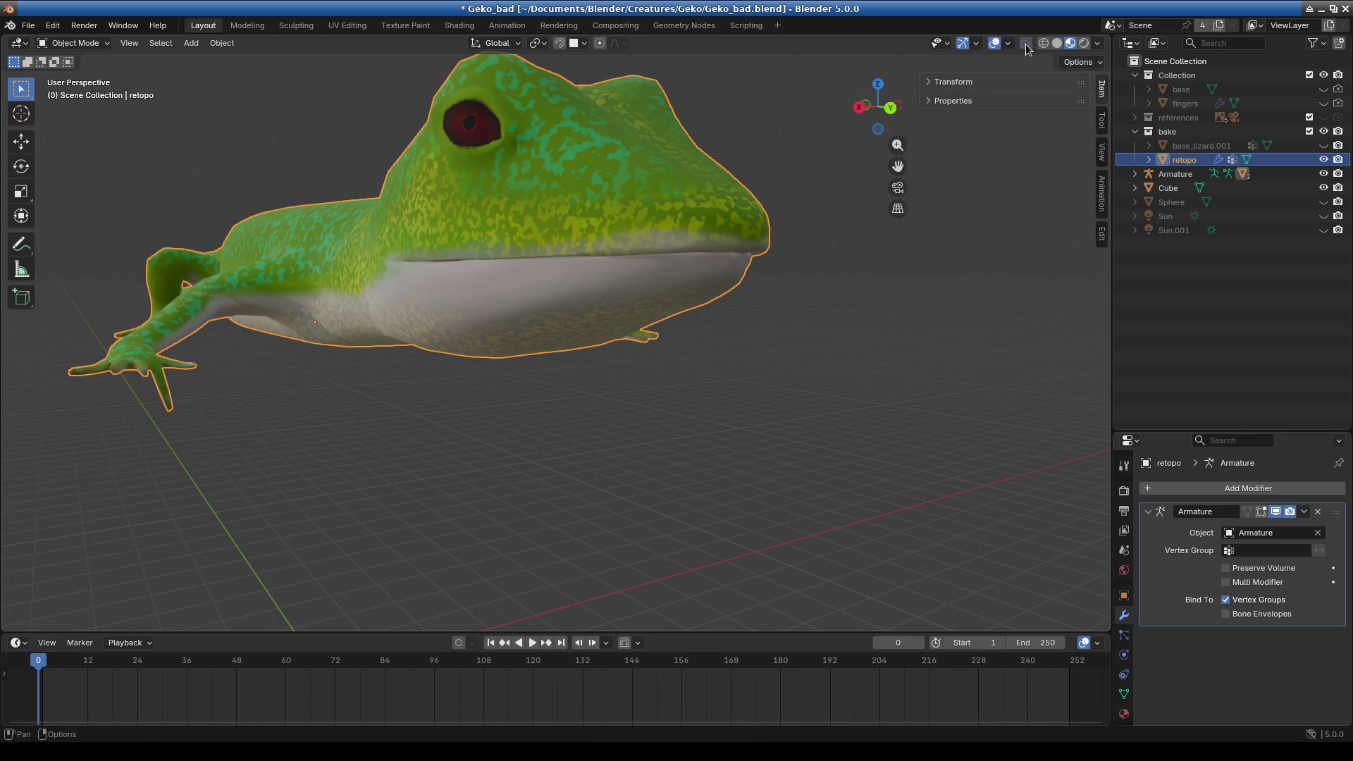
{"action": "left_click", "coordinate": [1025, 43]}
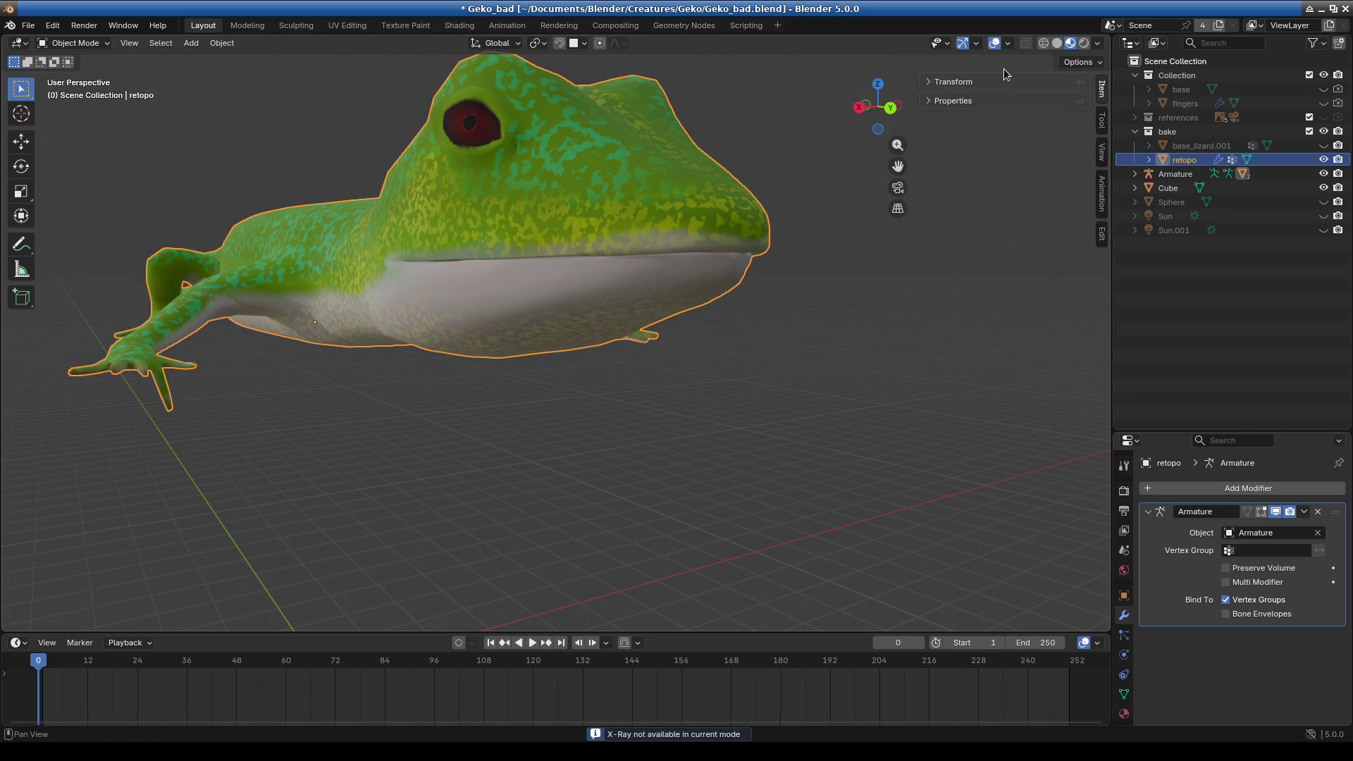
{"action": "left_click", "coordinate": [1058, 43]}
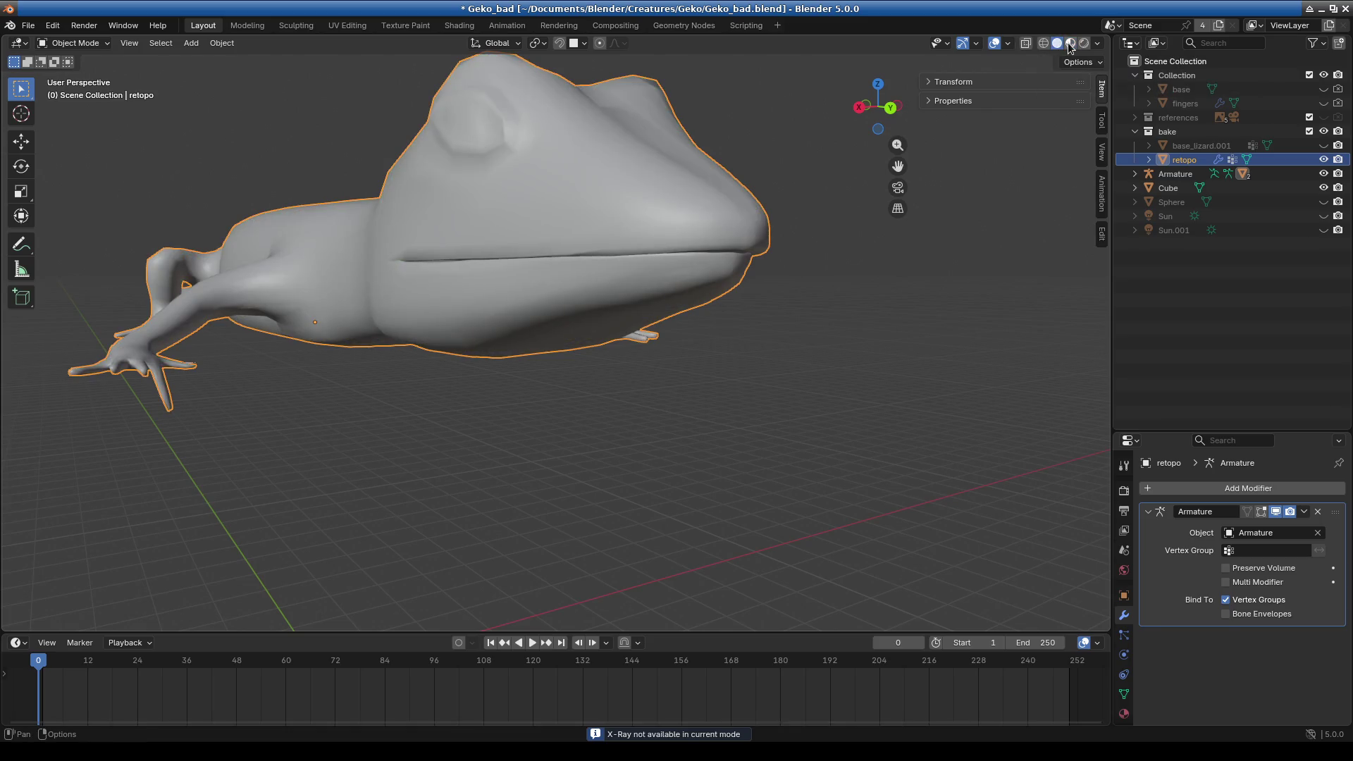
{"action": "left_click", "coordinate": [1070, 43]}
- Turn off the Face Orientation overlay, briefly toggling the wireframe overlay on and off
{"action": "left_click", "coordinate": [1008, 48]}
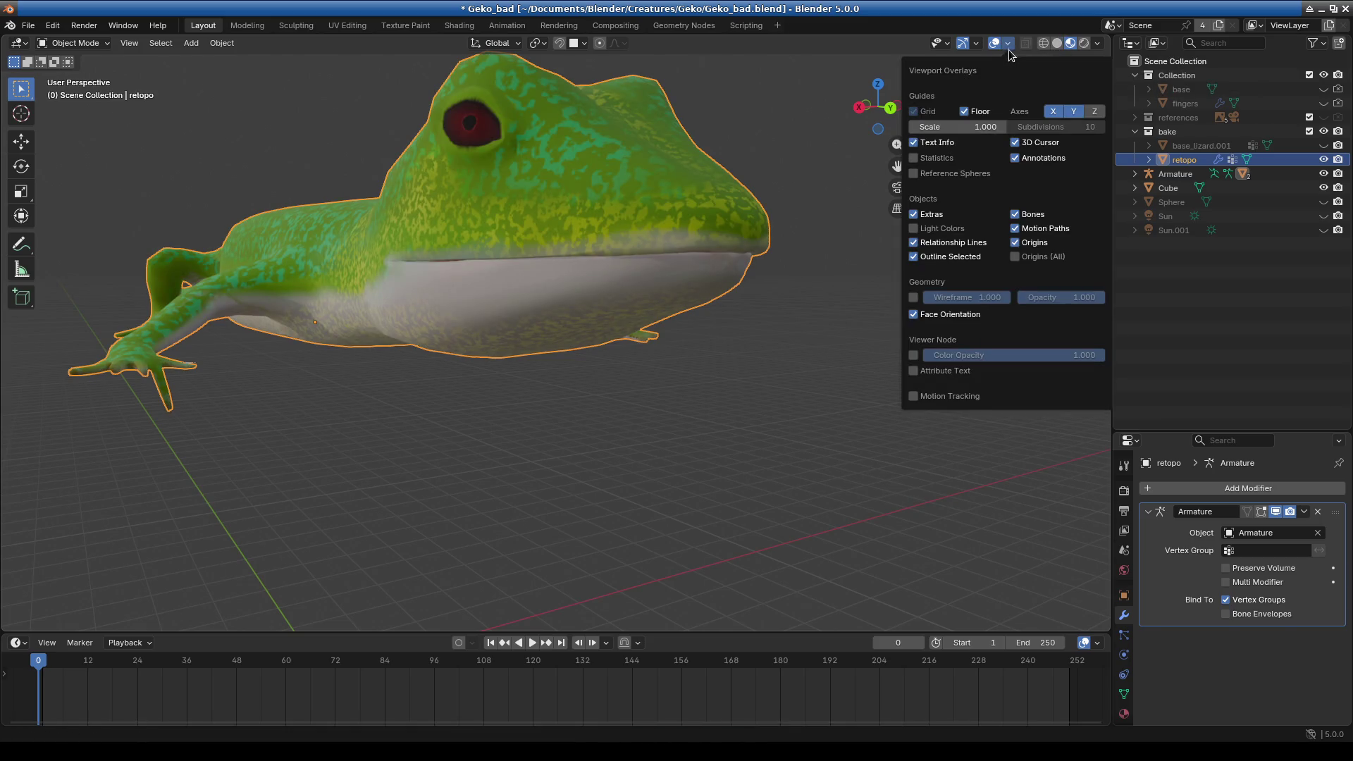
{"action": "left_click", "coordinate": [914, 315]}
{"action": "left_click", "coordinate": [913, 297]}
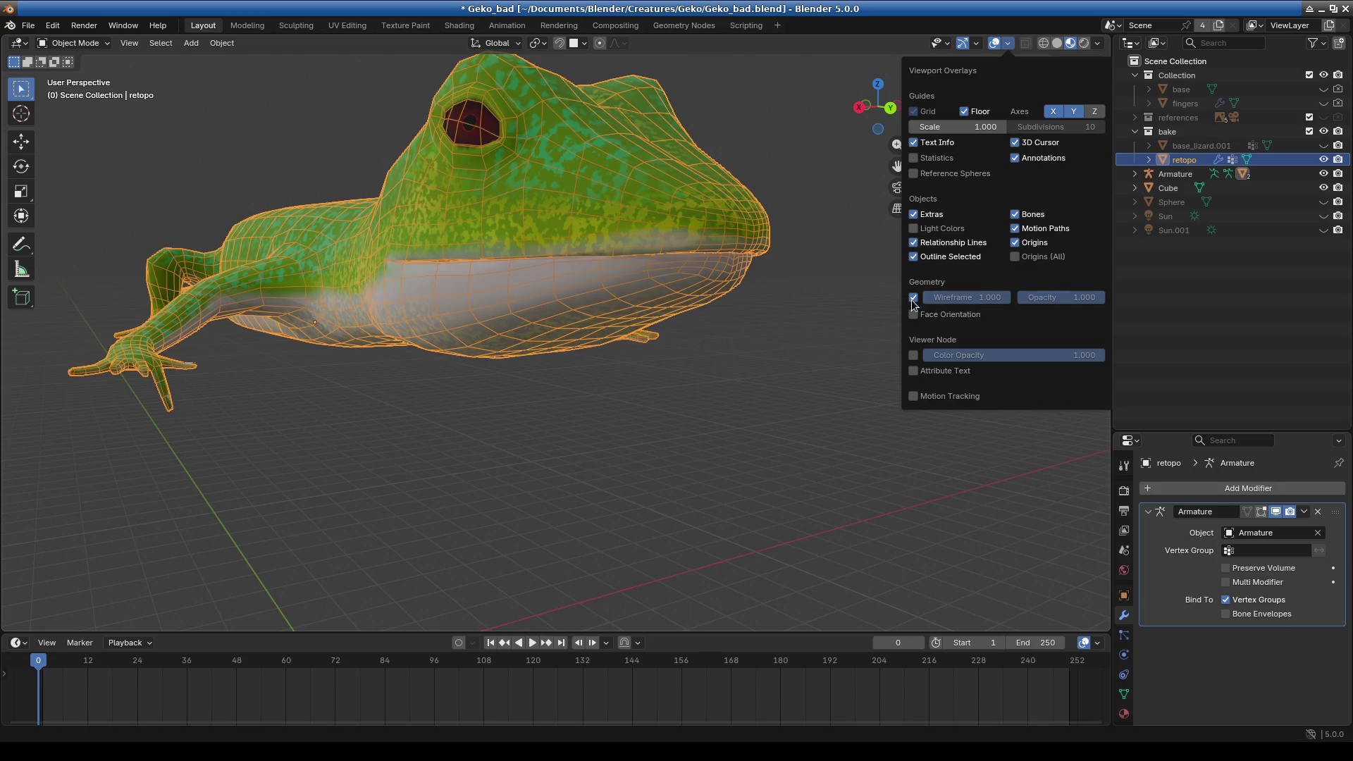
{"action": "left_click", "coordinate": [914, 298]}
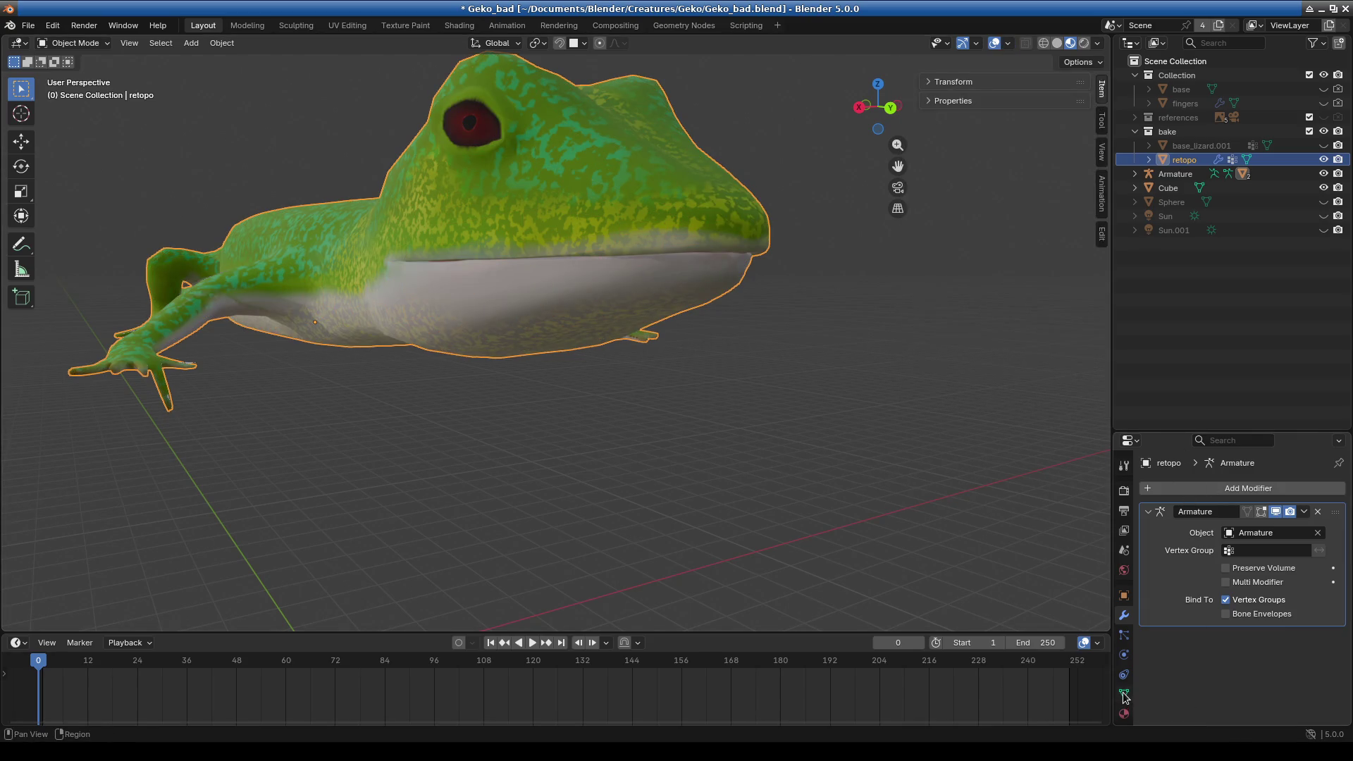
{"action": "scroll", "coordinate": [1131, 656], "scroll_direction": "down", "scroll_amount": 3}
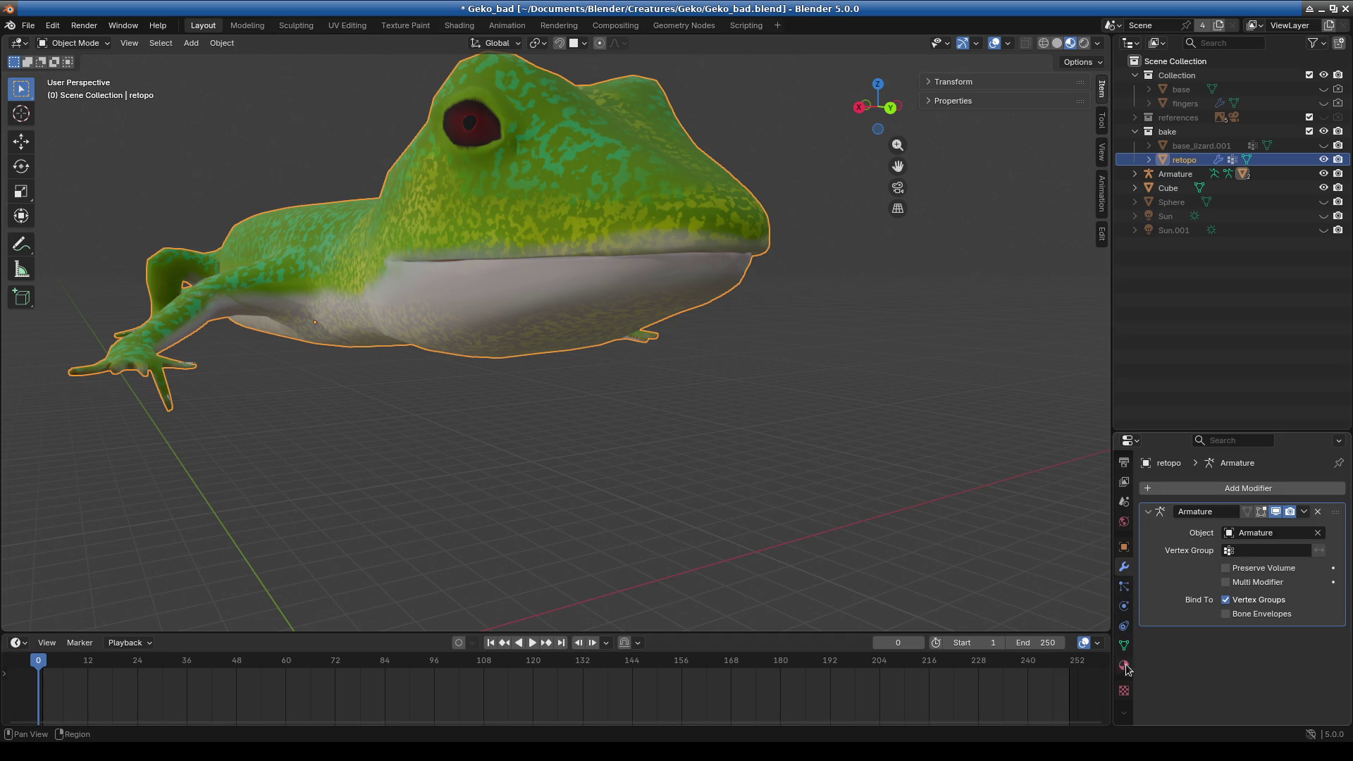
- Enable In Front under the Armature Data tab's Viewport Display
{"action": "left_click", "coordinate": [1175, 174]}
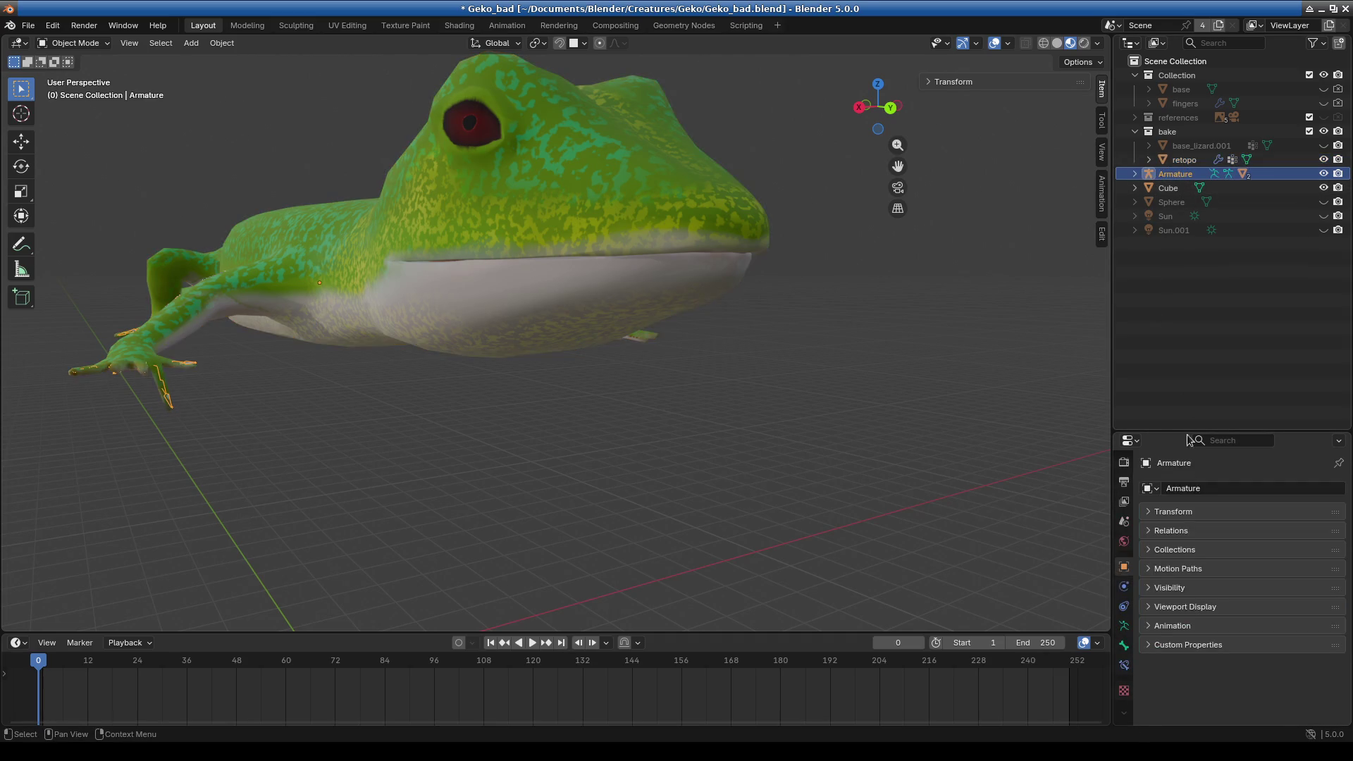
{"action": "left_click", "coordinate": [1124, 646]}
{"action": "scroll", "coordinate": [1206, 666], "scroll_direction": "down", "scroll_amount": 8}
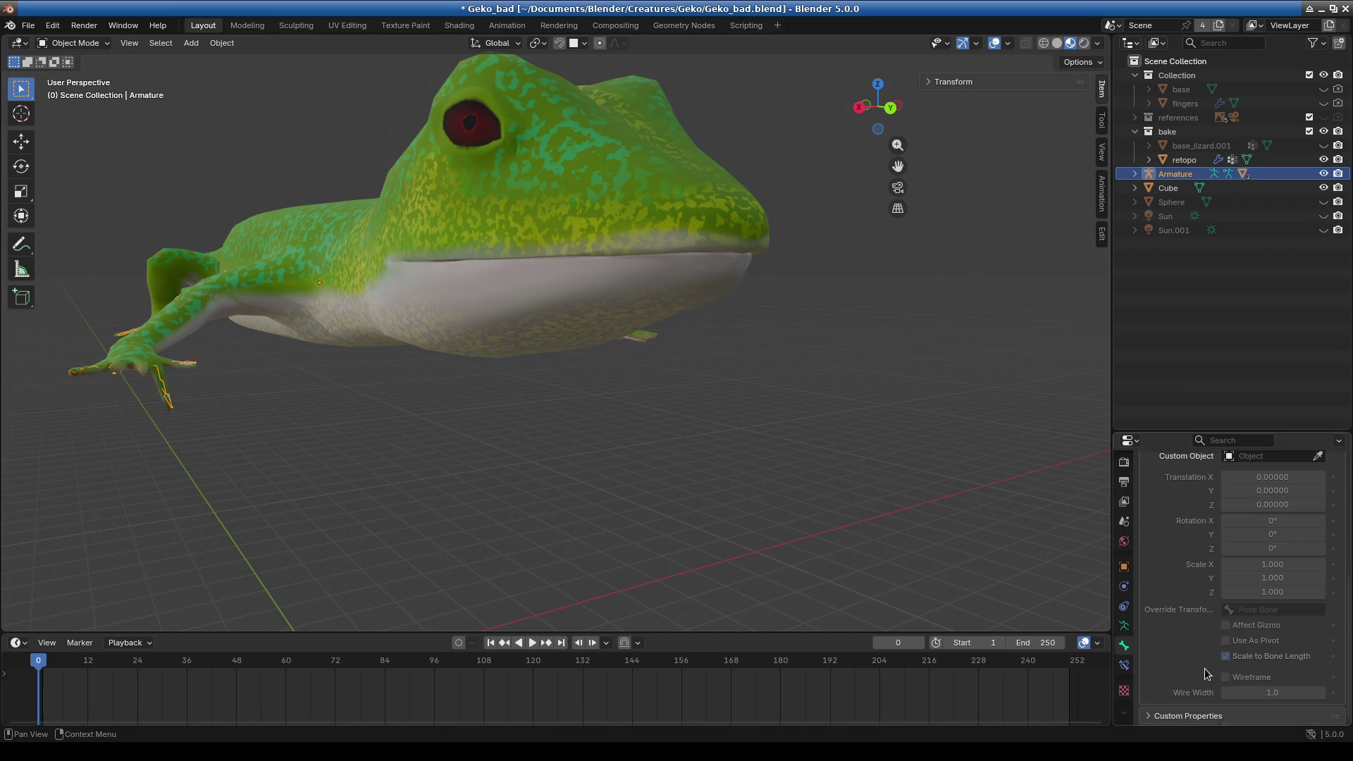
{"action": "scroll", "coordinate": [1169, 641], "scroll_direction": "up", "scroll_amount": 3}
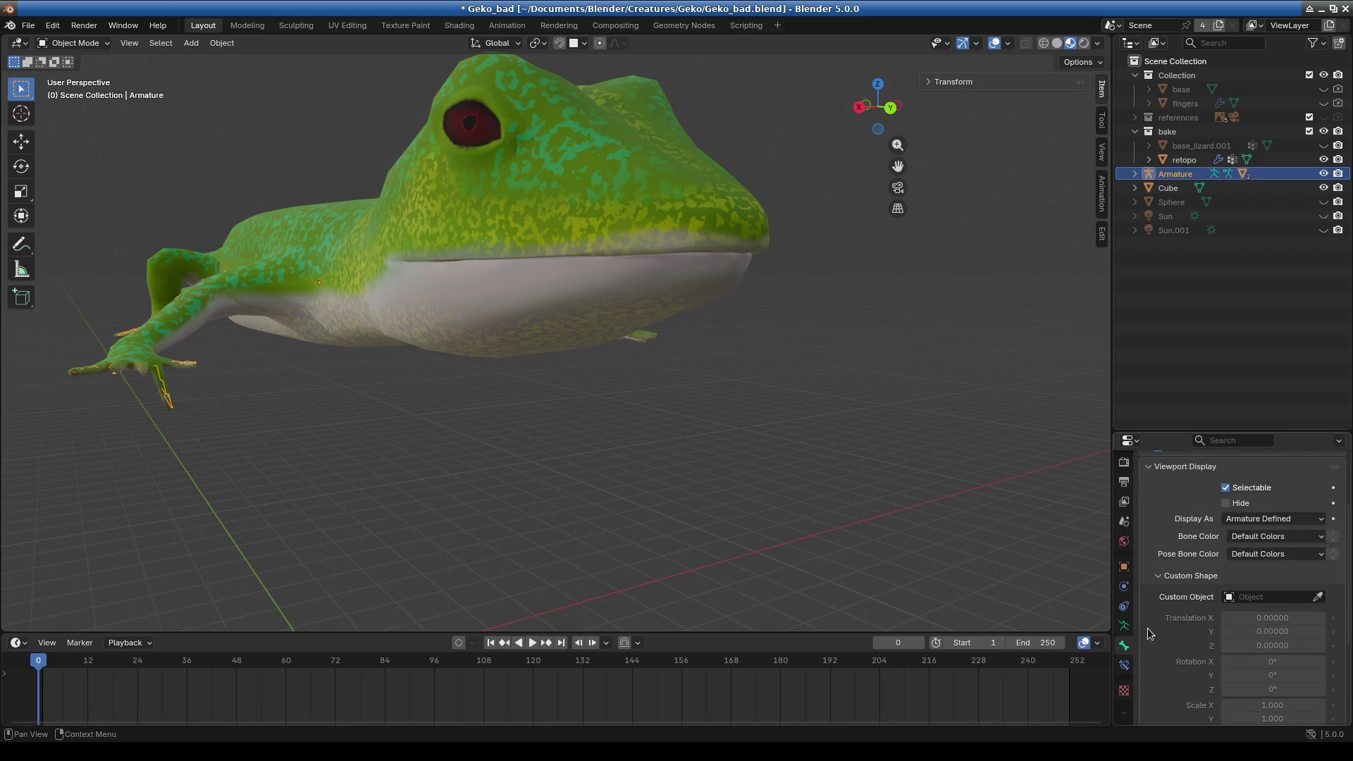
{"action": "left_click", "coordinate": [1124, 626]}
{"action": "scroll", "coordinate": [1171, 684], "scroll_direction": "down", "scroll_amount": 2}
{"action": "scroll", "coordinate": [1171, 684], "scroll_direction": "down", "scroll_amount": 2}
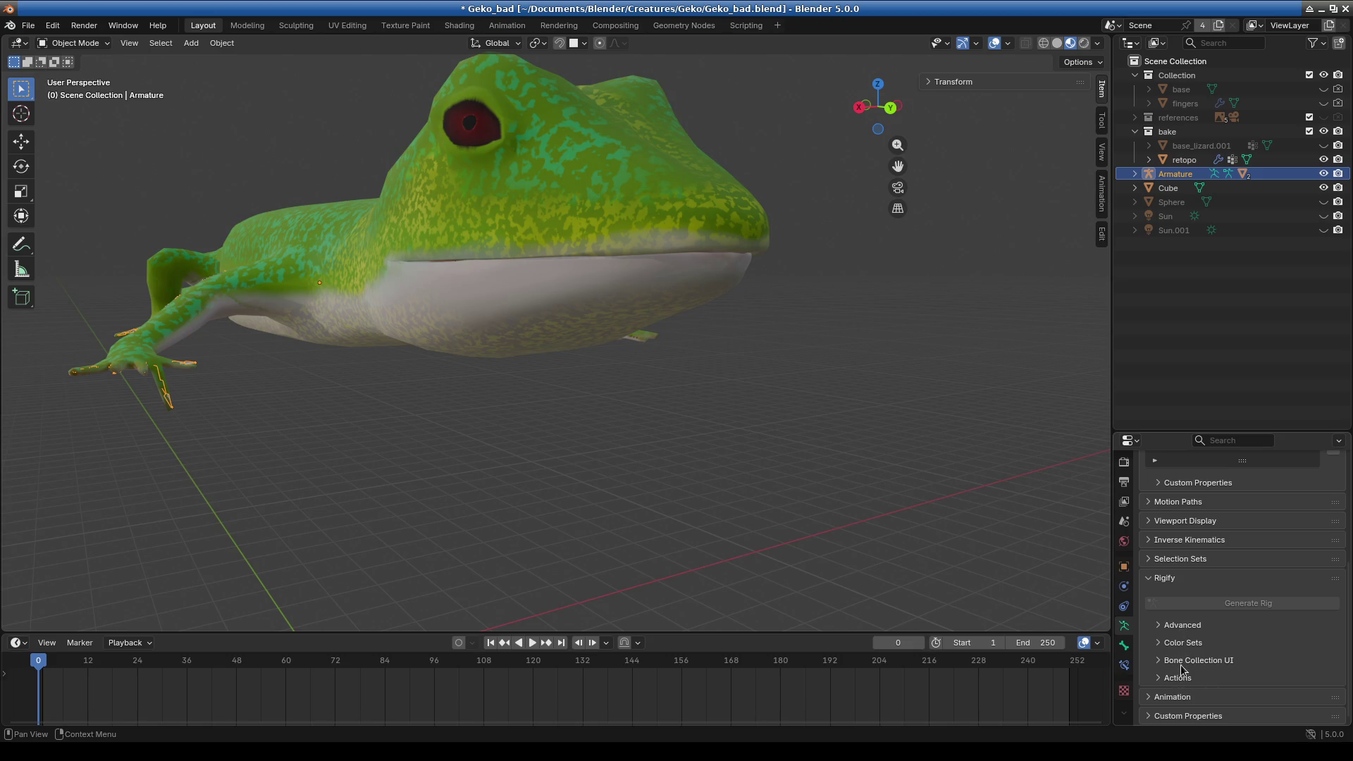
{"action": "left_click", "coordinate": [1172, 522]}
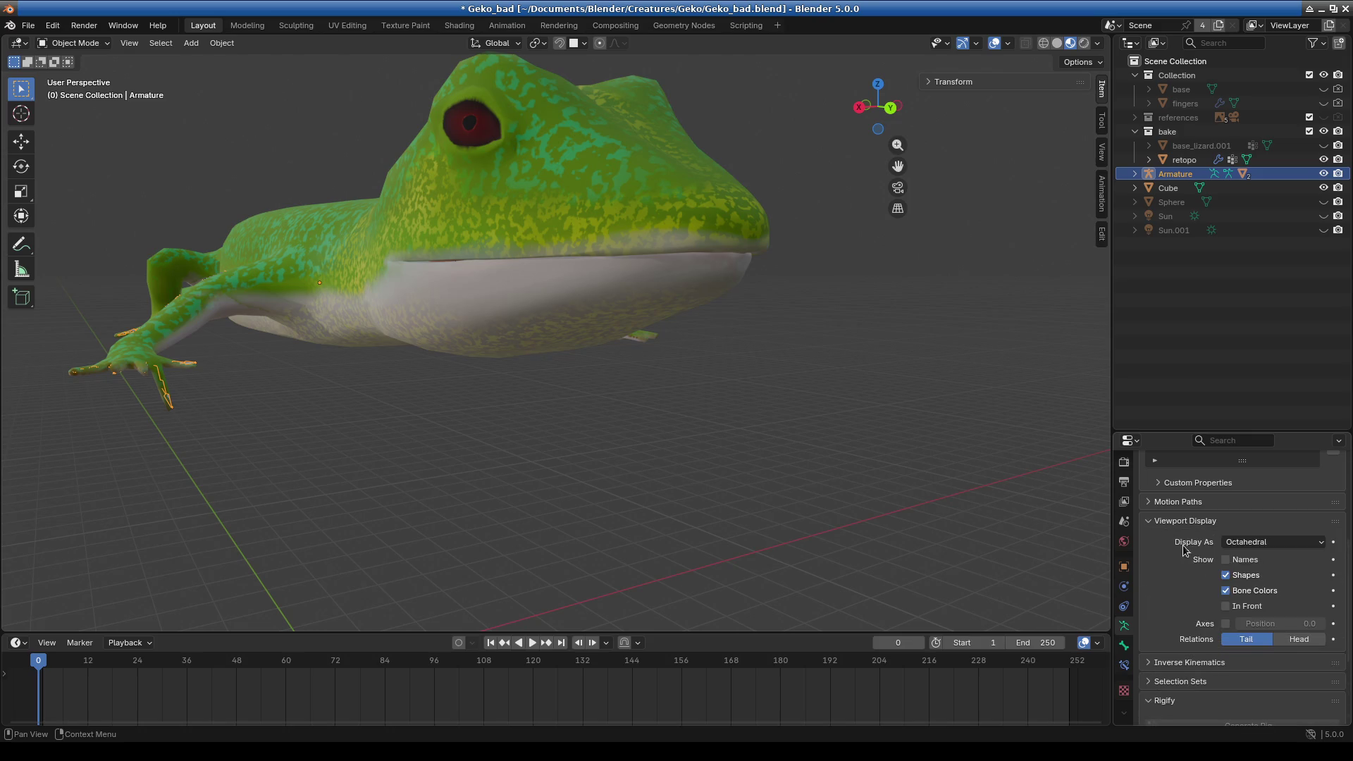
{"action": "left_click", "coordinate": [1226, 606]}
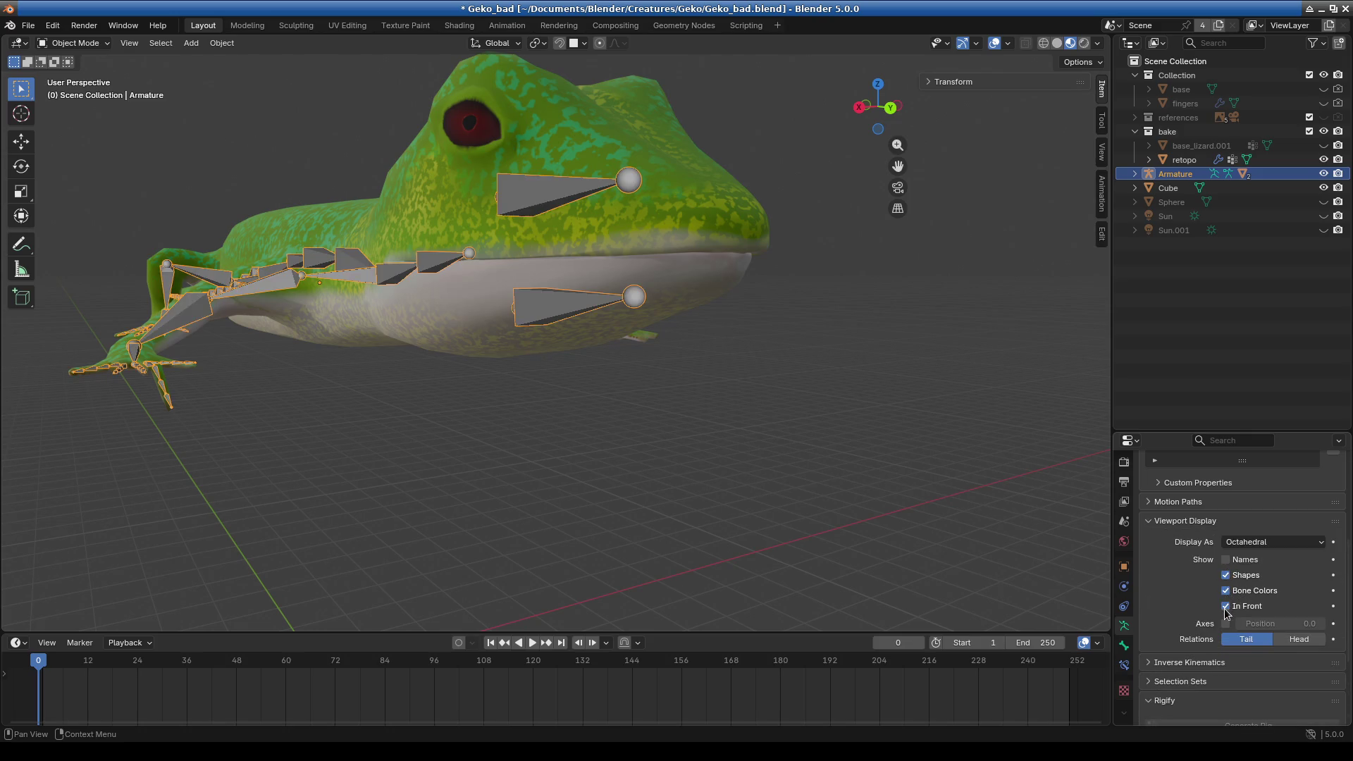
- Select the gecko mesh, then the armature, while orbiting to a side view
{"action": "left_click", "coordinate": [704, 396]}
{"action": "left_click", "coordinate": [603, 300]}
{"action": "middle_click_drag", "start_coordinate": [602, 301], "coordinate": [659, 311]}
{"action": "scroll", "coordinate": [661, 309], "scroll_direction": "up", "scroll_amount": 3}
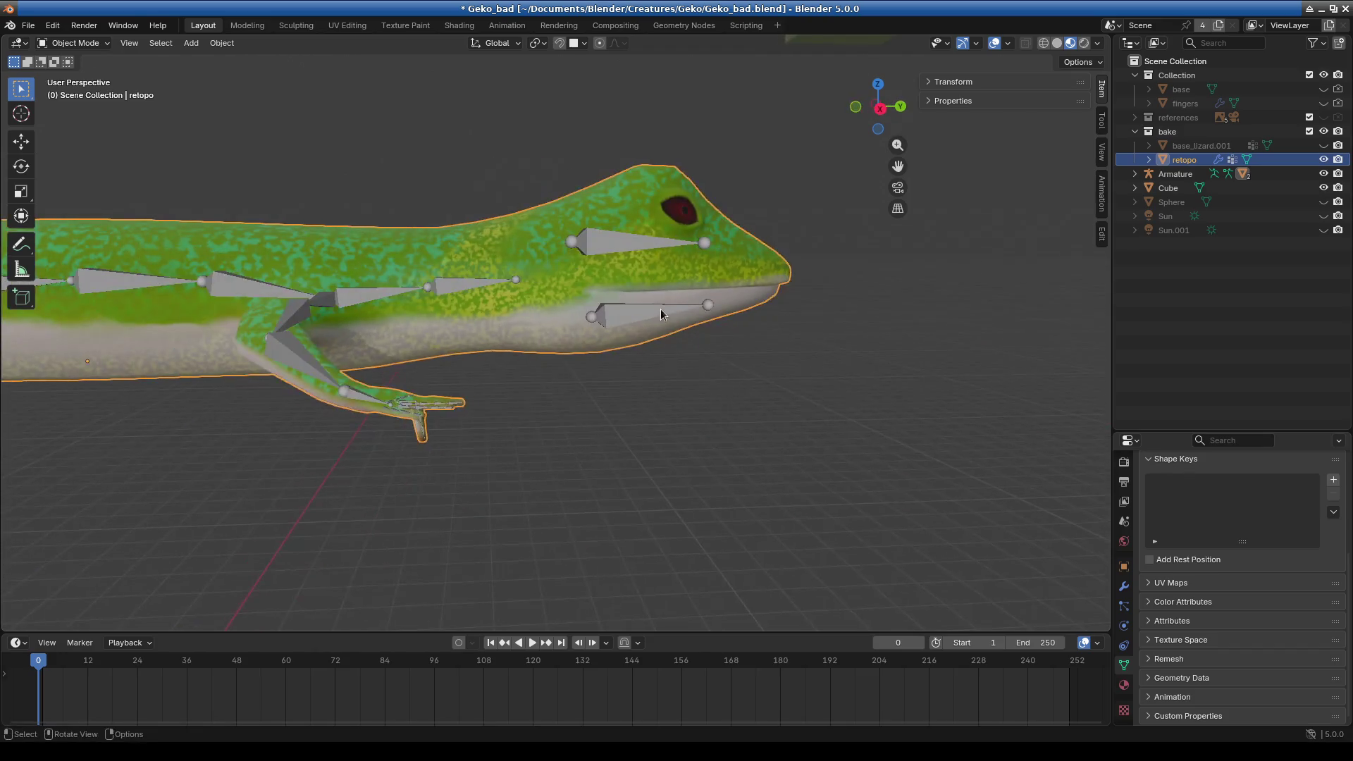
{"action": "left_click", "coordinate": [661, 309]}
{"action": "middle_click_drag", "start_coordinate": [704, 394], "coordinate": [629, 313]}
- Put the armature in Pose Mode, select jaw bone Bone.055 and rotate it about X
{"action": "left_click", "coordinate": [74, 43]}
{"action": "left_click", "coordinate": [76, 88]}
{"action": "left_click", "coordinate": [680, 317]}
{"action": "scroll", "coordinate": [708, 383], "scroll_direction": "down", "scroll_amount": 5}
{"action": "mouse_move", "coordinate": [708, 383]}
{"action": "middle_mouse_down"}
{"action": "mouse_move", "coordinate": [720, 410]}
{"action": "mouse_move", "coordinate": [640, 383]}
{"action": "middle_mouse_up"}
{"action": "key", "text": "r"}
{"action": "left_click", "coordinate": [709, 408]}
{"action": "scroll", "coordinate": [735, 364], "scroll_direction": "up", "scroll_amount": 3}
{"action": "key", "text": "r"}
{"action": "key", "text": "x"}
{"action": "left_click", "coordinate": [703, 406]}
- Hide the bones in Viewport Overlays and rotate the jaw further about global X
{"action": "middle_click_drag", "start_coordinate": [703, 406], "coordinate": [734, 396]}
{"action": "left_click", "coordinate": [985, 44]}
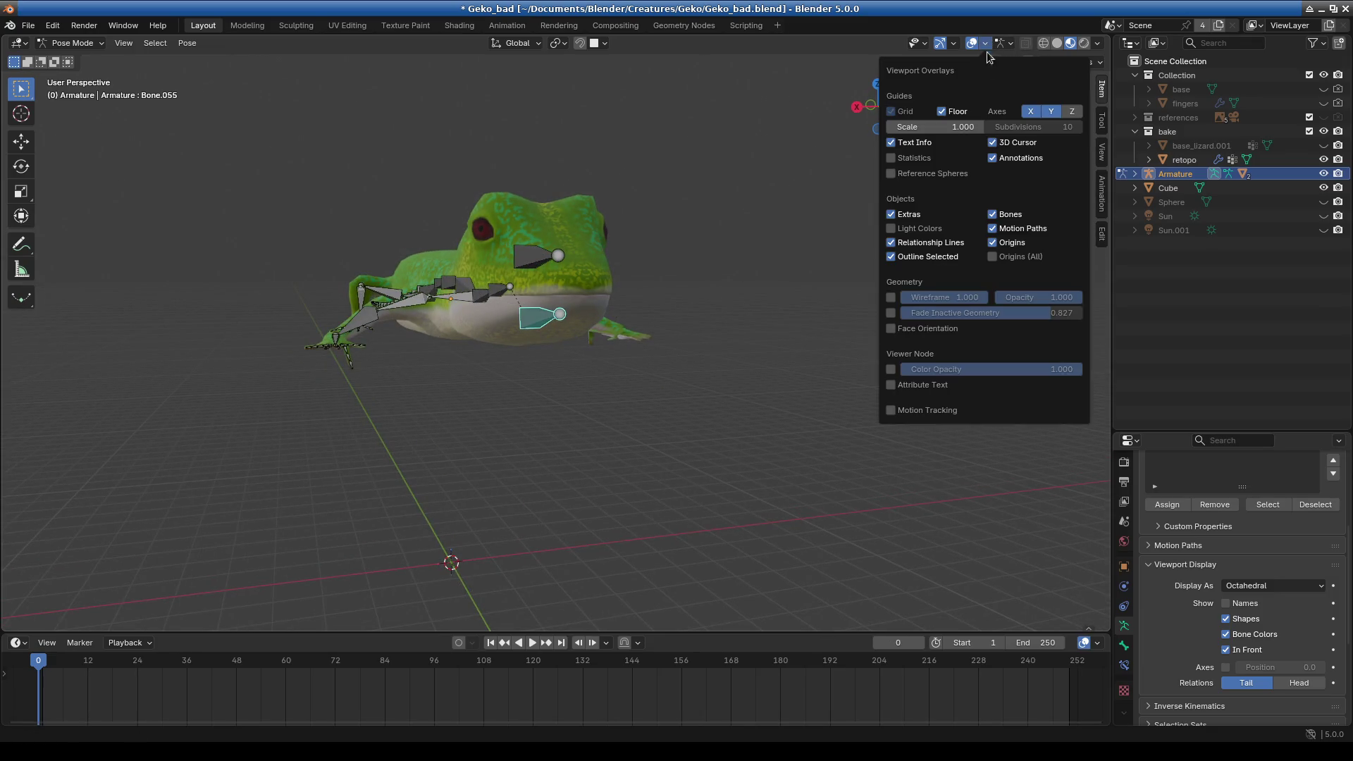
{"action": "left_click", "coordinate": [999, 214]}
{"action": "key", "text": "r"}
{"action": "key", "text": "x"}
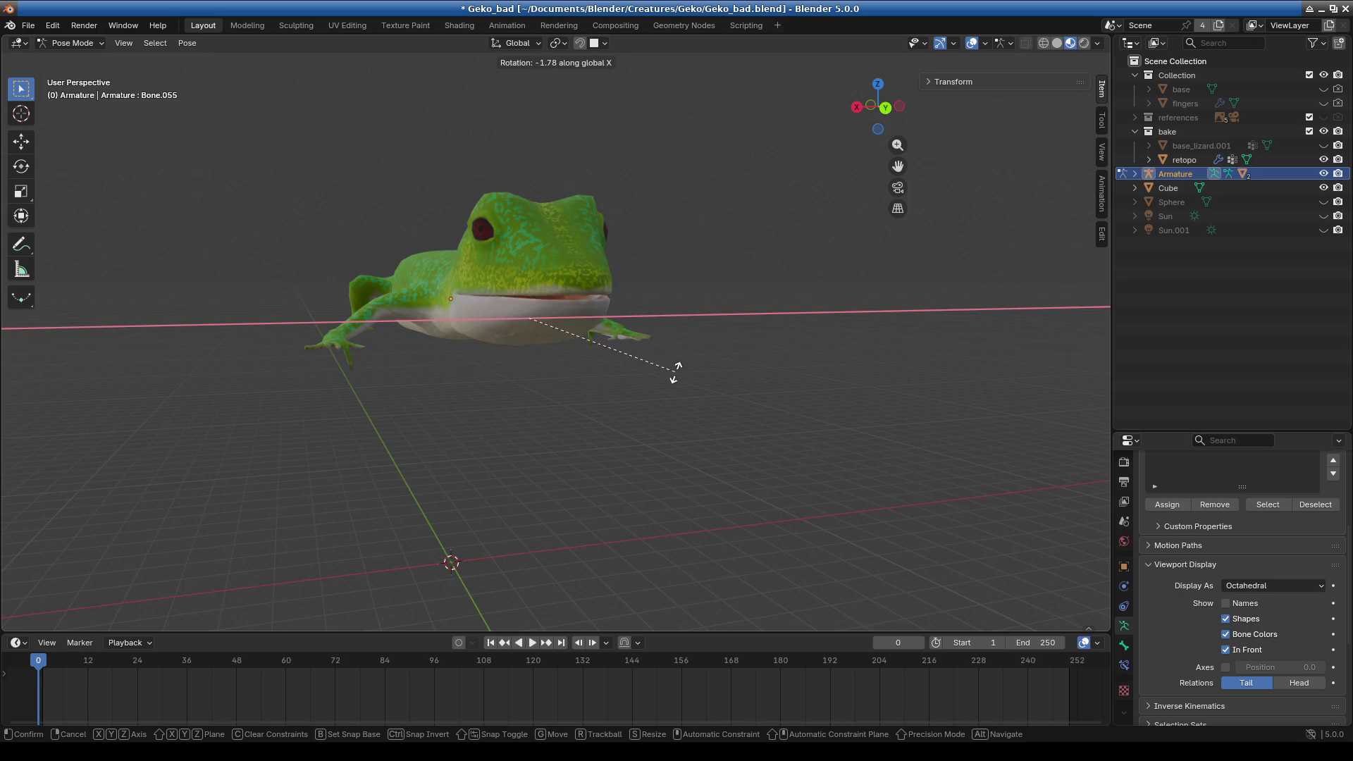
{"action": "left_click", "coordinate": [671, 372]}
- Retry the X-axis jaw rotation, cancelling one attempt and confirming the next
{"action": "mouse_move", "coordinate": [535, 480]}
{"action": "middle_mouse_down"}
{"action": "mouse_move", "coordinate": [653, 462]}
{"action": "mouse_move", "coordinate": [581, 441]}
{"action": "middle_mouse_up"}
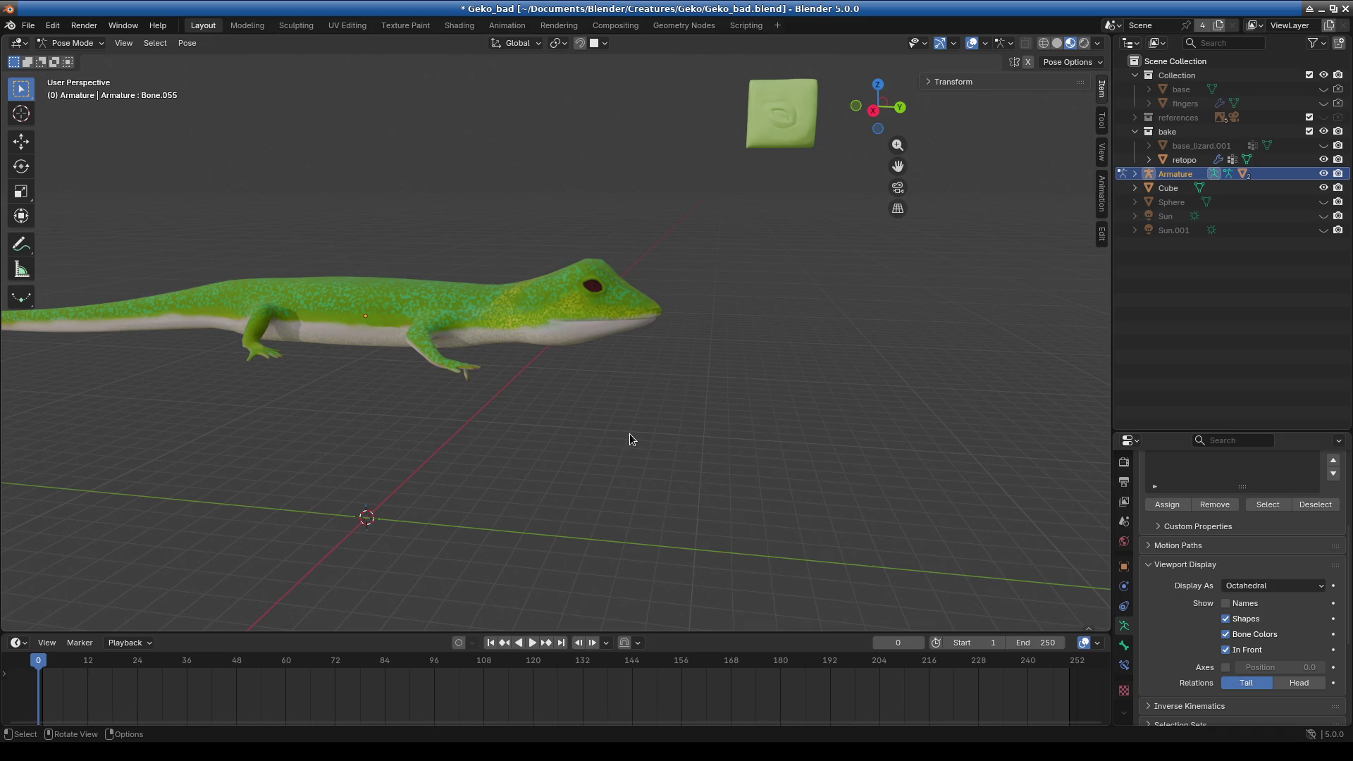
{"action": "middle_click_drag", "start_coordinate": [629, 433], "coordinate": [616, 394]}
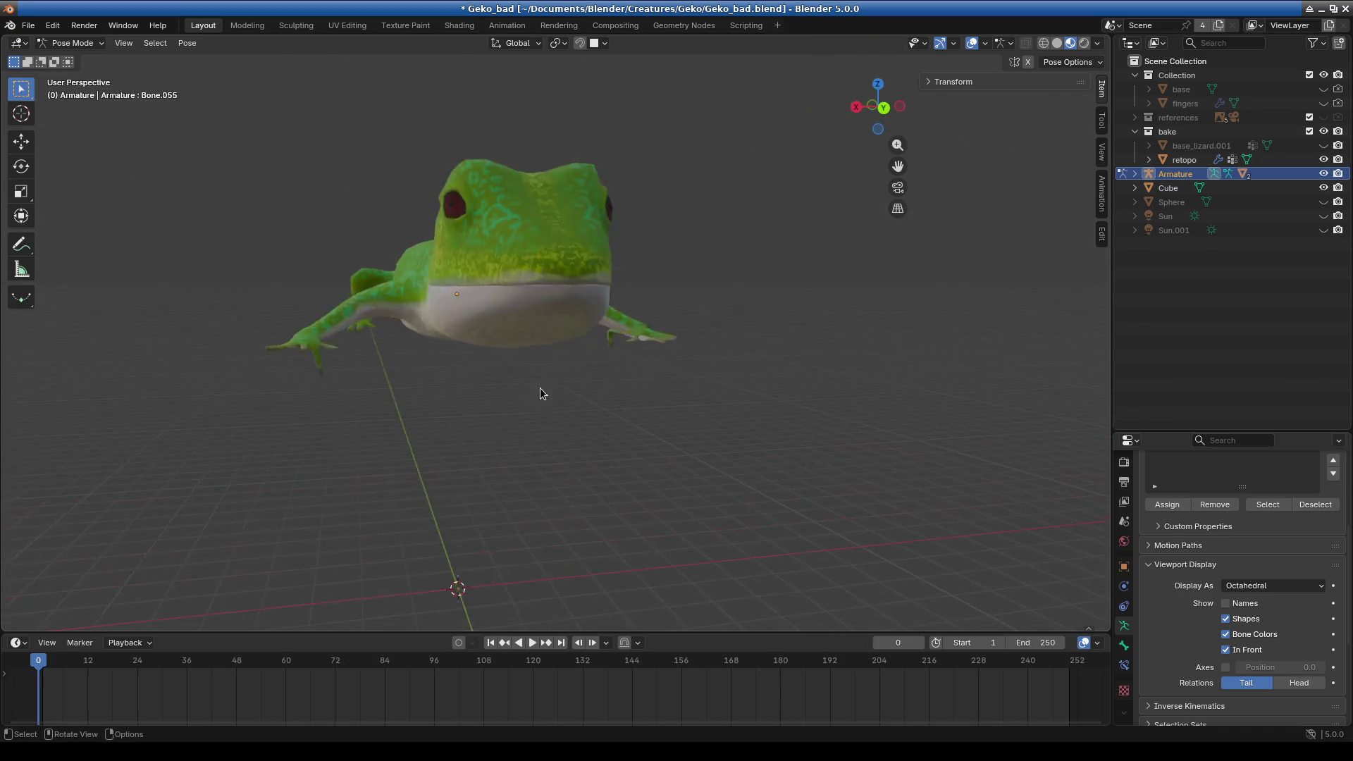
{"action": "scroll", "coordinate": [717, 383], "scroll_direction": "up", "scroll_amount": 2}
{"action": "scroll", "coordinate": [773, 372], "scroll_direction": "up", "scroll_amount": 1}
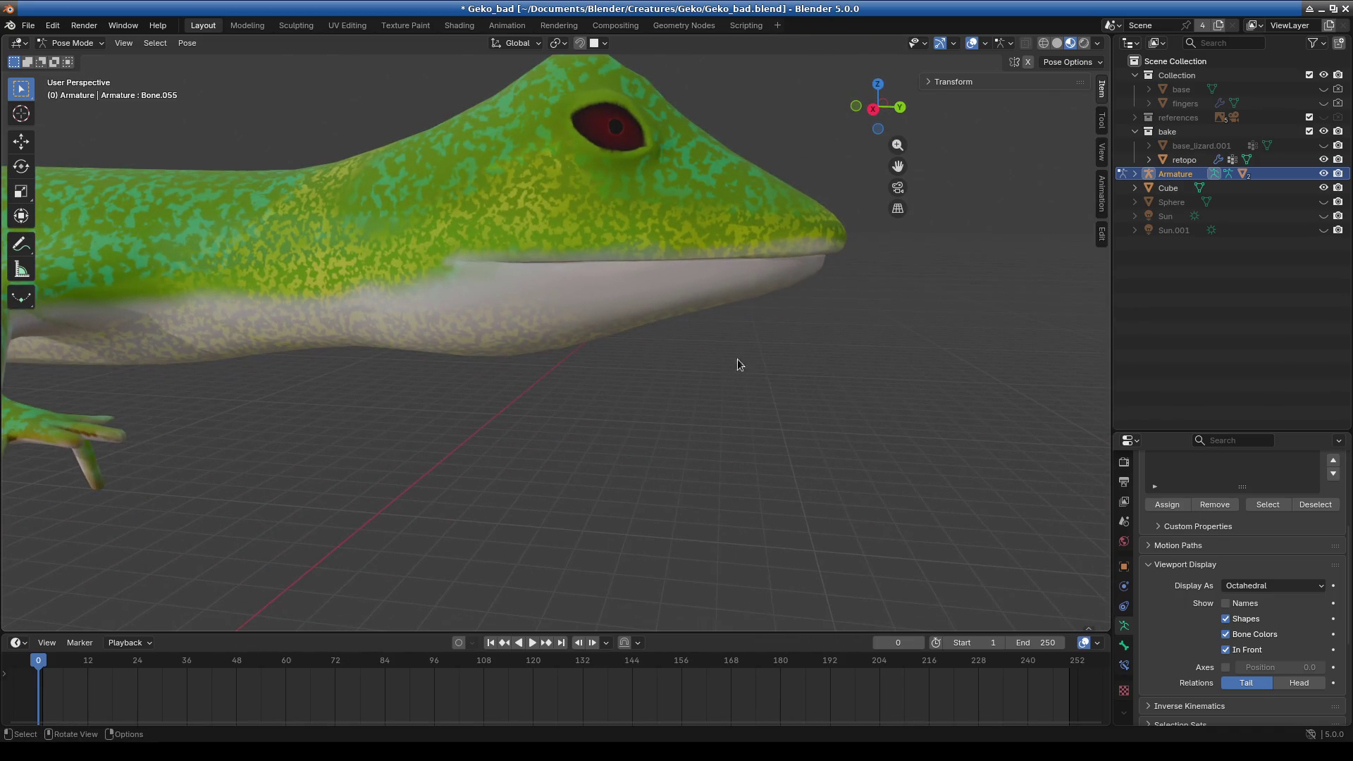
{"action": "key", "text": "r"}
{"action": "key", "text": "x"}
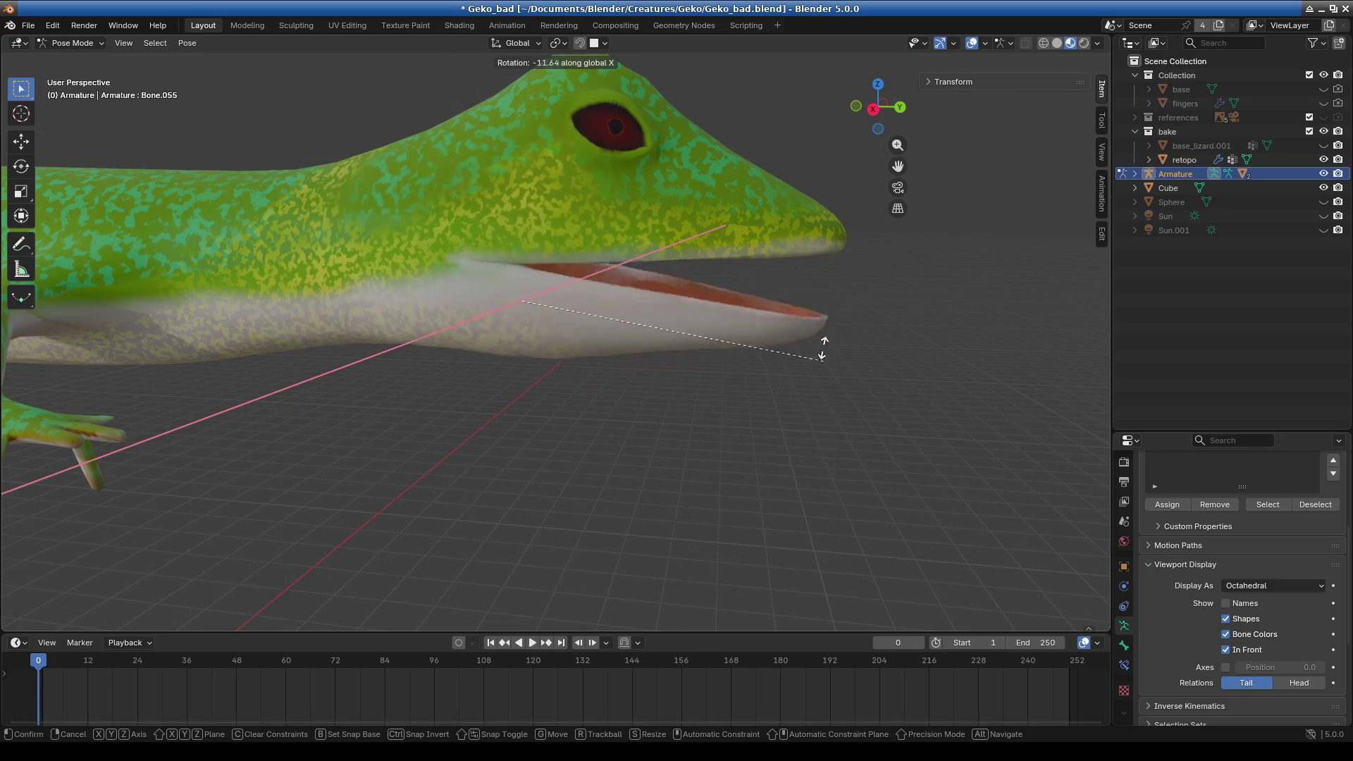
{"action": "right_click", "coordinate": [807, 477]}
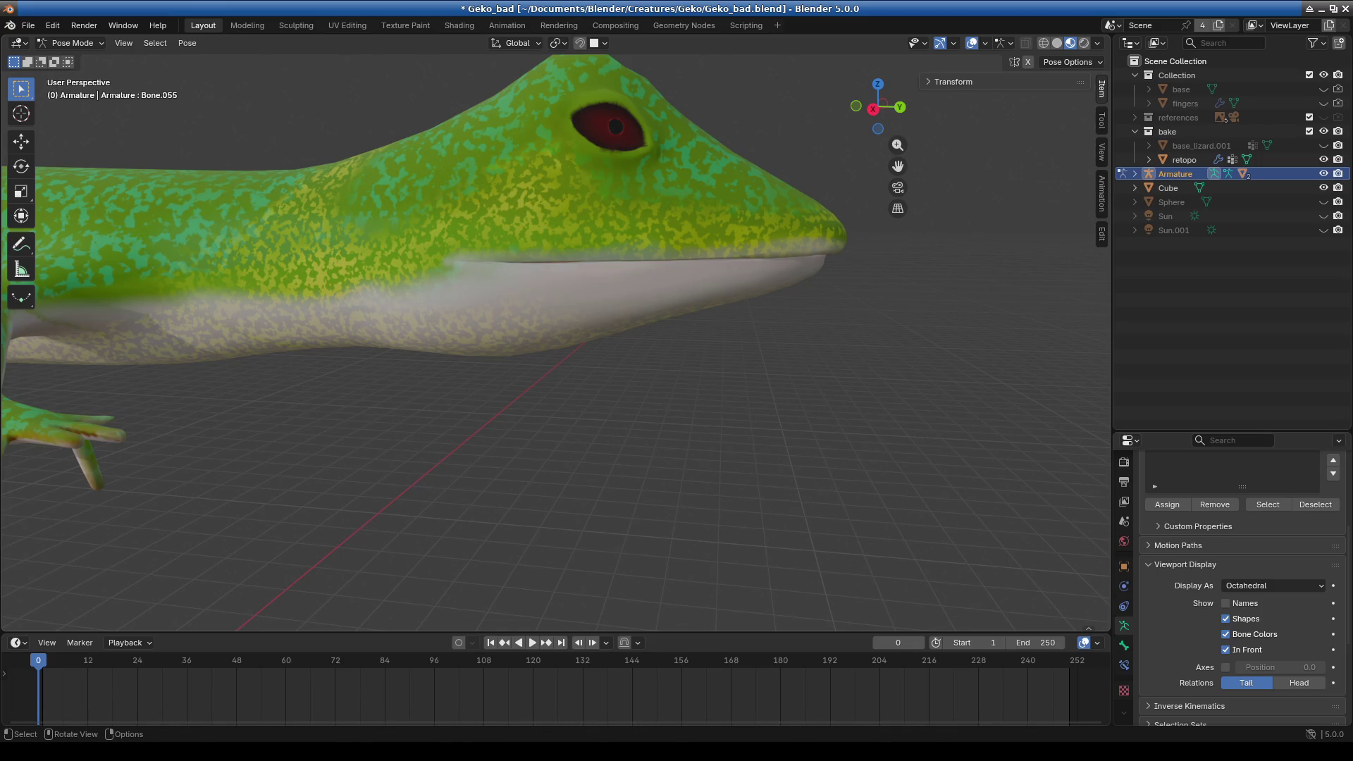
{"action": "key", "text": "r"}
{"action": "key", "text": "x"}
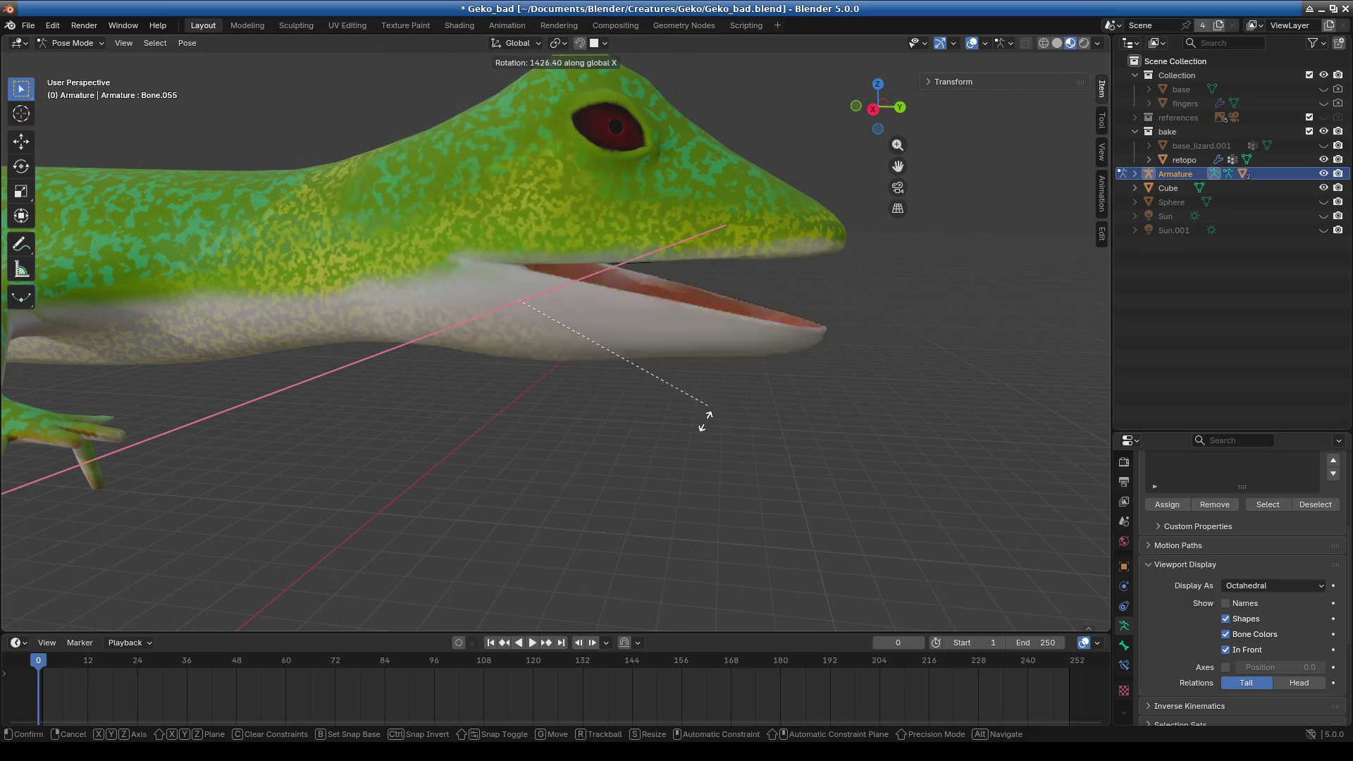
{"action": "left_click", "coordinate": [709, 357]}
- Rotate the jaw bone about X to roughly -44°, leaving the mouth wide open
{"action": "mouse_move", "coordinate": [710, 357]}
{"action": "middle_mouse_down"}
{"action": "mouse_move", "coordinate": [574, 494]}
{"action": "mouse_move", "coordinate": [683, 429]}
{"action": "middle_mouse_up"}
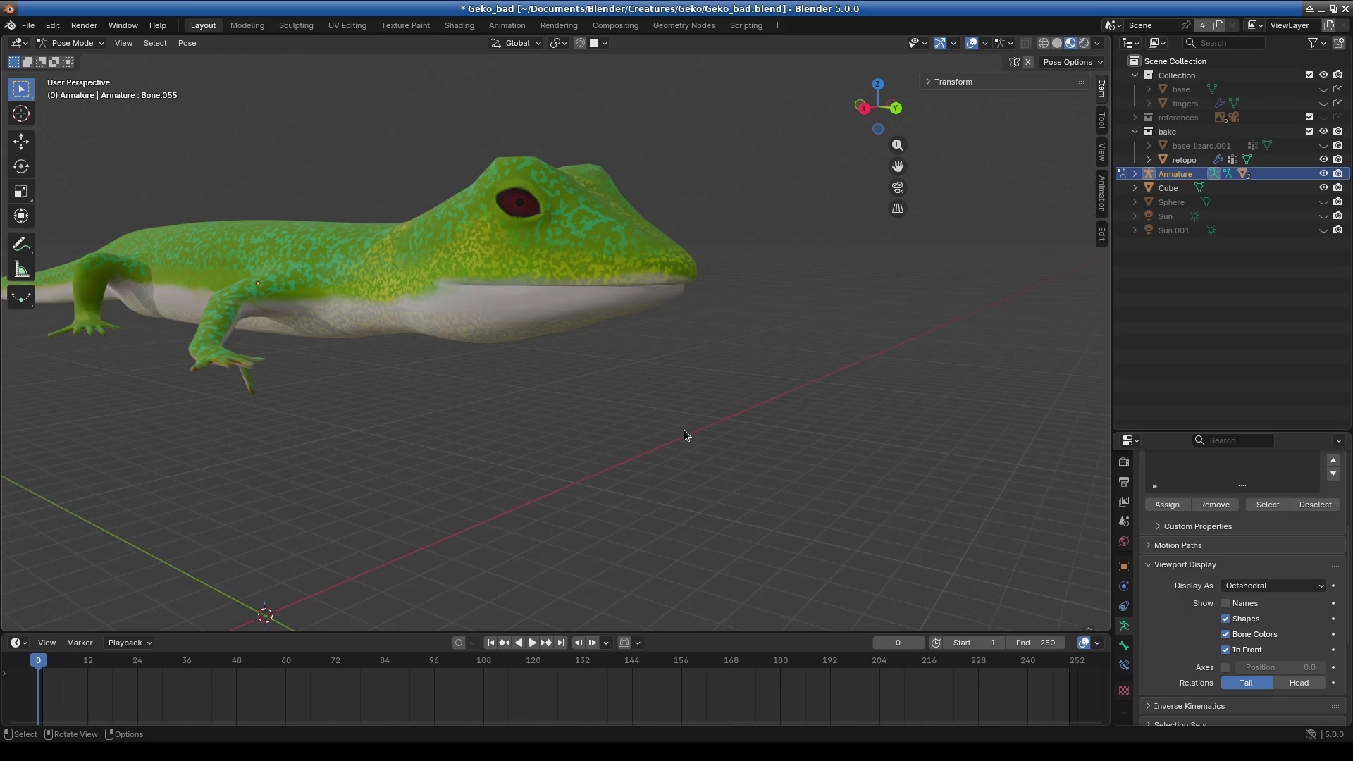
{"action": "key", "text": "r"}
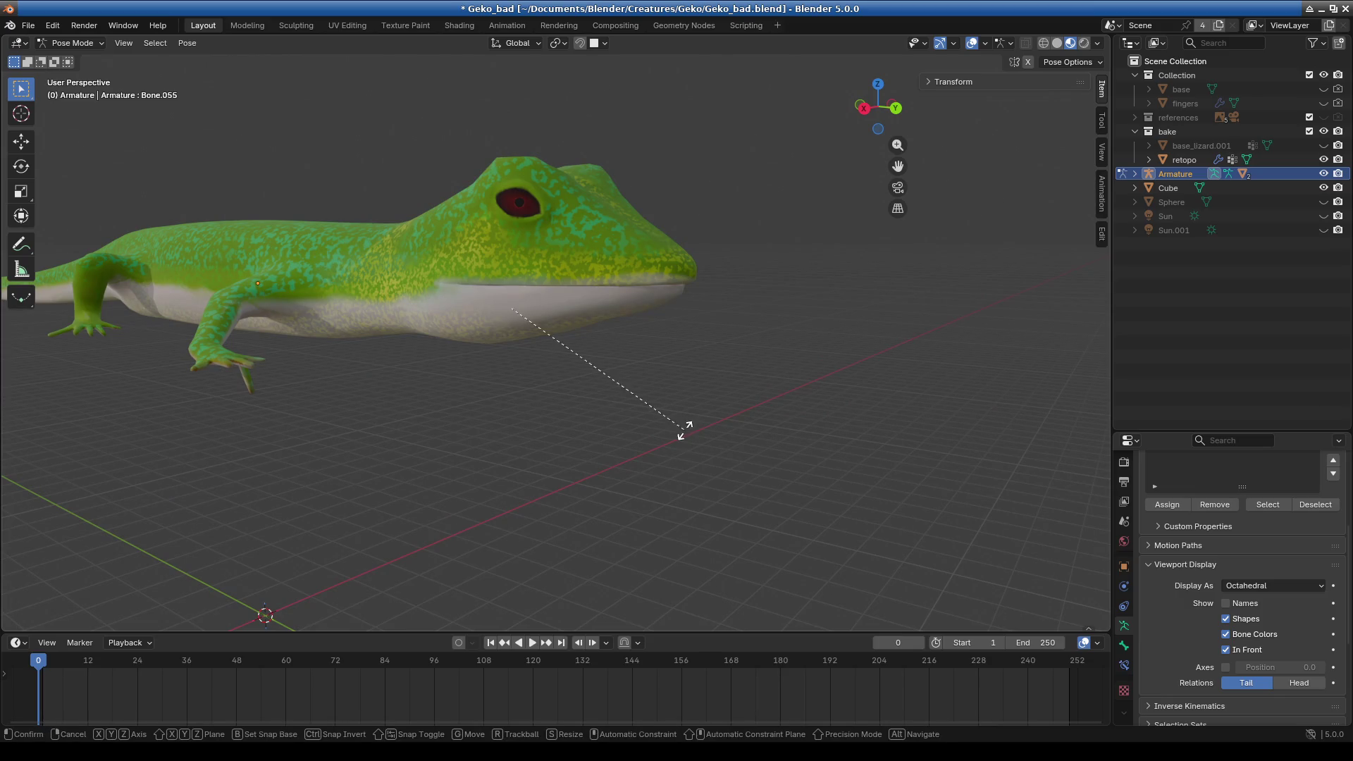
{"action": "key", "text": "x"}
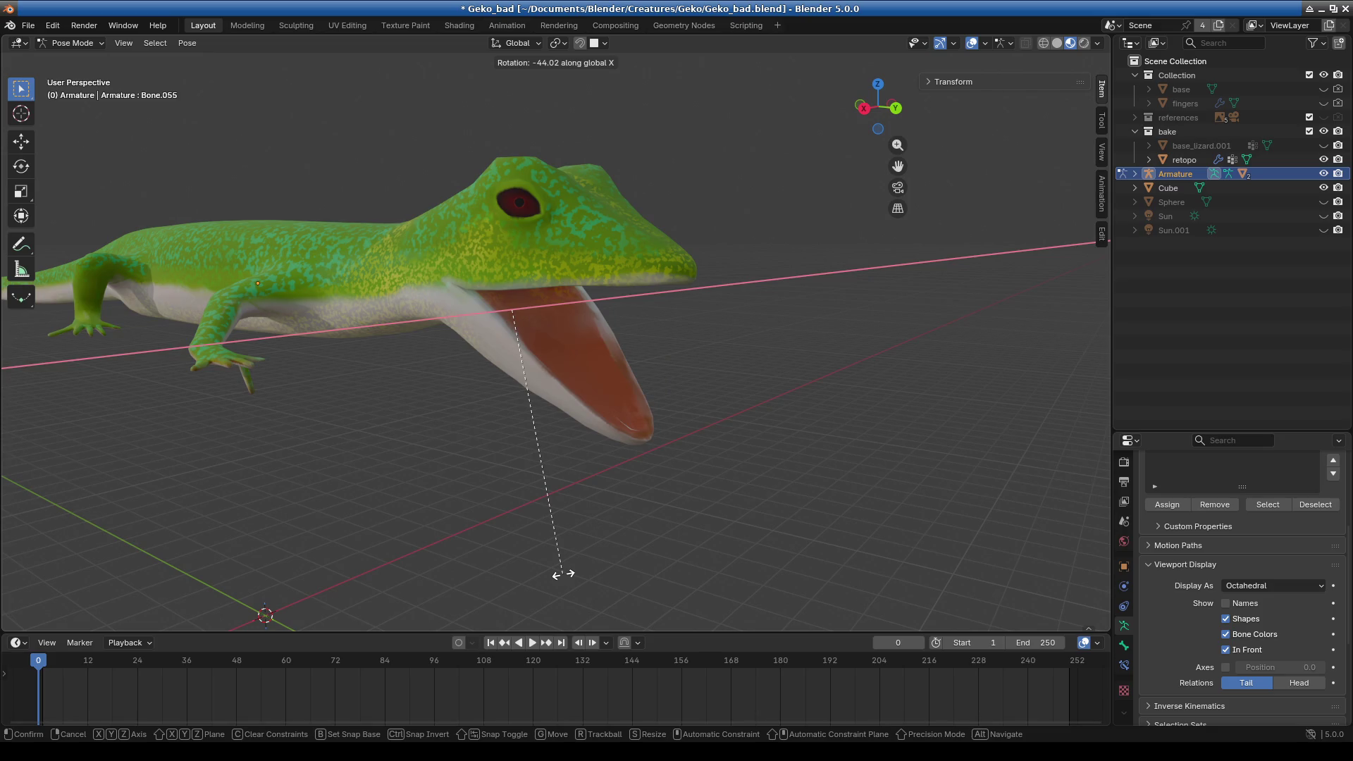
{"action": "left_click", "coordinate": [562, 573]}
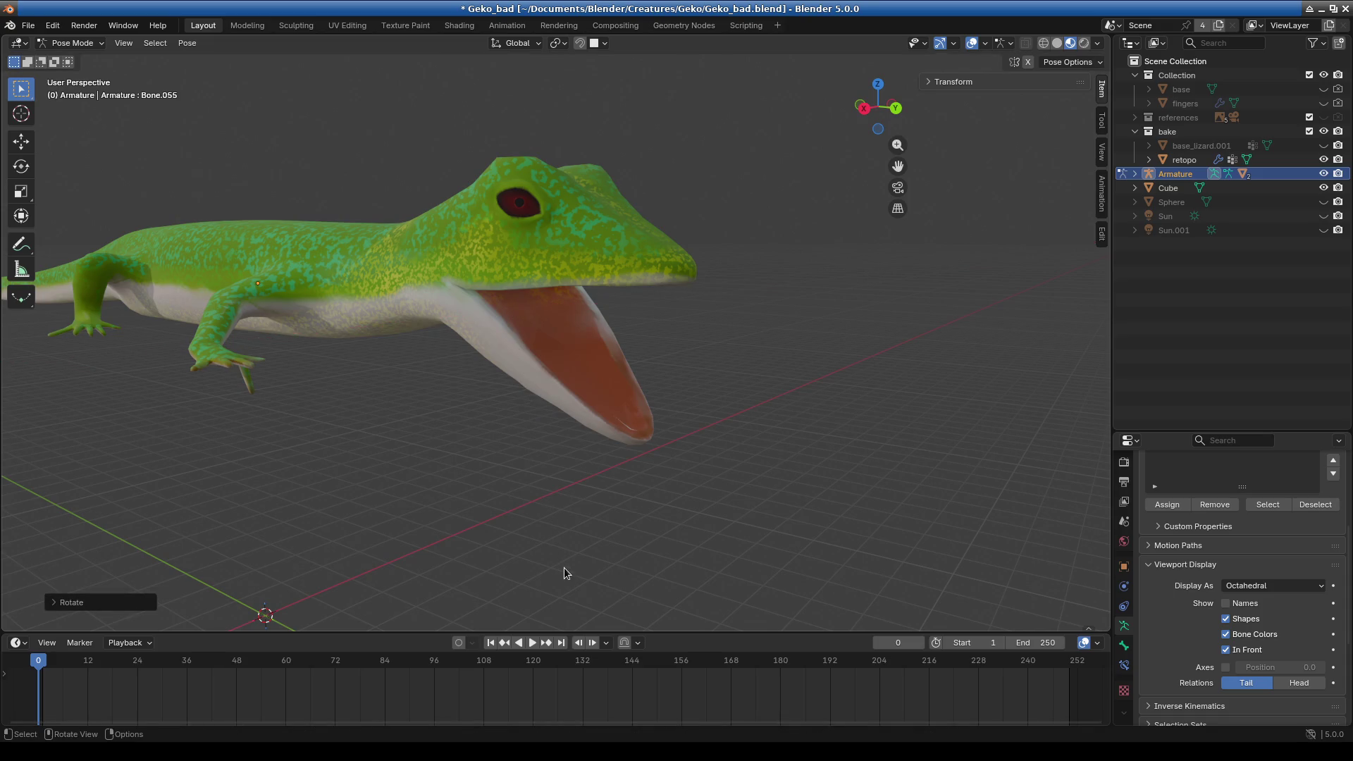
{"action": "mouse_move", "coordinate": [649, 508]}
{"action": "middle_mouse_down"}
{"action": "mouse_move", "coordinate": [712, 474]}
{"action": "mouse_move", "coordinate": [690, 466]}
{"action": "middle_mouse_up"}
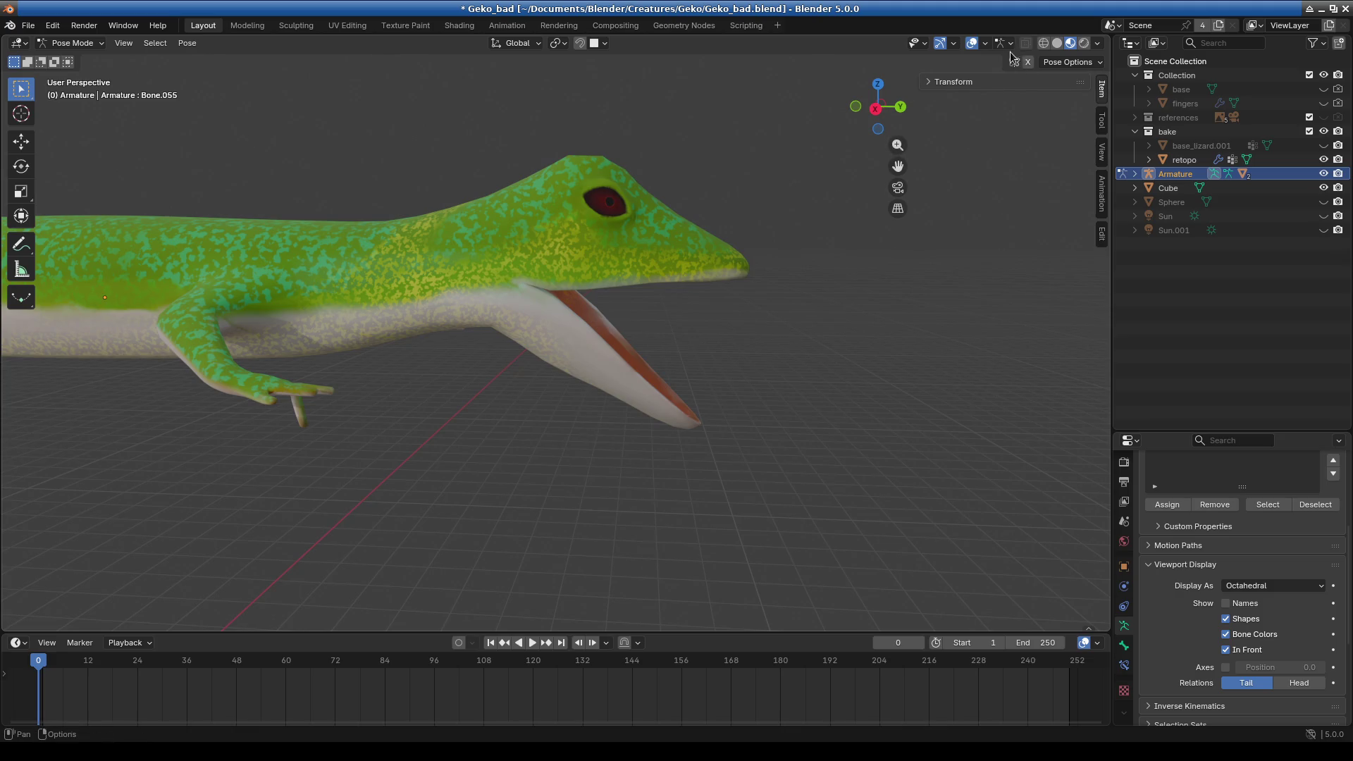
{"action": "left_click", "coordinate": [986, 44]}
- Re-enable Bones in the overlays and tilt upper head bone Bone.056 upward
{"action": "left_click", "coordinate": [993, 214]}
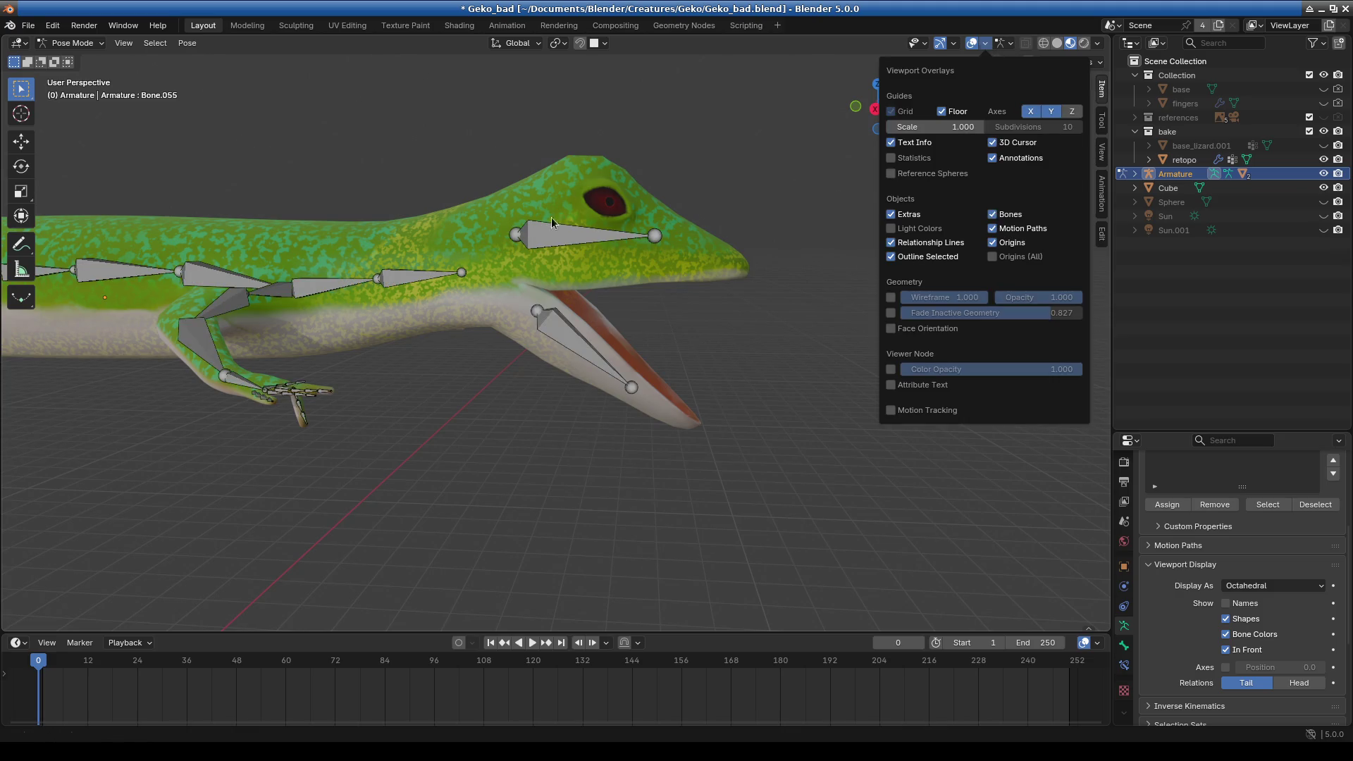
{"action": "left_click", "coordinate": [582, 238]}
{"action": "key", "text": "r"}
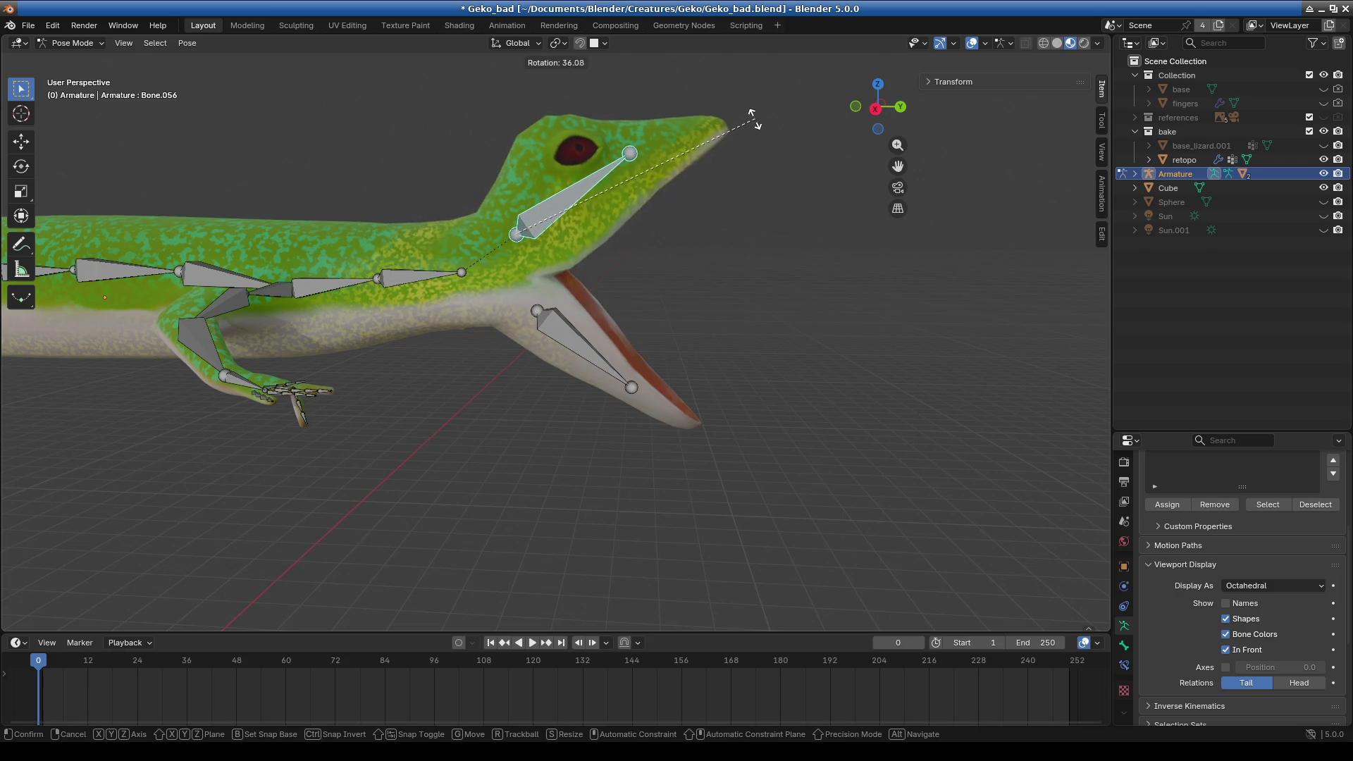
{"action": "left_click", "coordinate": [753, 118]}
{"action": "mouse_move", "coordinate": [730, 328]}
{"action": "middle_mouse_down"}
{"action": "mouse_move", "coordinate": [647, 361]}
{"action": "mouse_move", "coordinate": [728, 341]}
{"action": "middle_mouse_up"}
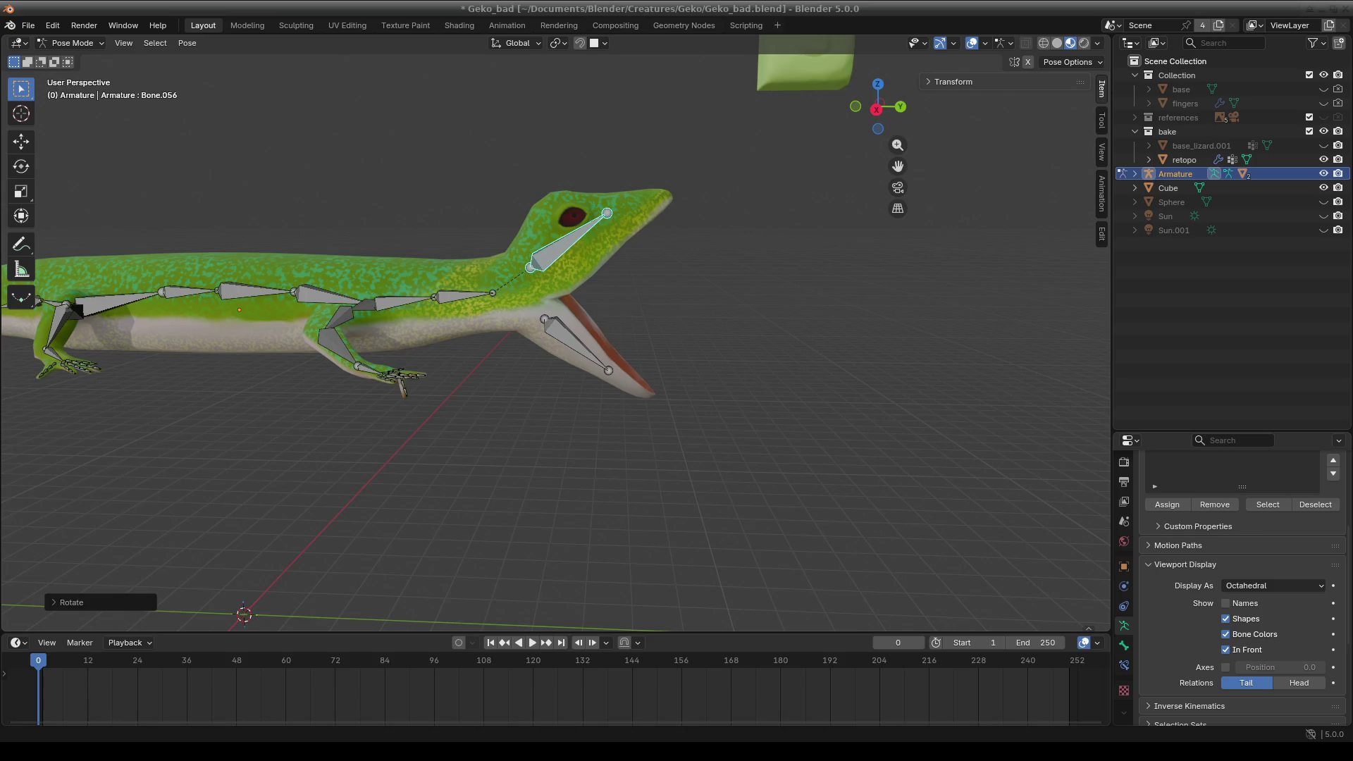
- Zoom onto the open mouth and reselect lower jaw bone Bone.055
{"action": "scroll", "coordinate": [553, 337], "scroll_direction": "up", "scroll_amount": 8}
{"action": "scroll", "coordinate": [585, 360], "scroll_direction": "up", "scroll_amount": 2, "text": "shift"}
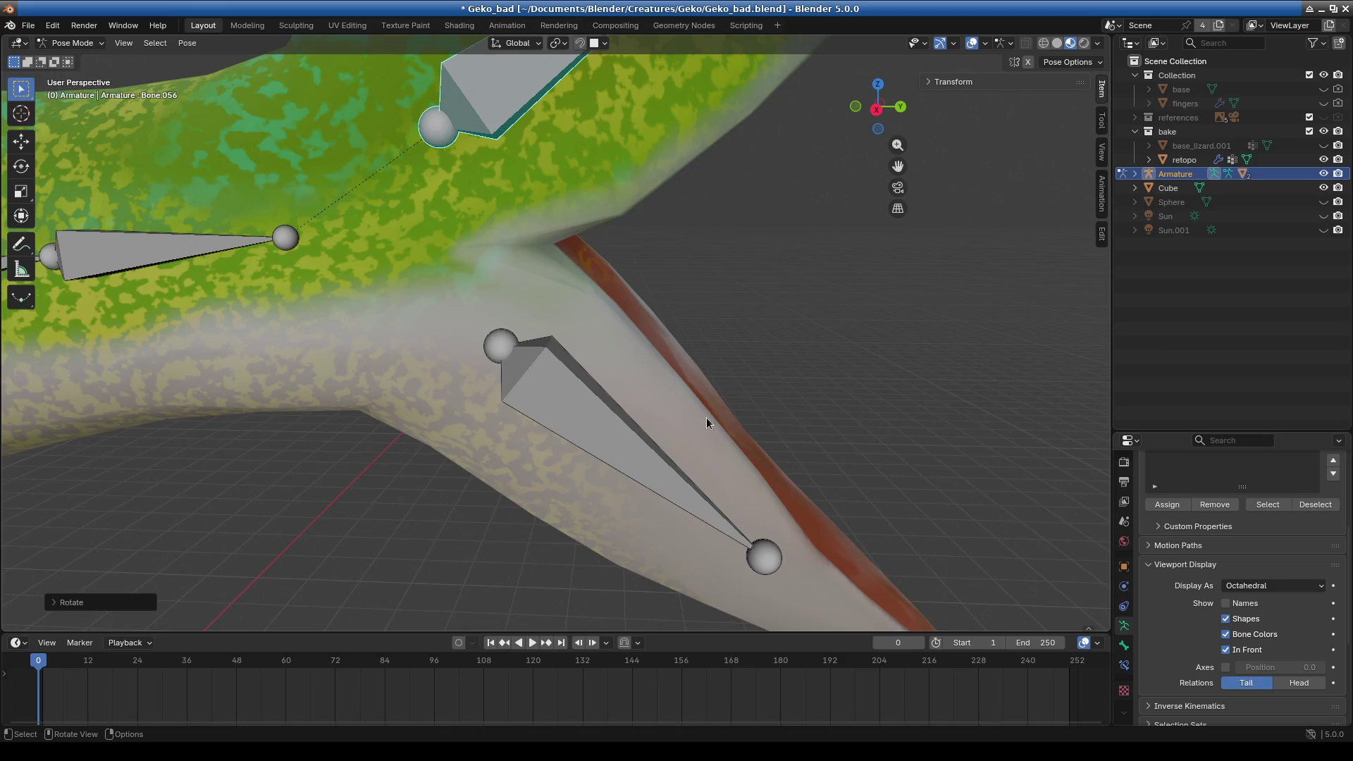
{"action": "scroll", "coordinate": [707, 417], "scroll_direction": "down", "scroll_amount": 5}
{"action": "middle_click_drag", "start_coordinate": [628, 430], "coordinate": [657, 429]}
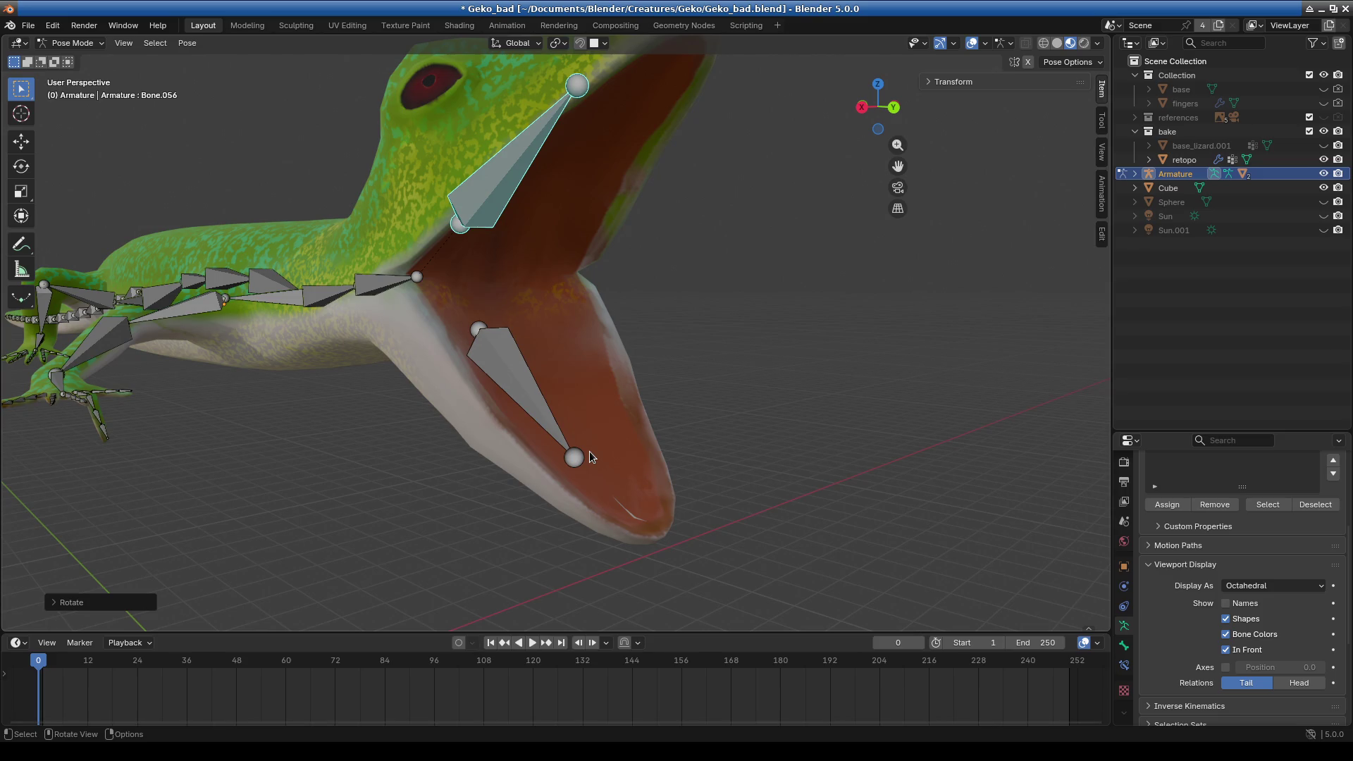
{"action": "left_click", "coordinate": [562, 462]}
{"action": "mouse_move", "coordinate": [562, 462]}
{"action": "middle_mouse_down"}
{"action": "mouse_move", "coordinate": [742, 502]}
{"action": "mouse_move", "coordinate": [687, 514]}
{"action": "mouse_move", "coordinate": [679, 492]}
{"action": "mouse_move", "coordinate": [671, 501]}
{"action": "middle_mouse_up"}
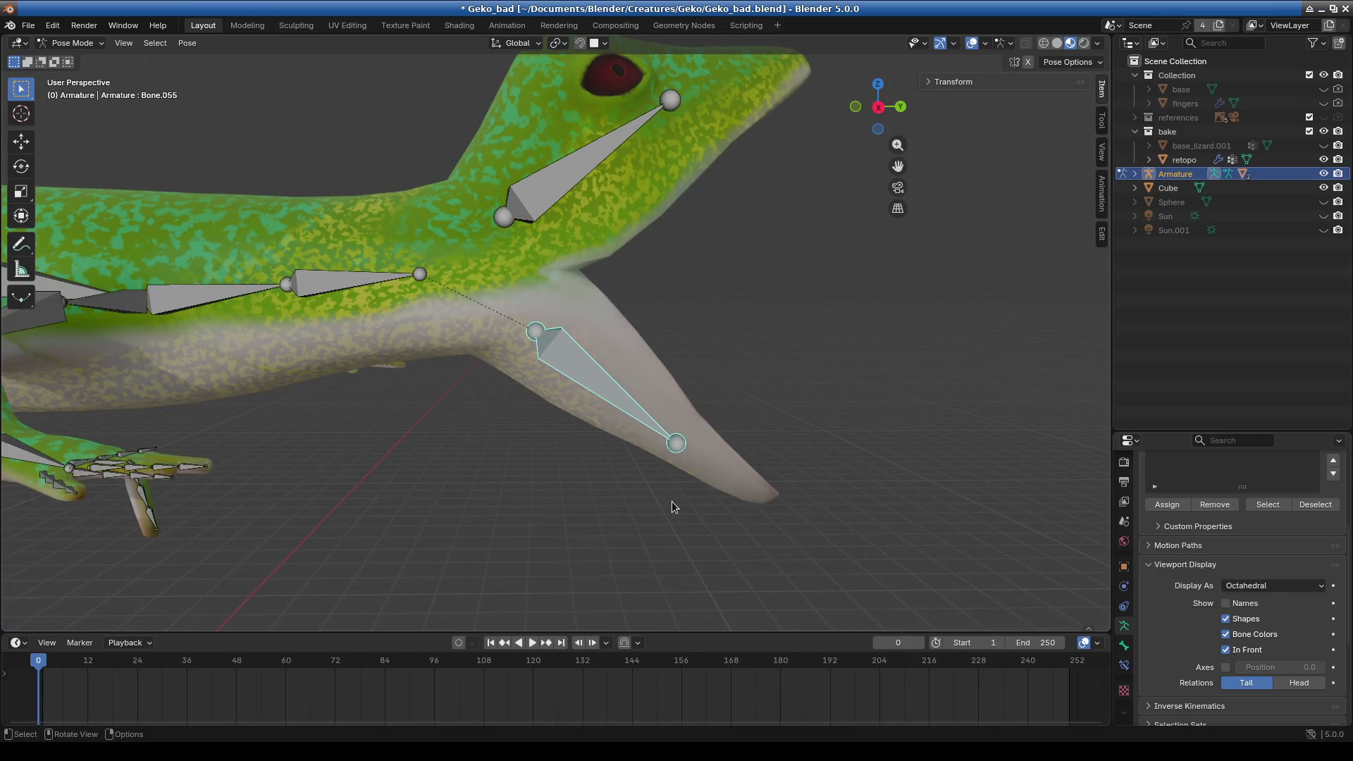
{"action": "left_click", "coordinate": [546, 229]}
{"action": "left_click", "coordinate": [598, 398]}
- Rotate Bone.055 about global X to close the jaw, after cancelling trial rotations
{"action": "key", "text": "r"}
{"action": "key", "text": "Escape"}
{"action": "left_click", "coordinate": [573, 184]}
{"action": "key", "text": "r"}
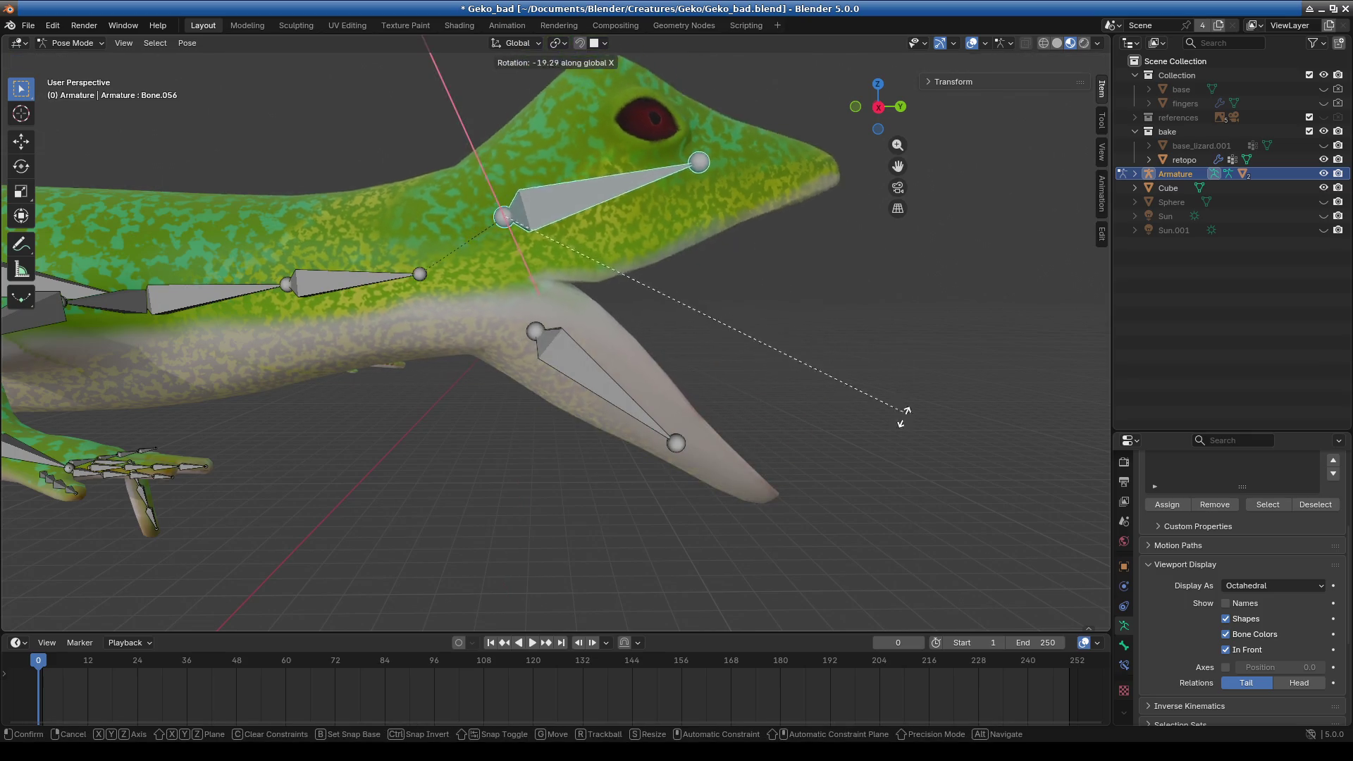
{"action": "key", "text": "Escape"}
{"action": "left_click", "coordinate": [612, 388]}
{"action": "key", "text": "r"}
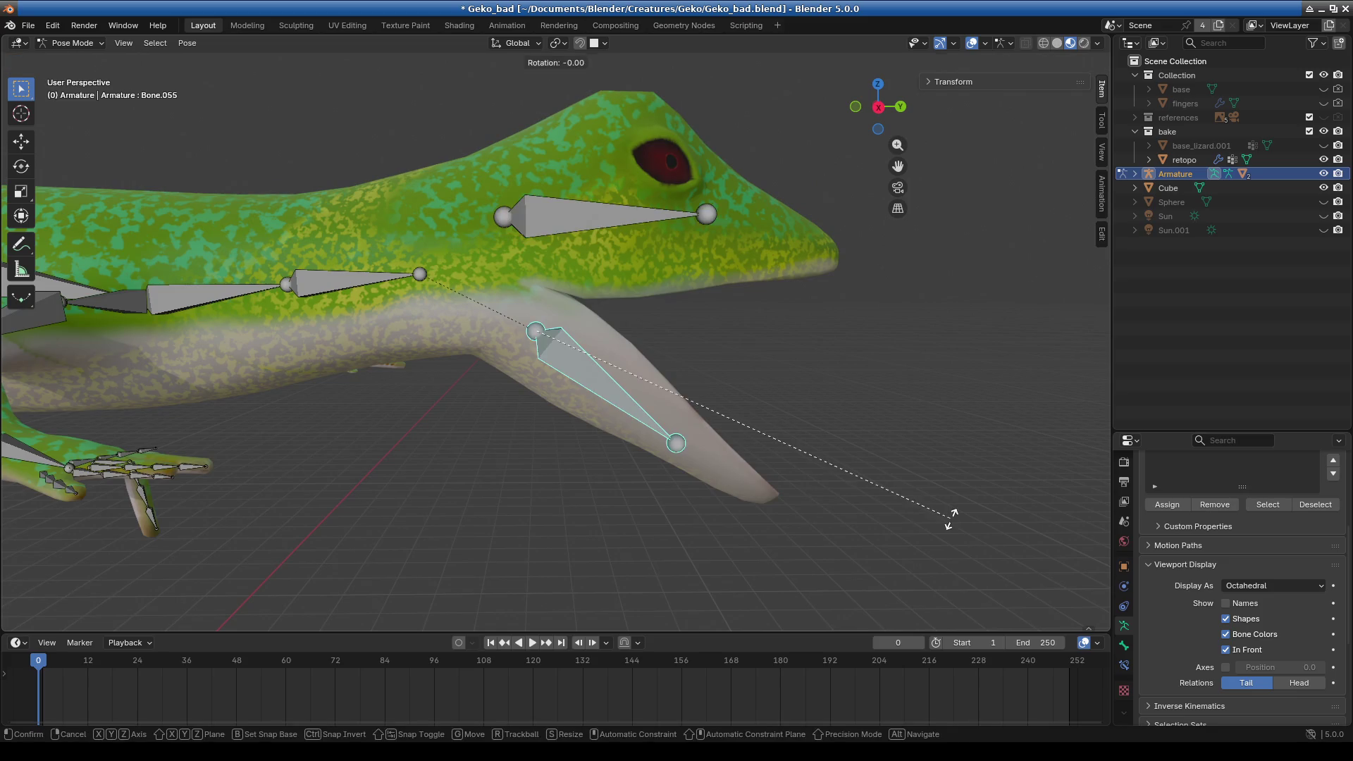
{"action": "key", "text": "x"}
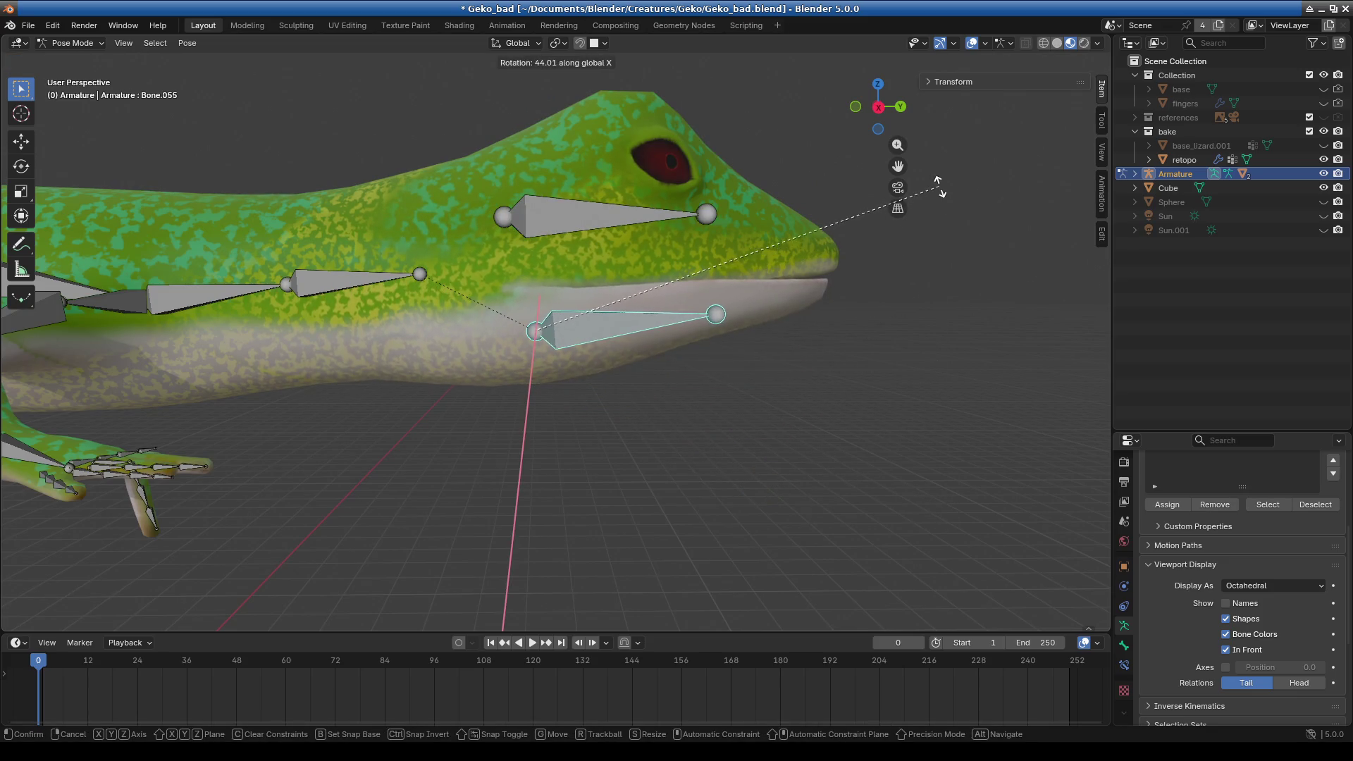
{"action": "left_click", "coordinate": [927, 247]}
- Undo the last bone change, turn the gecko to face right and show the references collection
{"action": "middle_click_drag", "start_coordinate": [927, 247], "coordinate": [721, 393]}
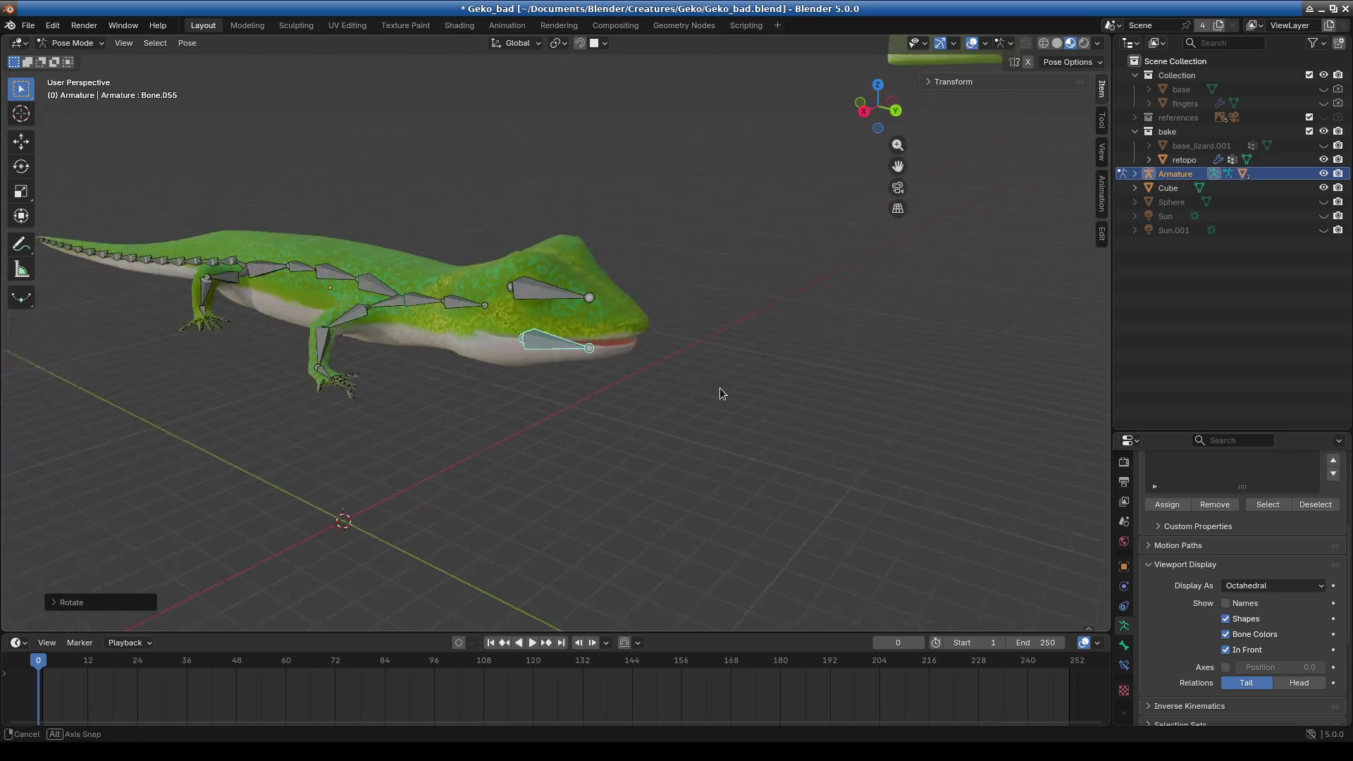
{"action": "left_click", "coordinate": [544, 289]}
{"action": "middle_click_drag", "start_coordinate": [544, 289], "coordinate": [737, 403]}
{"action": "key", "text": "ctrl+z"}
{"action": "key", "text": "ctrl+z"}
{"action": "scroll", "coordinate": [595, 407], "scroll_direction": "down", "scroll_amount": 2}
{"action": "scroll", "coordinate": [651, 407], "scroll_direction": "up", "scroll_amount": 4}
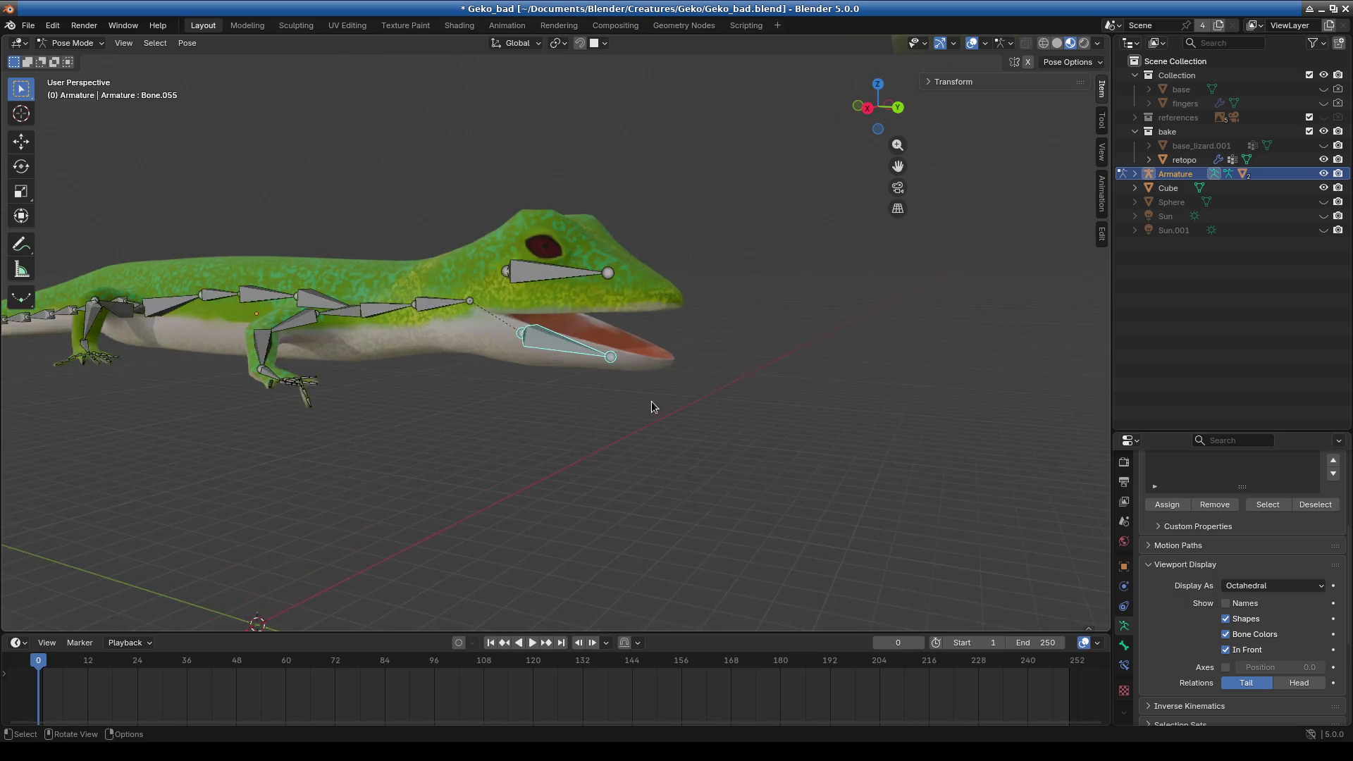
{"action": "middle_click_drag", "start_coordinate": [651, 407], "coordinate": [491, 396]}
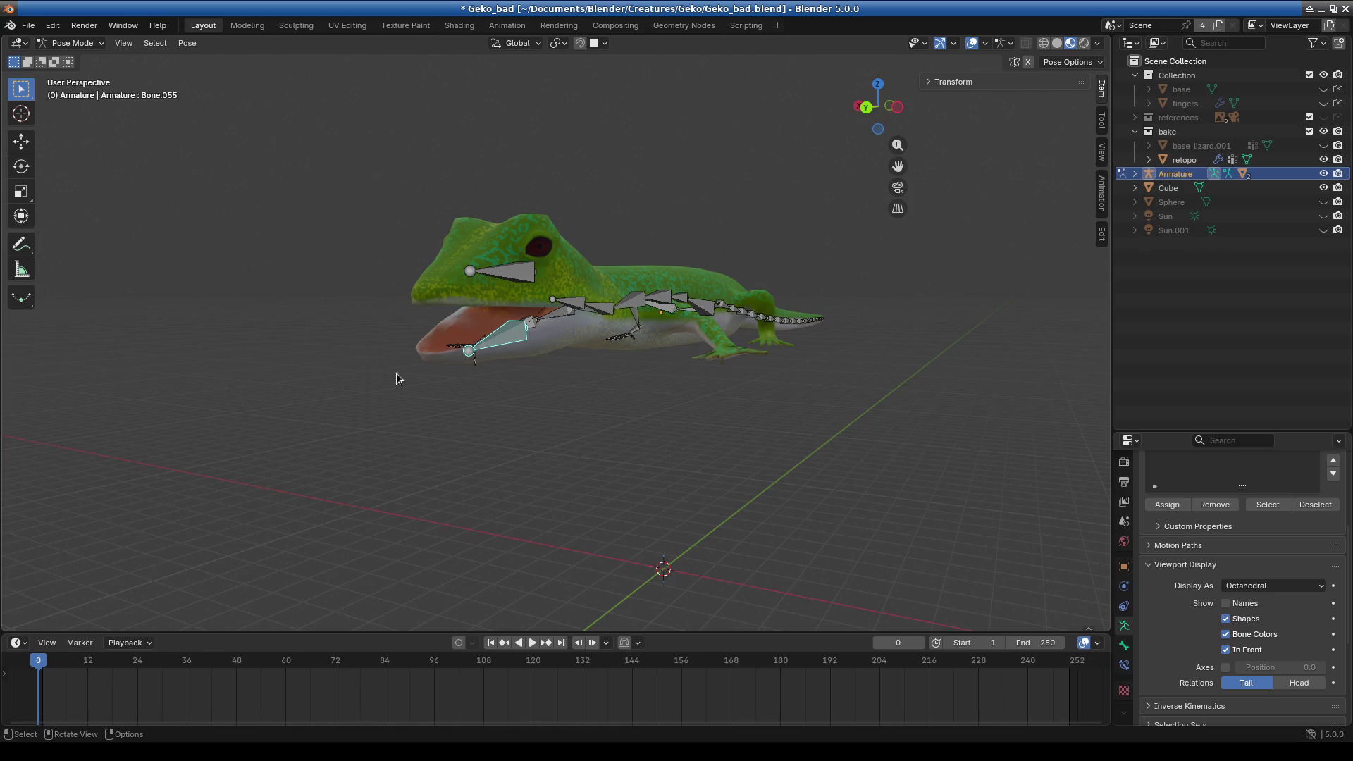
{"action": "middle_click_drag", "start_coordinate": [396, 379], "coordinate": [523, 371]}
{"action": "scroll", "coordinate": [598, 384], "scroll_direction": "up", "scroll_amount": 3}
{"action": "scroll", "coordinate": [634, 405], "scroll_direction": "up", "scroll_amount": 2}
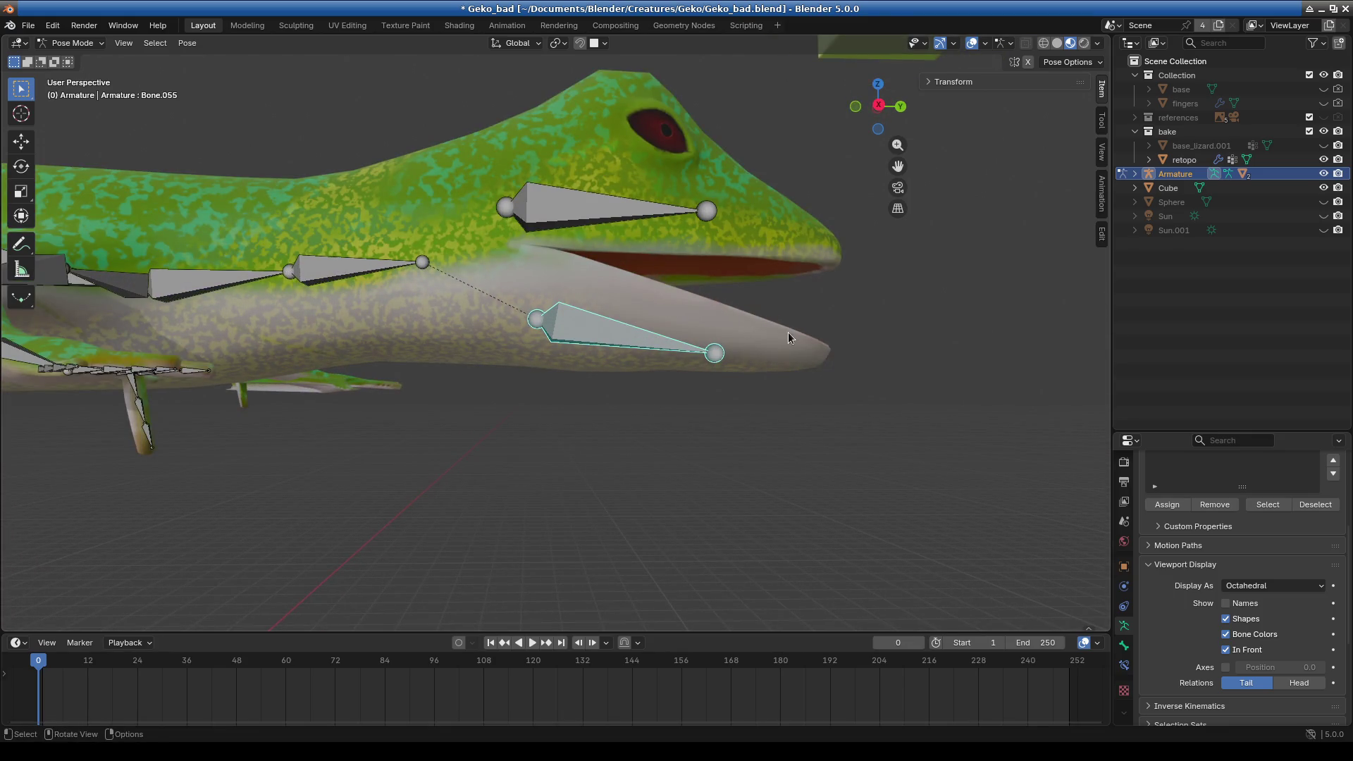
{"action": "left_click", "coordinate": [1324, 117]}
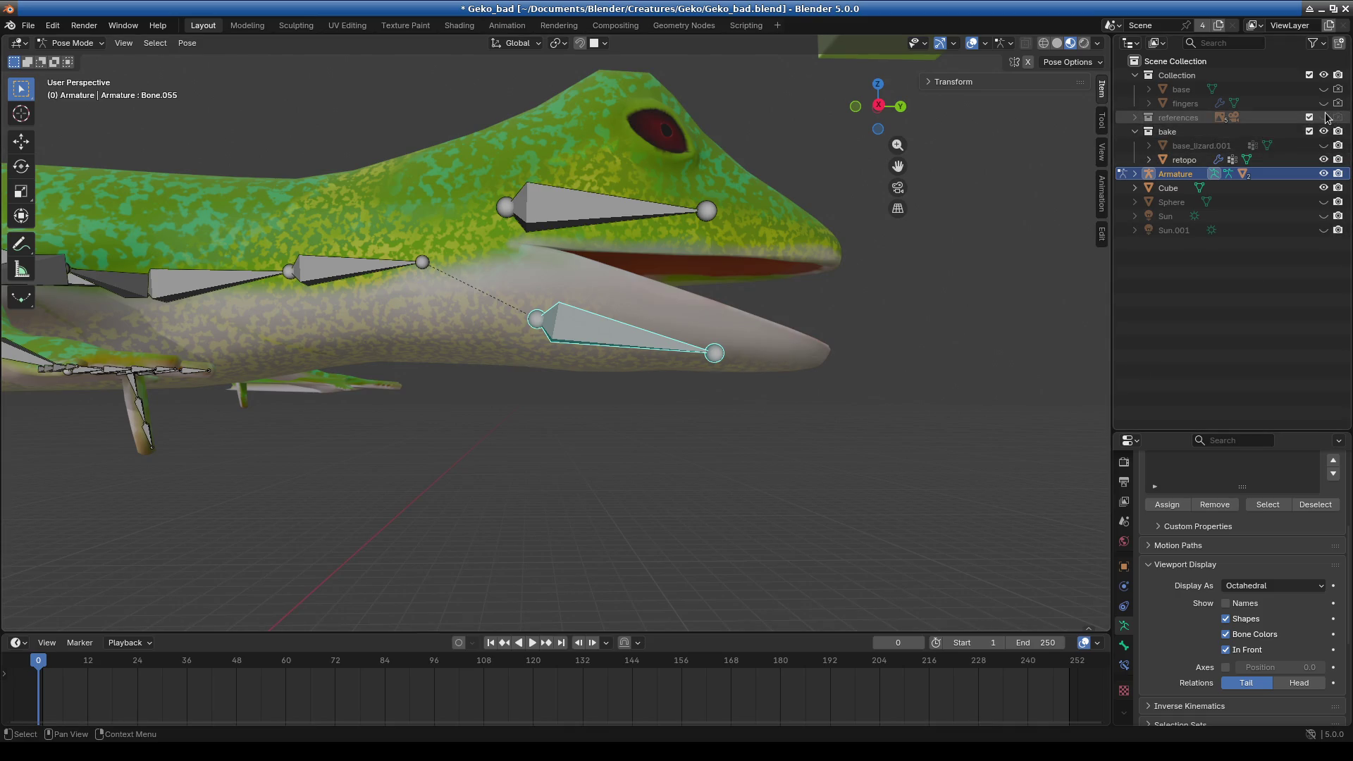
- Orbit and zoom toward the gecko reference photos, then back to a side view of the lizard
{"action": "scroll", "coordinate": [592, 395], "scroll_direction": "down", "scroll_amount": 5}
{"action": "middle_click_drag", "start_coordinate": [592, 395], "coordinate": [678, 248]}
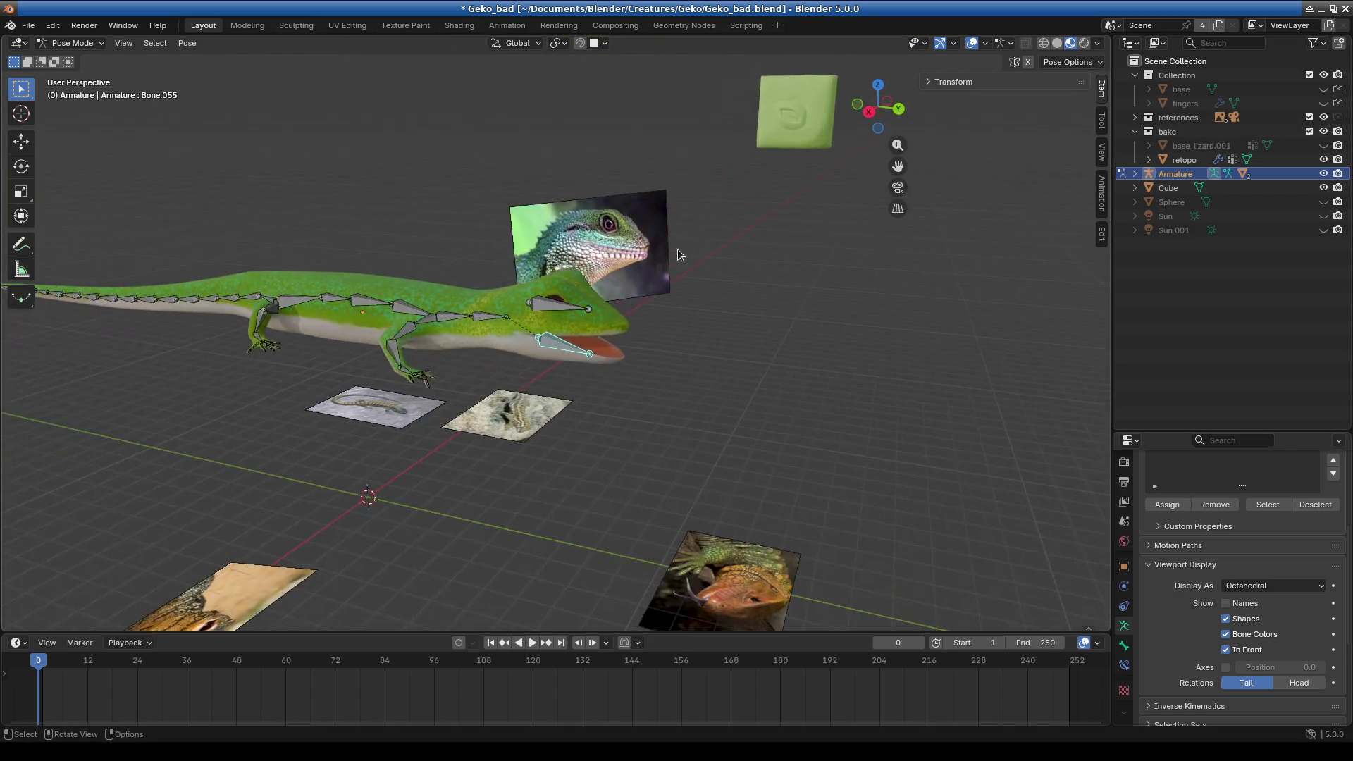
{"action": "scroll", "coordinate": [594, 379], "scroll_direction": "up", "scroll_amount": 5}
{"action": "scroll", "coordinate": [594, 378], "scroll_direction": "up", "scroll_amount": 2}
{"action": "mouse_move", "coordinate": [594, 394]}
{"action": "middle_mouse_down"}
{"action": "mouse_move", "coordinate": [362, 348]}
{"action": "mouse_move", "coordinate": [320, 246]}
{"action": "middle_mouse_up"}
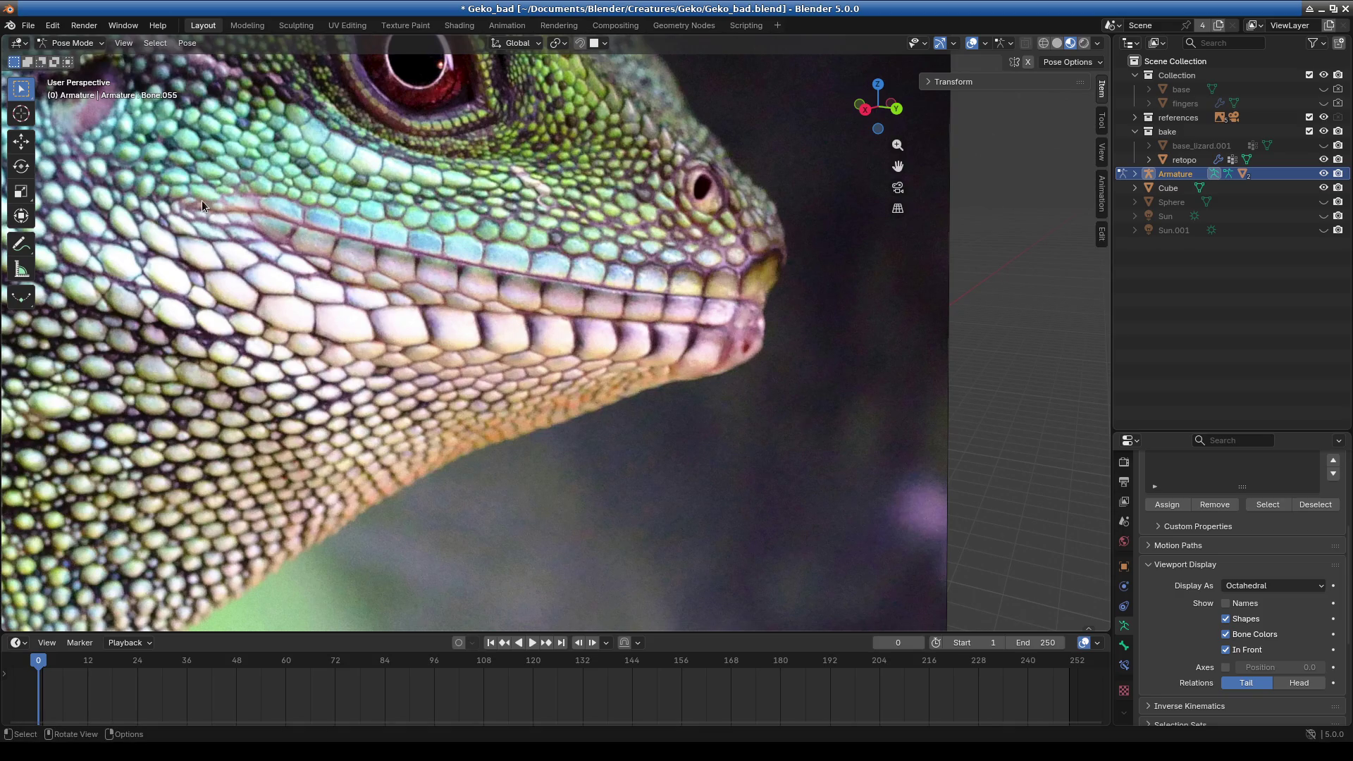
{"action": "scroll", "coordinate": [202, 200], "scroll_direction": "down", "scroll_amount": 8}
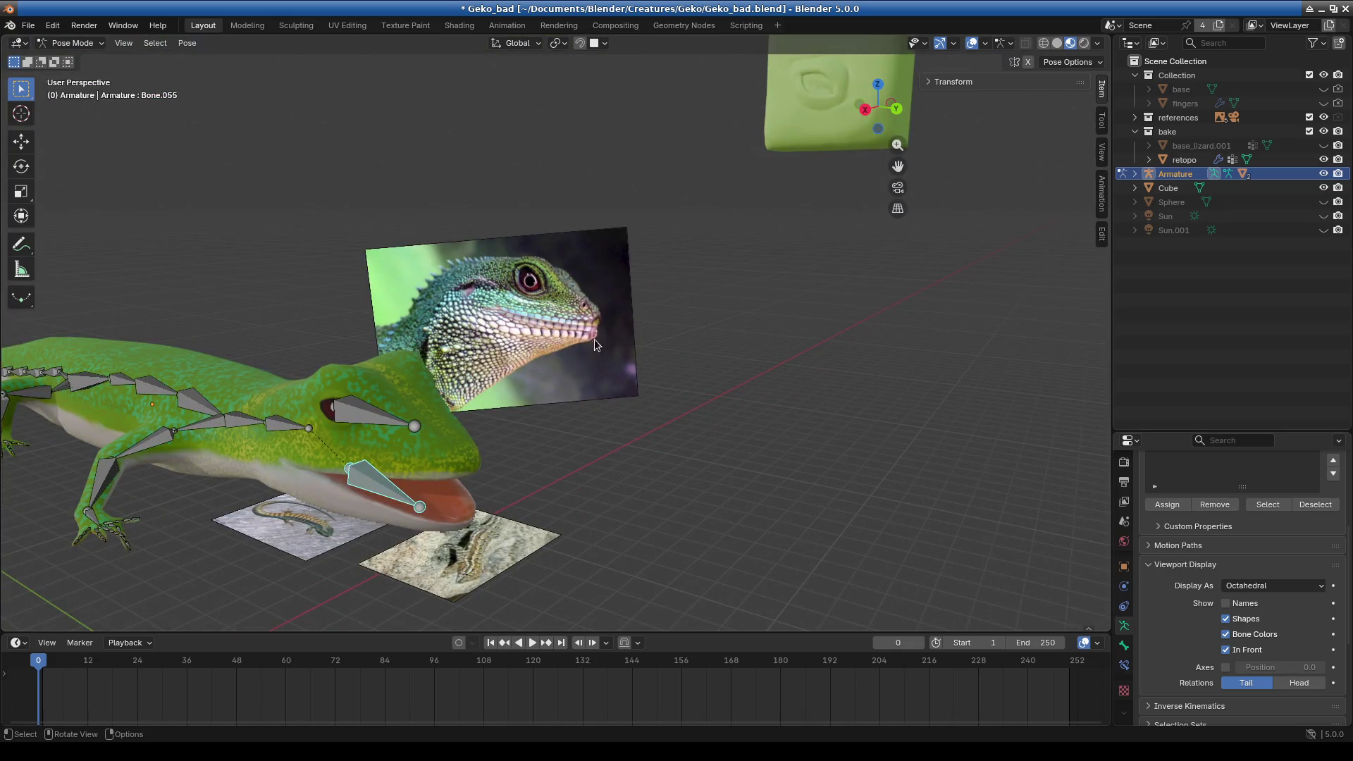
{"action": "scroll", "coordinate": [483, 303], "scroll_direction": "up", "scroll_amount": 3}
{"action": "scroll", "coordinate": [483, 304], "scroll_direction": "up", "scroll_amount": 5}
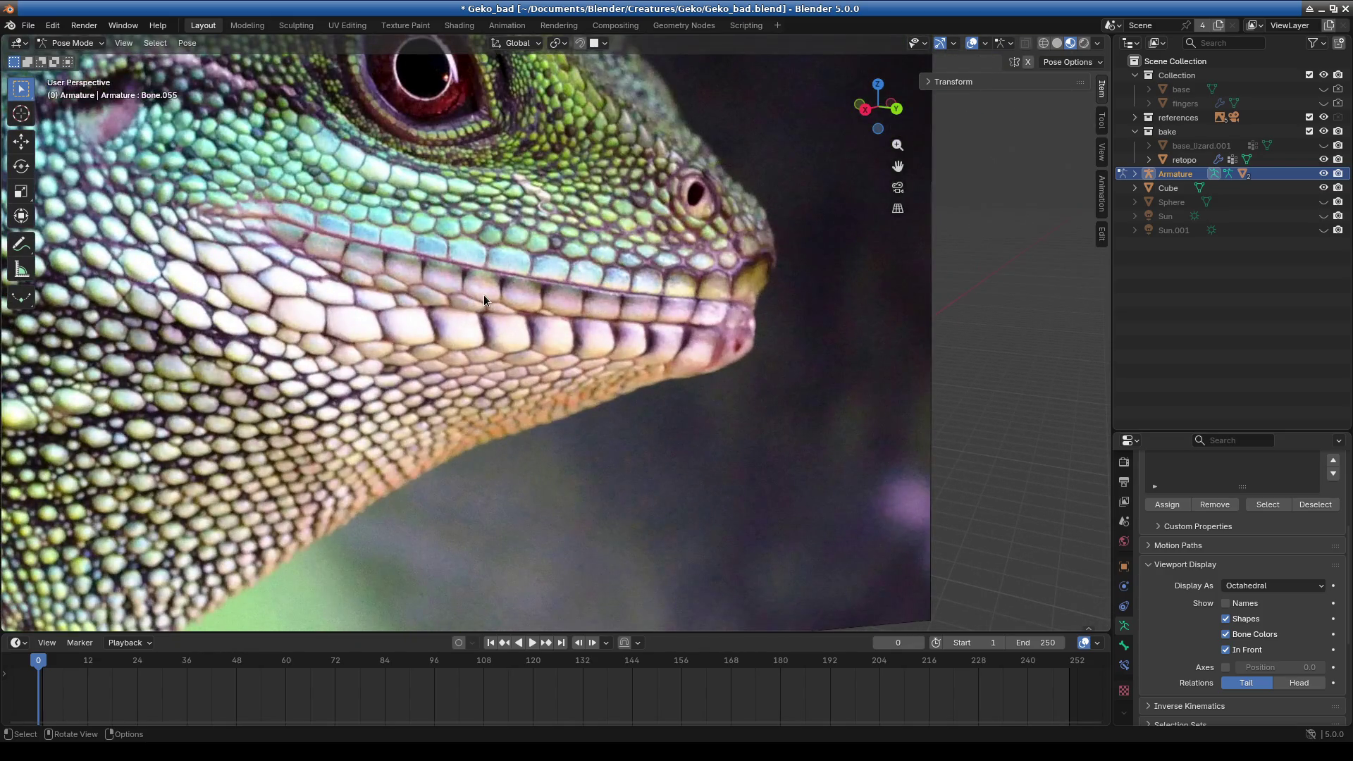
{"action": "scroll", "coordinate": [560, 304], "scroll_direction": "down", "scroll_amount": 3}
{"action": "scroll", "coordinate": [615, 367], "scroll_direction": "down", "scroll_amount": 2}
{"action": "mouse_move", "coordinate": [584, 446]}
{"action": "middle_mouse_down"}
{"action": "mouse_move", "coordinate": [564, 453]}
{"action": "mouse_move", "coordinate": [607, 492]}
{"action": "mouse_move", "coordinate": [636, 392]}
{"action": "mouse_move", "coordinate": [633, 416]}
{"action": "middle_mouse_up"}
{"action": "scroll", "coordinate": [619, 425], "scroll_direction": "up", "scroll_amount": 4}
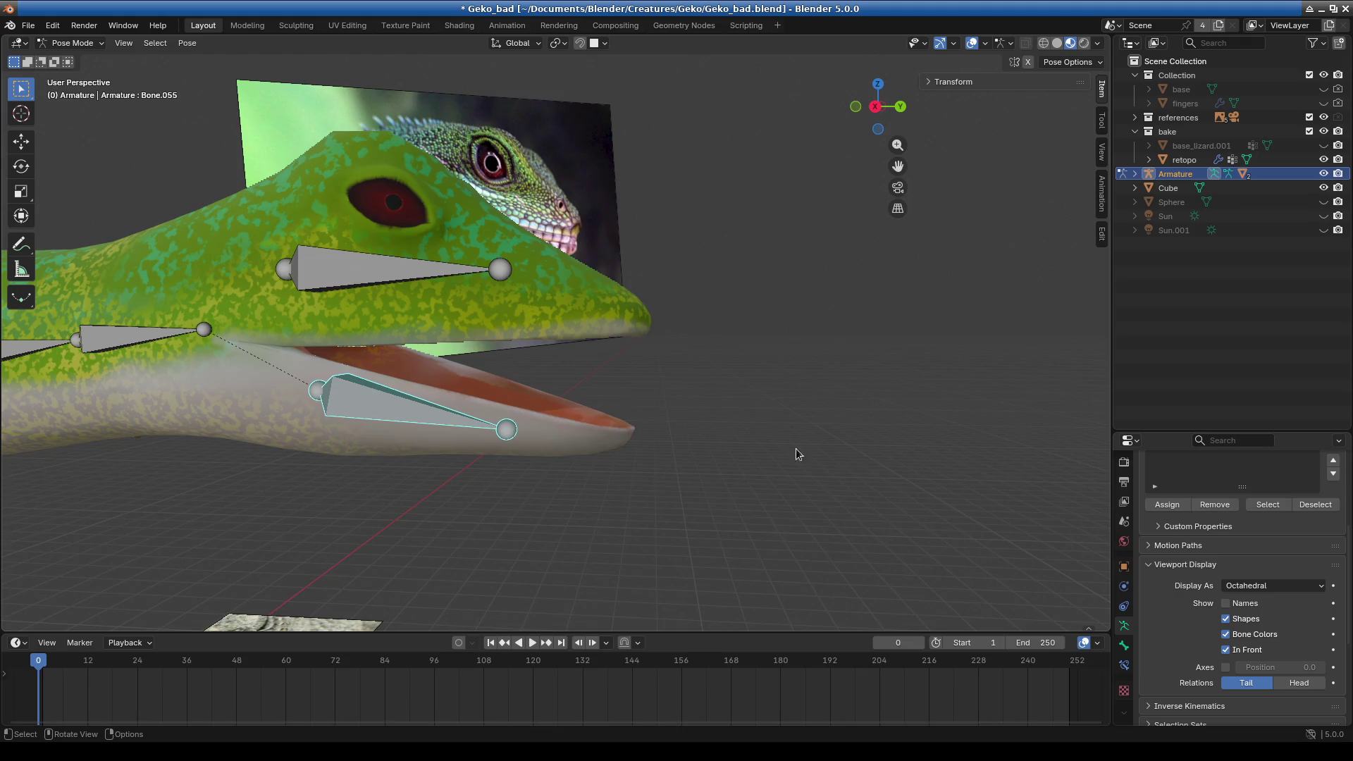
- Rotate the lower jaw bone about 14° around global X so the mouth closes
{"action": "key", "text": "r"}
{"action": "key", "text": "x"}
{"action": "left_click", "coordinate": [873, 306]}
{"action": "mouse_move", "coordinate": [872, 306]}
{"action": "middle_mouse_down"}
{"action": "mouse_move", "coordinate": [530, 386]}
{"action": "mouse_move", "coordinate": [349, 391]}
{"action": "mouse_move", "coordinate": [560, 378]}
{"action": "mouse_move", "coordinate": [645, 391]}
{"action": "mouse_move", "coordinate": [611, 383]}
{"action": "mouse_move", "coordinate": [645, 367]}
{"action": "mouse_move", "coordinate": [568, 350]}
{"action": "middle_mouse_up"}
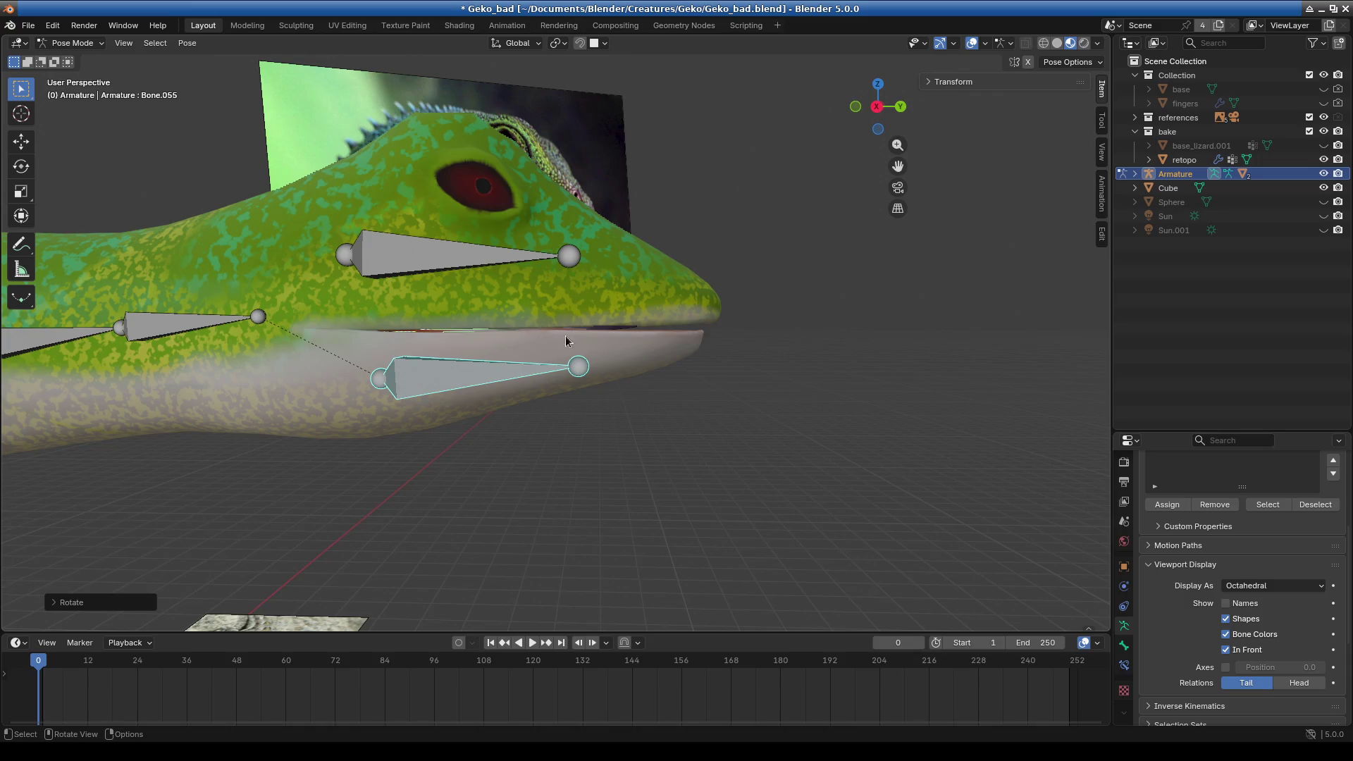
{"action": "left_click", "coordinate": [61, 43]}
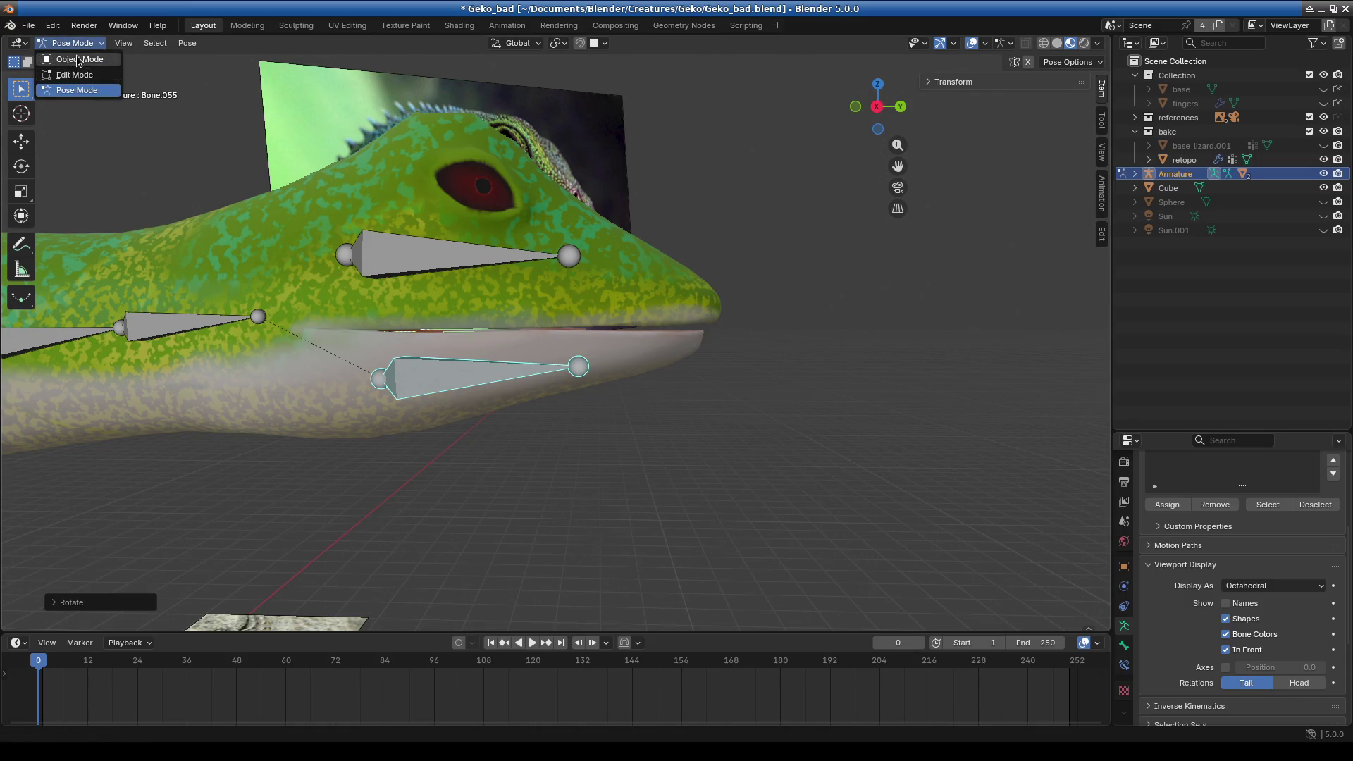
- Return the armature to Object Mode and put the retopo gecko mesh into Sculpt Mode
{"action": "left_click", "coordinate": [76, 59]}
{"action": "left_click", "coordinate": [73, 43]}
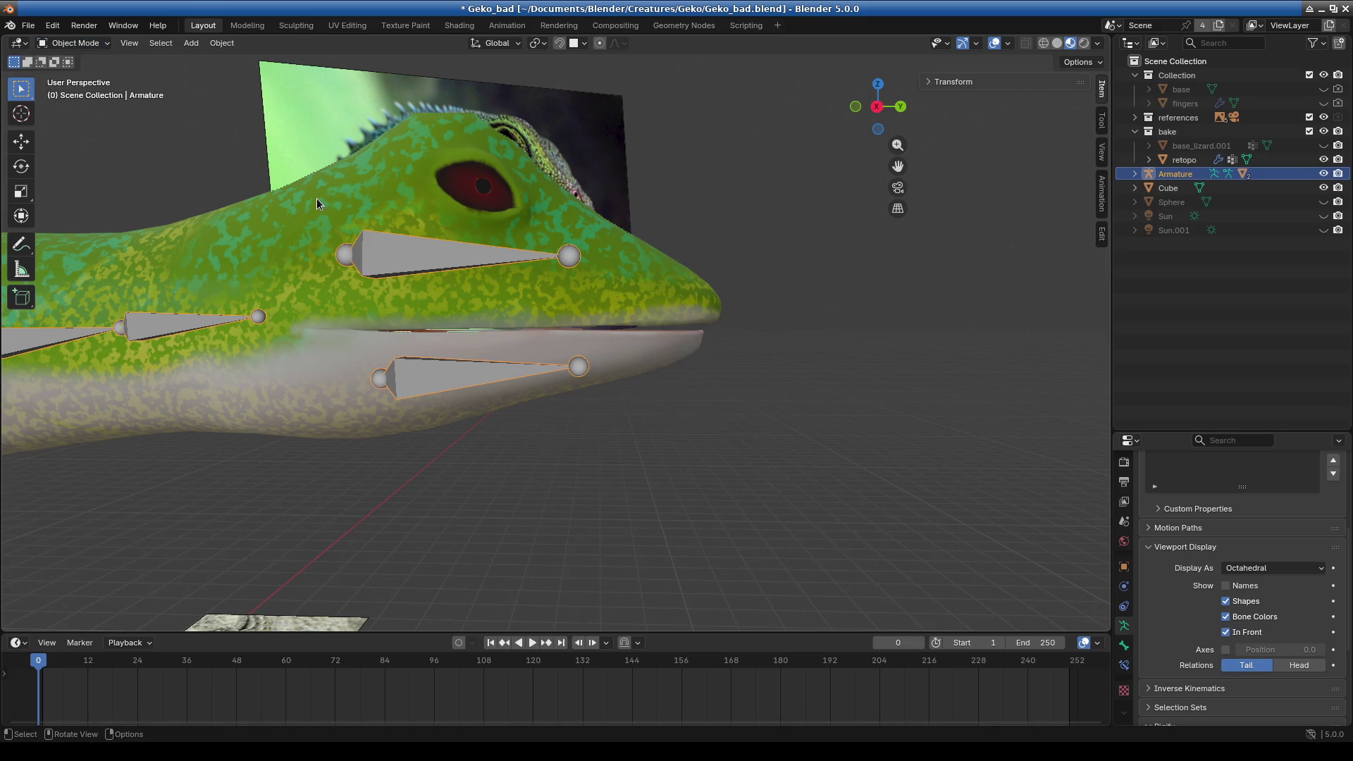
{"action": "left_click", "coordinate": [316, 197]}
{"action": "left_click", "coordinate": [74, 43]}
{"action": "left_click", "coordinate": [79, 90]}
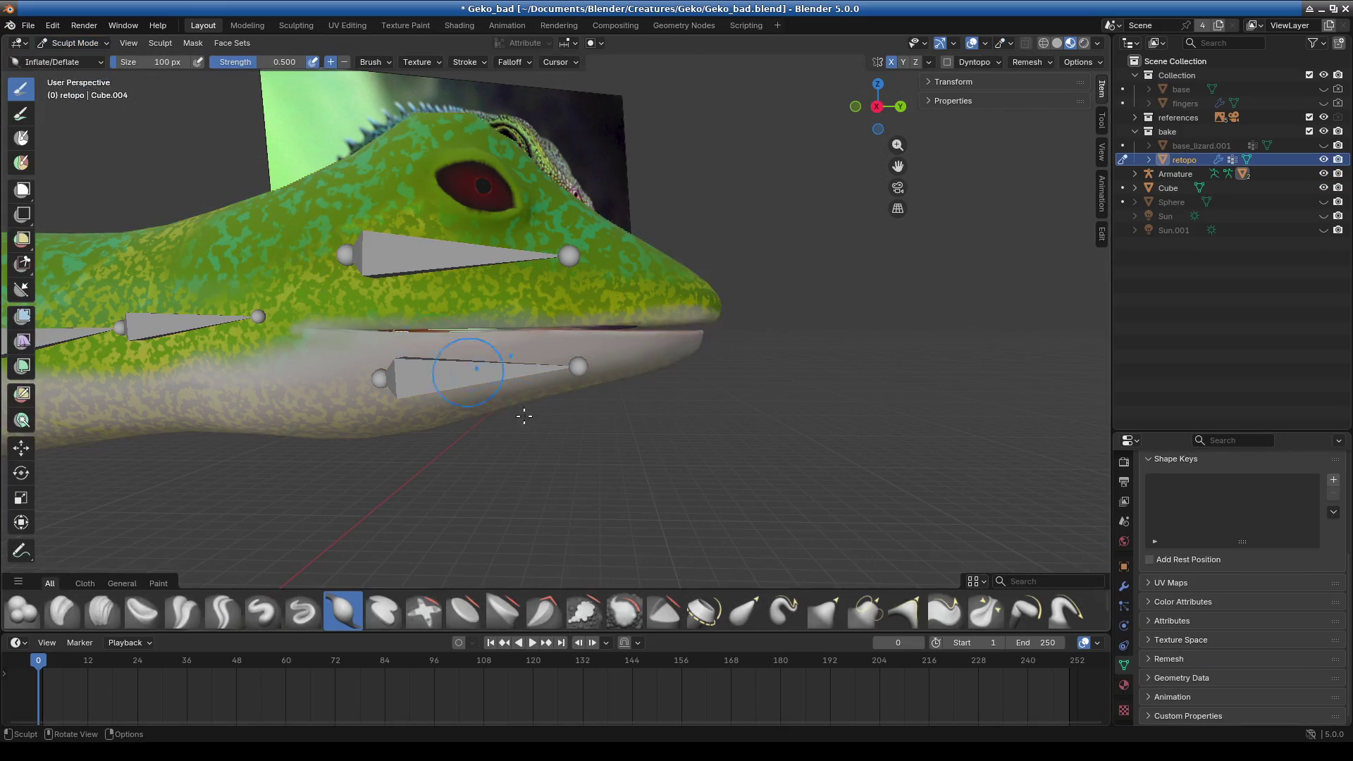
- Pick the Elastic Grab brush and enlarge its radius to 169 px
{"action": "scroll", "coordinate": [528, 414], "scroll_direction": "up", "scroll_amount": 3}
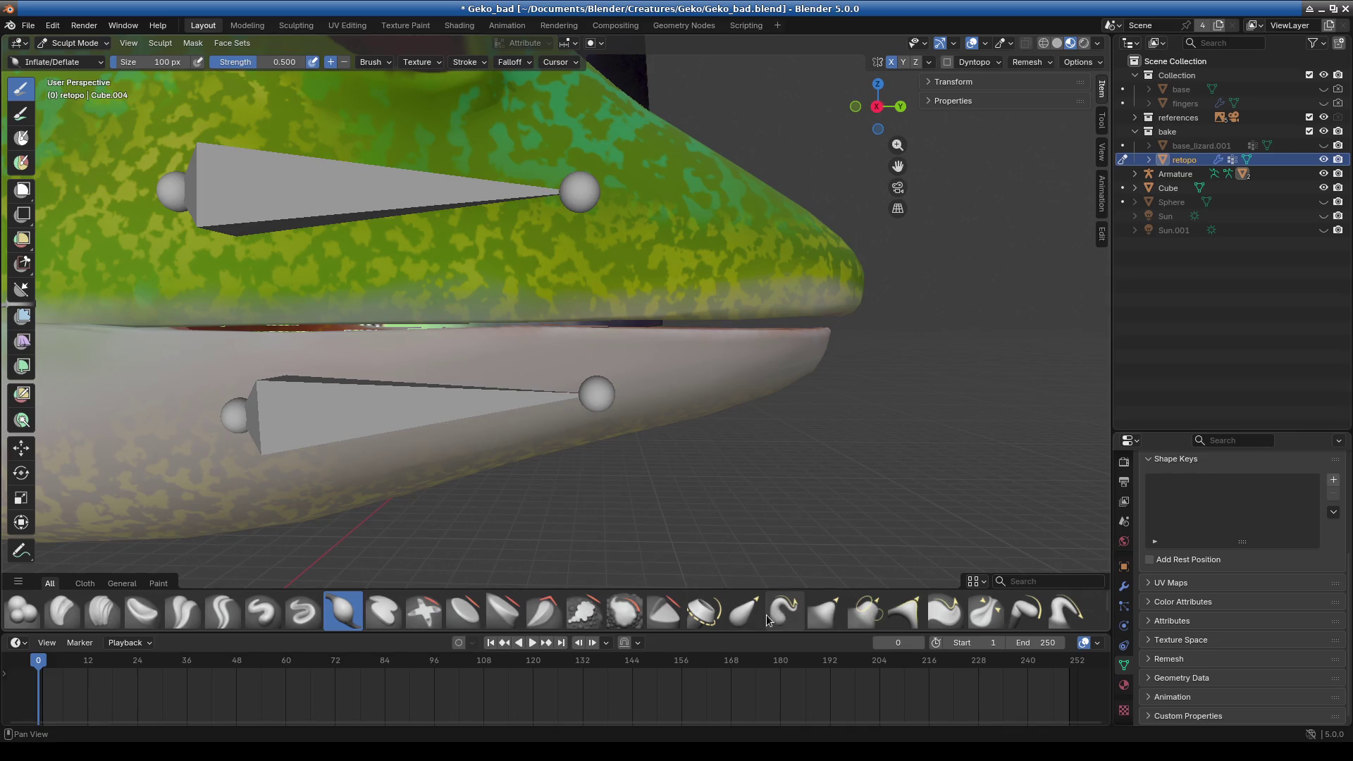
{"action": "left_click", "coordinate": [744, 610]}
{"action": "scroll", "coordinate": [558, 408], "scroll_direction": "down", "scroll_amount": 3}
{"action": "scroll", "coordinate": [559, 408], "scroll_direction": "down", "scroll_amount": 1}
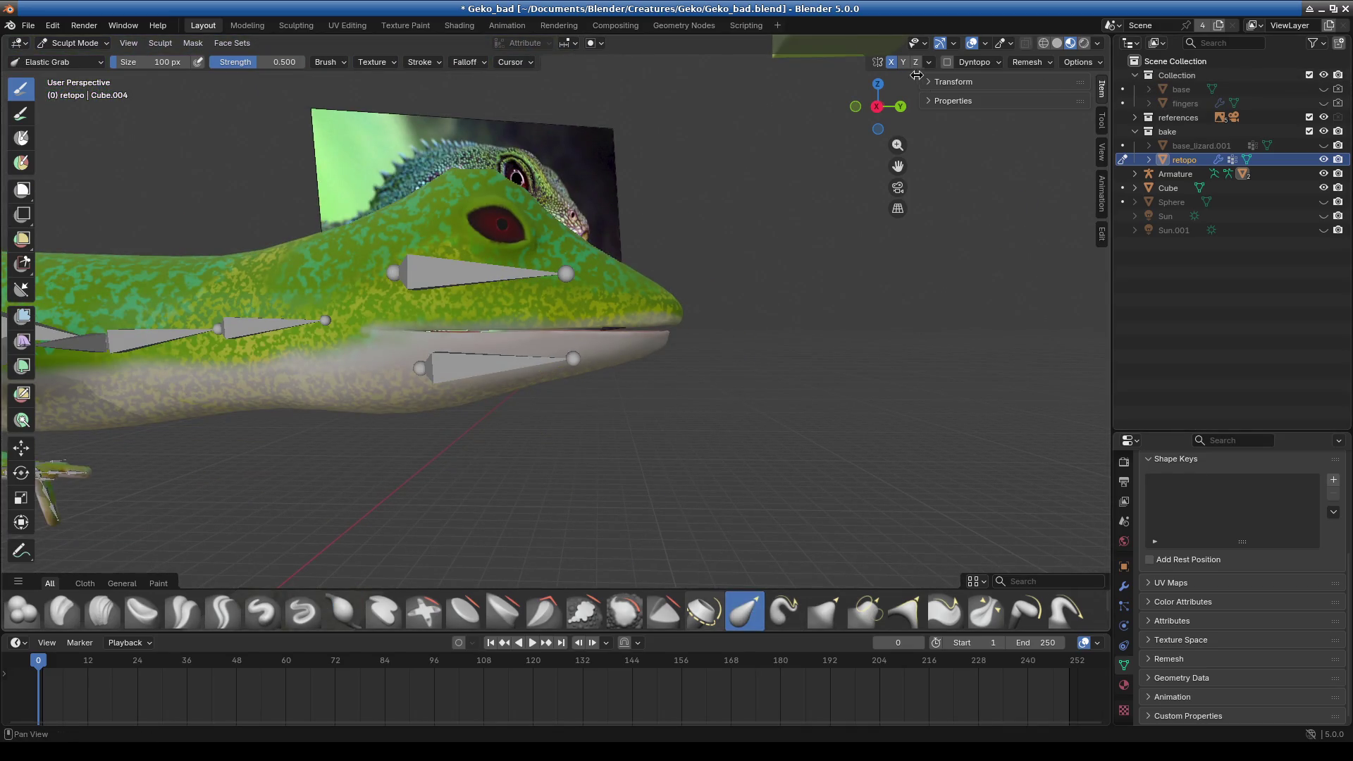
{"action": "scroll", "coordinate": [432, 366], "scroll_direction": "up", "scroll_amount": 1}
{"action": "left_click_drag", "start_coordinate": [146, 68], "coordinate": [184, 67]}
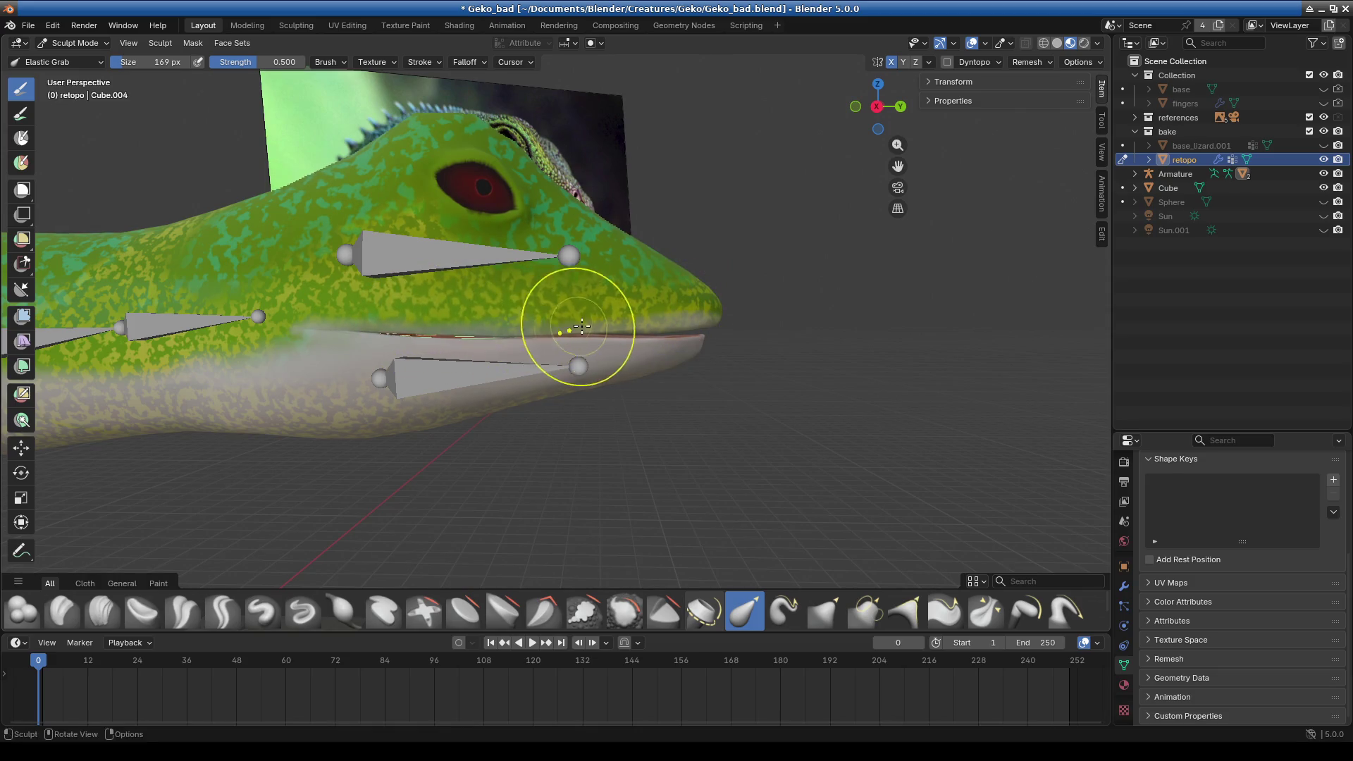
- Elastic-grab the snout and lip edge to reshape the gecko's mouth line
{"action": "mouse_move", "coordinate": [651, 333]}
{"action": "left_mouse_down"}
{"action": "mouse_move", "coordinate": [699, 325]}
{"action": "mouse_move", "coordinate": [703, 346]}
{"action": "left_mouse_up"}
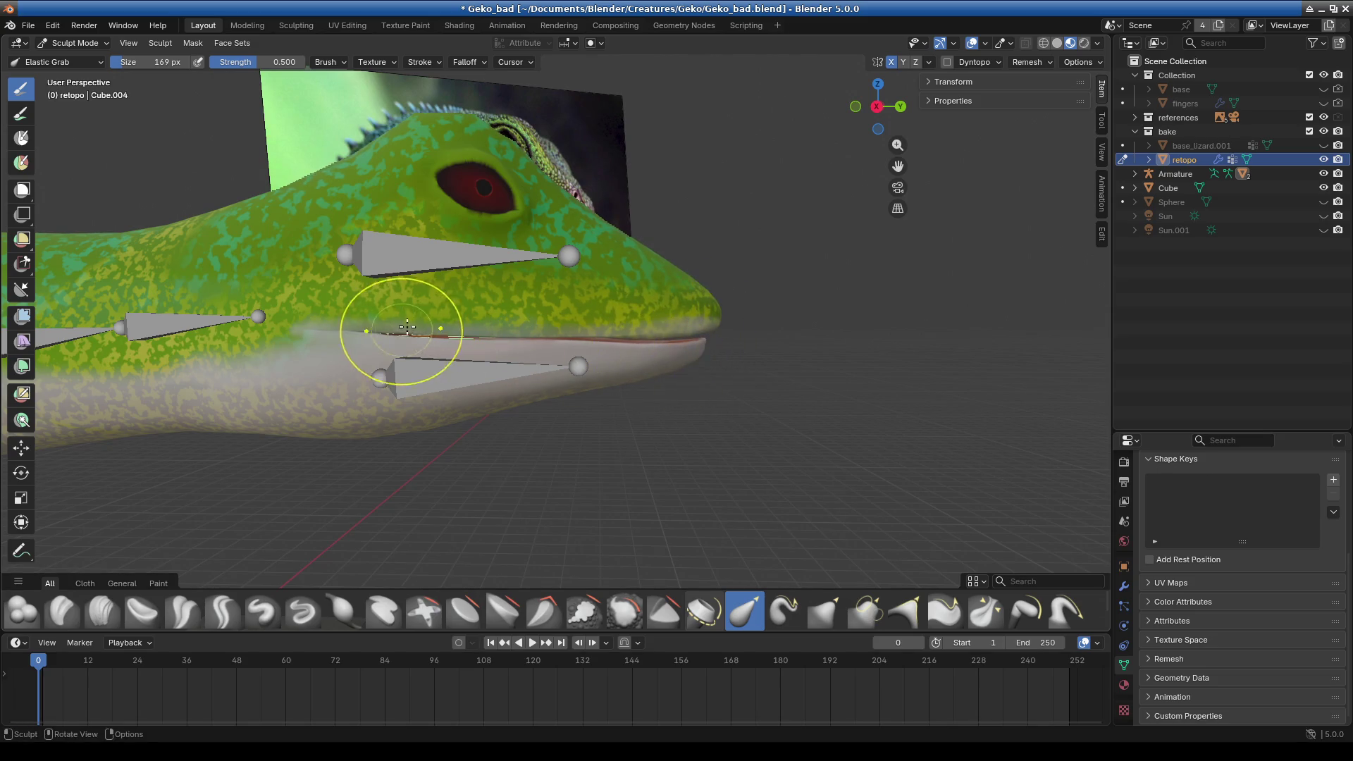
{"action": "left_click_drag", "start_coordinate": [644, 339], "coordinate": [561, 333]}
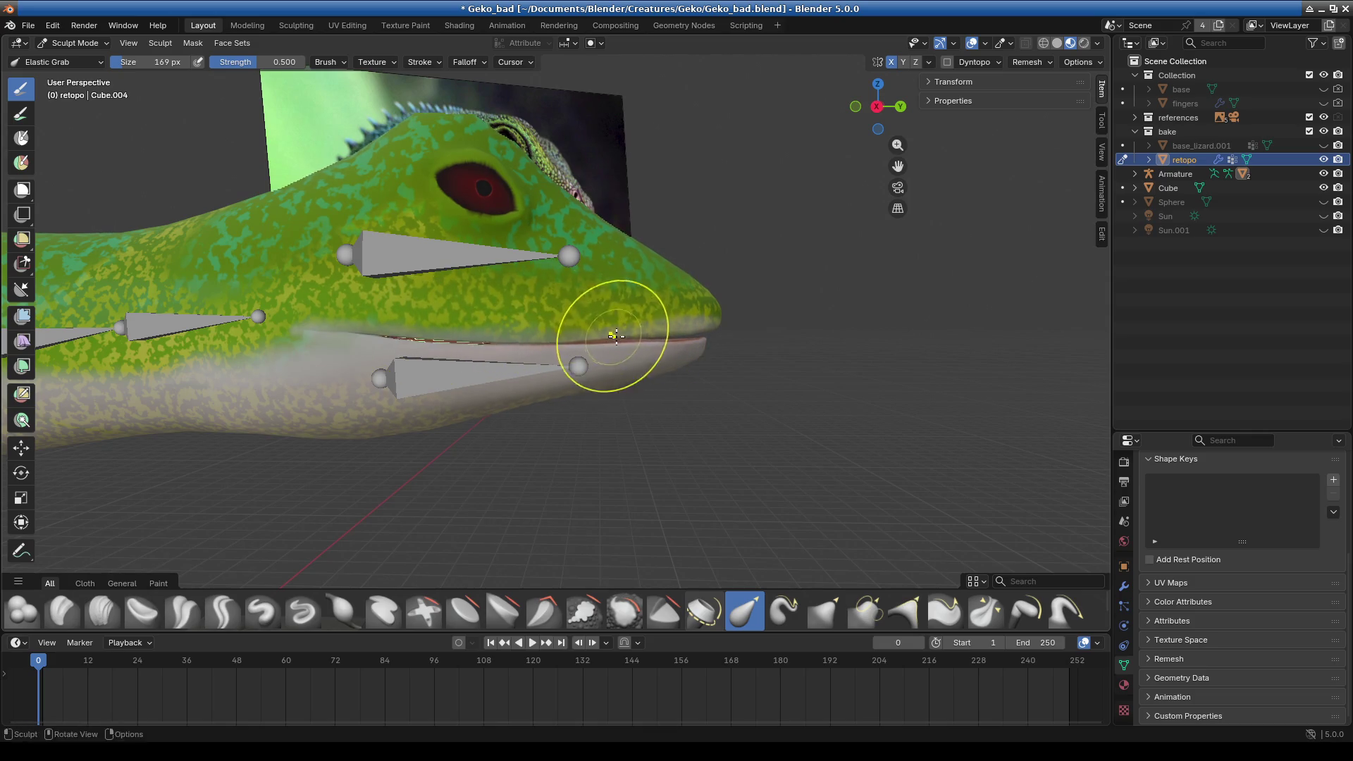
{"action": "scroll", "coordinate": [678, 363], "scroll_direction": "down", "scroll_amount": 5}
{"action": "mouse_move", "coordinate": [626, 405]}
{"action": "middle_mouse_down"}
{"action": "mouse_move", "coordinate": [573, 414]}
{"action": "mouse_move", "coordinate": [613, 401]}
{"action": "mouse_move", "coordinate": [632, 432]}
{"action": "mouse_move", "coordinate": [601, 366]}
{"action": "mouse_move", "coordinate": [613, 339]}
{"action": "mouse_move", "coordinate": [592, 312]}
{"action": "middle_mouse_up"}
{"action": "scroll", "coordinate": [601, 366], "scroll_direction": "up", "scroll_amount": 4}
{"action": "scroll", "coordinate": [585, 368], "scroll_direction": "up", "scroll_amount": 2}
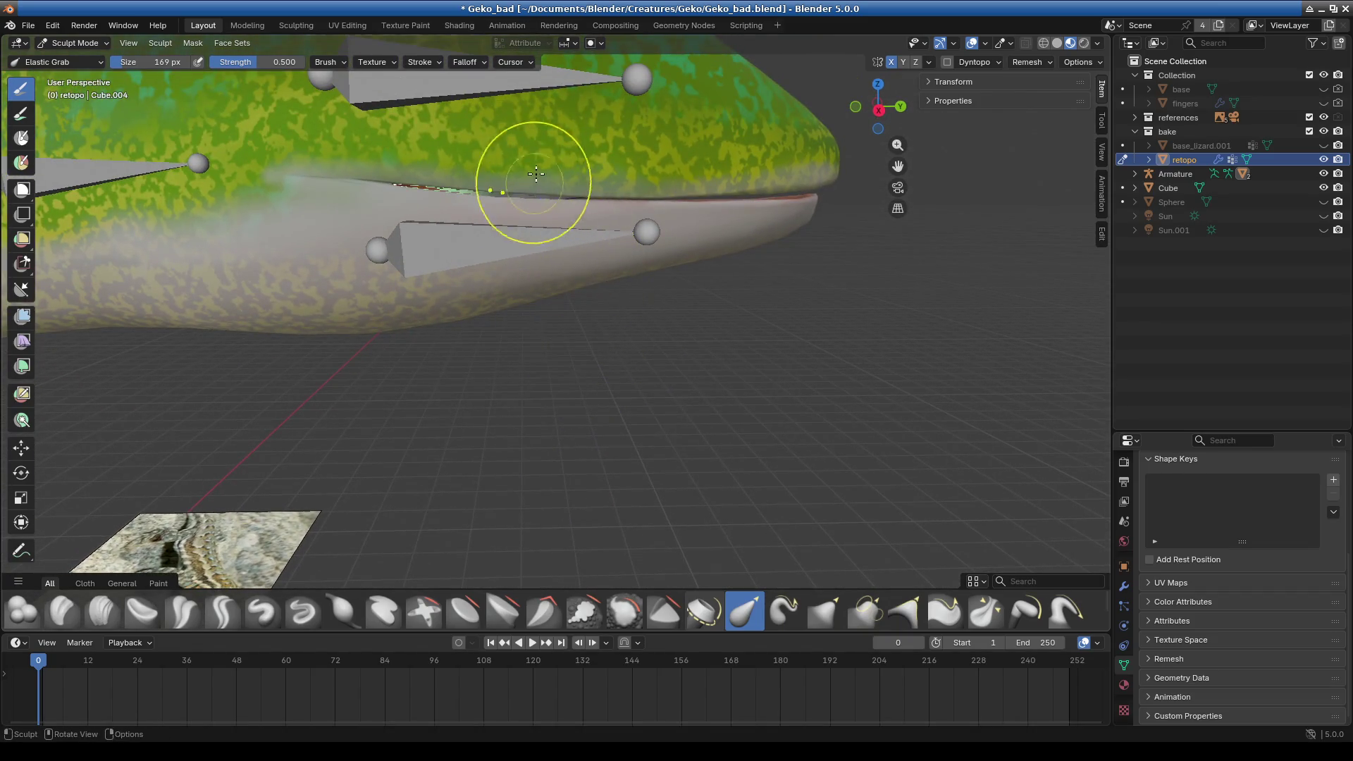
{"action": "middle_click_drag", "start_coordinate": [805, 219], "coordinate": [780, 266]}
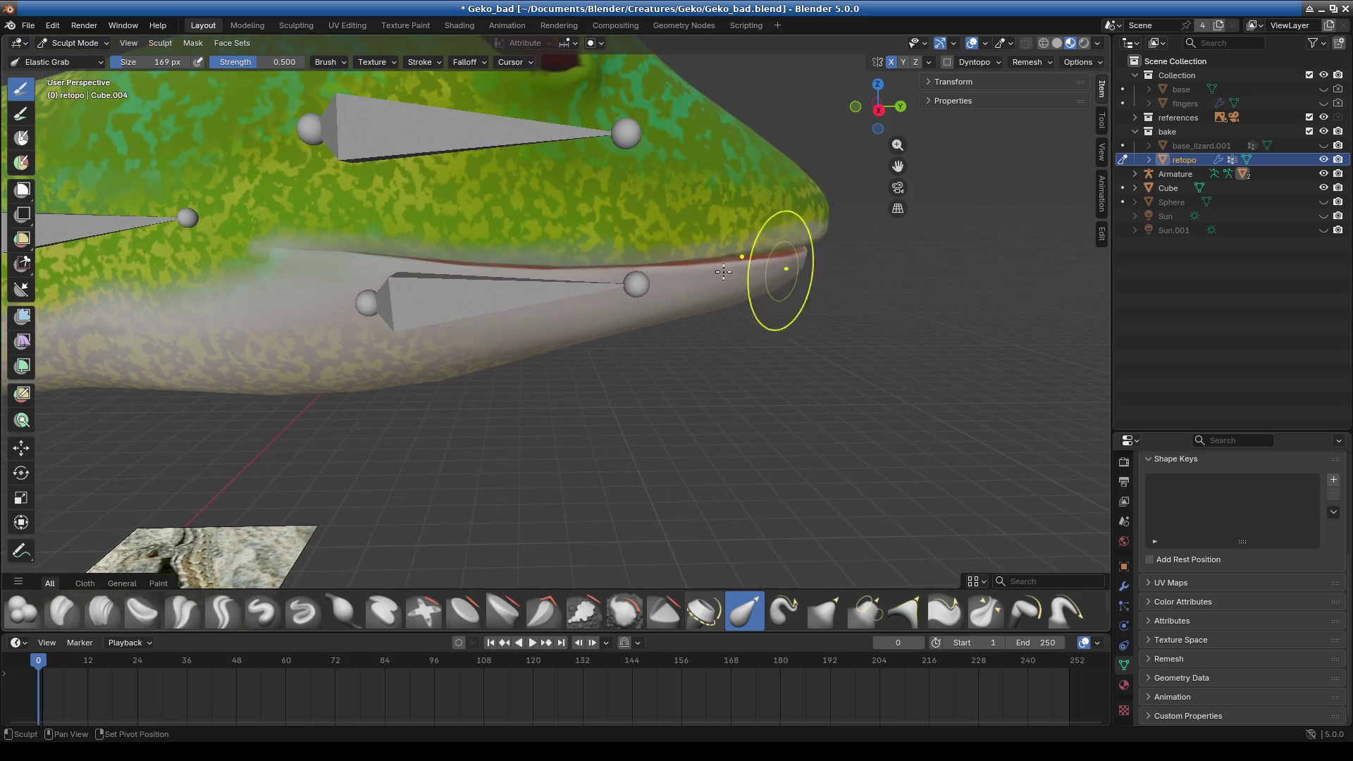
{"action": "middle_click_drag", "start_coordinate": [303, 235], "coordinate": [296, 211]}
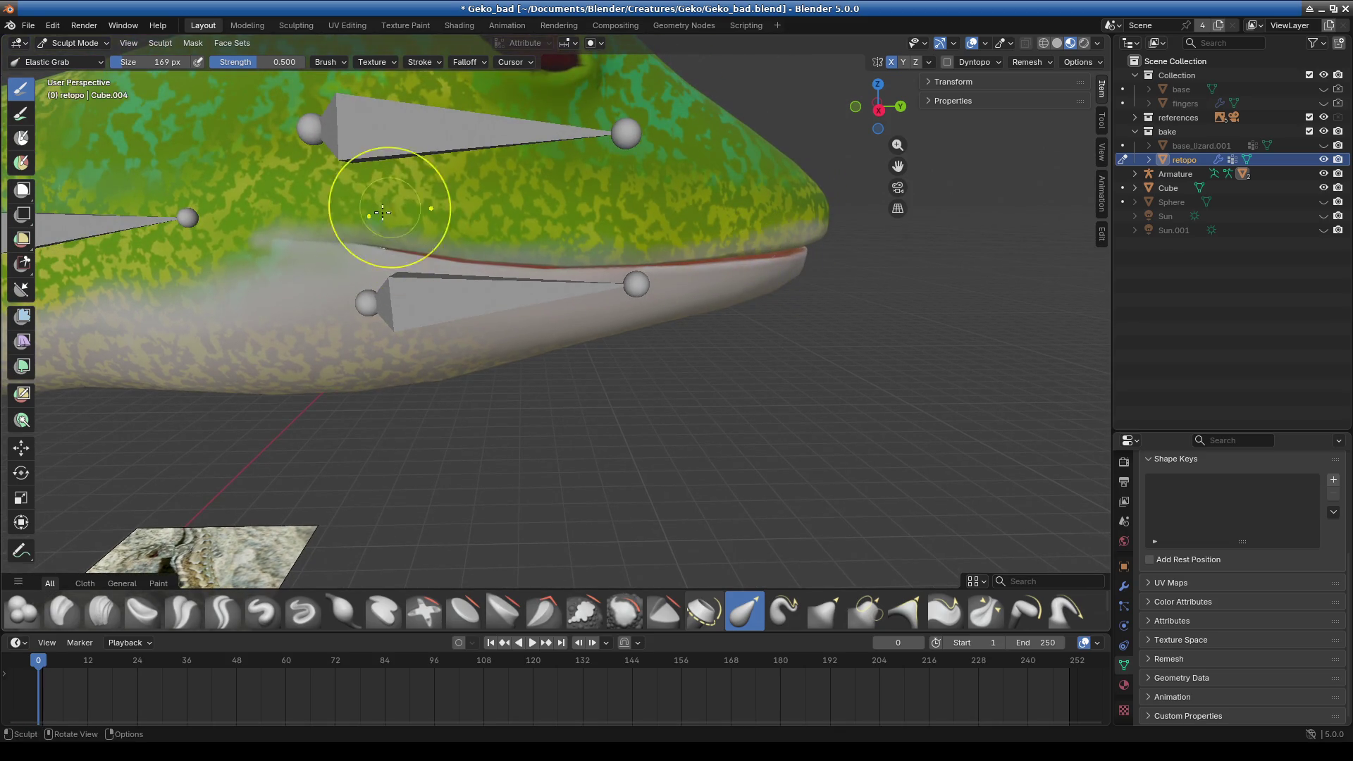
{"action": "left_click_drag", "start_coordinate": [287, 218], "coordinate": [444, 206]}
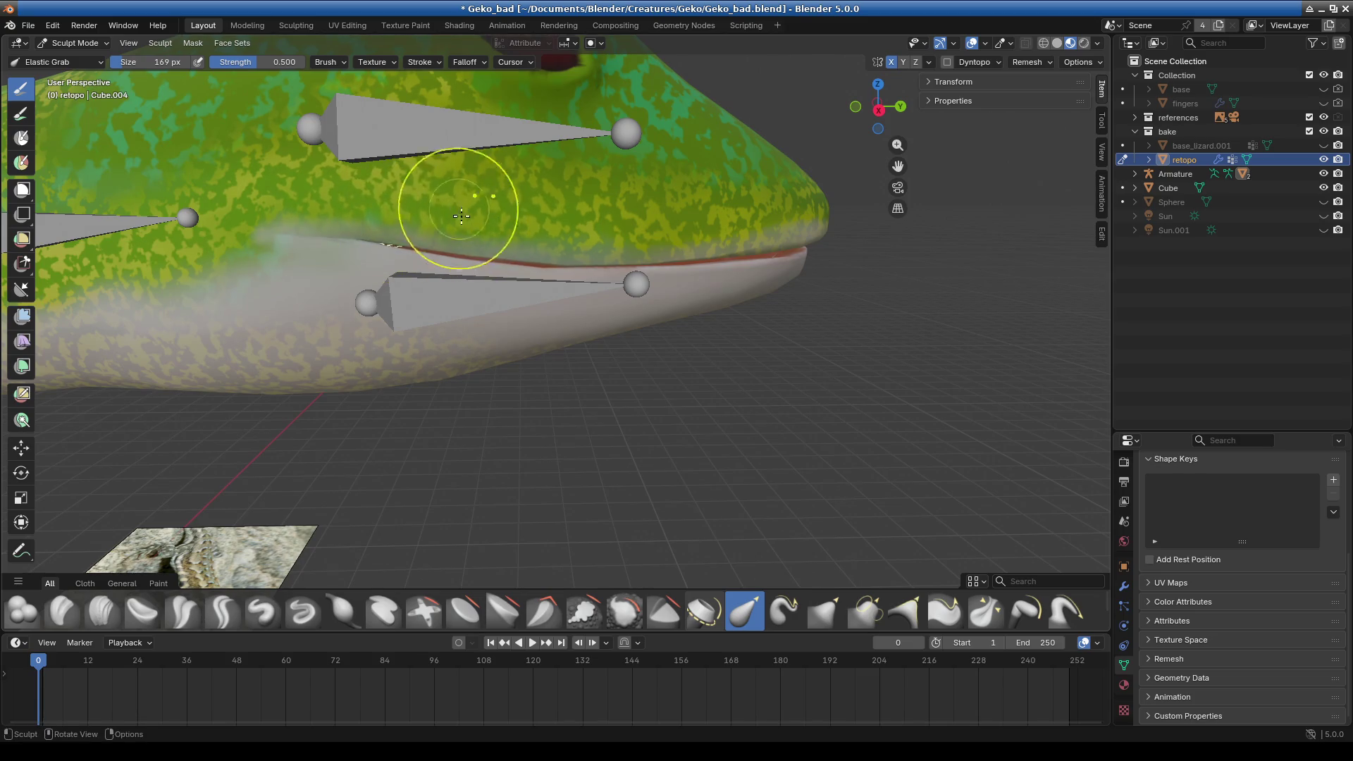
{"action": "mouse_move", "coordinate": [453, 205]}
{"action": "middle_mouse_down"}
{"action": "mouse_move", "coordinate": [503, 277]}
{"action": "mouse_move", "coordinate": [499, 302]}
{"action": "mouse_move", "coordinate": [459, 308]}
{"action": "middle_mouse_up"}
{"action": "left_click_drag", "start_coordinate": [538, 258], "coordinate": [575, 255]}
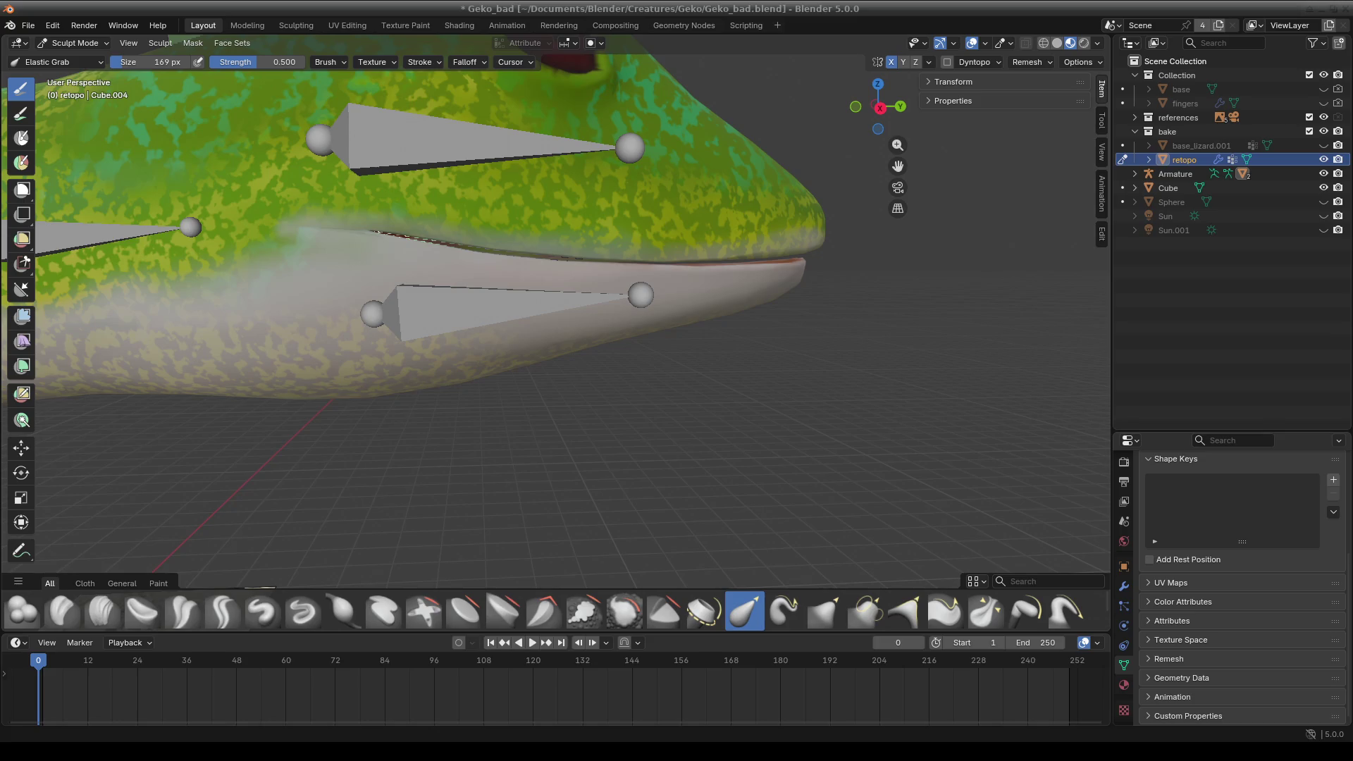
- Orbit and zoom around the gecko's head and references to review the mouth shape
{"action": "middle_click_drag", "start_coordinate": [619, 393], "coordinate": [900, 387]}
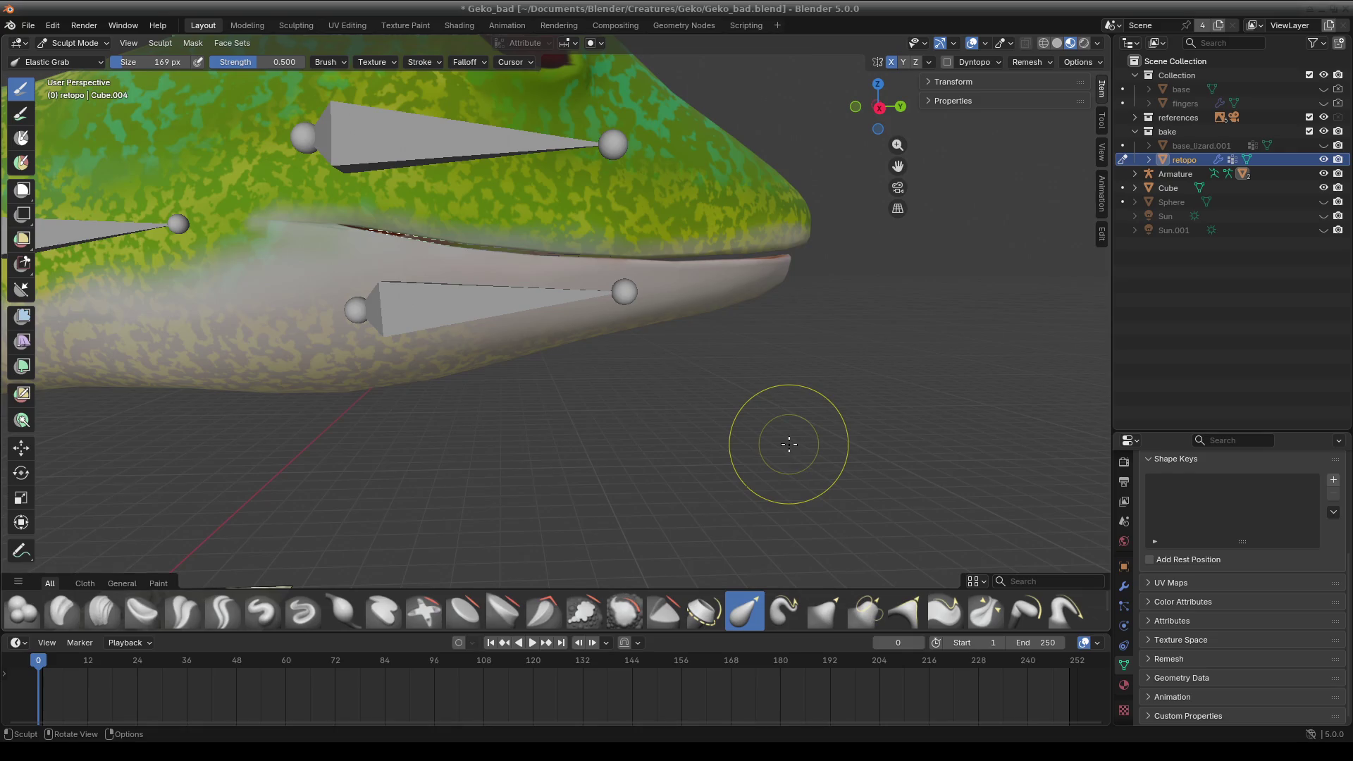
{"action": "mouse_move", "coordinate": [733, 454]}
{"action": "middle_mouse_down"}
{"action": "mouse_move", "coordinate": [468, 453]}
{"action": "mouse_move", "coordinate": [725, 462]}
{"action": "middle_mouse_up"}
{"action": "middle_click_drag", "start_coordinate": [582, 370], "coordinate": [583, 364]}
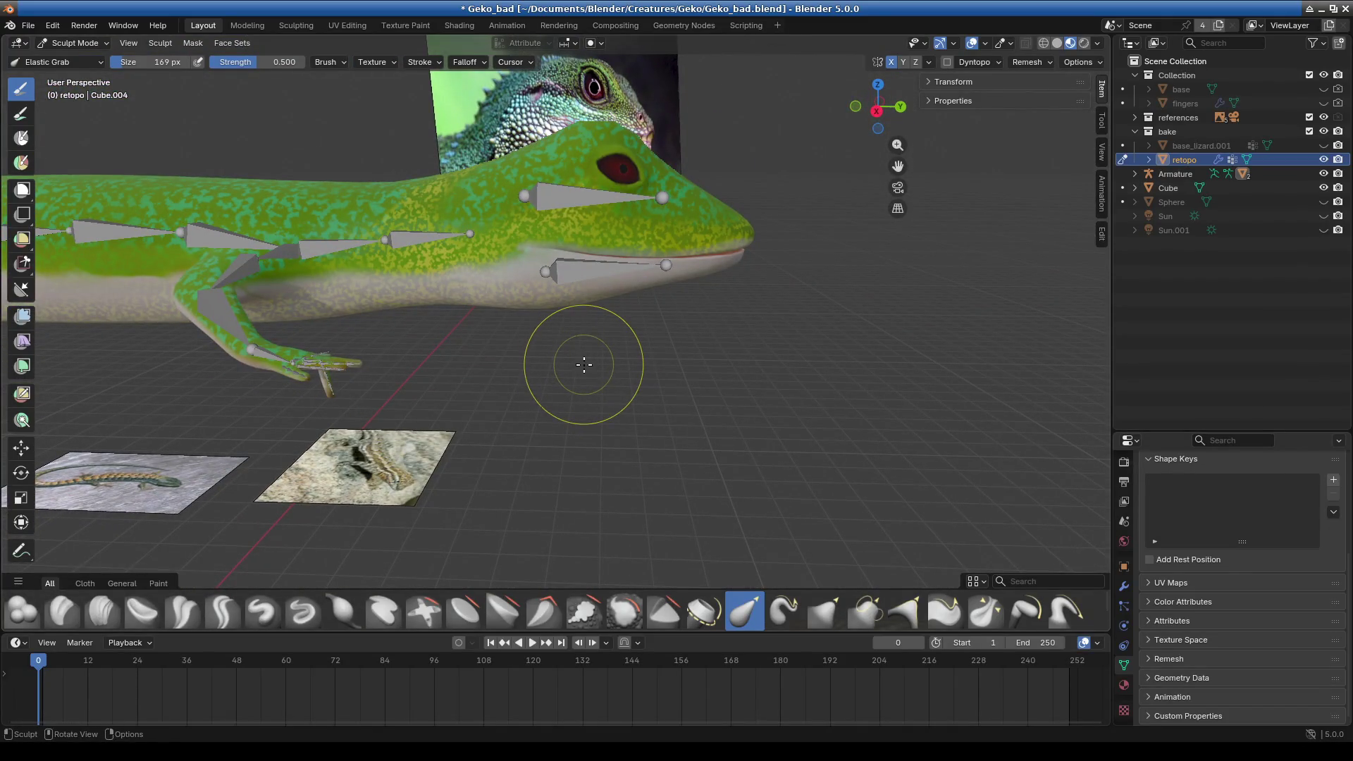
{"action": "middle_click_drag", "start_coordinate": [670, 354], "coordinate": [594, 358]}
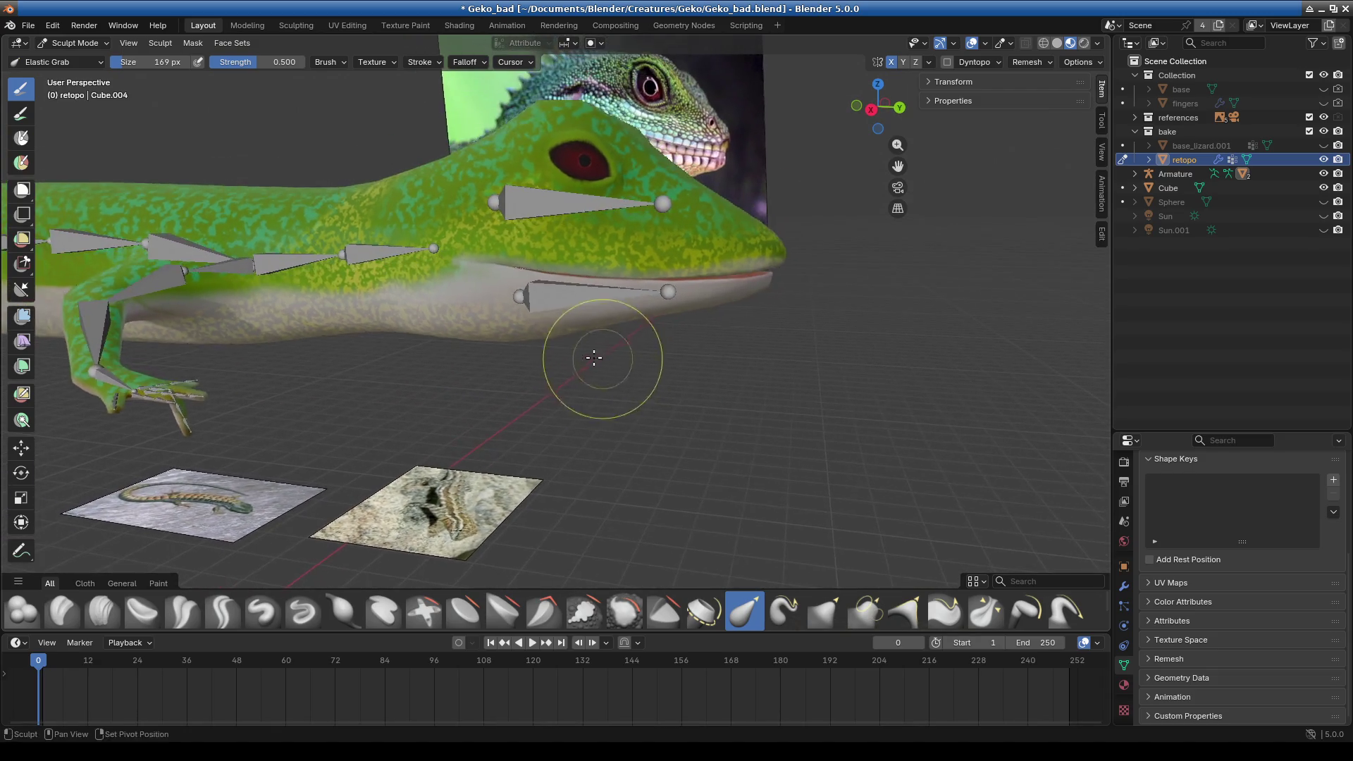
{"action": "scroll", "coordinate": [594, 358], "scroll_direction": "up", "scroll_amount": 2}
{"action": "scroll", "coordinate": [734, 347], "scroll_direction": "up", "scroll_amount": 1}
{"action": "scroll", "coordinate": [719, 353], "scroll_direction": "up", "scroll_amount": 1}
{"action": "scroll", "coordinate": [730, 296], "scroll_direction": "up", "scroll_amount": 2}
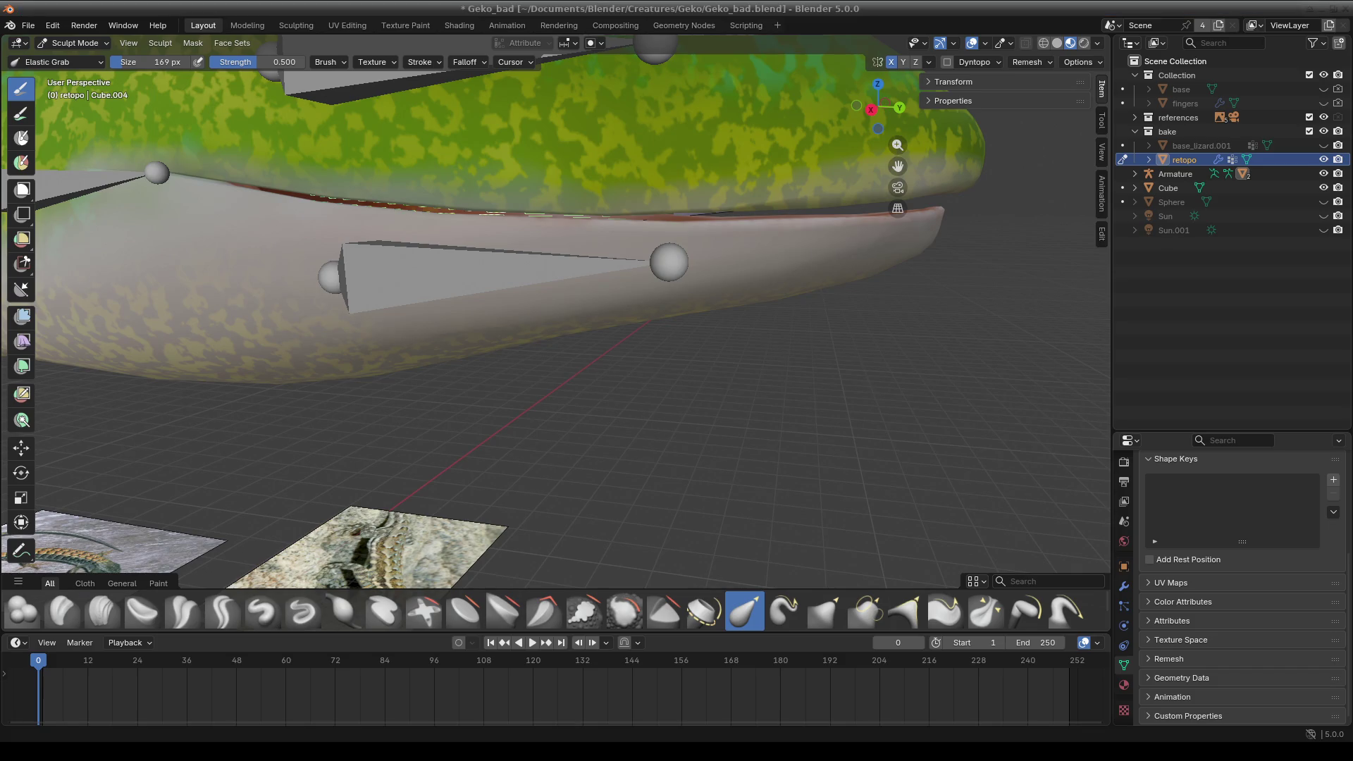
{"action": "scroll", "coordinate": [617, 402], "scroll_direction": "down", "scroll_amount": 5}
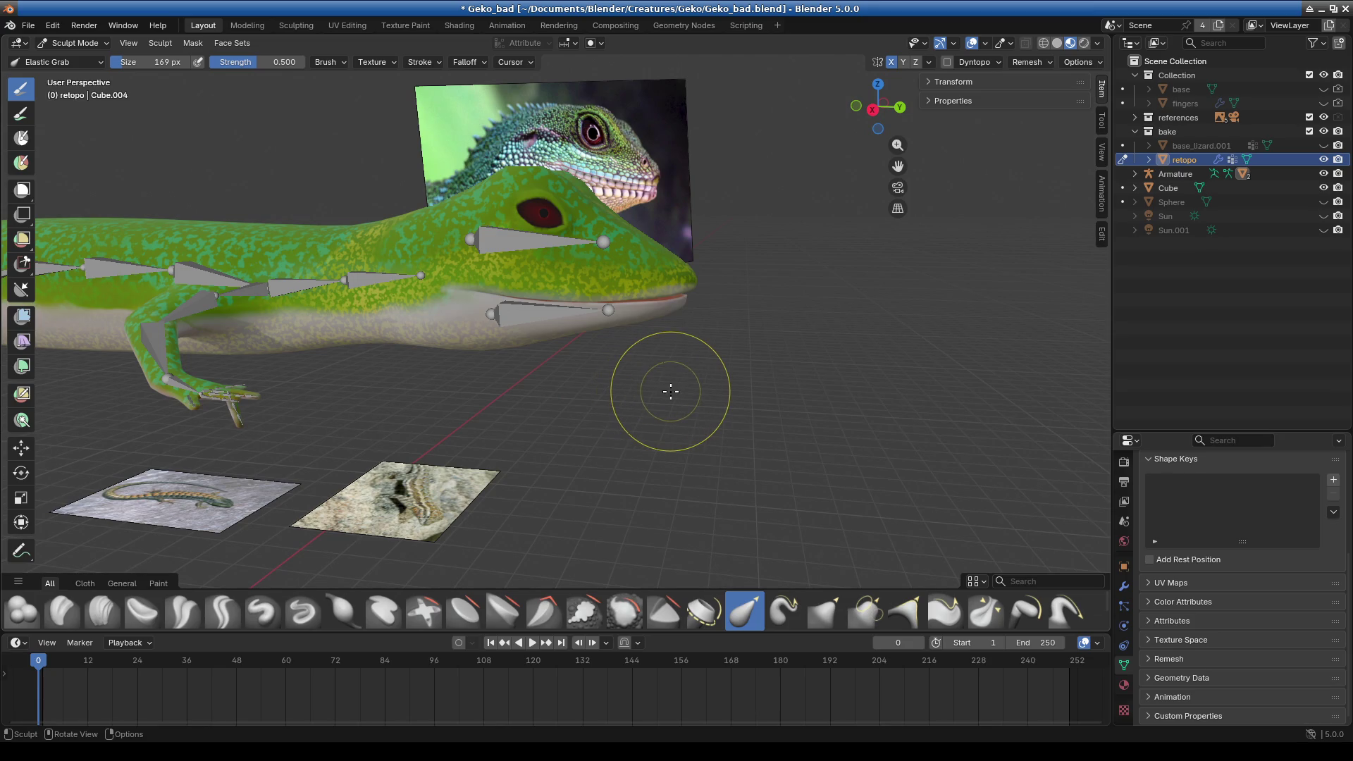
{"action": "middle_click_drag", "start_coordinate": [733, 391], "coordinate": [701, 413]}
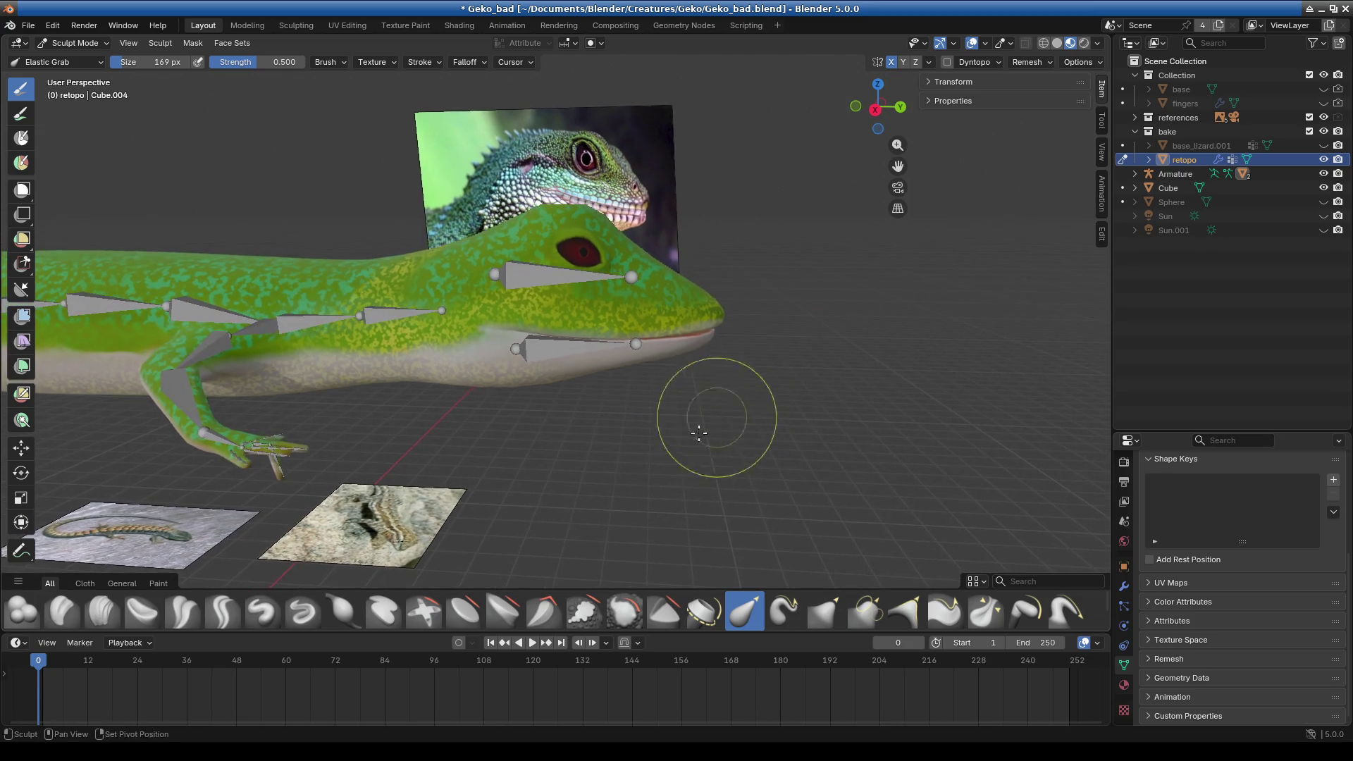
{"action": "scroll", "coordinate": [678, 435], "scroll_direction": "up", "scroll_amount": 2}
{"action": "scroll", "coordinate": [690, 417], "scroll_direction": "up", "scroll_amount": 1}
{"action": "scroll", "coordinate": [719, 408], "scroll_direction": "up", "scroll_amount": 1}
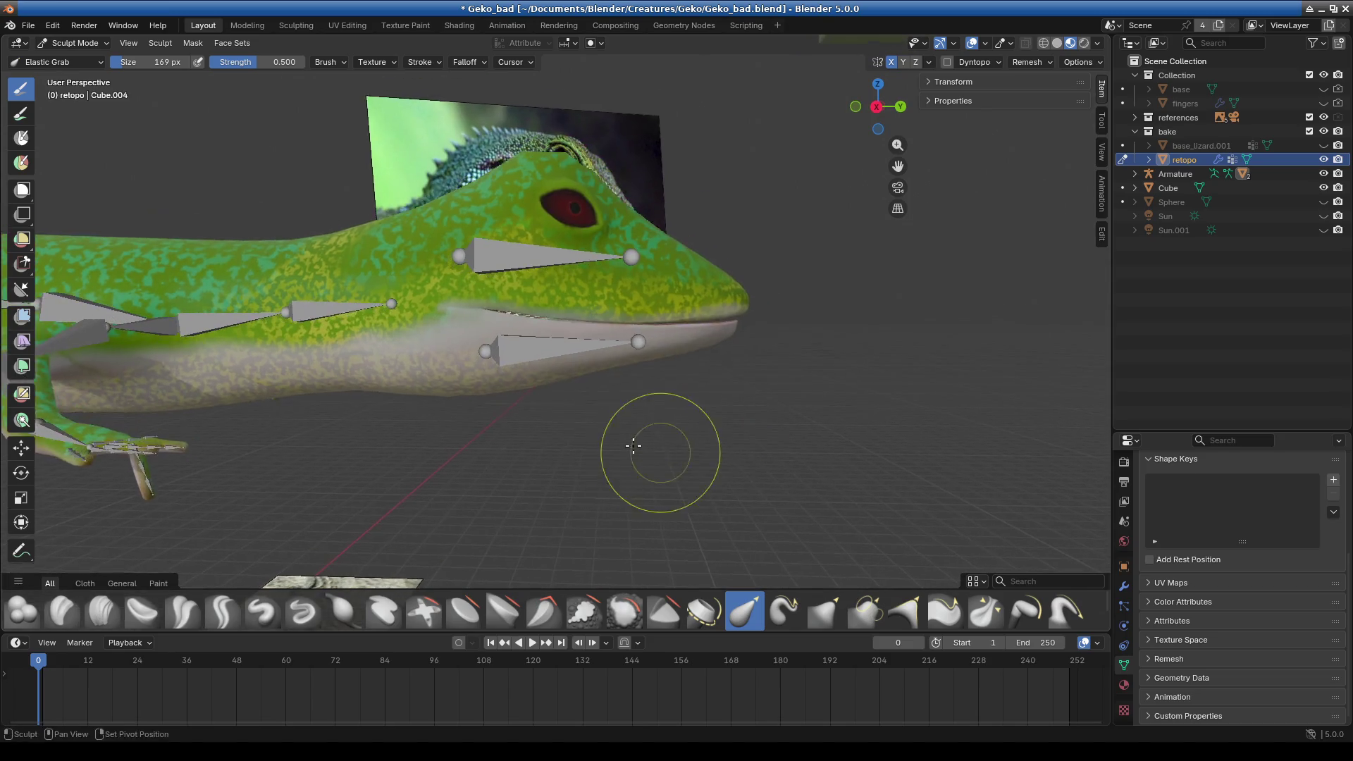
{"action": "scroll", "coordinate": [634, 437], "scroll_direction": "up", "scroll_amount": 2}
{"action": "scroll", "coordinate": [597, 344], "scroll_direction": "down", "scroll_amount": 2}
{"action": "scroll", "coordinate": [583, 332], "scroll_direction": "down", "scroll_amount": 3}
{"action": "mouse_move", "coordinate": [809, 362]}
{"action": "middle_mouse_down"}
{"action": "mouse_move", "coordinate": [447, 377]}
{"action": "mouse_move", "coordinate": [640, 378]}
{"action": "middle_mouse_up"}
{"action": "scroll", "coordinate": [568, 377], "scroll_direction": "up", "scroll_amount": 4}
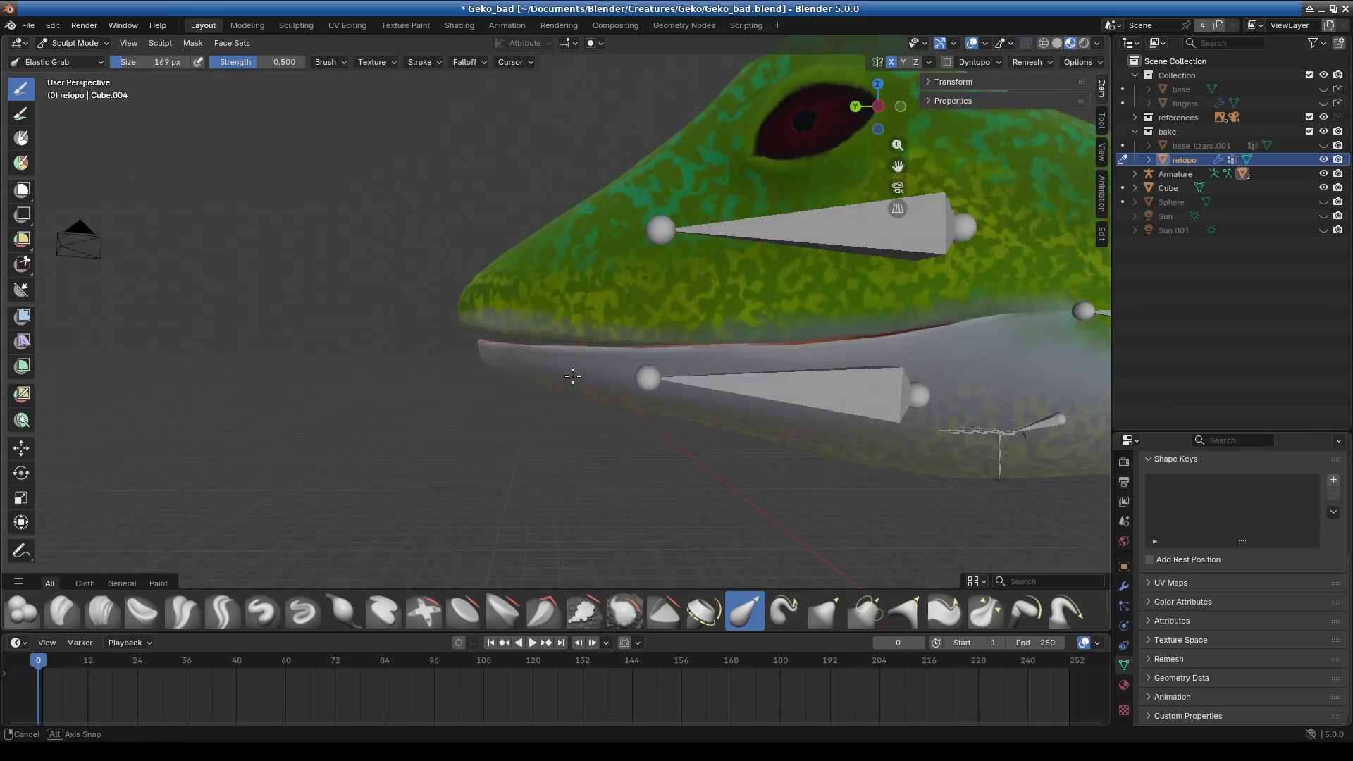
{"action": "scroll", "coordinate": [510, 427], "scroll_direction": "up", "scroll_amount": 2}
{"action": "middle_click_drag", "start_coordinate": [510, 427], "coordinate": [552, 420], "text": "shift"}
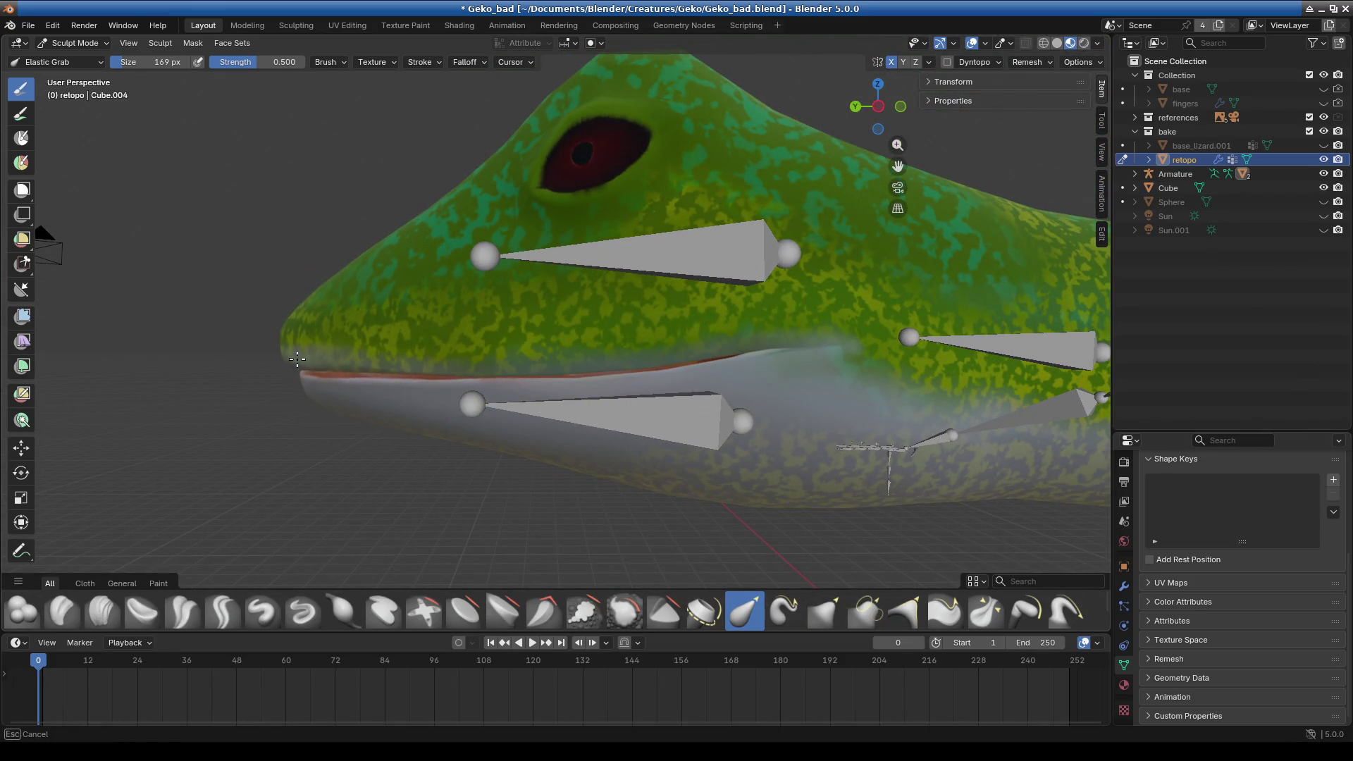
{"action": "mouse_move", "coordinate": [410, 408]}
{"action": "middle_mouse_down"}
{"action": "mouse_move", "coordinate": [748, 470]}
{"action": "mouse_move", "coordinate": [717, 400]}
{"action": "middle_mouse_up"}
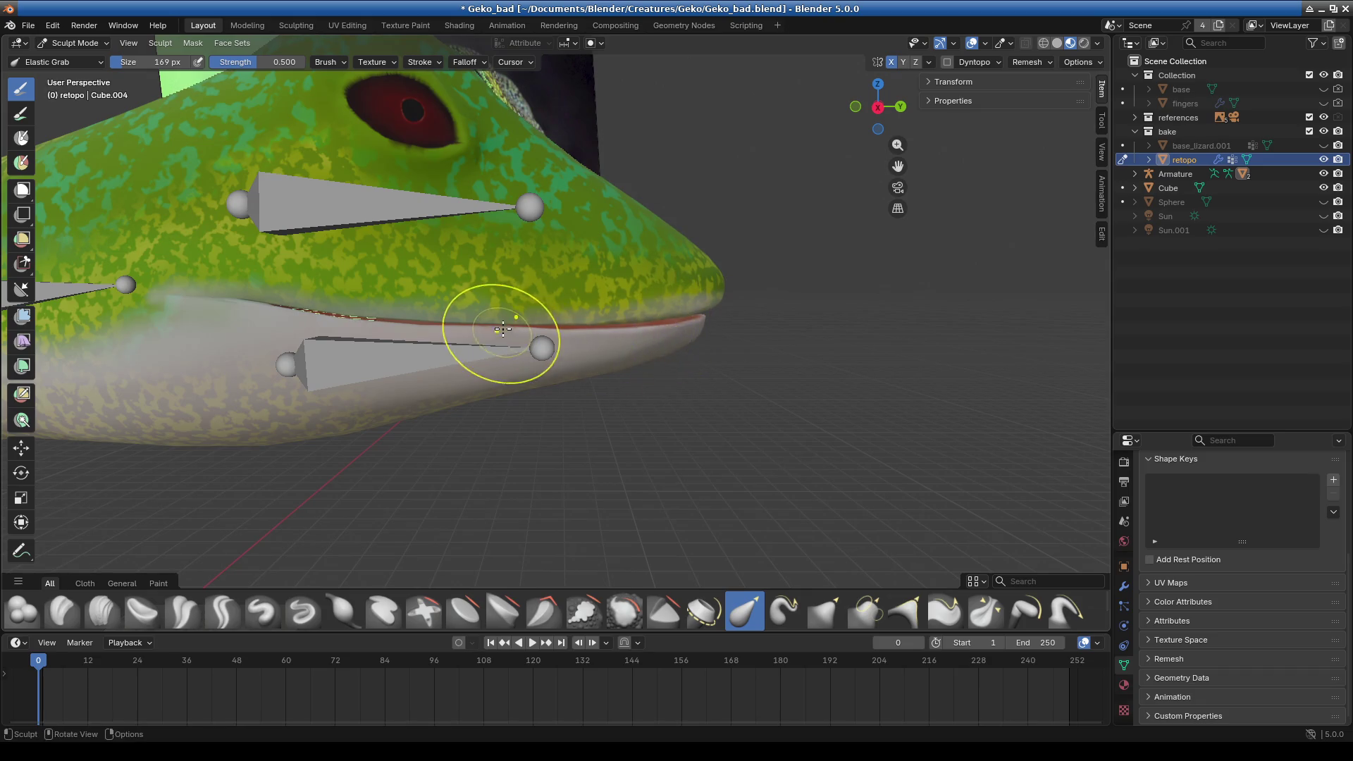
{"action": "scroll", "coordinate": [604, 422], "scroll_direction": "down", "scroll_amount": 6}
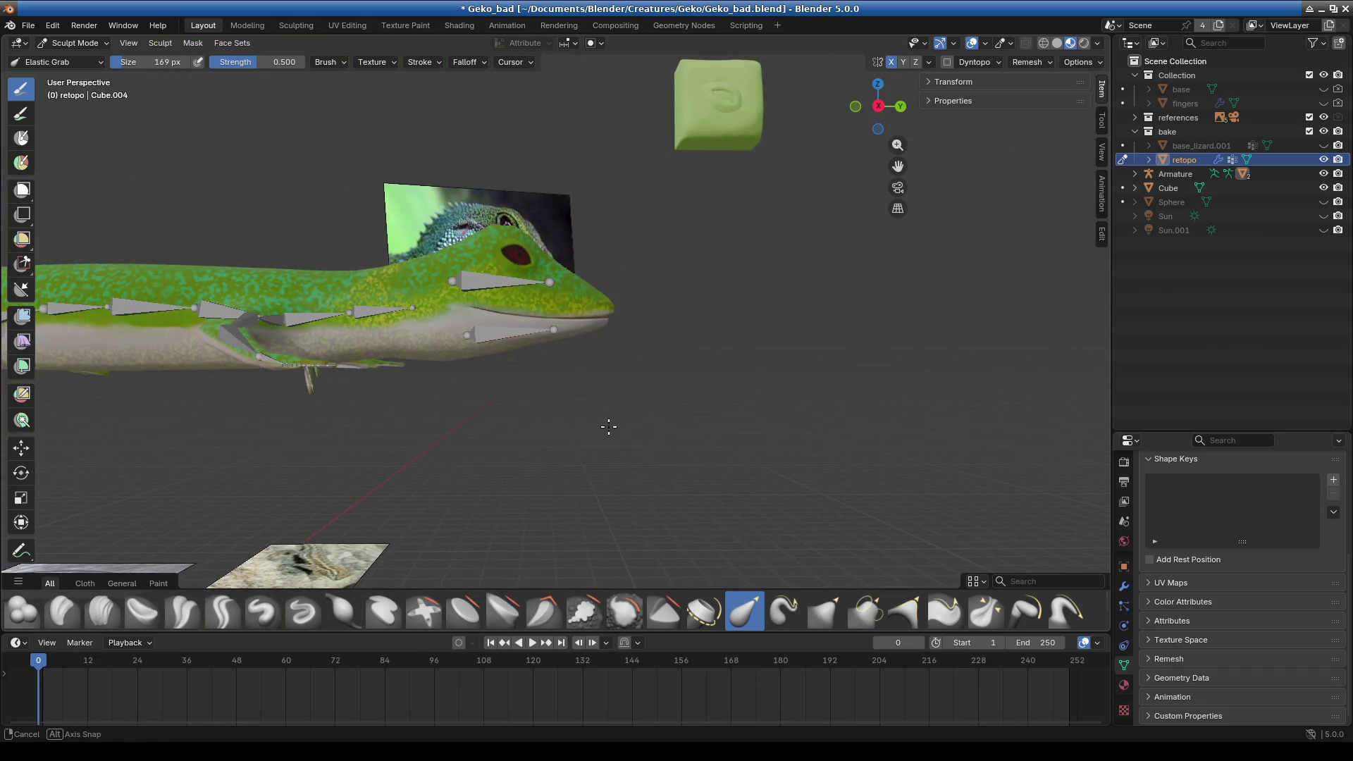
{"action": "scroll", "coordinate": [603, 387], "scroll_direction": "up", "scroll_amount": 4}
{"action": "middle_click_drag", "start_coordinate": [603, 388], "coordinate": [547, 345], "text": "shift"}
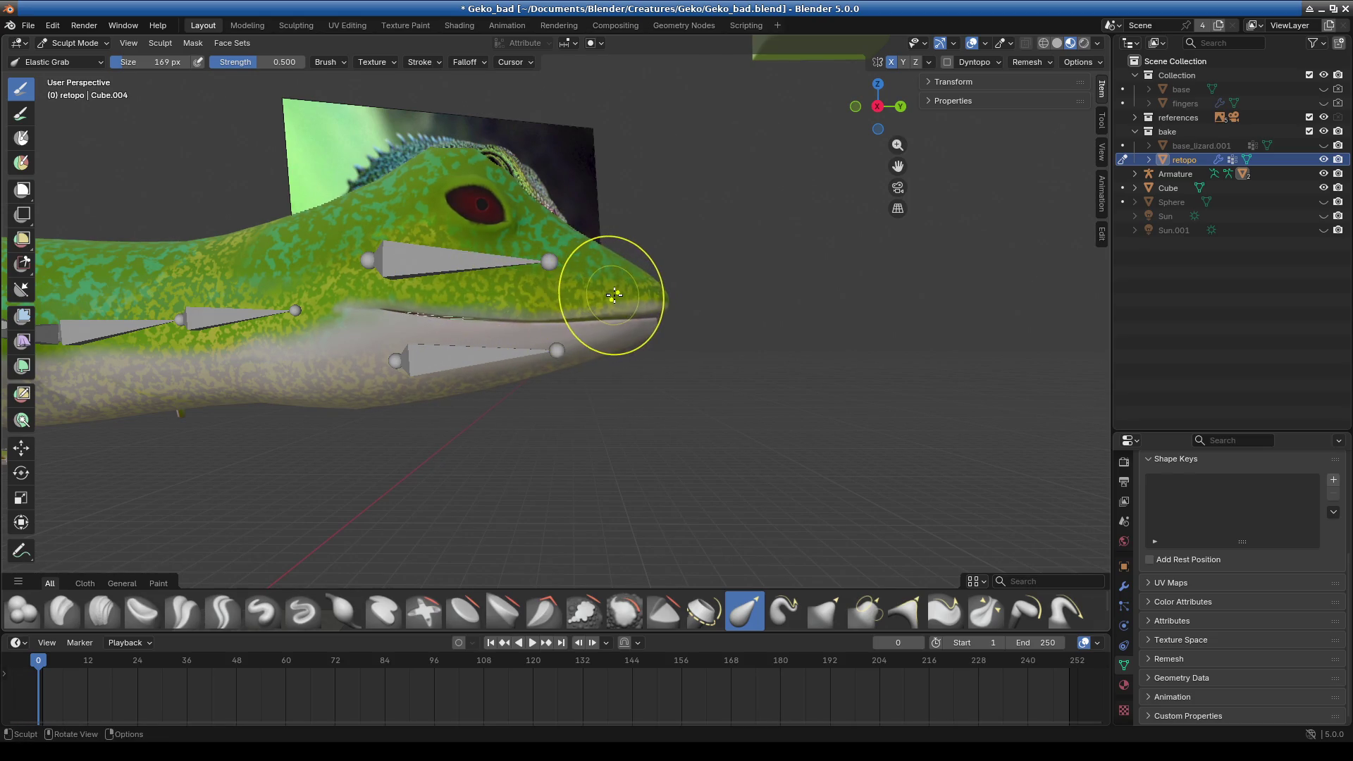
- Pull the mouth edge into its final shape, then return to Object Mode
{"action": "left_click_drag", "start_coordinate": [408, 303], "coordinate": [505, 306]}
{"action": "scroll", "coordinate": [635, 360], "scroll_direction": "down", "scroll_amount": 5}
{"action": "scroll", "coordinate": [631, 363], "scroll_direction": "up", "scroll_amount": 1}
{"action": "scroll", "coordinate": [629, 373], "scroll_direction": "up", "scroll_amount": 2}
{"action": "scroll", "coordinate": [630, 383], "scroll_direction": "up", "scroll_amount": 2}
{"action": "scroll", "coordinate": [604, 387], "scroll_direction": "up", "scroll_amount": 2}
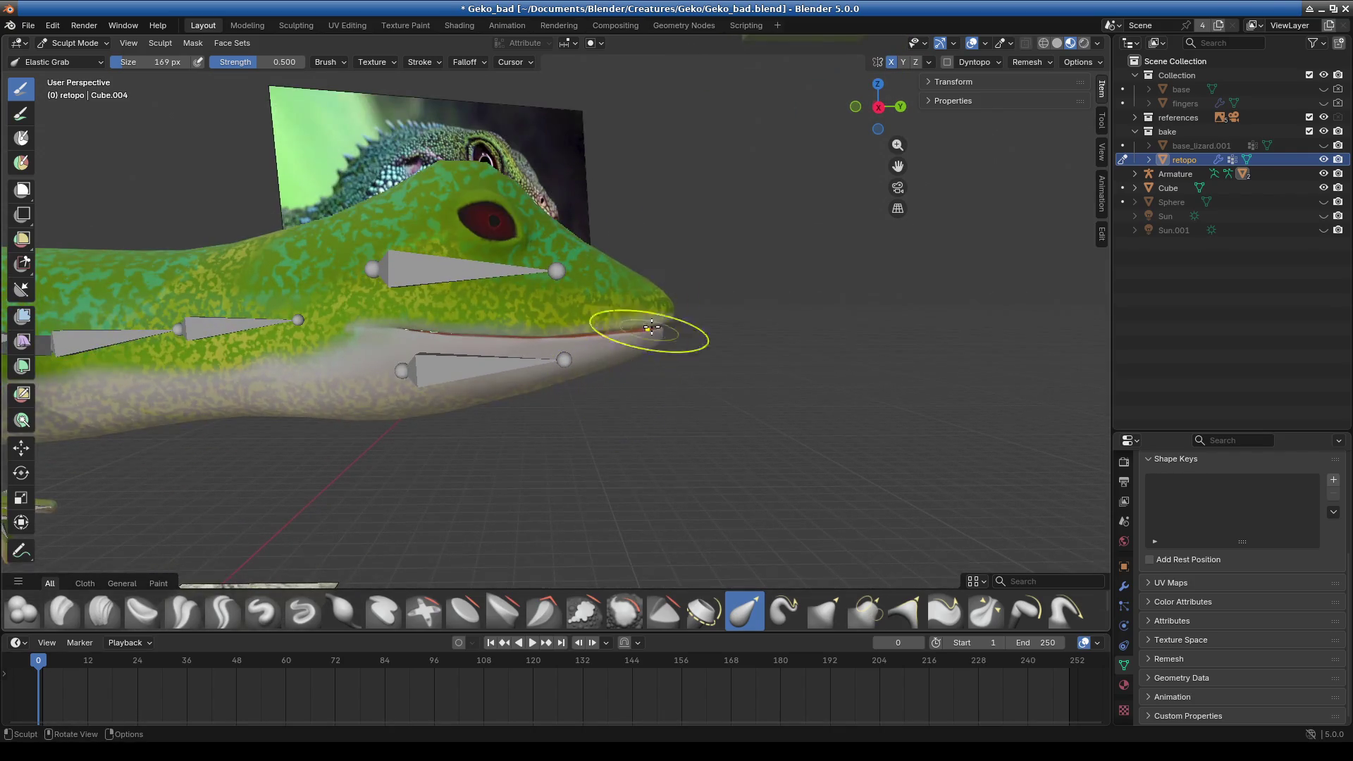
{"action": "middle_click_drag", "start_coordinate": [416, 321], "coordinate": [544, 364]}
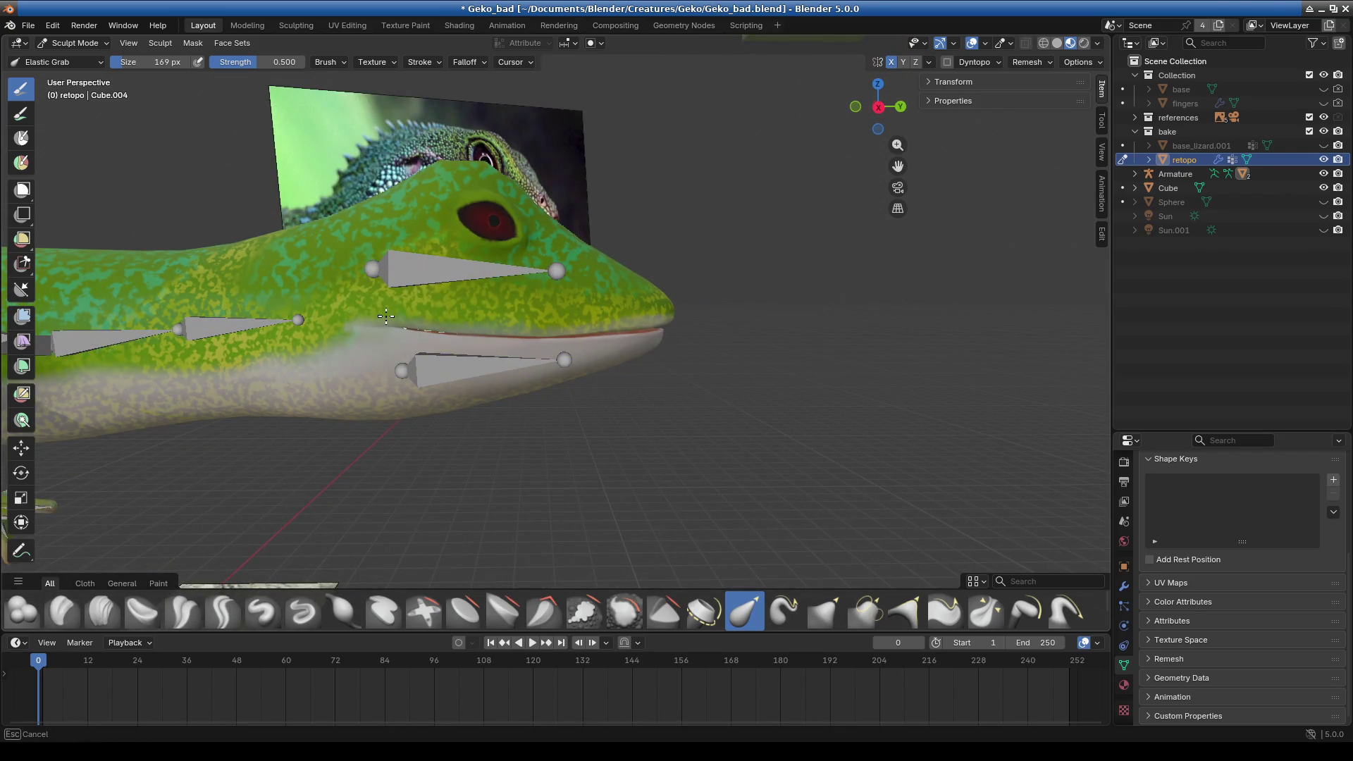
{"action": "scroll", "coordinate": [583, 375], "scroll_direction": "up", "scroll_amount": 1}
{"action": "scroll", "coordinate": [589, 369], "scroll_direction": "up", "scroll_amount": 1}
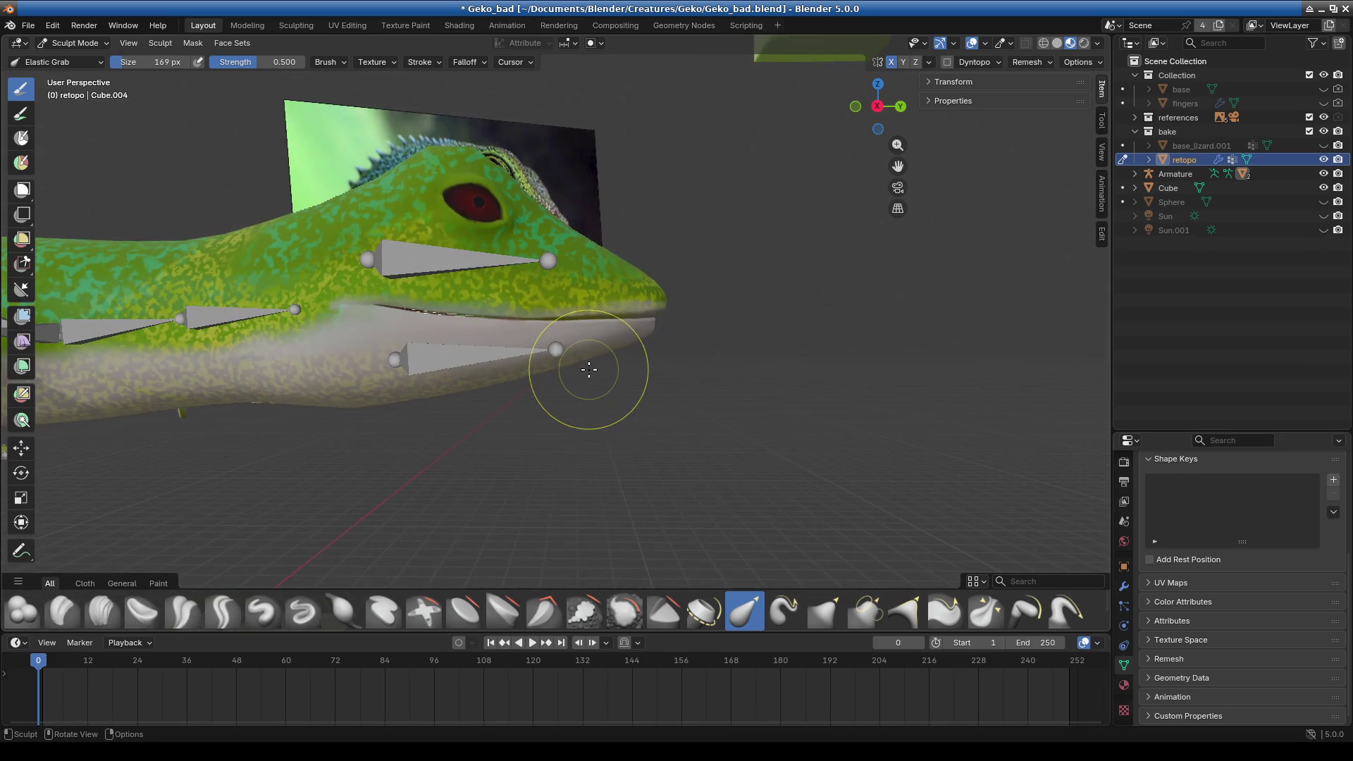
{"action": "left_click", "coordinate": [74, 43]}
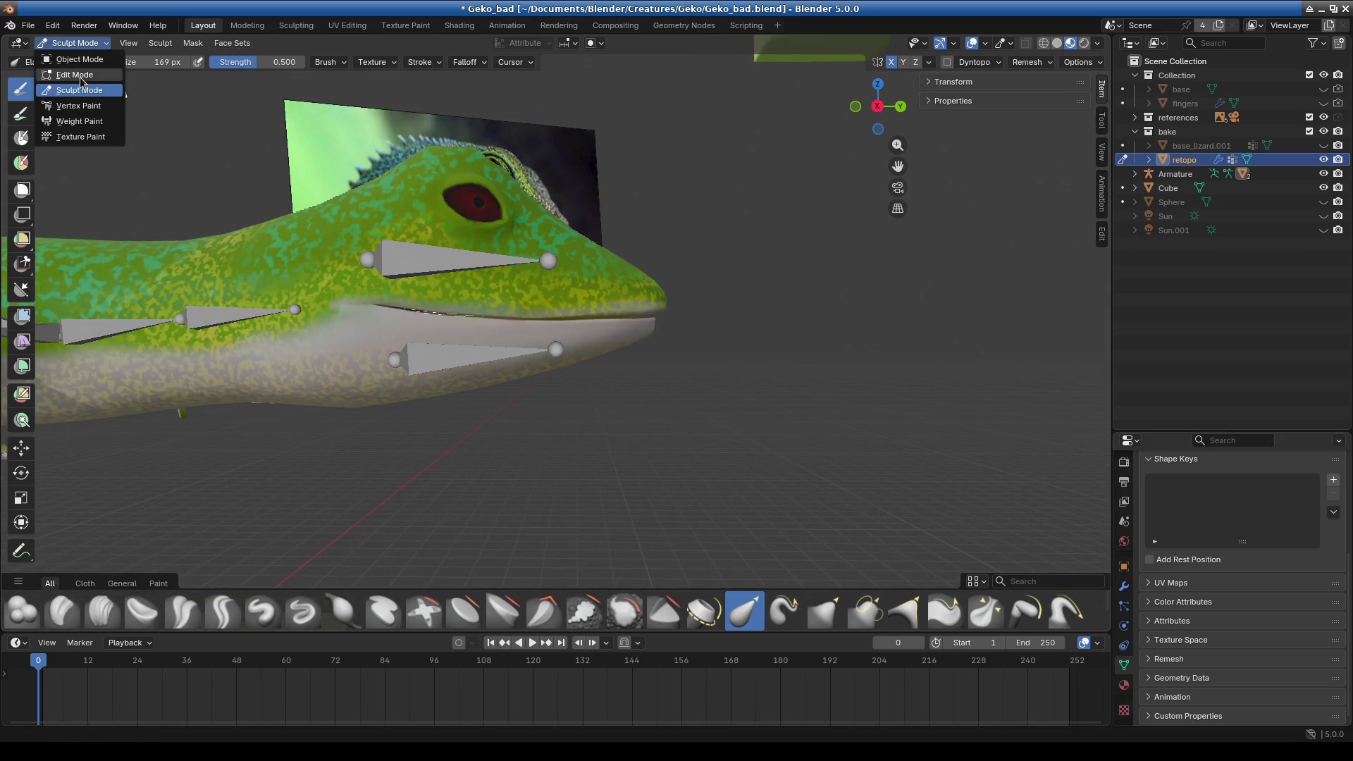
{"action": "left_click", "coordinate": [76, 61]}
- In Pose Mode, rotate the lower jaw bone about 39° around global X to open the mouth
{"action": "left_click", "coordinate": [485, 366]}
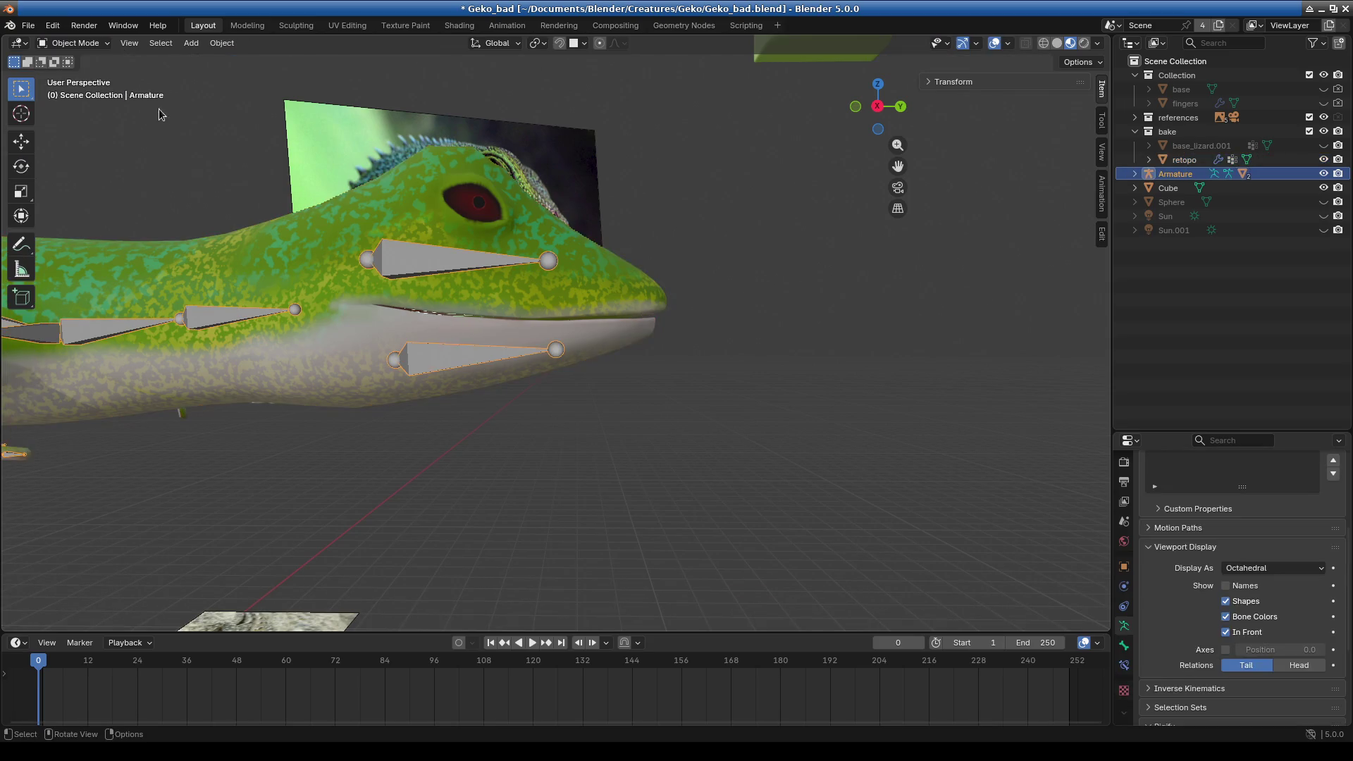
{"action": "left_click", "coordinate": [88, 44]}
{"action": "left_click", "coordinate": [84, 90]}
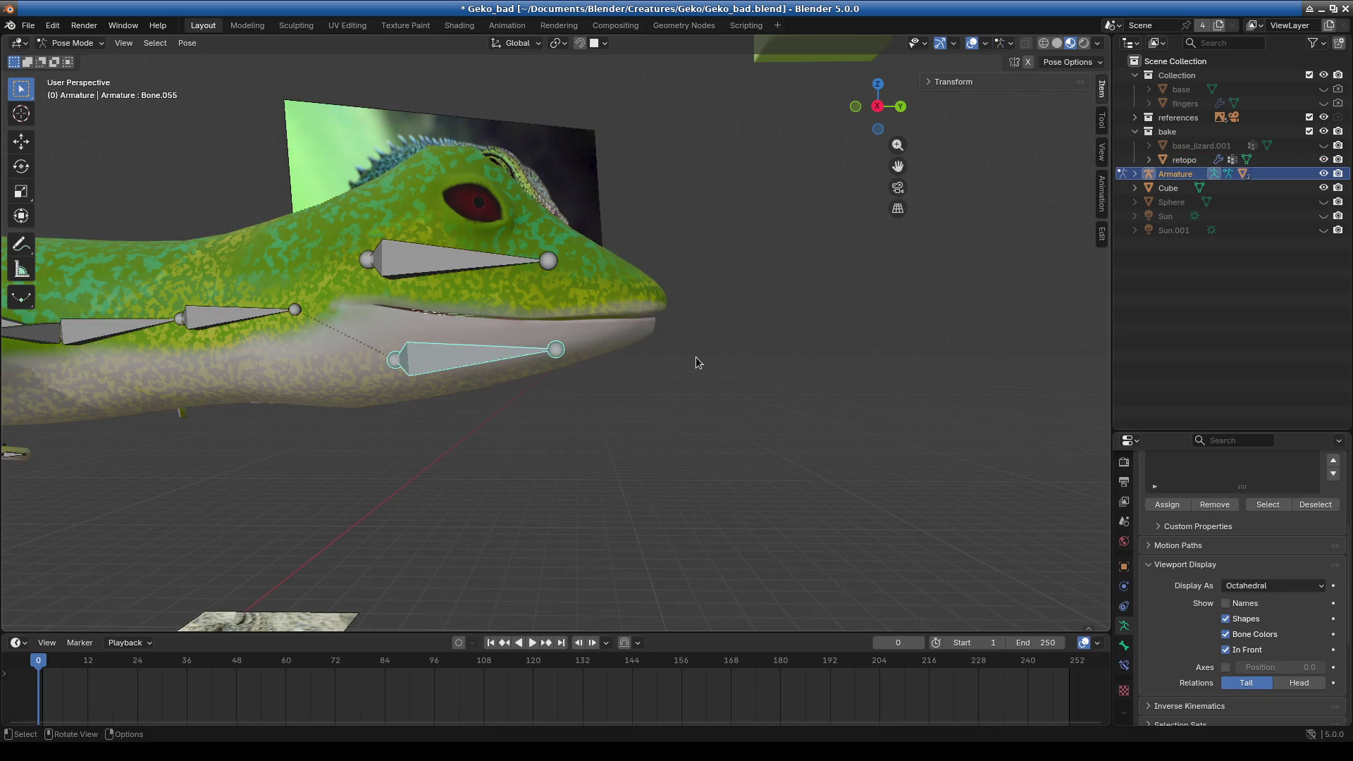
{"action": "key", "text": "r"}
{"action": "key", "text": "x"}
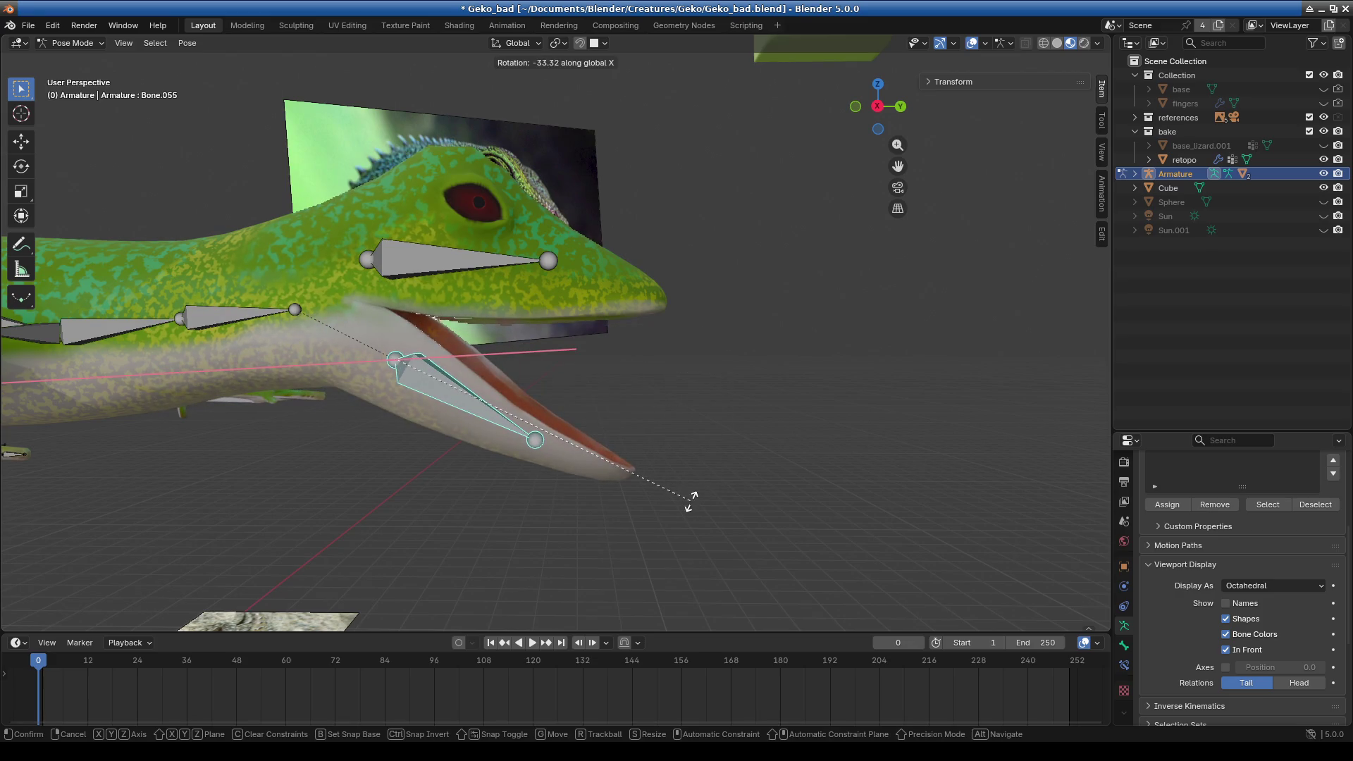
{"action": "left_click", "coordinate": [670, 534]}
- Orbit around the gecko's head to inspect the open mouth from several angles
{"action": "mouse_move", "coordinate": [505, 307]}
{"action": "middle_mouse_down"}
{"action": "mouse_move", "coordinate": [656, 453]}
{"action": "mouse_move", "coordinate": [379, 367]}
{"action": "mouse_move", "coordinate": [644, 364]}
{"action": "middle_mouse_up"}
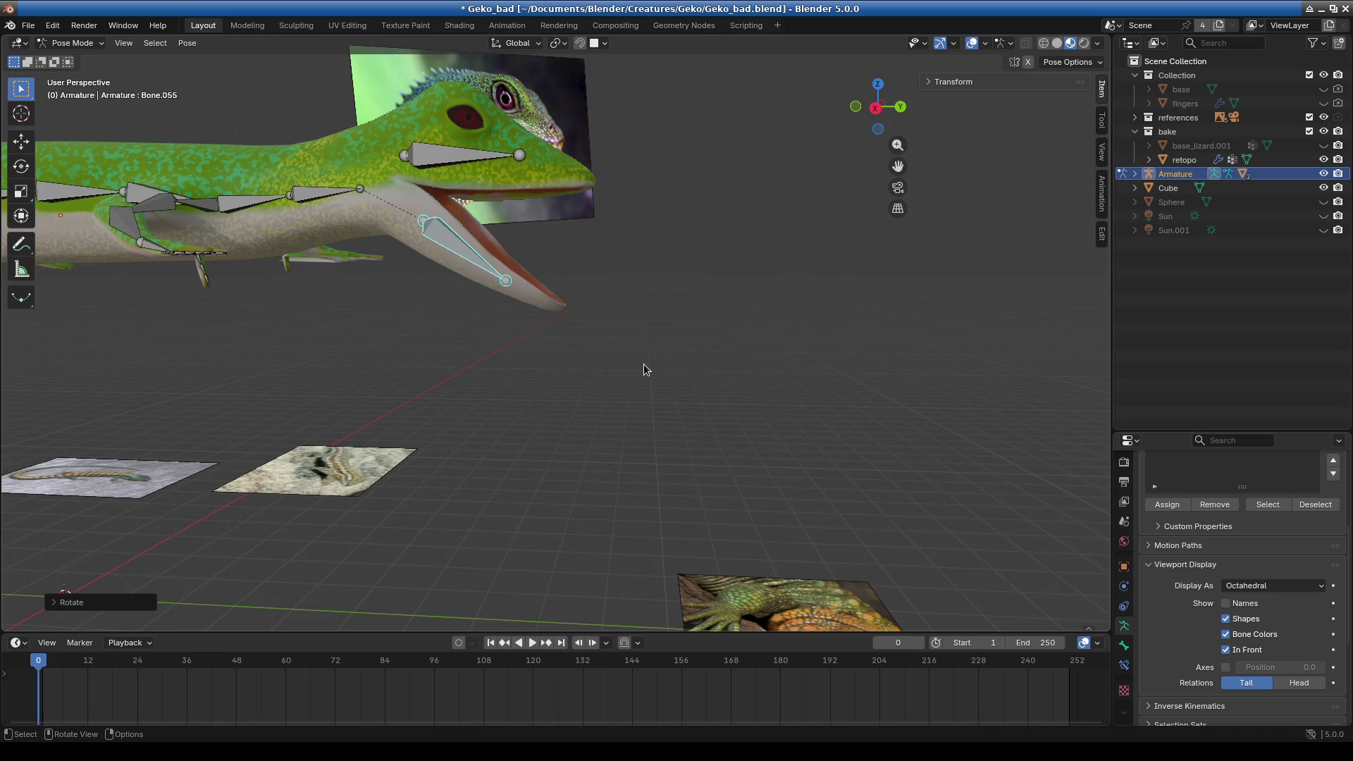
{"action": "mouse_move", "coordinate": [645, 337]}
{"action": "middle_mouse_down"}
{"action": "mouse_move", "coordinate": [718, 433]}
{"action": "mouse_move", "coordinate": [632, 415]}
{"action": "middle_mouse_up"}
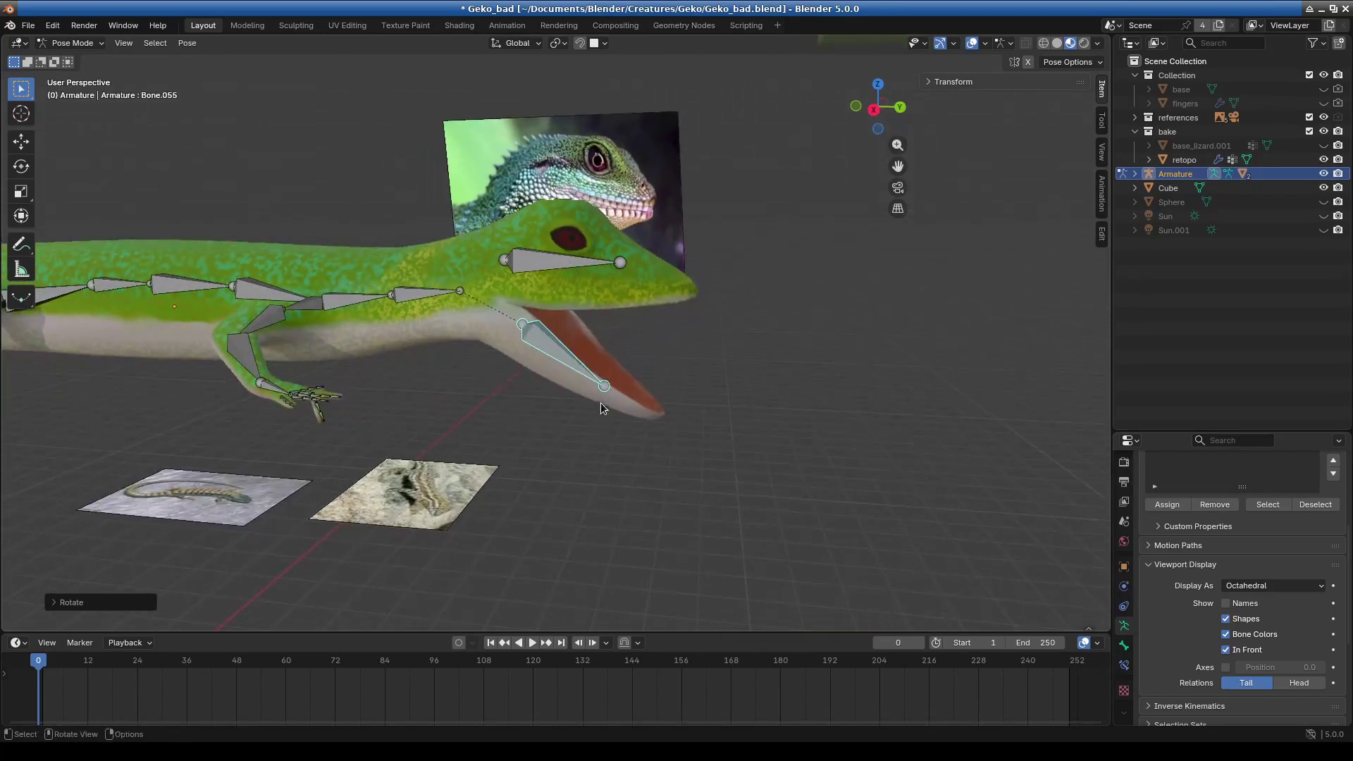
{"action": "mouse_move", "coordinate": [632, 413]}
{"action": "middle_mouse_down"}
{"action": "mouse_move", "coordinate": [603, 436]}
{"action": "mouse_move", "coordinate": [620, 521]}
{"action": "middle_mouse_up"}
{"action": "scroll", "coordinate": [603, 436], "scroll_direction": "down", "scroll_amount": 5}
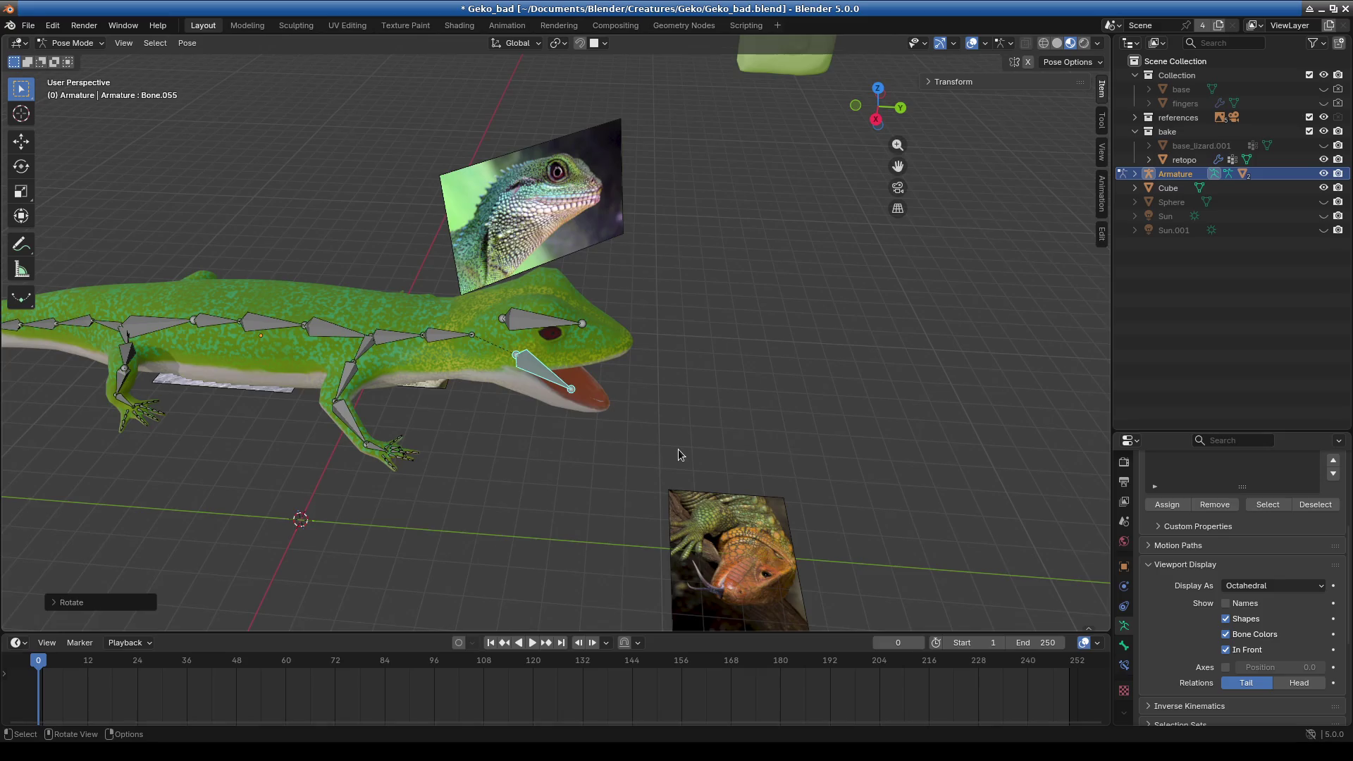
{"action": "middle_click_drag", "start_coordinate": [680, 455], "coordinate": [640, 392]}
{"action": "scroll", "coordinate": [592, 446], "scroll_direction": "up", "scroll_amount": 5}
{"action": "mouse_move", "coordinate": [592, 446]}
{"action": "middle_mouse_down"}
{"action": "mouse_move", "coordinate": [459, 449]}
{"action": "mouse_move", "coordinate": [582, 455]}
{"action": "middle_mouse_up"}
{"action": "scroll", "coordinate": [459, 449], "scroll_direction": "up", "scroll_amount": 3}
{"action": "mouse_move", "coordinate": [567, 474]}
{"action": "middle_mouse_down"}
{"action": "mouse_move", "coordinate": [785, 455]}
{"action": "mouse_move", "coordinate": [611, 479]}
{"action": "mouse_move", "coordinate": [770, 491]}
{"action": "mouse_move", "coordinate": [809, 465]}
{"action": "mouse_move", "coordinate": [564, 417]}
{"action": "mouse_move", "coordinate": [730, 415]}
{"action": "mouse_move", "coordinate": [568, 459]}
{"action": "mouse_move", "coordinate": [725, 431]}
{"action": "mouse_move", "coordinate": [825, 438]}
{"action": "mouse_move", "coordinate": [757, 409]}
{"action": "middle_mouse_up"}
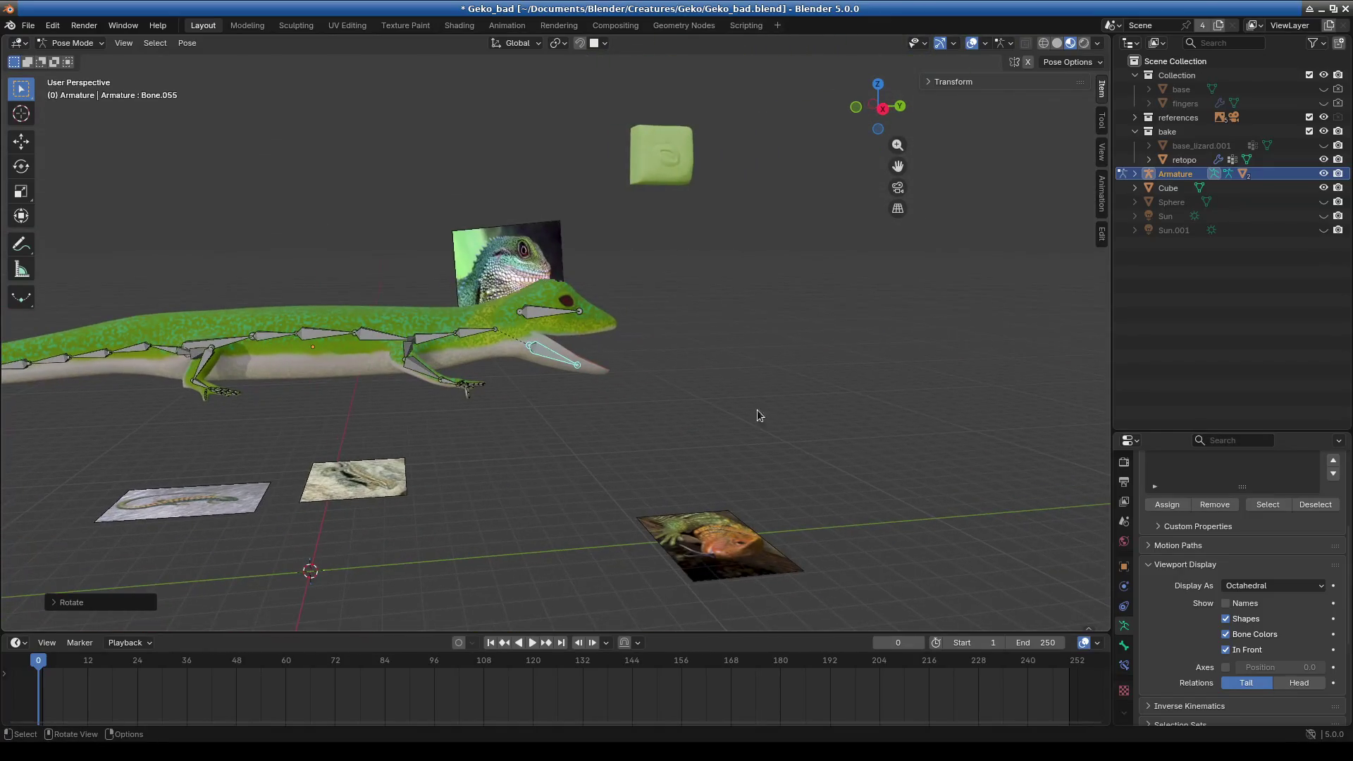
{"action": "mouse_move", "coordinate": [662, 363]}
{"action": "middle_mouse_down"}
{"action": "mouse_move", "coordinate": [620, 369]}
{"action": "mouse_move", "coordinate": [650, 395]}
{"action": "middle_mouse_up"}
{"action": "scroll", "coordinate": [650, 395], "scroll_direction": "up", "scroll_amount": 3}
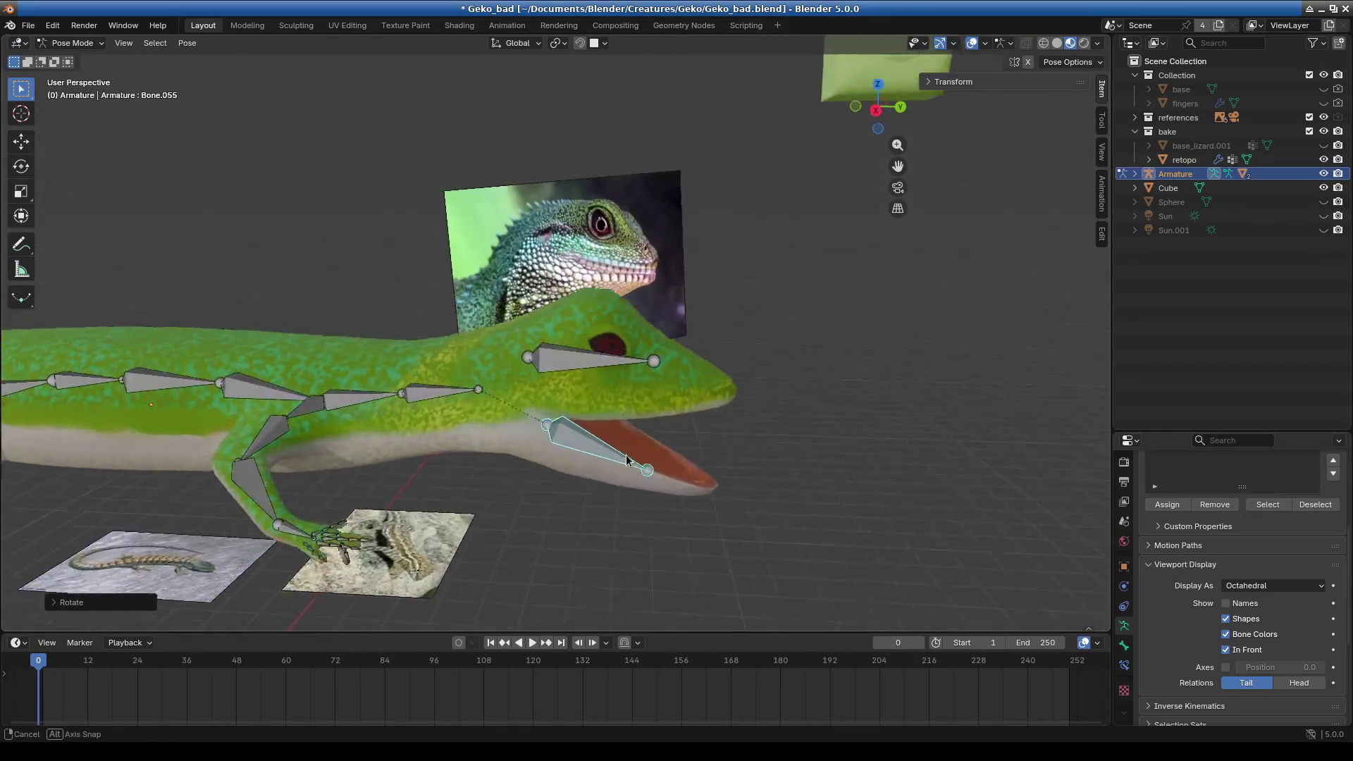
{"action": "scroll", "coordinate": [627, 397], "scroll_direction": "up", "scroll_amount": 2}
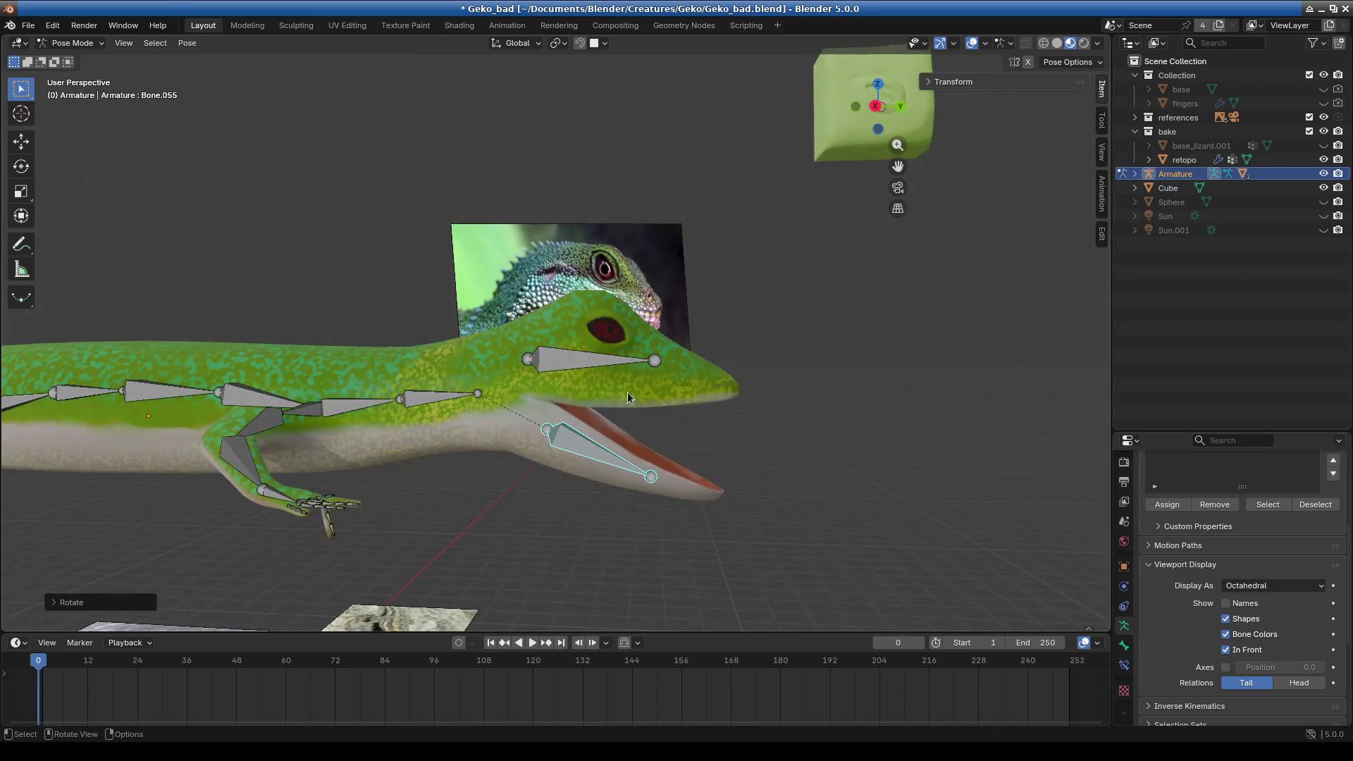
- Uncheck Bones in Viewport Overlays and orbit to inspect the open jaw without bones
{"action": "left_click", "coordinate": [985, 43]}
{"action": "left_click", "coordinate": [992, 215]}
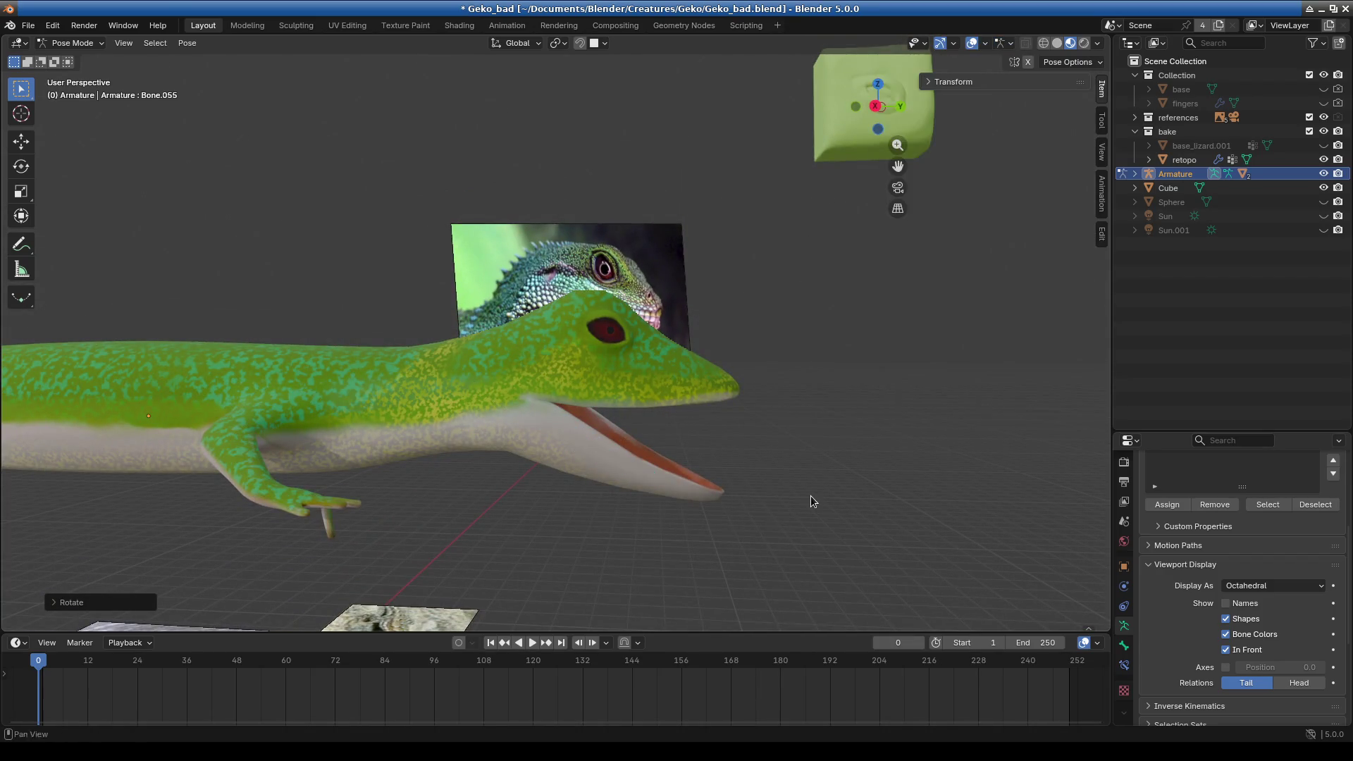
{"action": "scroll", "coordinate": [811, 496], "scroll_direction": "down", "scroll_amount": 4}
{"action": "mouse_move", "coordinate": [691, 516]}
{"action": "middle_mouse_down"}
{"action": "mouse_move", "coordinate": [741, 526]}
{"action": "mouse_move", "coordinate": [804, 511]}
{"action": "mouse_move", "coordinate": [749, 543]}
{"action": "middle_mouse_up"}
{"action": "scroll", "coordinate": [805, 512], "scroll_direction": "up", "scroll_amount": 3}
{"action": "scroll", "coordinate": [615, 463], "scroll_direction": "up", "scroll_amount": 2}
{"action": "middle_click_drag", "start_coordinate": [615, 463], "coordinate": [649, 506]}
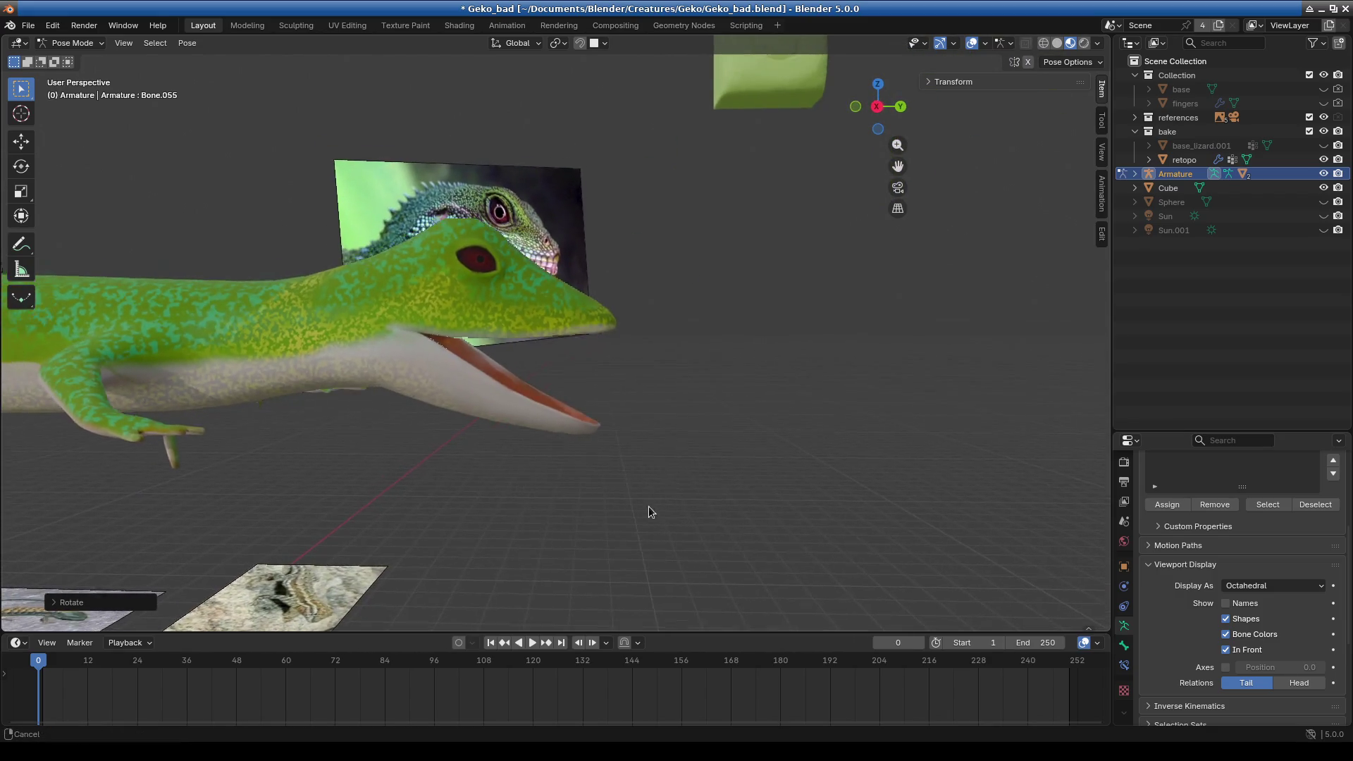
{"action": "mouse_move", "coordinate": [616, 300]}
{"action": "middle_mouse_down"}
{"action": "mouse_move", "coordinate": [552, 328]}
{"action": "mouse_move", "coordinate": [604, 388]}
{"action": "middle_mouse_up"}
{"action": "left_click", "coordinate": [71, 43]}
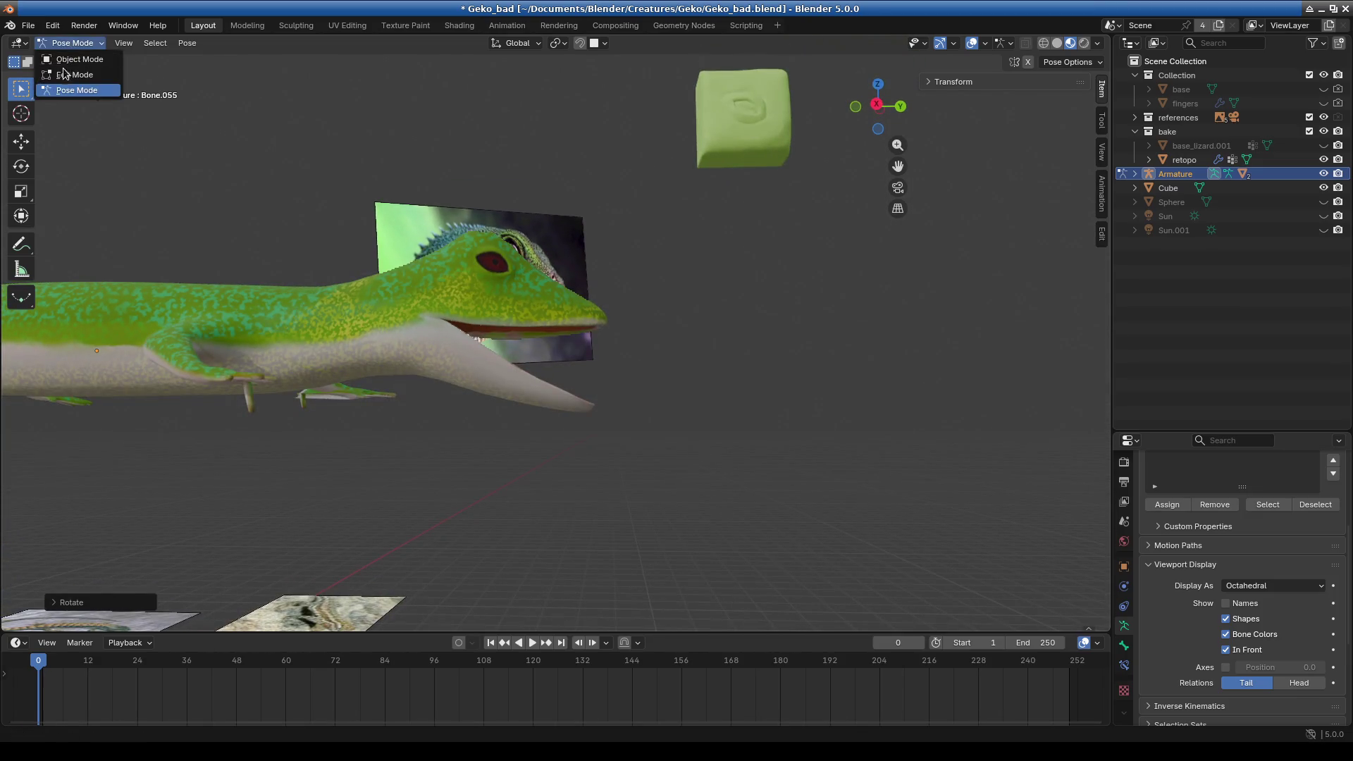
- Return the armature to Object Mode, then briefly switch the retopo gecko mesh into Sculpt Mode and back
{"action": "left_click", "coordinate": [65, 69]}
{"action": "mouse_move", "coordinate": [613, 437]}
{"action": "middle_mouse_down"}
{"action": "mouse_move", "coordinate": [627, 456]}
{"action": "mouse_move", "coordinate": [593, 397]}
{"action": "middle_mouse_up"}
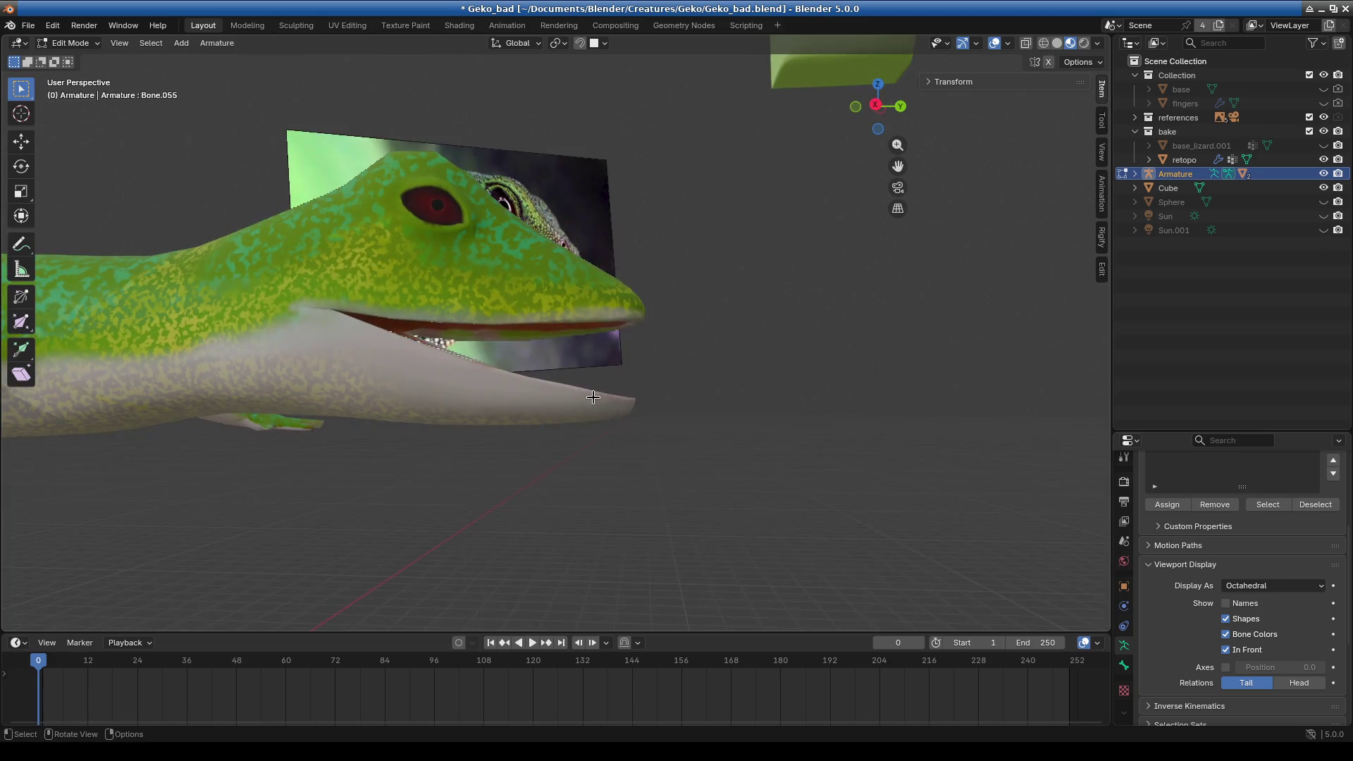
{"action": "left_click", "coordinate": [59, 44]}
{"action": "left_click", "coordinate": [74, 61]}
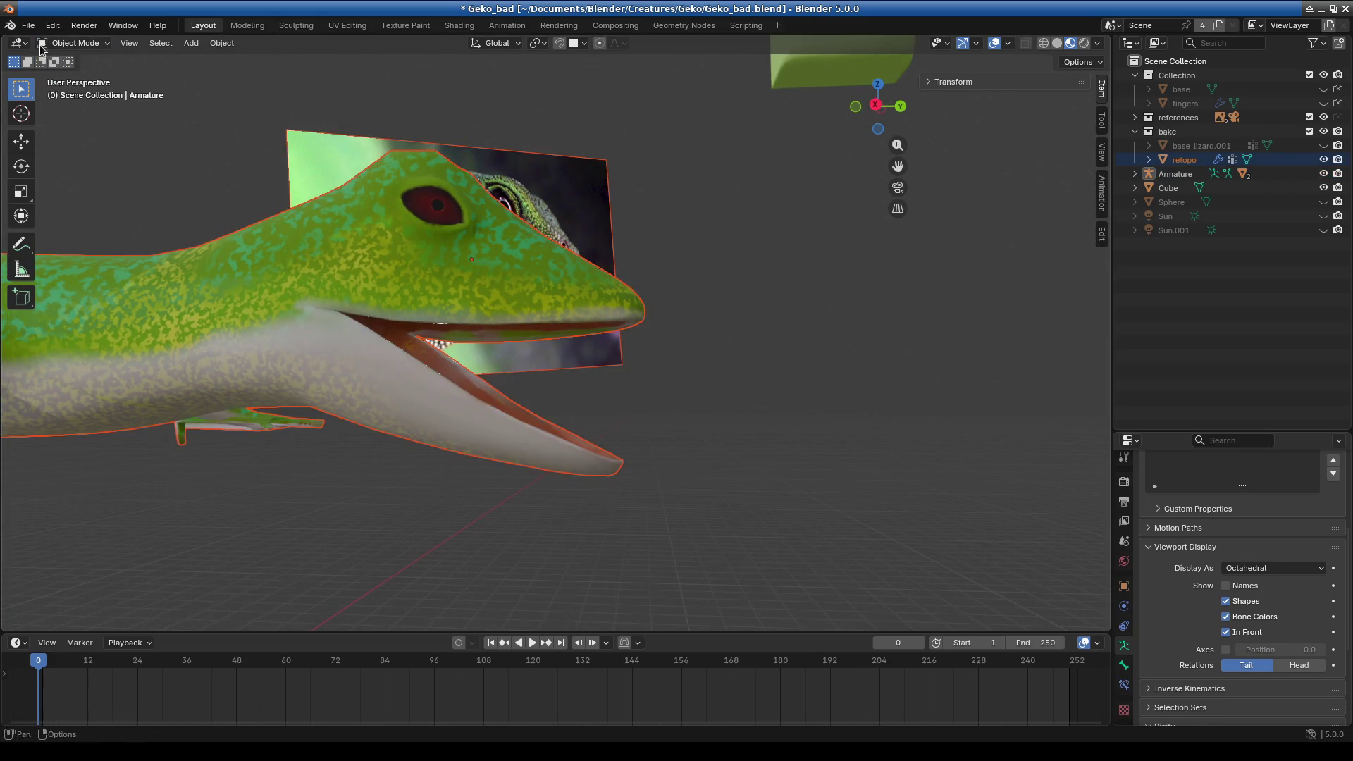
{"action": "left_click", "coordinate": [215, 169]}
{"action": "left_click", "coordinate": [101, 45]}
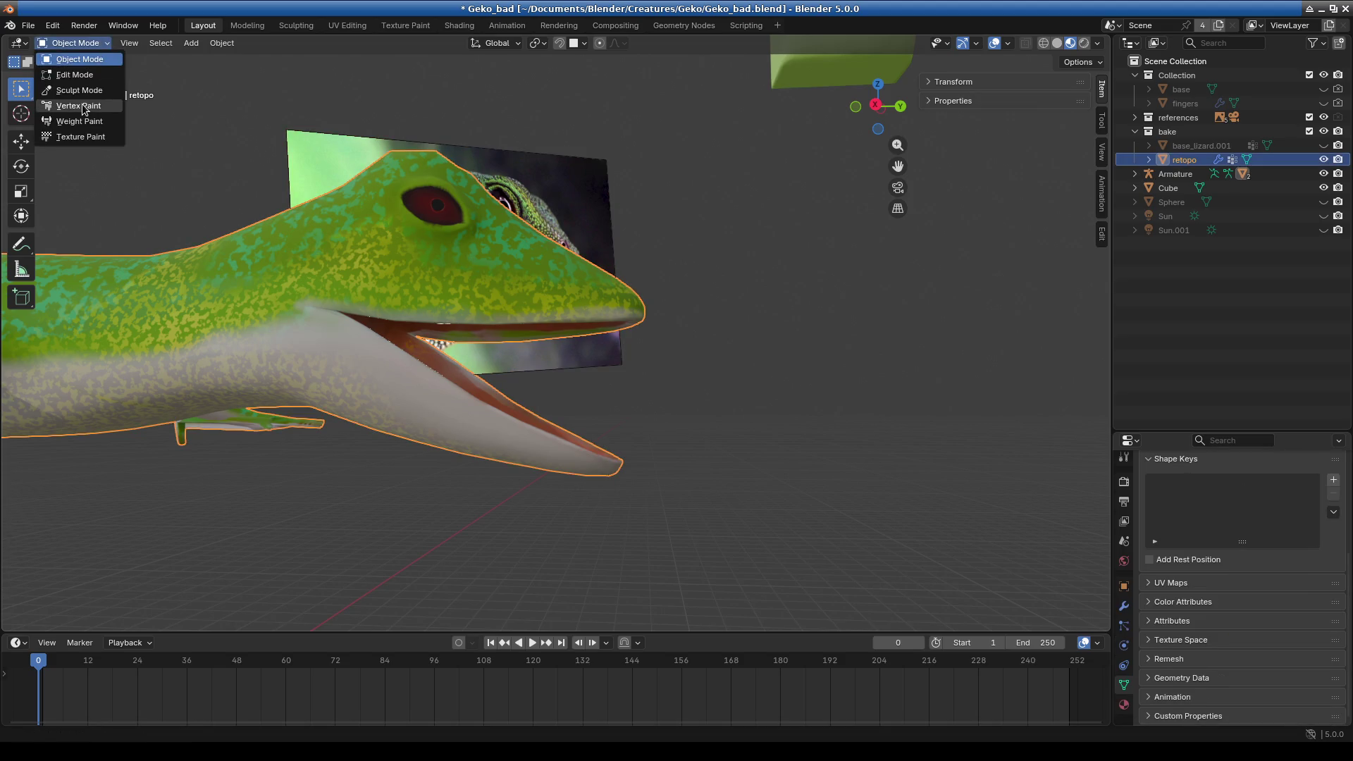
{"action": "left_click", "coordinate": [80, 91]}
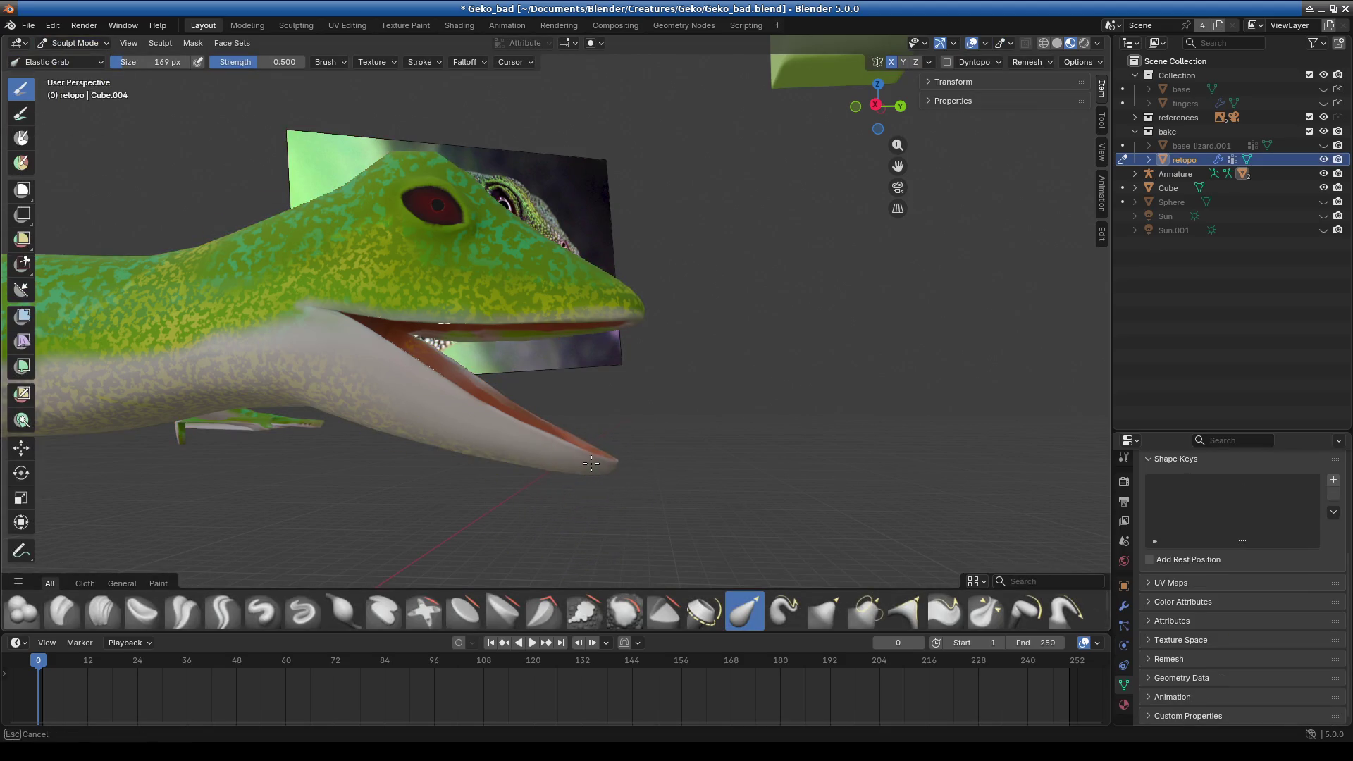
{"action": "middle_click_drag", "start_coordinate": [601, 509], "coordinate": [625, 528]}
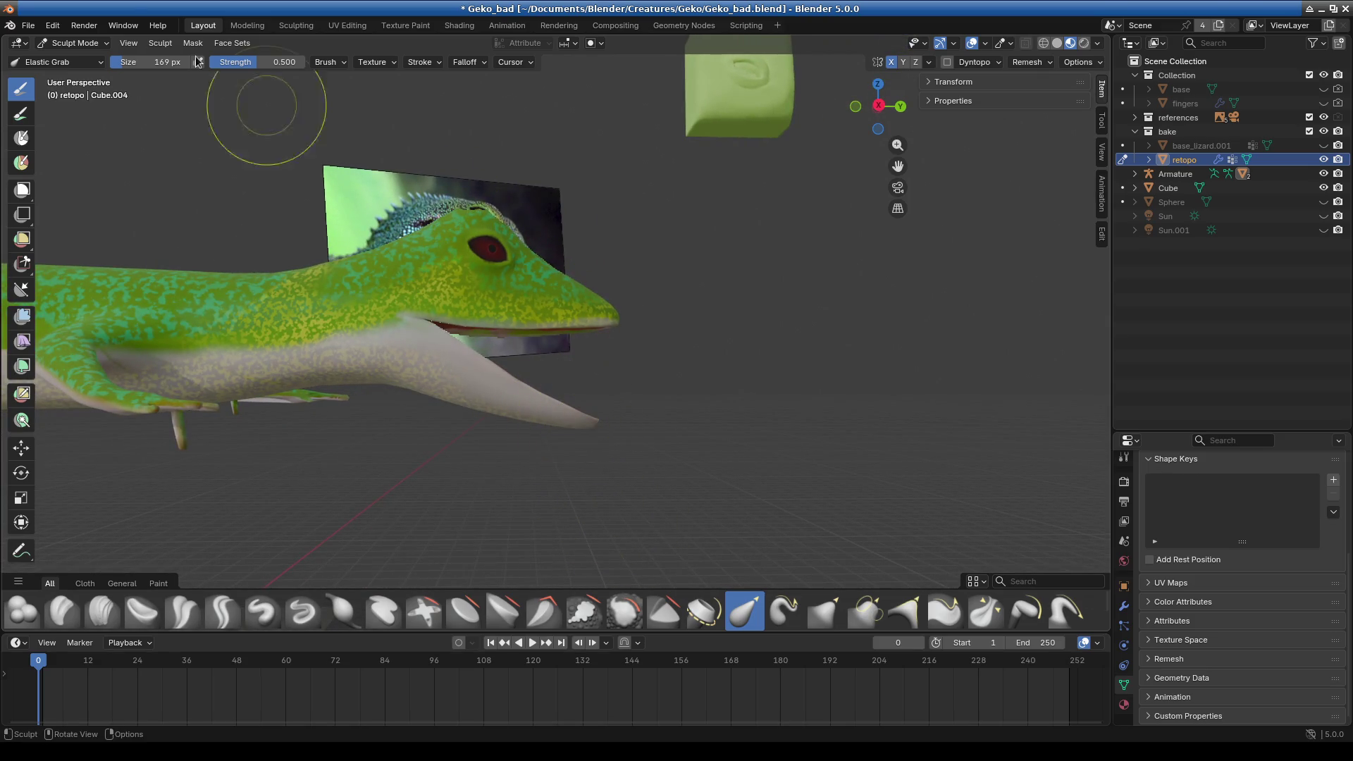
{"action": "left_click", "coordinate": [74, 43]}
{"action": "left_click", "coordinate": [94, 79]}
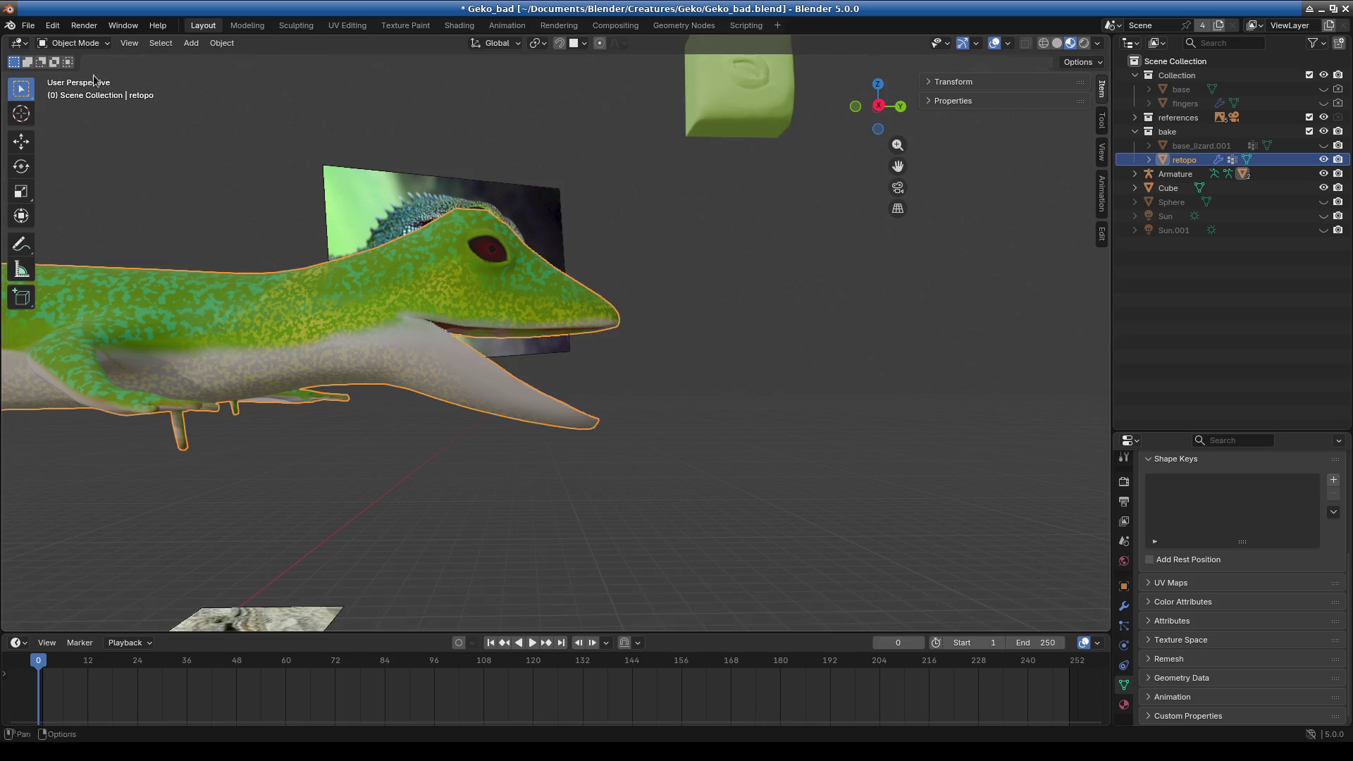
- Show the armature bones again, then select the armature and cancel an accidental X rotation
{"action": "left_click", "coordinate": [1008, 44]}
{"action": "left_click", "coordinate": [1019, 220]}
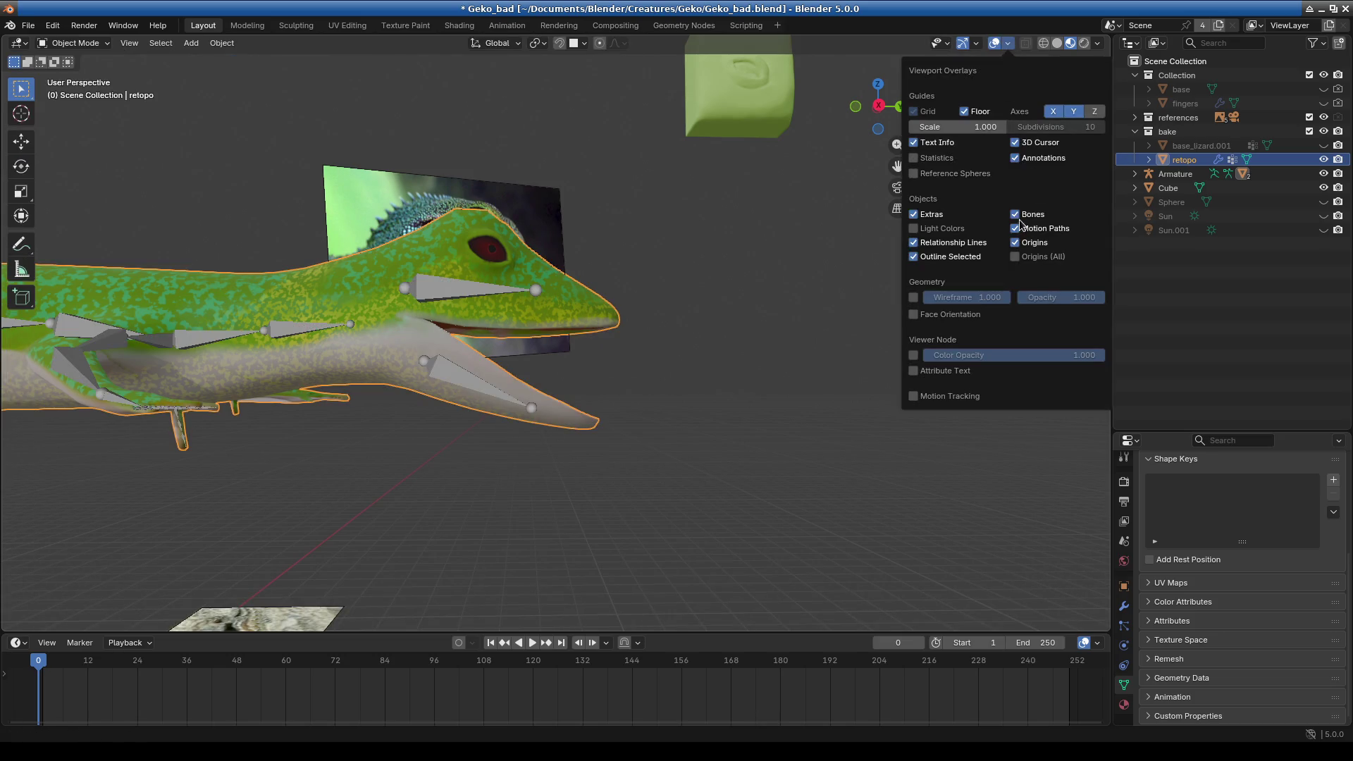
{"action": "left_click", "coordinate": [478, 387]}
{"action": "key", "text": "r"}
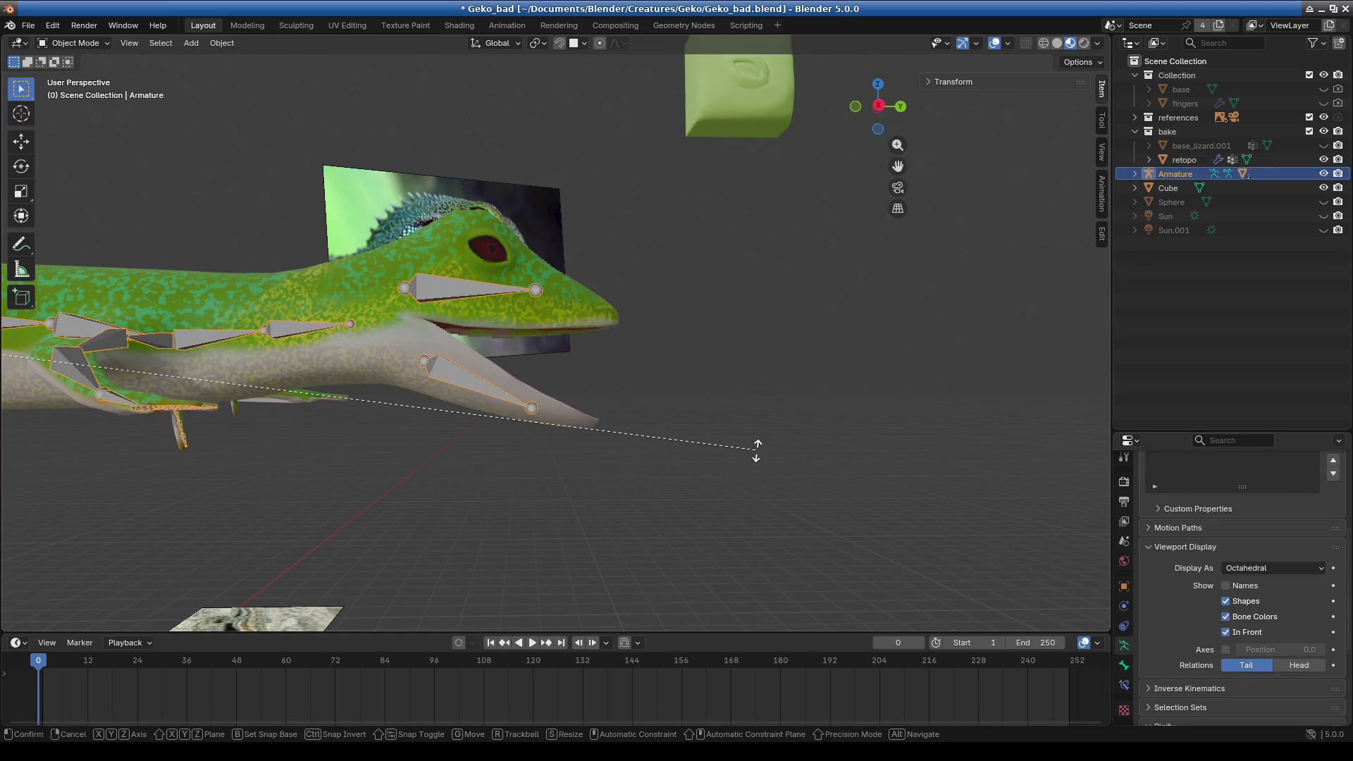
{"action": "key", "text": "x"}
{"action": "right_click", "coordinate": [761, 440]}
{"action": "left_click", "coordinate": [74, 43]}
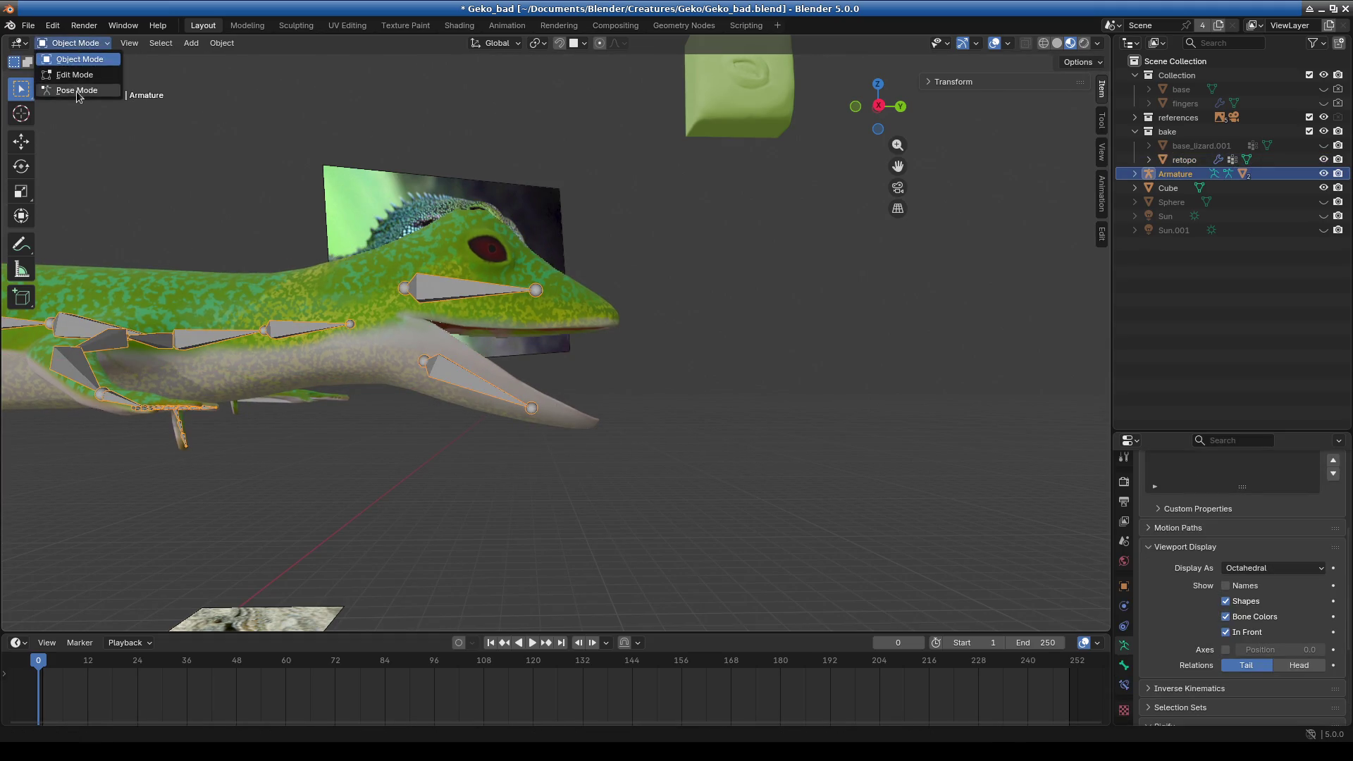
- Enter Pose Mode and rotate the jaw bone about global X
{"action": "left_click", "coordinate": [78, 91]}
{"action": "key", "text": "r"}
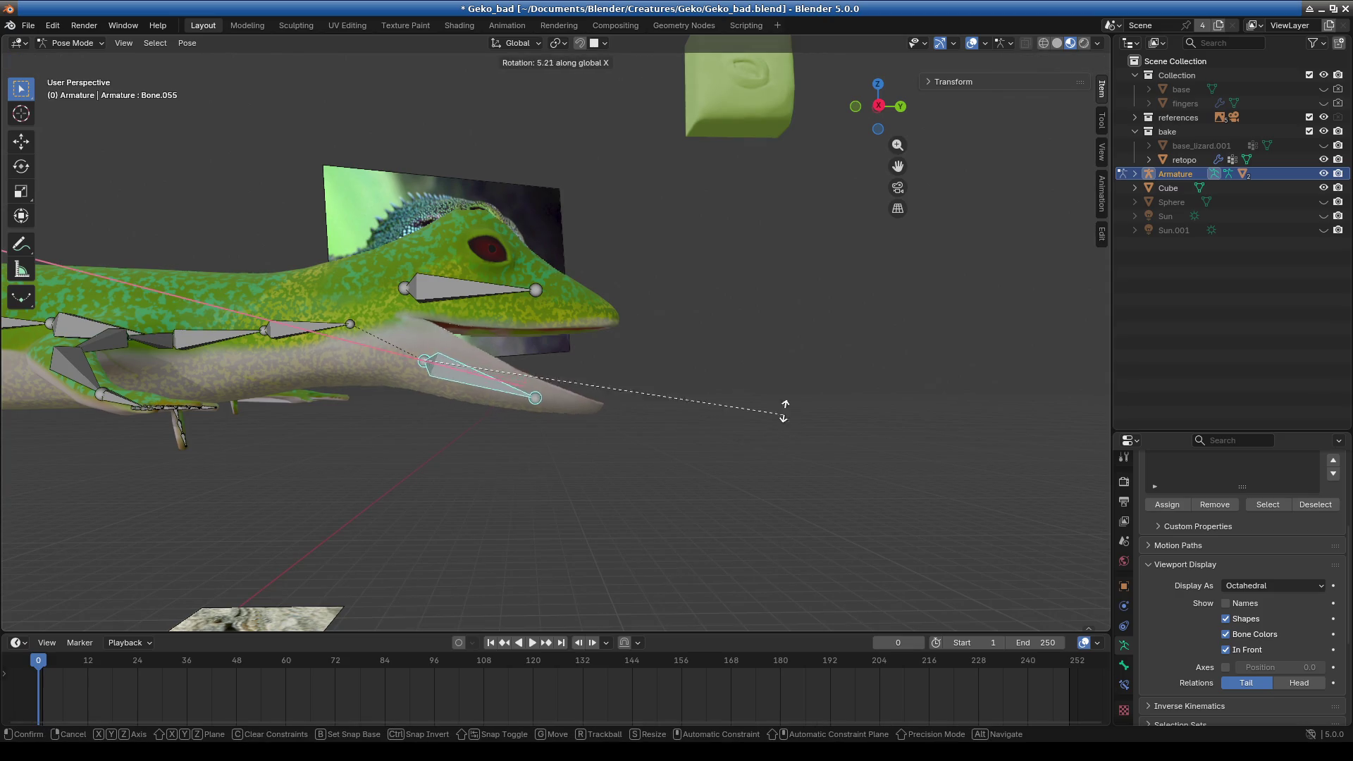
{"action": "key", "text": "x"}
{"action": "left_click", "coordinate": [776, 265]}
- Rotate the jaw bone downward to open the gecko's mouth
{"action": "mouse_move", "coordinate": [565, 404]}
{"action": "middle_mouse_down"}
{"action": "mouse_move", "coordinate": [471, 417]}
{"action": "mouse_move", "coordinate": [817, 417]}
{"action": "mouse_move", "coordinate": [816, 434]}
{"action": "middle_mouse_up"}
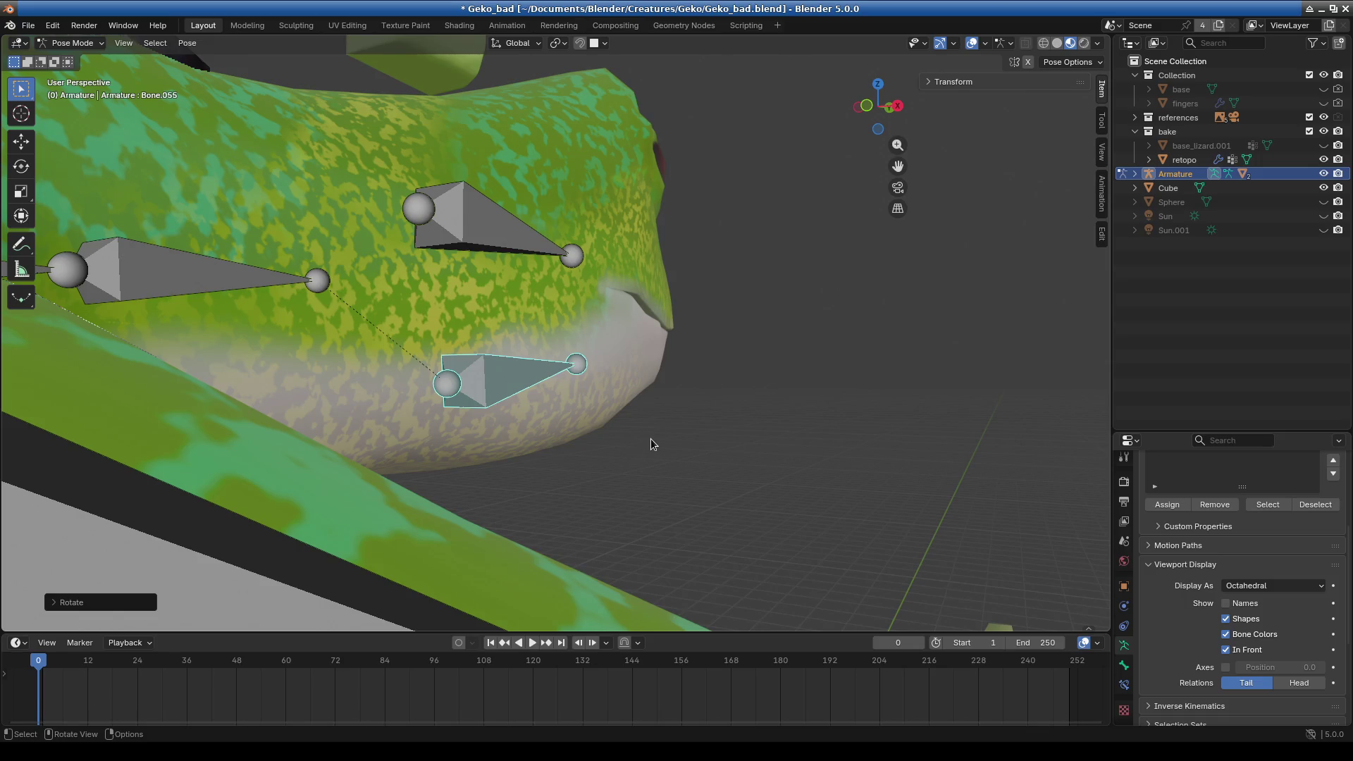
{"action": "middle_click_drag", "start_coordinate": [650, 444], "coordinate": [565, 474]}
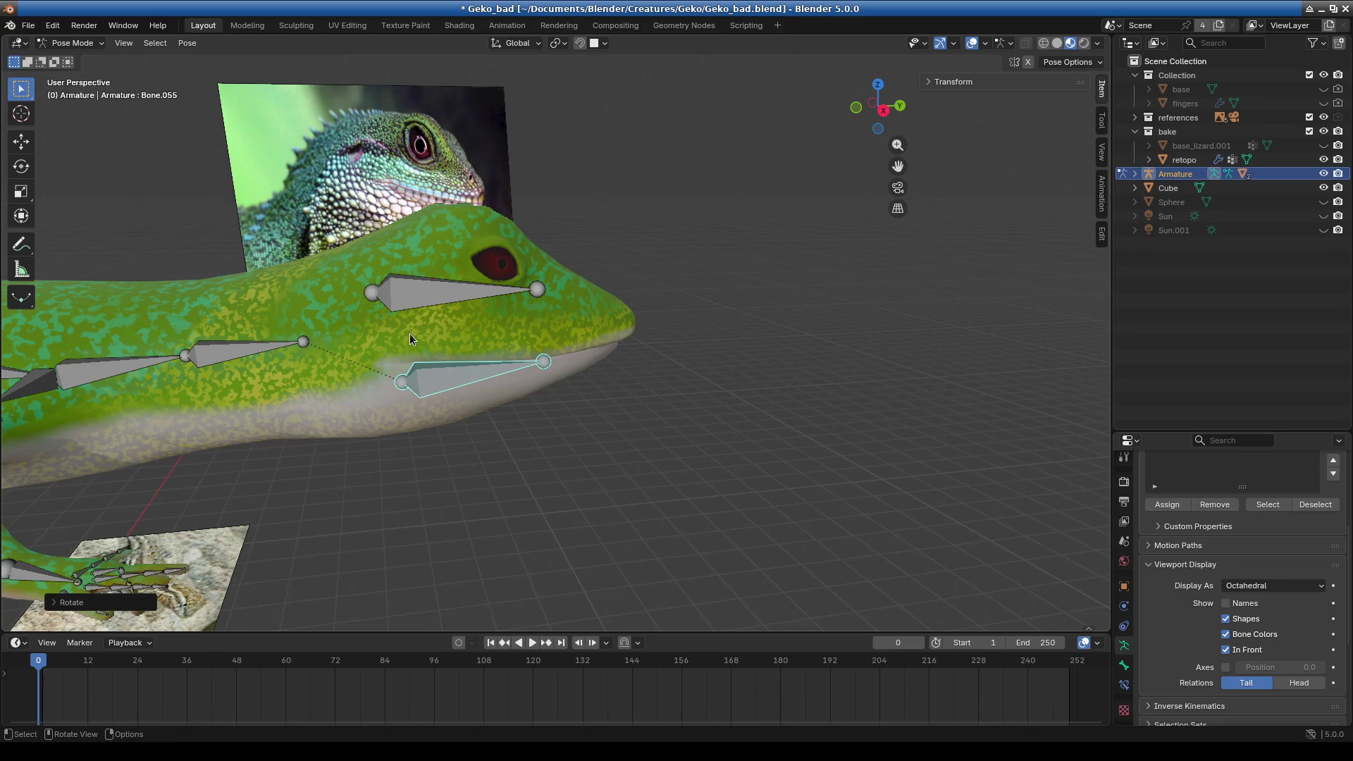
{"action": "scroll", "coordinate": [410, 339], "scroll_direction": "up", "scroll_amount": 2}
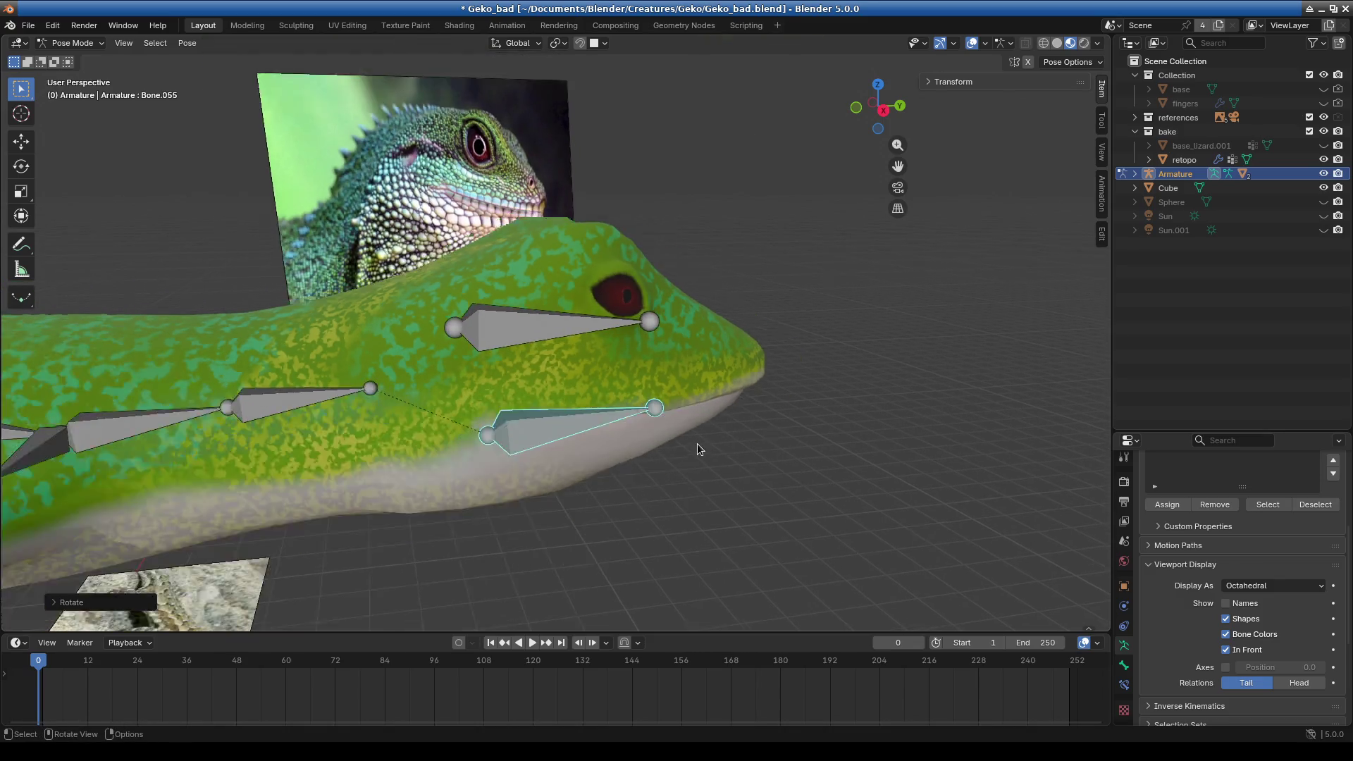
{"action": "scroll", "coordinate": [698, 449], "scroll_direction": "down", "scroll_amount": 3}
{"action": "middle_click_drag", "start_coordinate": [627, 478], "coordinate": [699, 442]}
{"action": "scroll", "coordinate": [661, 377], "scroll_direction": "up", "scroll_amount": 2}
{"action": "scroll", "coordinate": [647, 372], "scroll_direction": "up", "scroll_amount": 2}
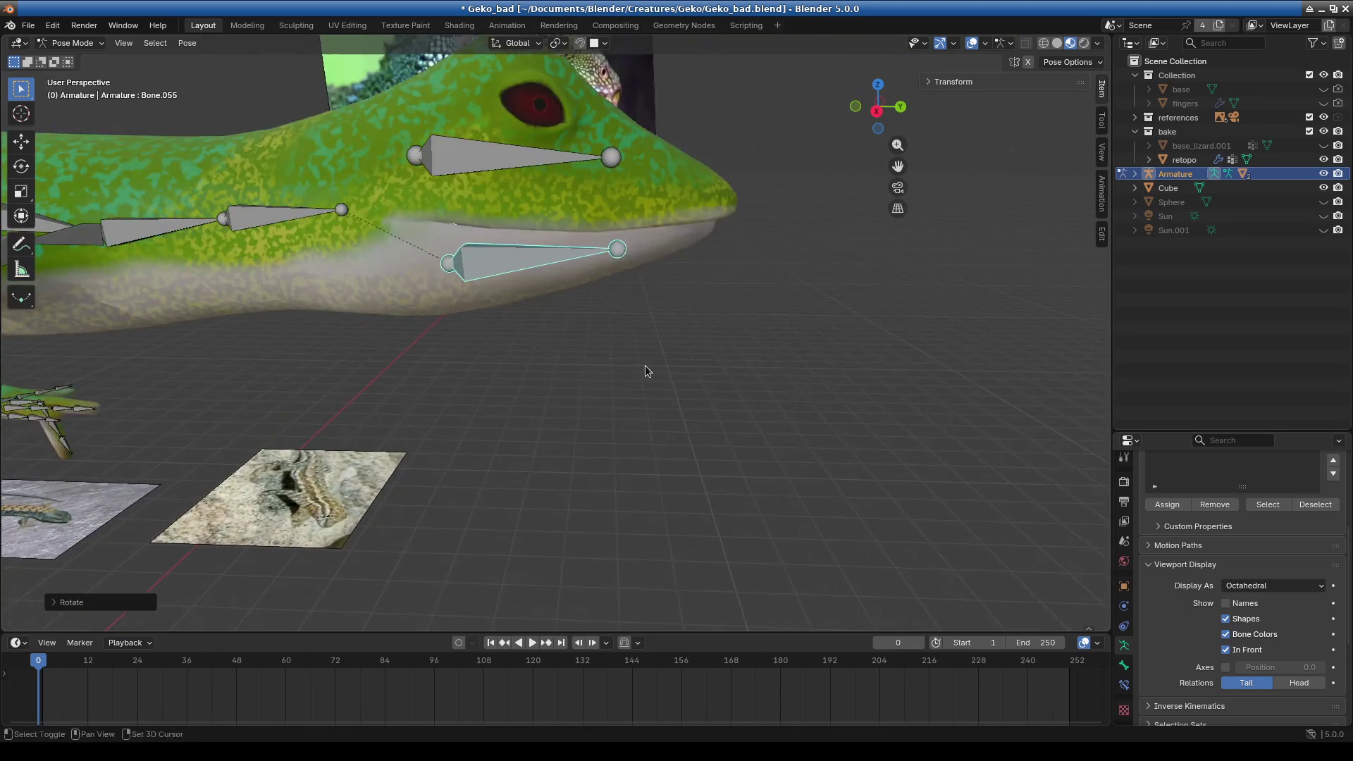
{"action": "middle_click_drag", "start_coordinate": [647, 372], "coordinate": [629, 449], "text": "shift"}
{"action": "key", "text": "r"}
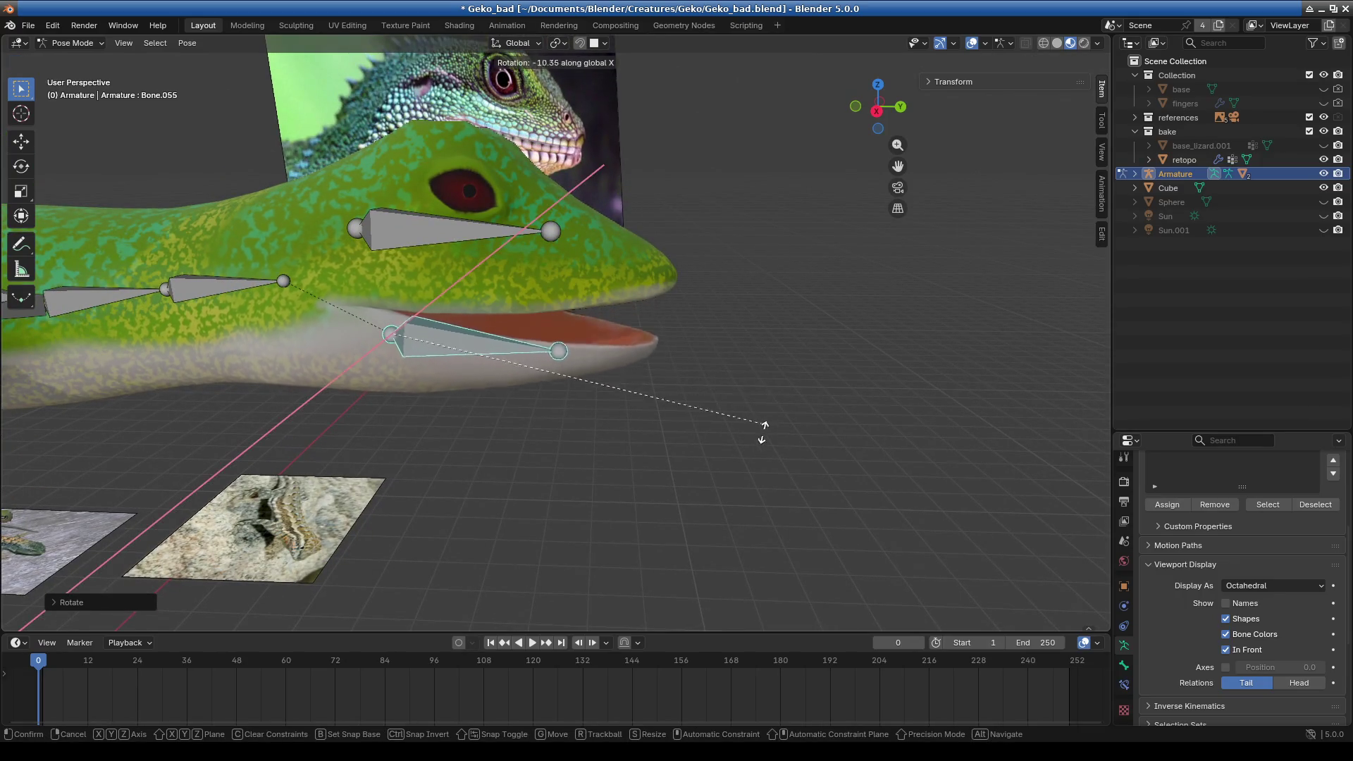
{"action": "left_click", "coordinate": [709, 530]}
- Turn off Bones in the viewport Overlays to hide the armature
{"action": "middle_click_drag", "start_coordinate": [708, 530], "coordinate": [883, 247]}
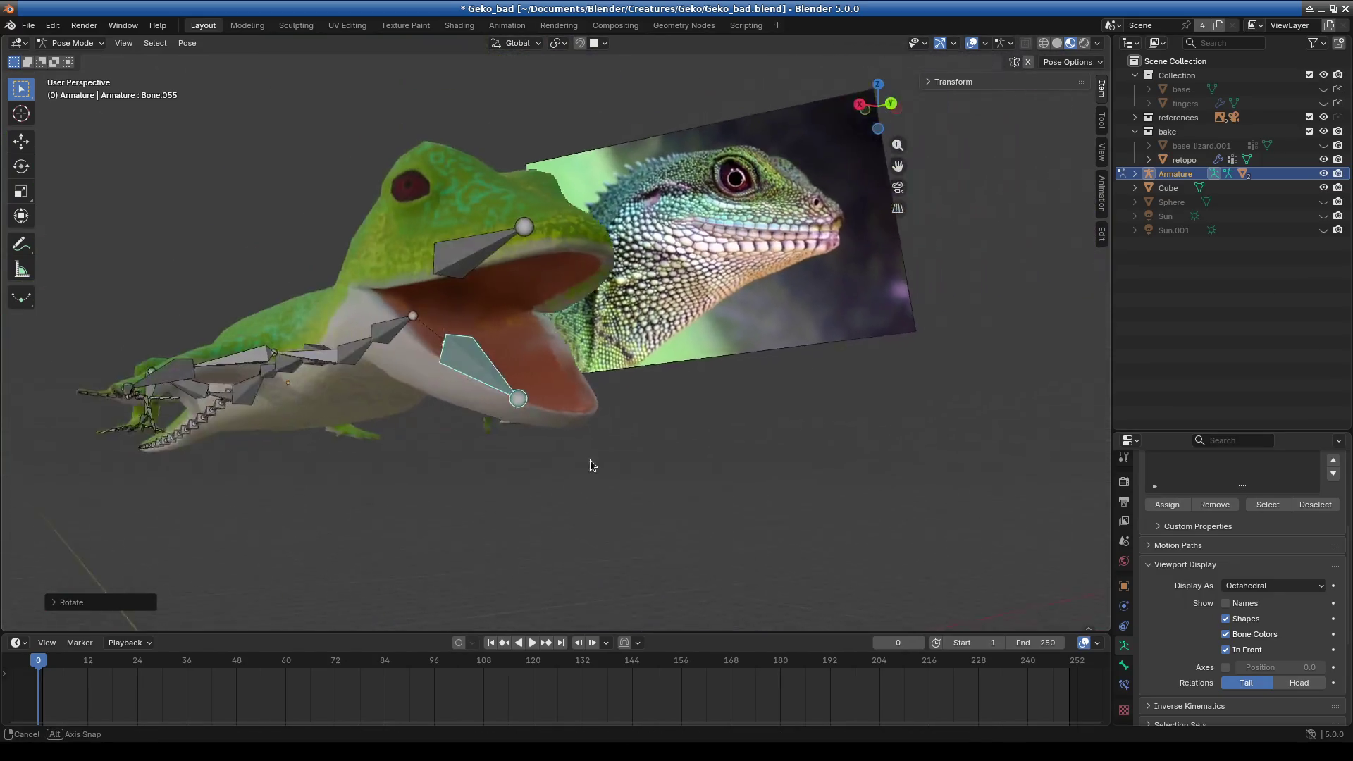
{"action": "left_click", "coordinate": [985, 44]}
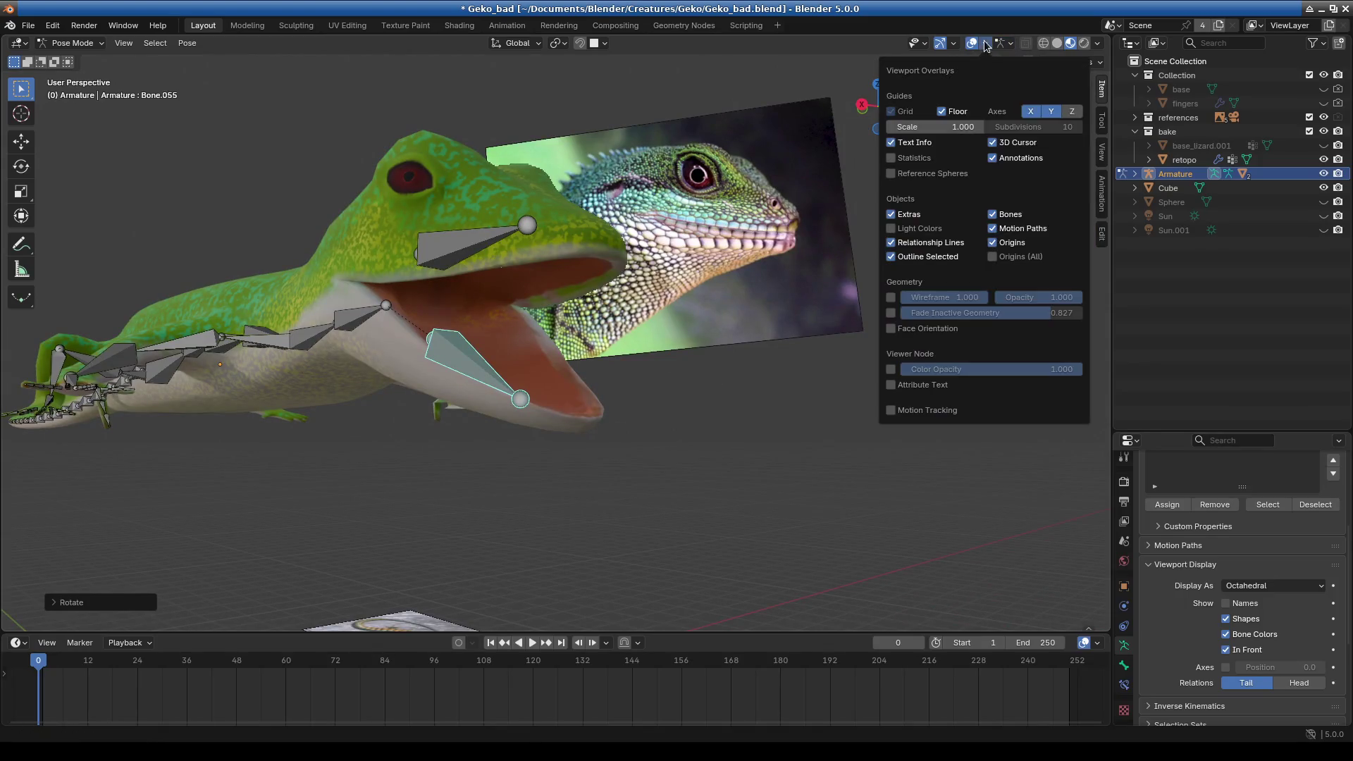
{"action": "left_click", "coordinate": [1004, 217]}
- Rotate the jaw back about global X to close the mouth, then inspect the head's underside
{"action": "mouse_move", "coordinate": [696, 437]}
{"action": "middle_mouse_down"}
{"action": "mouse_move", "coordinate": [767, 447]}
{"action": "mouse_move", "coordinate": [763, 460]}
{"action": "middle_mouse_up"}
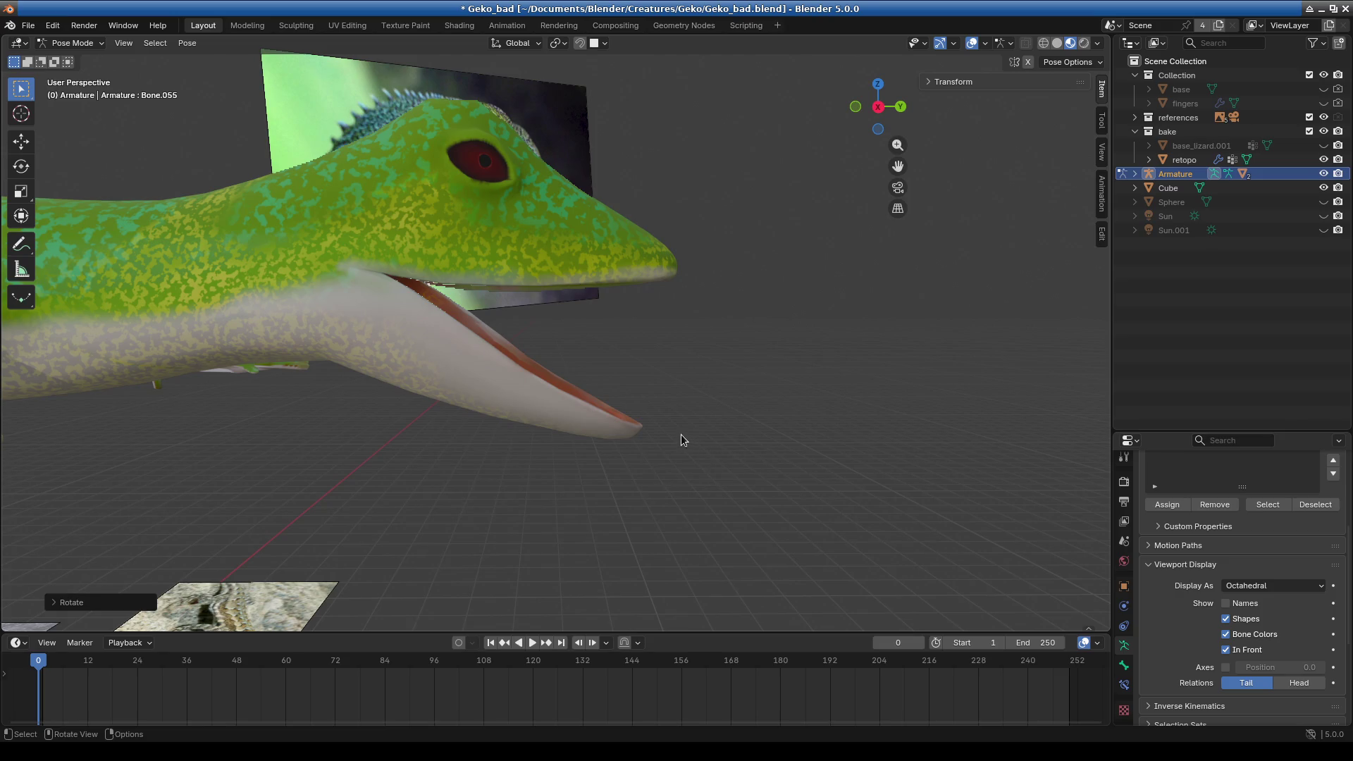
{"action": "middle_click_drag", "start_coordinate": [611, 393], "coordinate": [704, 403]}
{"action": "scroll", "coordinate": [704, 403], "scroll_direction": "up", "scroll_amount": 3}
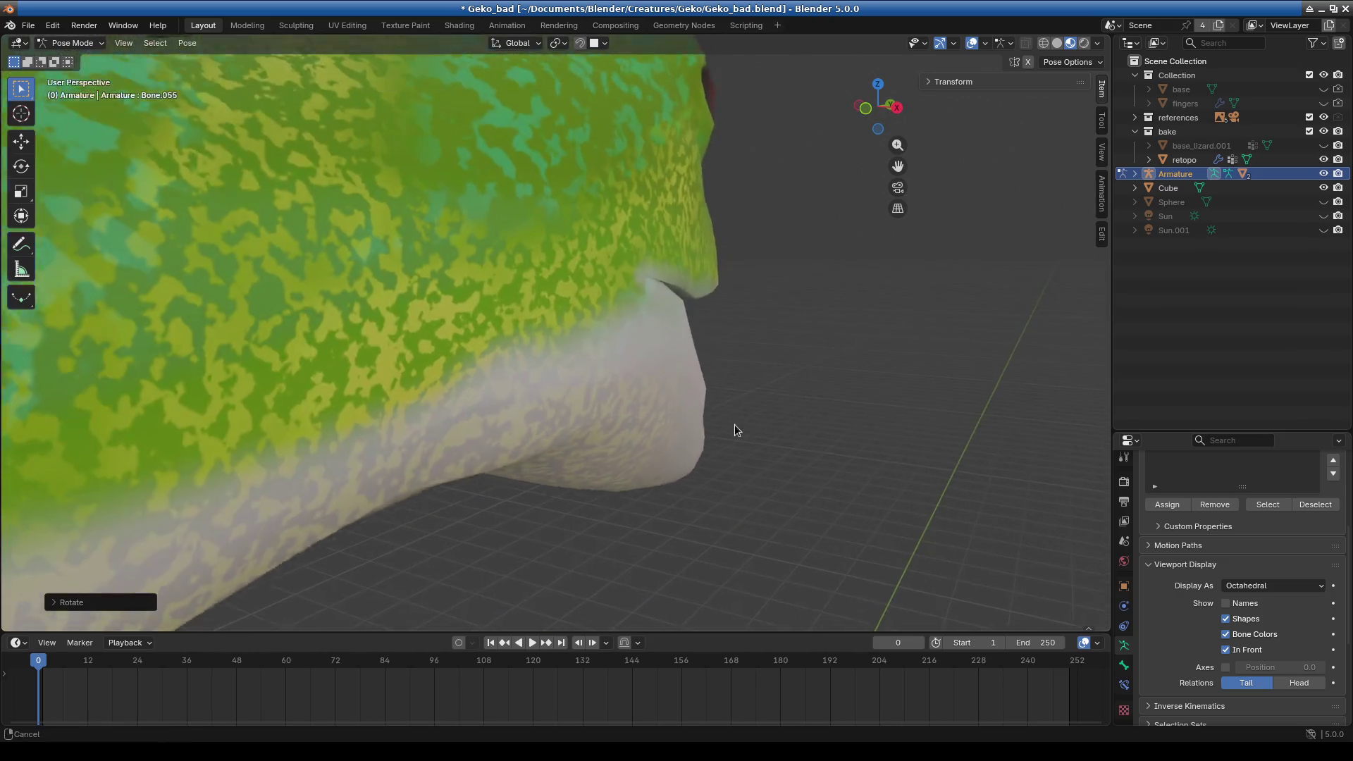
{"action": "scroll", "coordinate": [734, 425], "scroll_direction": "up", "scroll_amount": 3}
{"action": "scroll", "coordinate": [724, 447], "scroll_direction": "down", "scroll_amount": 3, "text": "shift"}
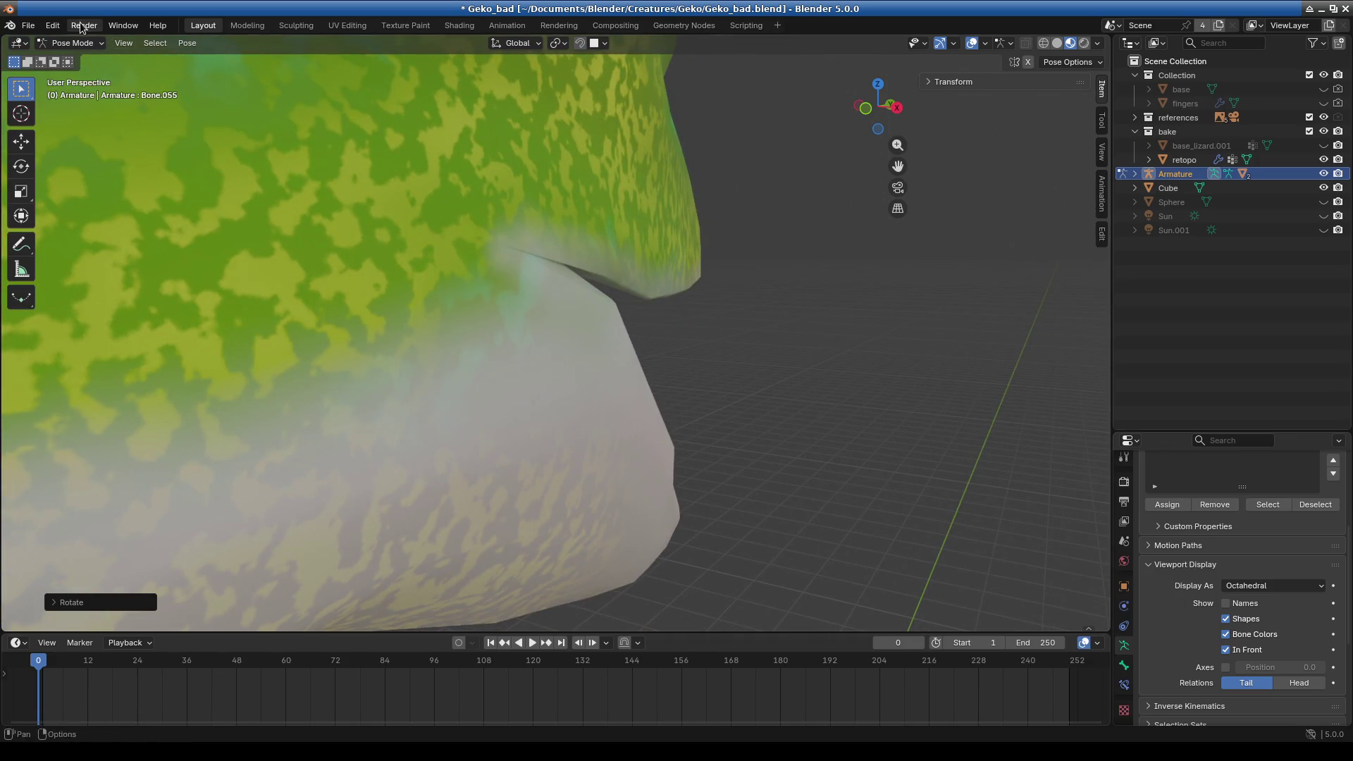
{"action": "key", "text": "r"}
{"action": "key", "text": "x"}
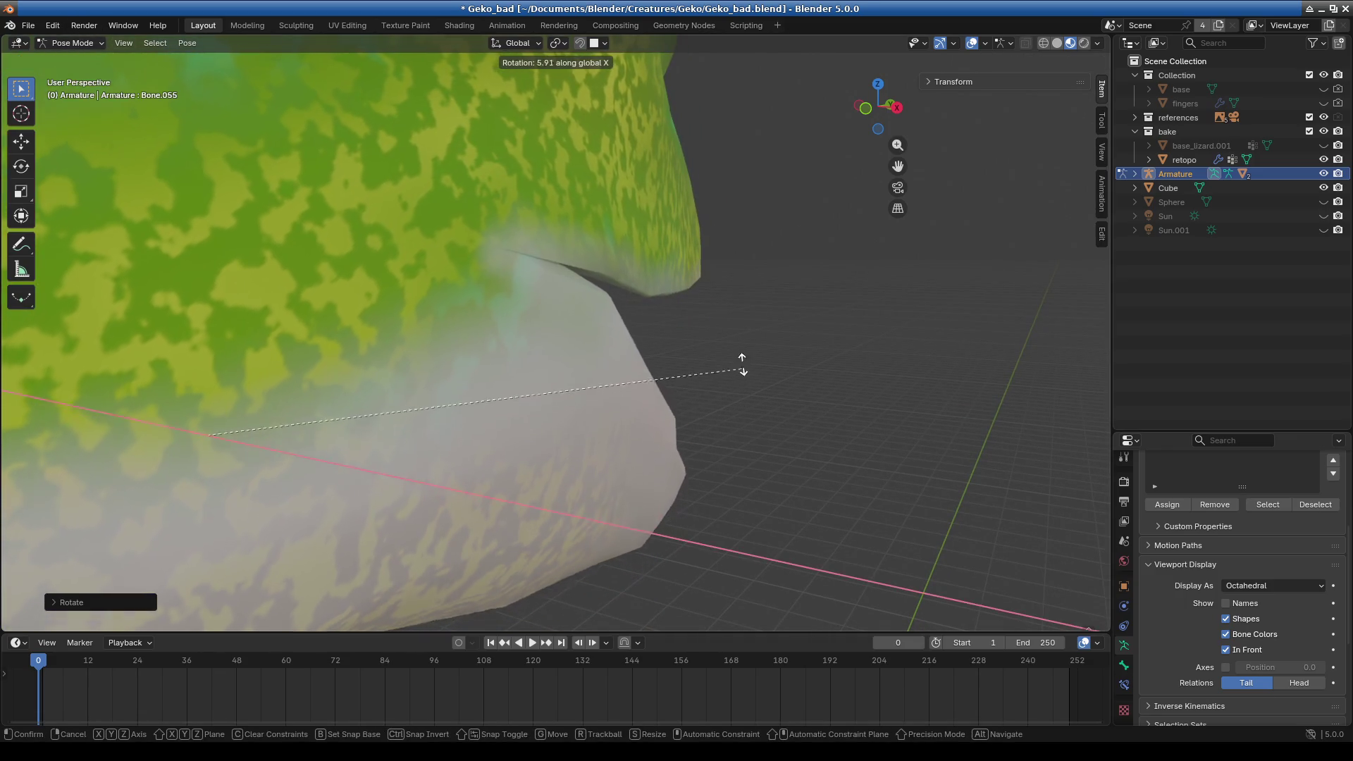
{"action": "left_click", "coordinate": [738, 103]}
{"action": "middle_click_drag", "start_coordinate": [269, 537], "coordinate": [478, 437]}
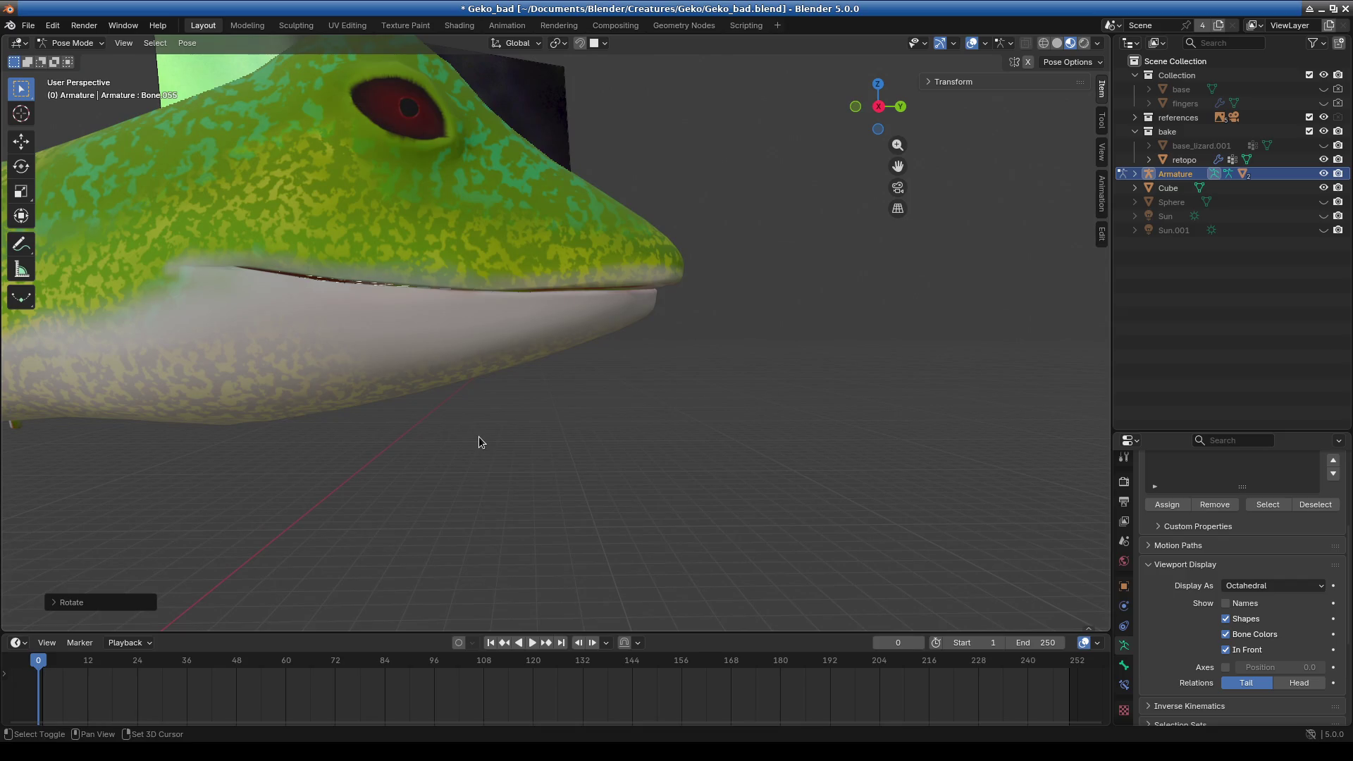
{"action": "middle_click_drag", "start_coordinate": [479, 437], "coordinate": [706, 382]}
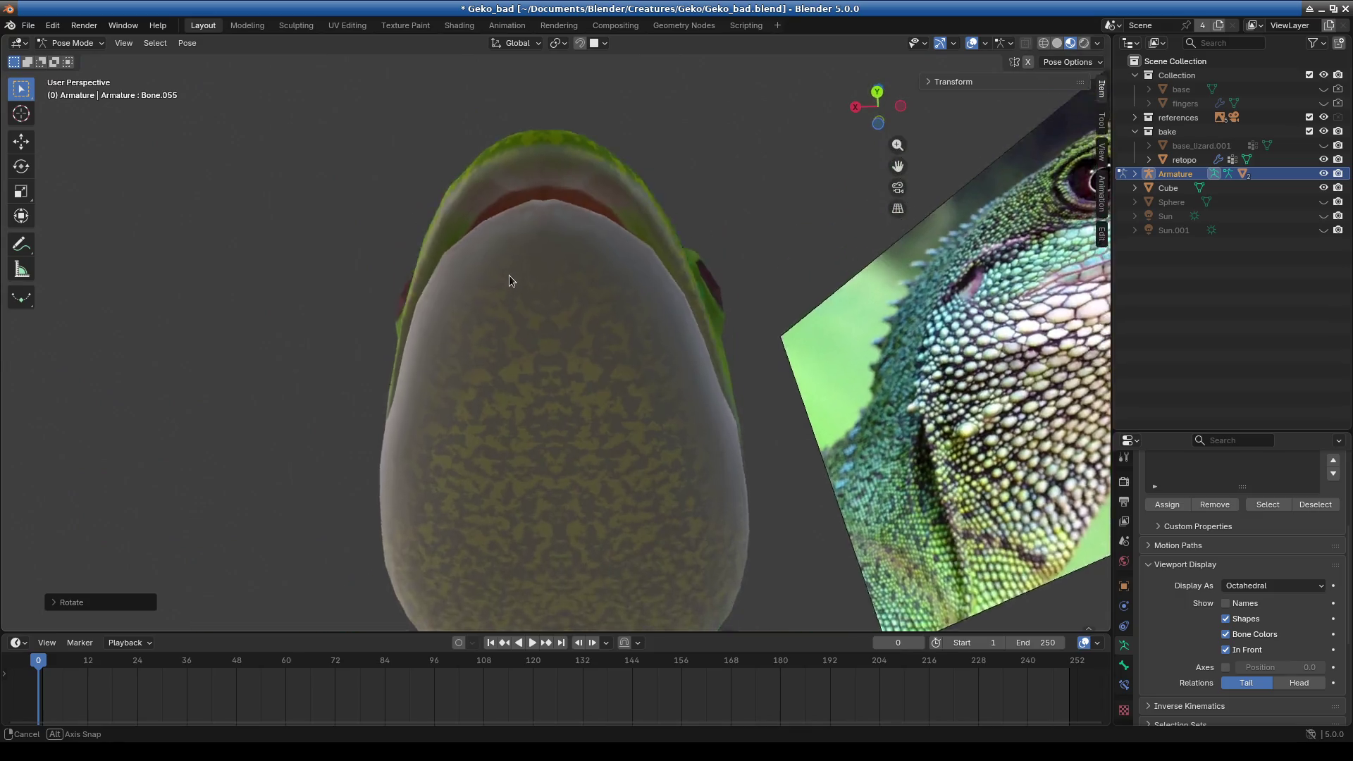
{"action": "mouse_move", "coordinate": [706, 383]}
{"action": "middle_mouse_down"}
{"action": "mouse_move", "coordinate": [509, 247]}
{"action": "mouse_move", "coordinate": [335, 272]}
{"action": "middle_mouse_up"}
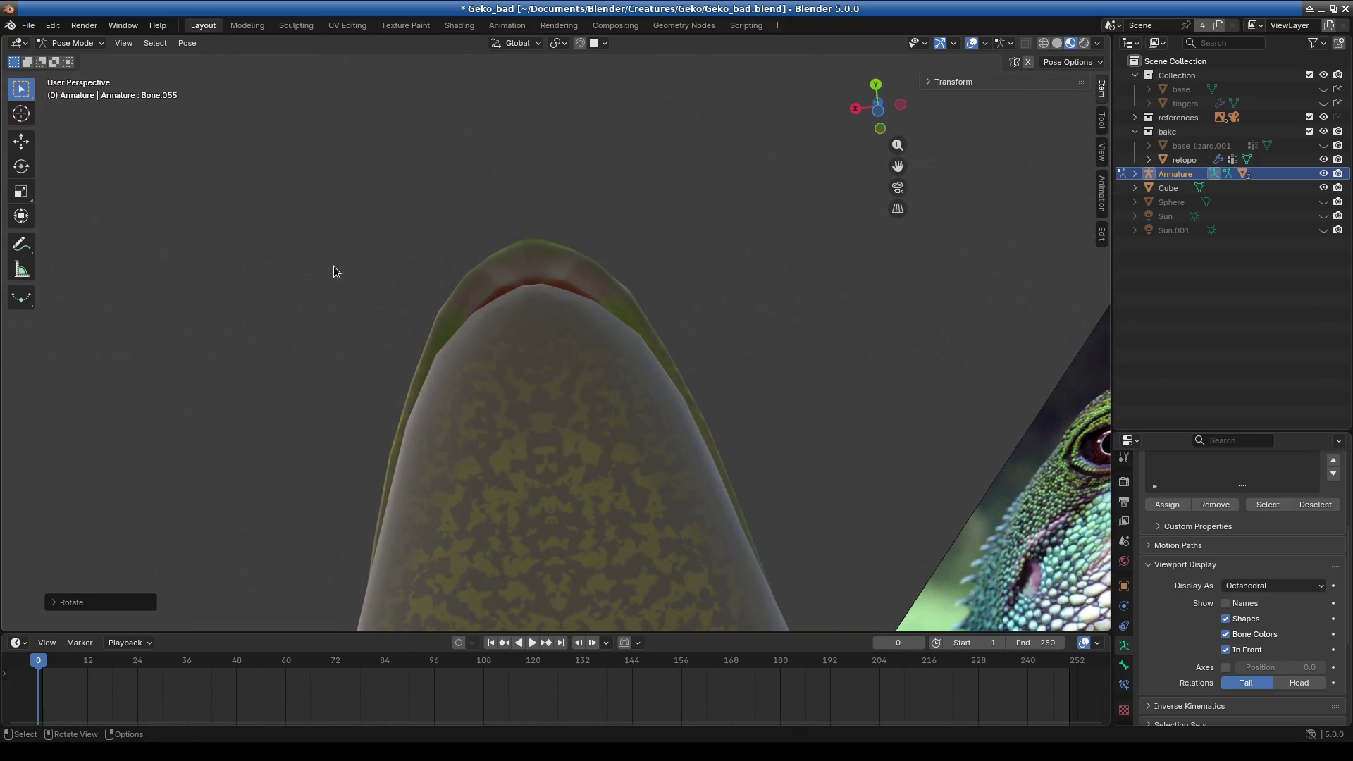
{"action": "left_click", "coordinate": [83, 43]}
- Return to Object Mode, select the retopo gecko mesh and enter Sculpt Mode
{"action": "left_click", "coordinate": [71, 57]}
{"action": "left_click", "coordinate": [528, 438]}
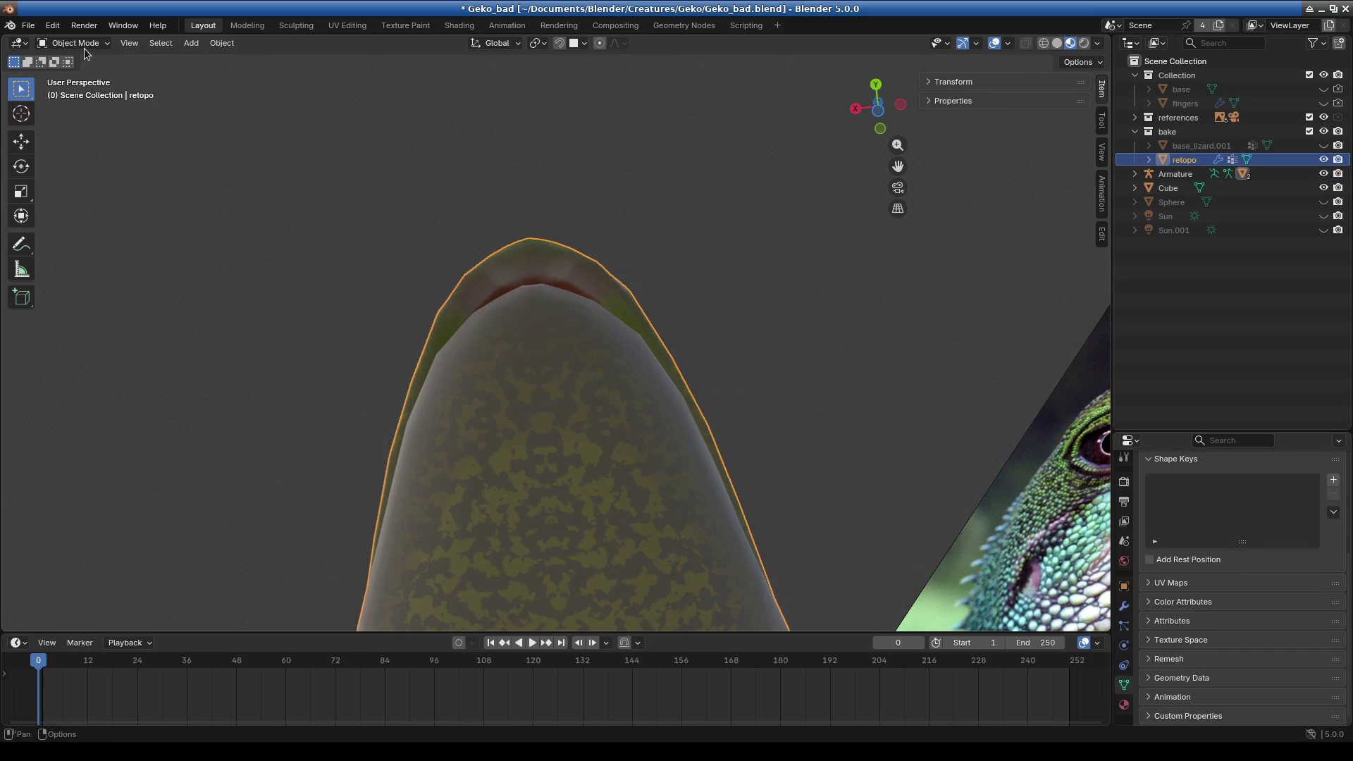
{"action": "left_click", "coordinate": [76, 43]}
{"action": "left_click", "coordinate": [80, 90]}
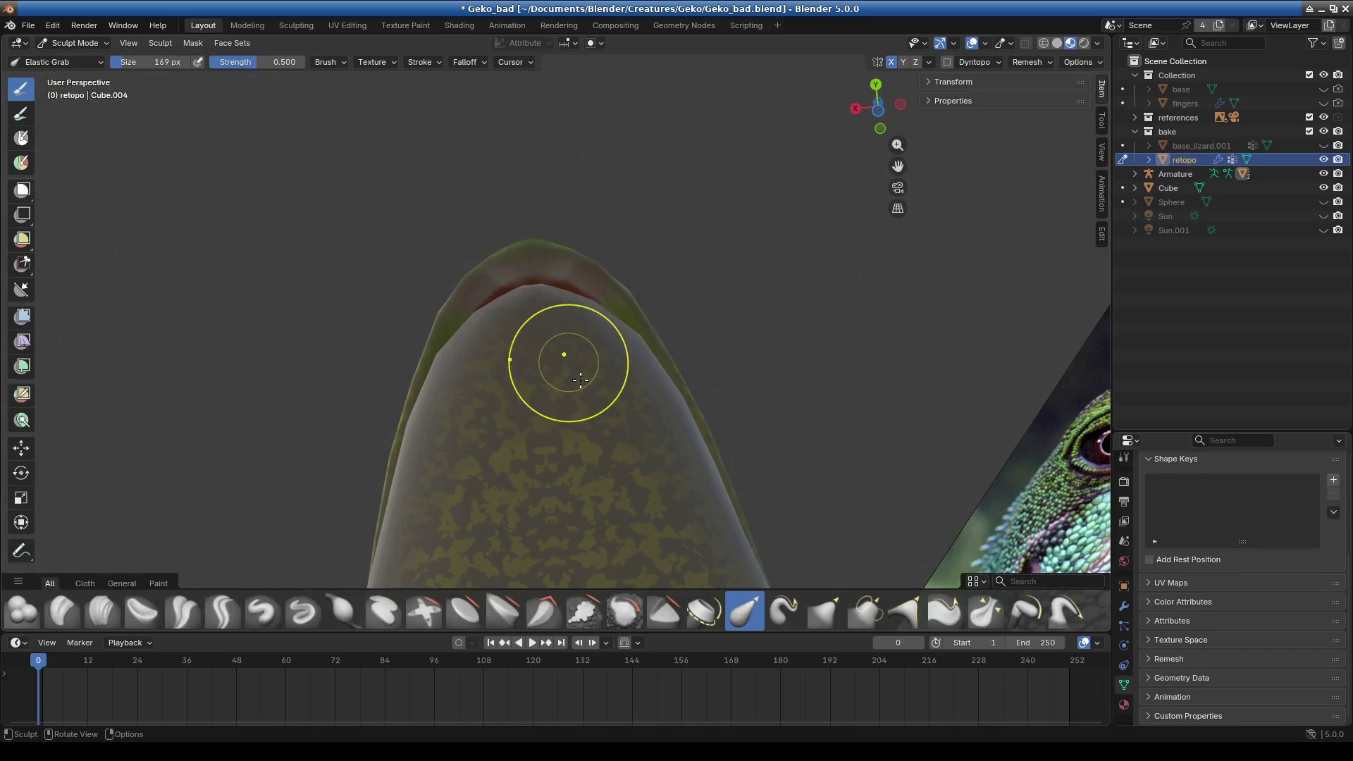
- Pull and broaden the snout tip with Elastic Grab strokes, then review the head
{"action": "left_click_drag", "start_coordinate": [505, 302], "coordinate": [506, 309]}
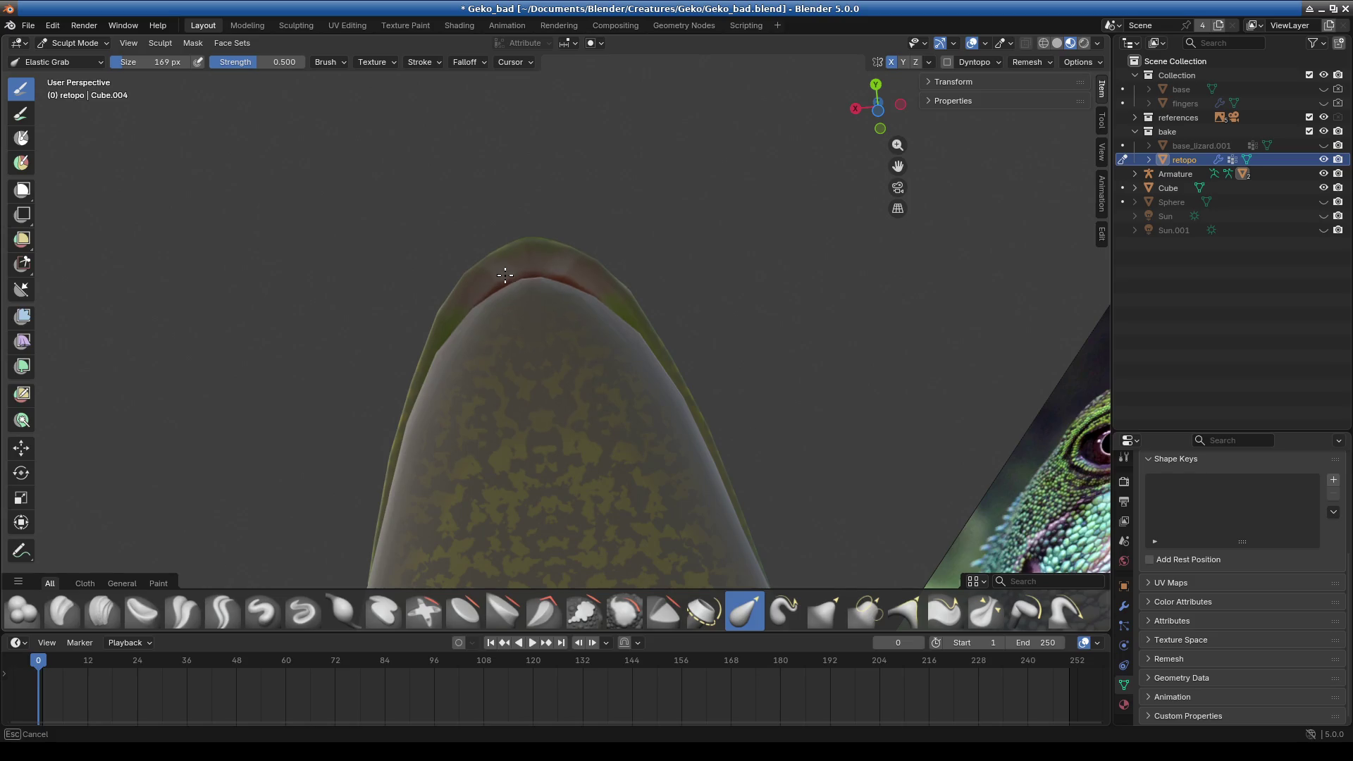
{"action": "mouse_move", "coordinate": [529, 267]}
{"action": "left_mouse_down"}
{"action": "mouse_move", "coordinate": [567, 295]}
{"action": "mouse_move", "coordinate": [484, 266]}
{"action": "mouse_move", "coordinate": [549, 290]}
{"action": "mouse_move", "coordinate": [554, 268]}
{"action": "mouse_move", "coordinate": [598, 311]}
{"action": "left_mouse_up"}
{"action": "left_click_drag", "start_coordinate": [468, 287], "coordinate": [490, 329]}
{"action": "mouse_move", "coordinate": [565, 364]}
{"action": "middle_mouse_down"}
{"action": "mouse_move", "coordinate": [618, 545]}
{"action": "mouse_move", "coordinate": [543, 531]}
{"action": "middle_mouse_up"}
{"action": "scroll", "coordinate": [556, 516], "scroll_direction": "up", "scroll_amount": 2}
{"action": "scroll", "coordinate": [474, 483], "scroll_direction": "up", "scroll_amount": 2}
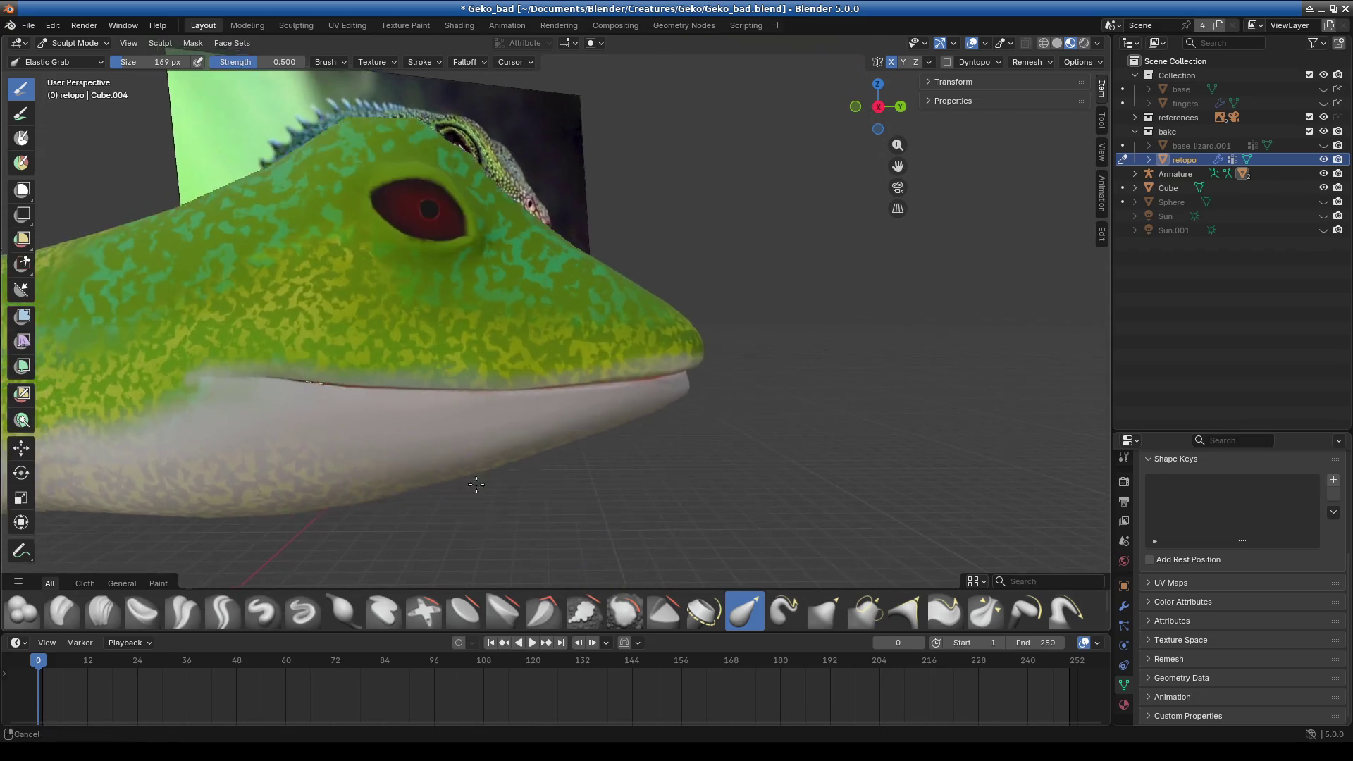
{"action": "scroll", "coordinate": [441, 381], "scroll_direction": "up", "scroll_amount": 2}
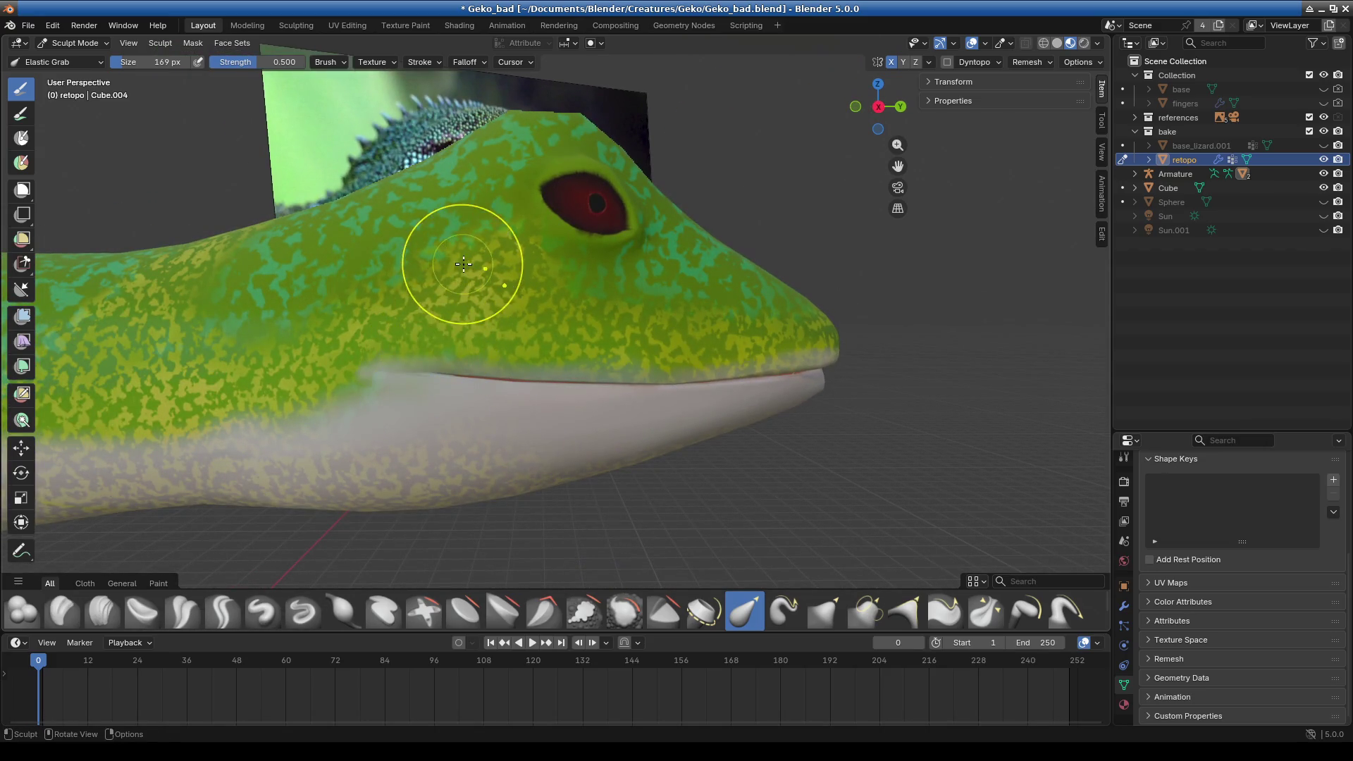
{"action": "scroll", "coordinate": [437, 392], "scroll_direction": "down", "scroll_amount": 3}
{"action": "mouse_move", "coordinate": [437, 393]}
{"action": "middle_mouse_down"}
{"action": "mouse_move", "coordinate": [675, 402]}
{"action": "mouse_move", "coordinate": [659, 347]}
{"action": "middle_mouse_up"}
{"action": "scroll", "coordinate": [566, 408], "scroll_direction": "up", "scroll_amount": 2}
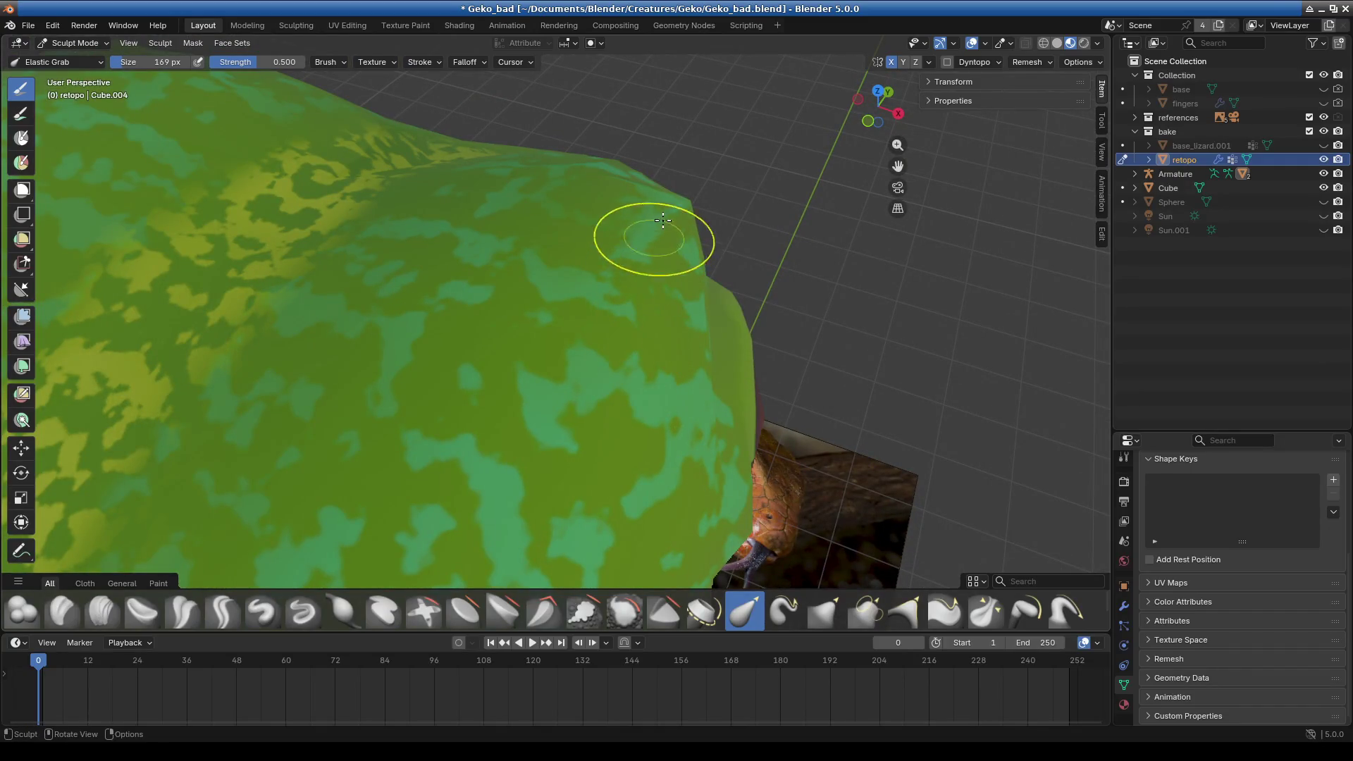
{"action": "middle_click_drag", "start_coordinate": [654, 213], "coordinate": [577, 308]}
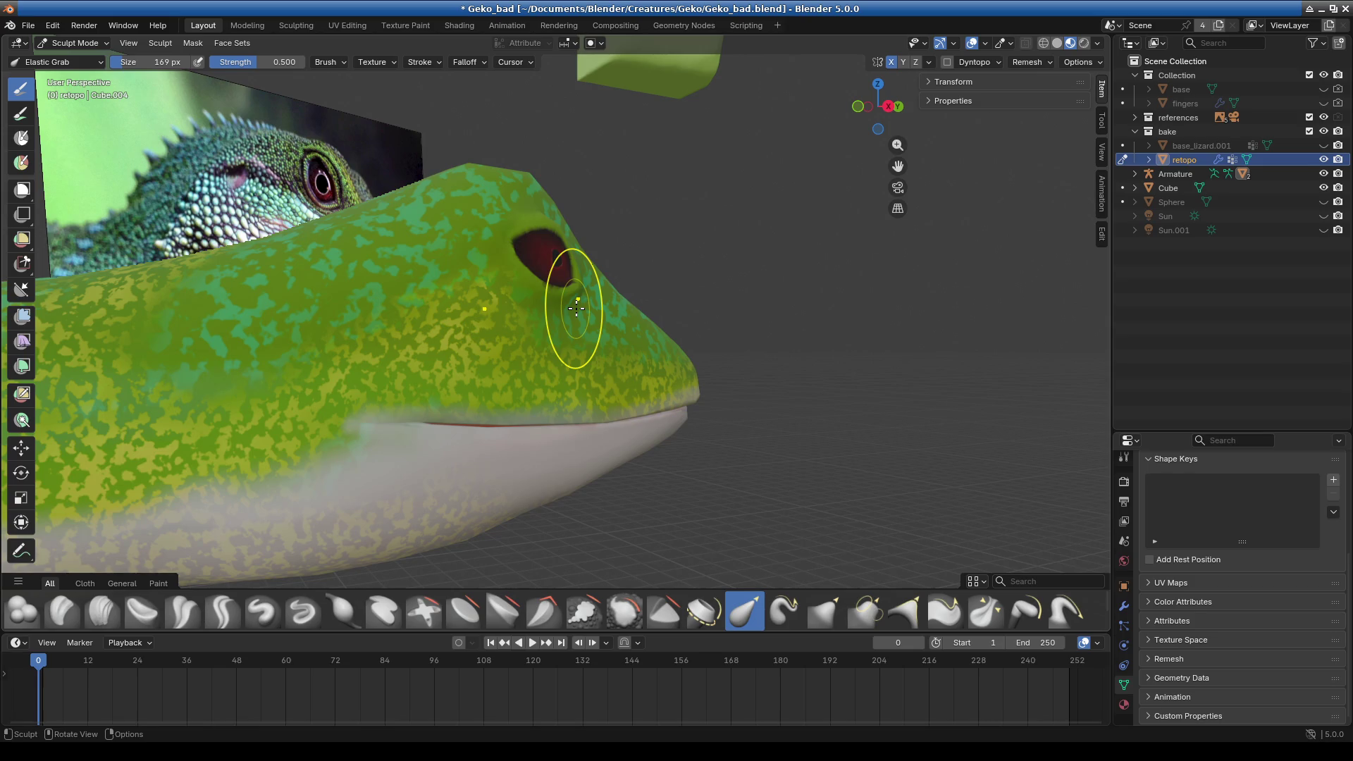
{"action": "mouse_move", "coordinate": [576, 308]}
{"action": "middle_mouse_down"}
{"action": "mouse_move", "coordinate": [499, 432]}
{"action": "mouse_move", "coordinate": [645, 476]}
{"action": "mouse_move", "coordinate": [517, 355]}
{"action": "middle_mouse_up"}
- Return to Object Mode, orbit around the gecko, and show its modifier settings
{"action": "left_click", "coordinate": [76, 43]}
{"action": "left_click", "coordinate": [74, 58]}
{"action": "mouse_move", "coordinate": [512, 373]}
{"action": "middle_mouse_down"}
{"action": "mouse_move", "coordinate": [398, 354]}
{"action": "mouse_move", "coordinate": [259, 394]}
{"action": "middle_mouse_up"}
{"action": "middle_click_drag", "start_coordinate": [634, 395], "coordinate": [505, 427]}
{"action": "scroll", "coordinate": [577, 397], "scroll_direction": "down", "scroll_amount": 6}
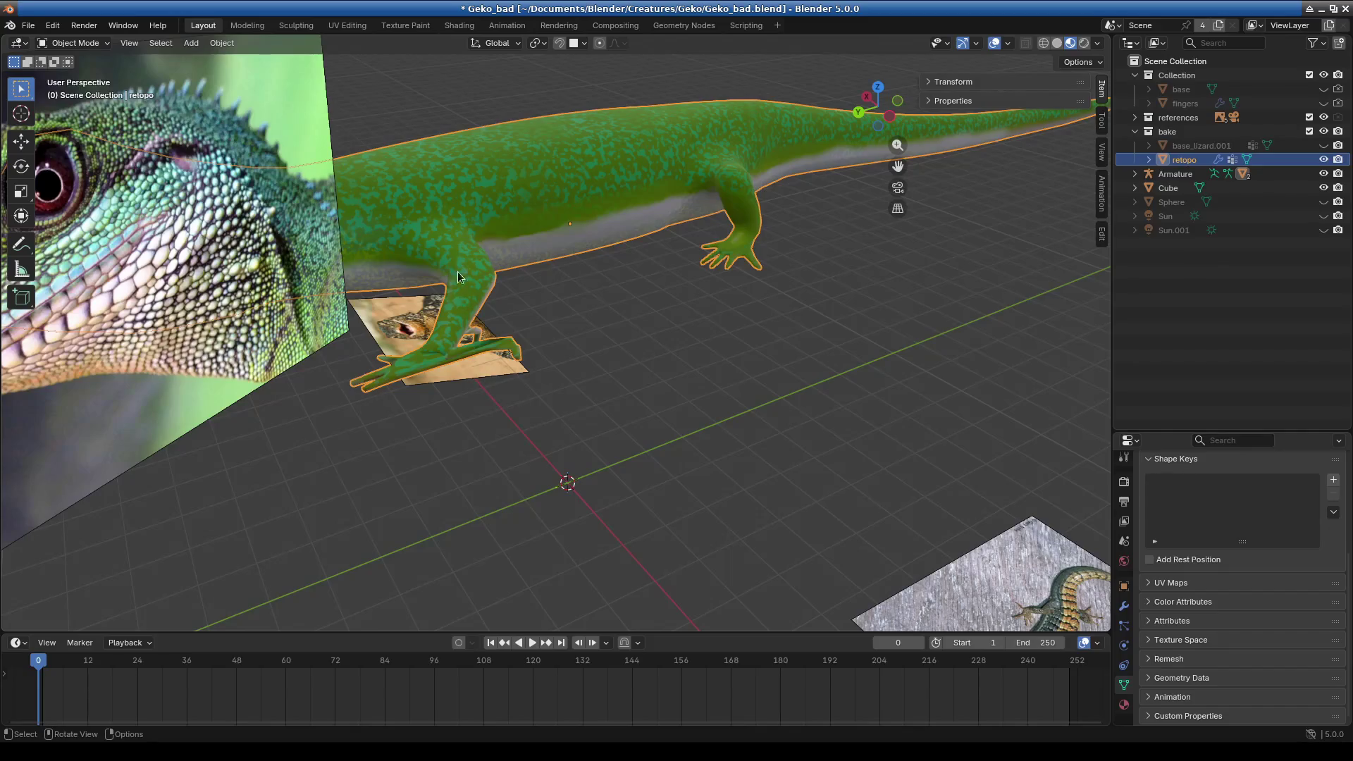
{"action": "middle_click_drag", "start_coordinate": [458, 276], "coordinate": [694, 389]}
{"action": "scroll", "coordinate": [775, 394], "scroll_direction": "up", "scroll_amount": 3}
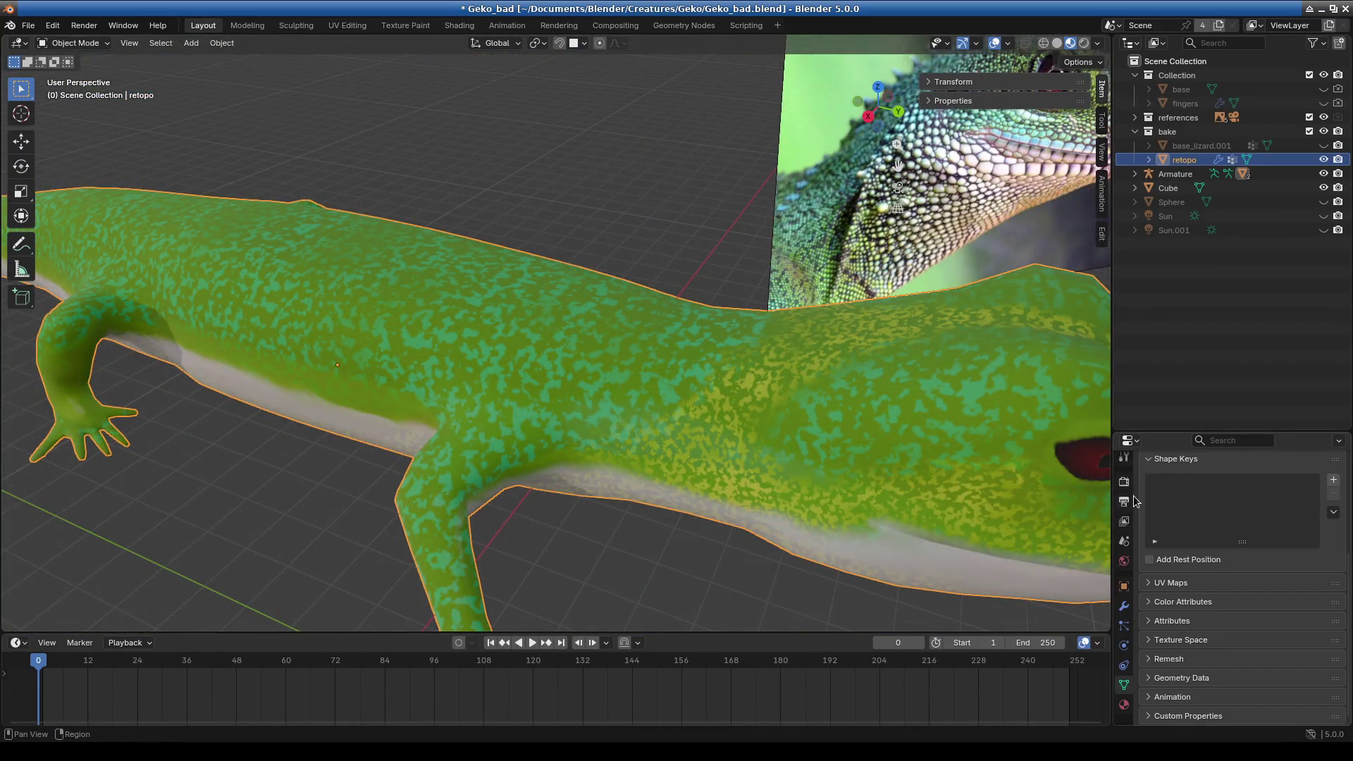
{"action": "scroll", "coordinate": [1135, 500], "scroll_direction": "up", "scroll_amount": 3}
{"action": "left_click", "coordinate": [1125, 608]}
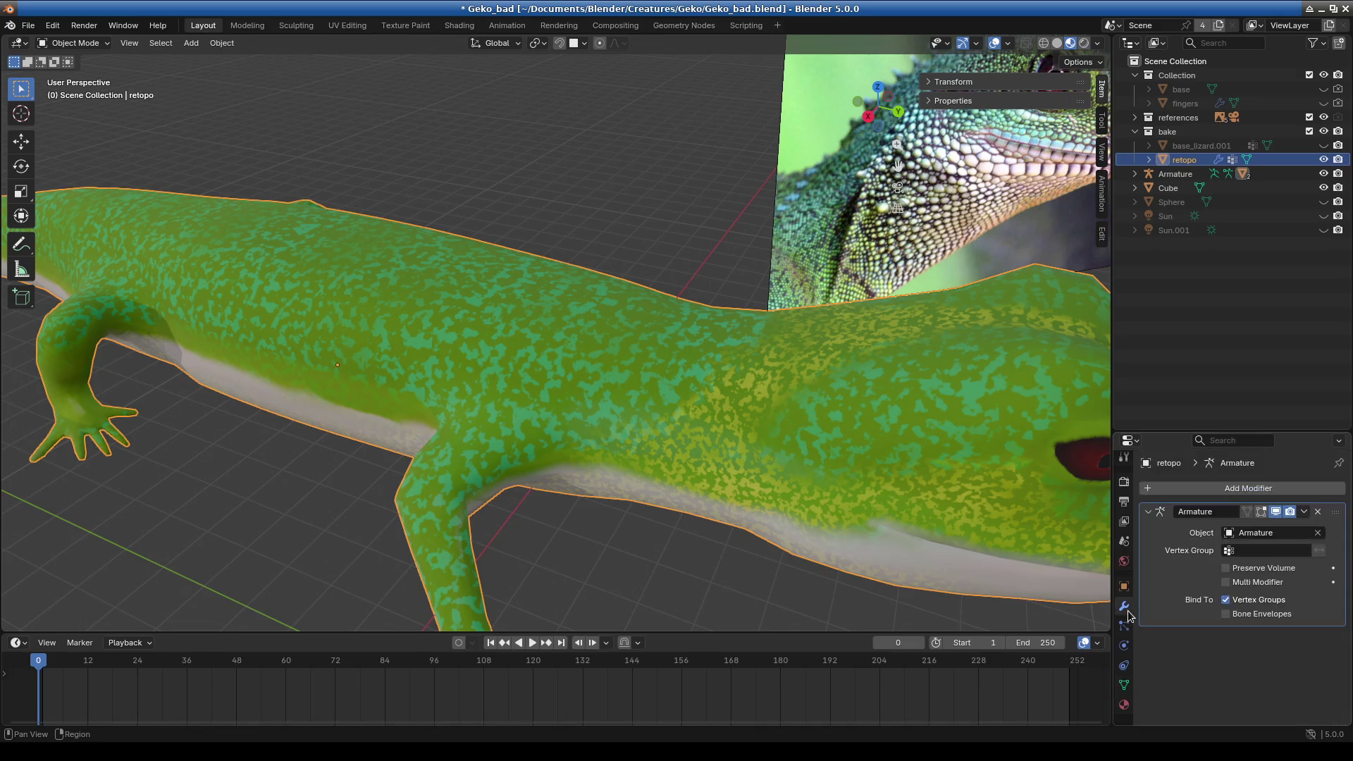
- View the gecko from below and top-down, and hide the reference image collection
{"action": "scroll", "coordinate": [1012, 329], "scroll_direction": "down", "scroll_amount": 5}
{"action": "mouse_move", "coordinate": [755, 513]}
{"action": "middle_mouse_down"}
{"action": "mouse_move", "coordinate": [687, 427]}
{"action": "mouse_move", "coordinate": [491, 476]}
{"action": "mouse_move", "coordinate": [618, 472]}
{"action": "middle_mouse_up"}
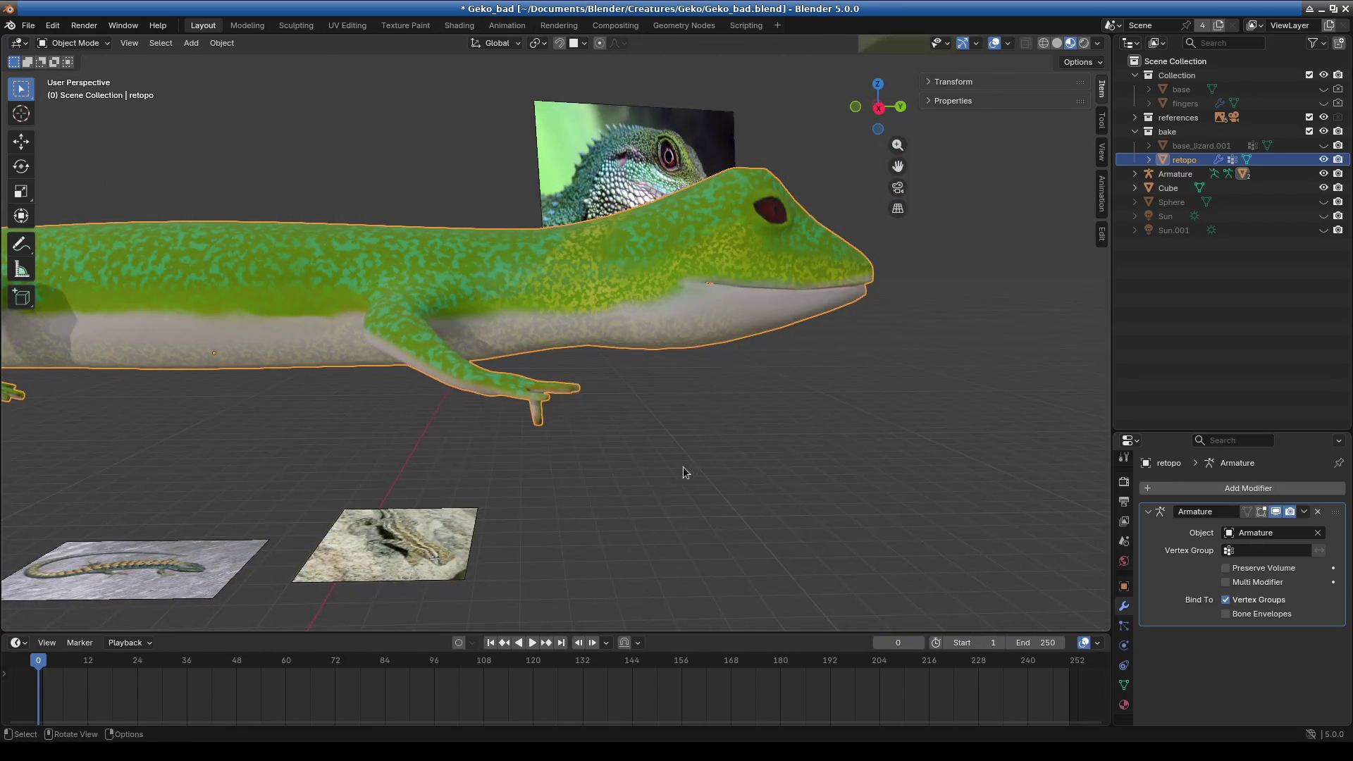
{"action": "middle_click_drag", "start_coordinate": [733, 433], "coordinate": [539, 463]}
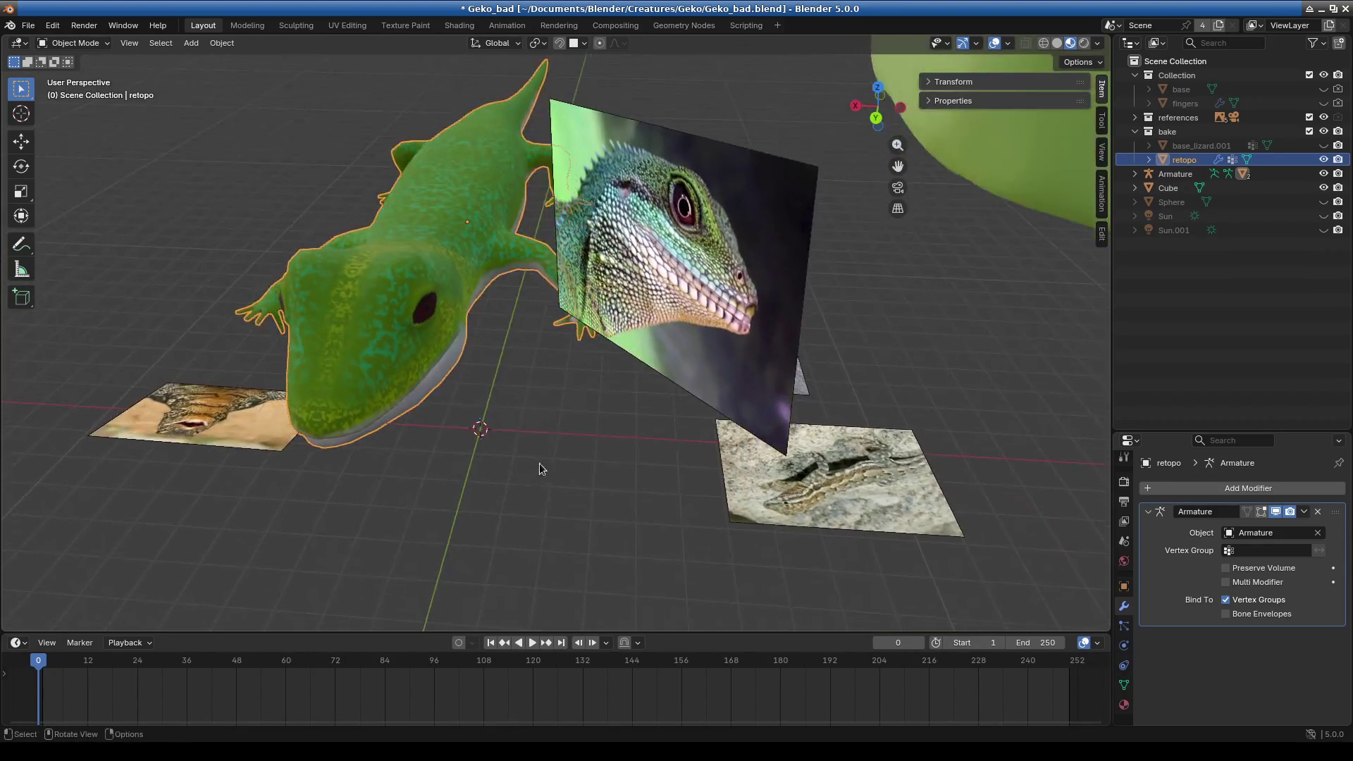
{"action": "left_click", "coordinate": [1323, 117]}
- Orbit in closer to the gecko, then switch to Discord's #3d-modeling channel
{"action": "middle_click_drag", "start_coordinate": [1021, 265], "coordinate": [576, 367]}
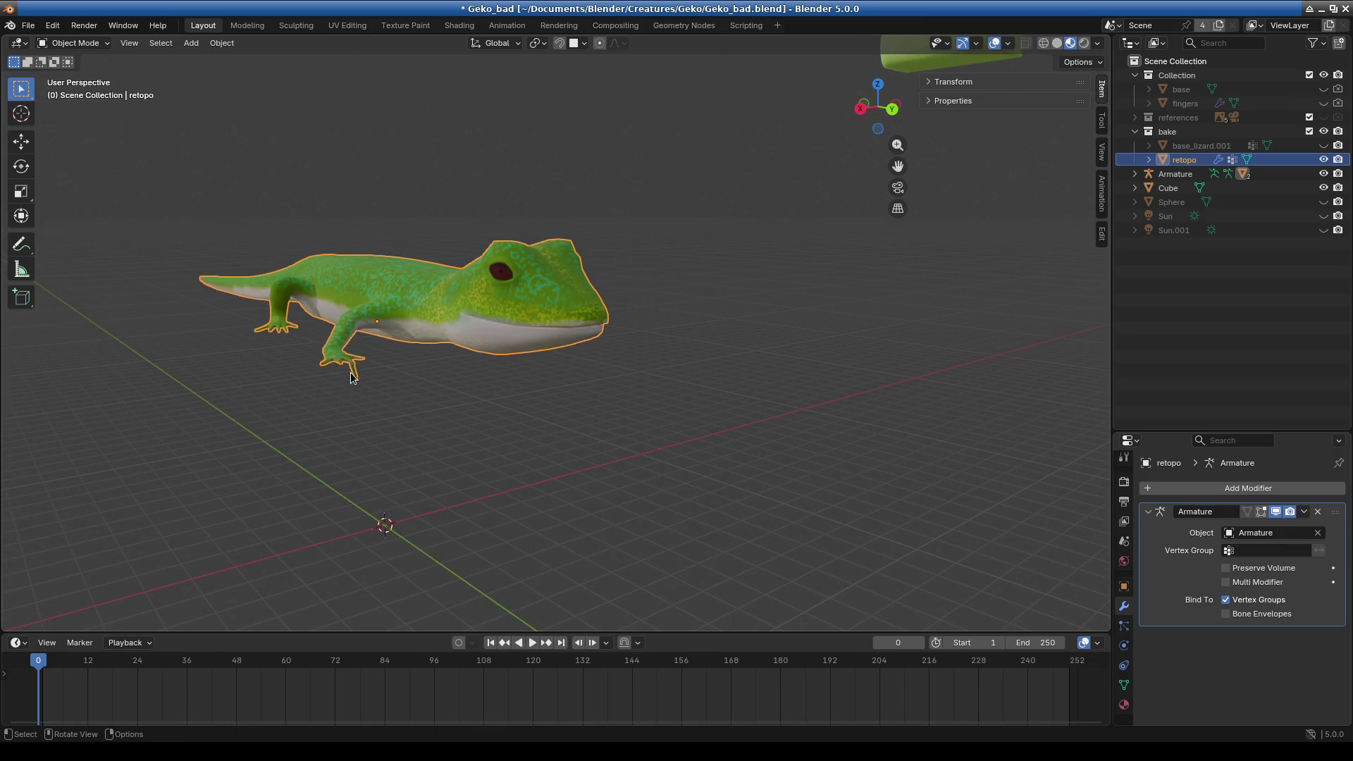
{"action": "middle_click_drag", "start_coordinate": [561, 398], "coordinate": [568, 449]}
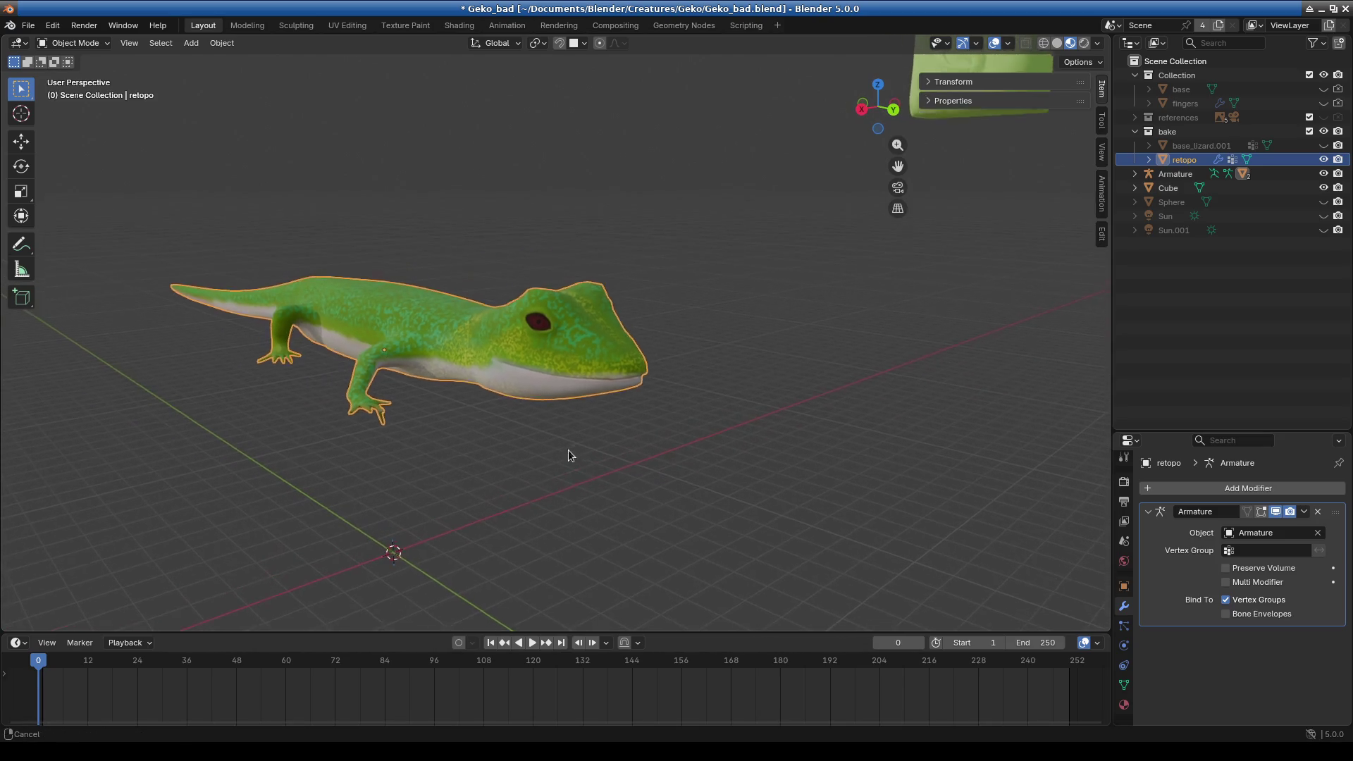
{"action": "middle_click_drag", "start_coordinate": [568, 449], "coordinate": [603, 458]}
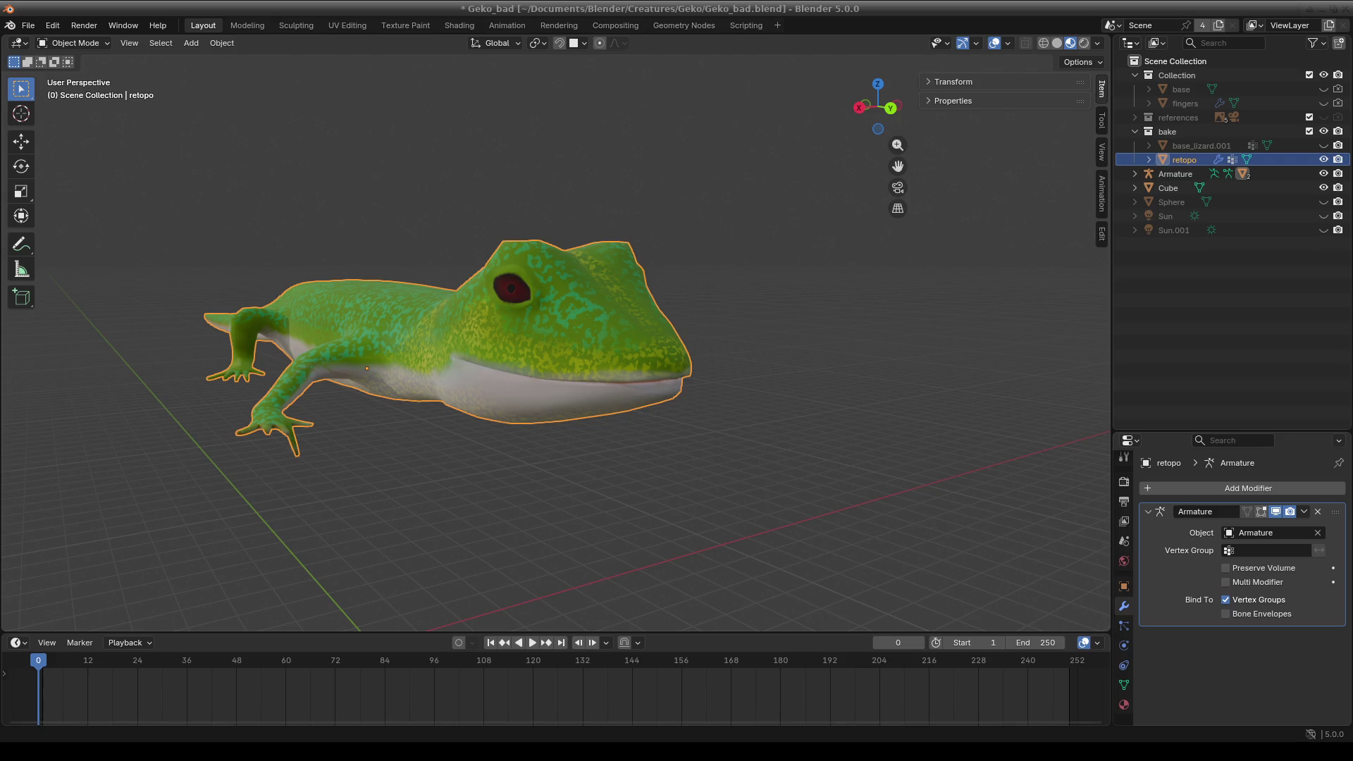
{"action": "key", "text": "alt+Tab"}
{"action": "scroll", "coordinate": [712, 383], "scroll_direction": "down", "scroll_amount": 10}
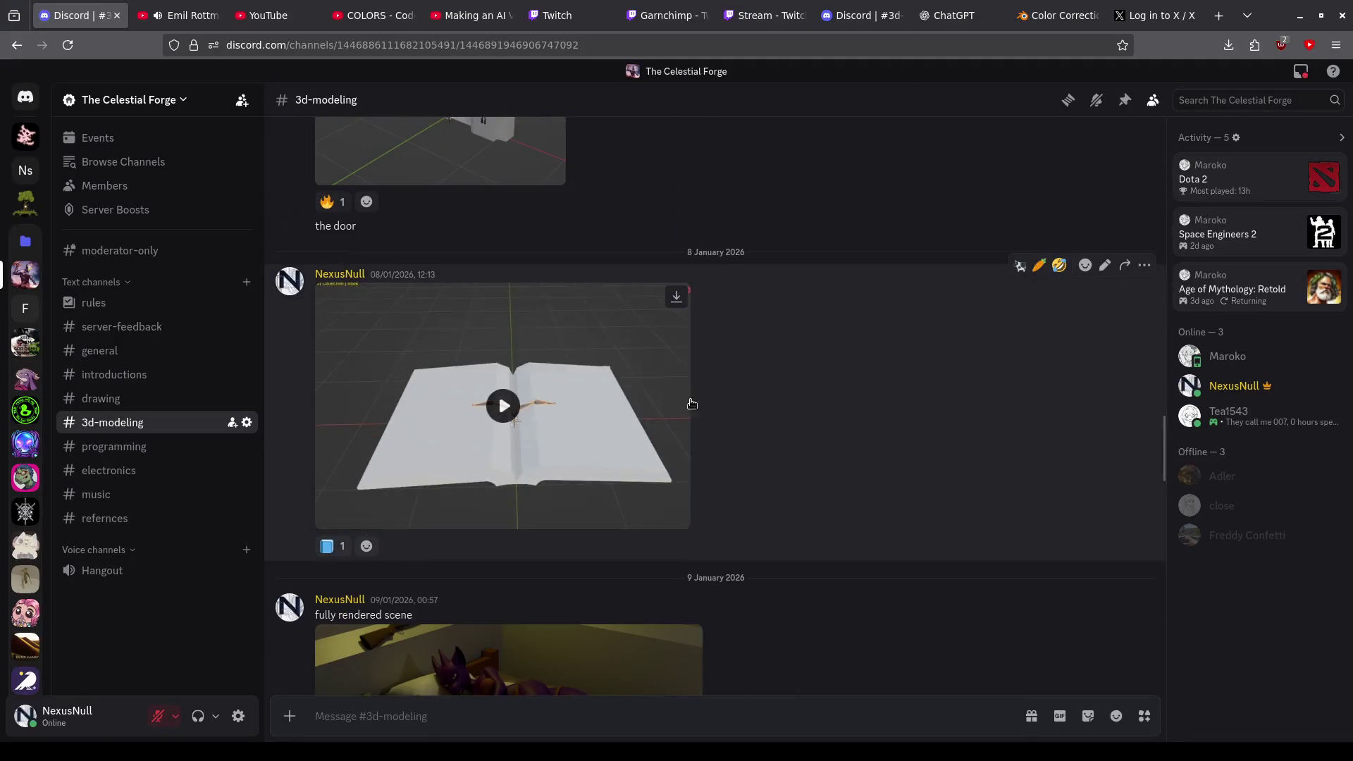
- View the posted open-mouthed gecko render full size, close it, and return to Blender
{"action": "scroll", "coordinate": [688, 396], "scroll_direction": "down", "scroll_amount": 5}
{"action": "scroll", "coordinate": [666, 398], "scroll_direction": "down", "scroll_amount": 5}
{"action": "scroll", "coordinate": [666, 397], "scroll_direction": "up", "scroll_amount": 2}
{"action": "left_click", "coordinate": [676, 479]}
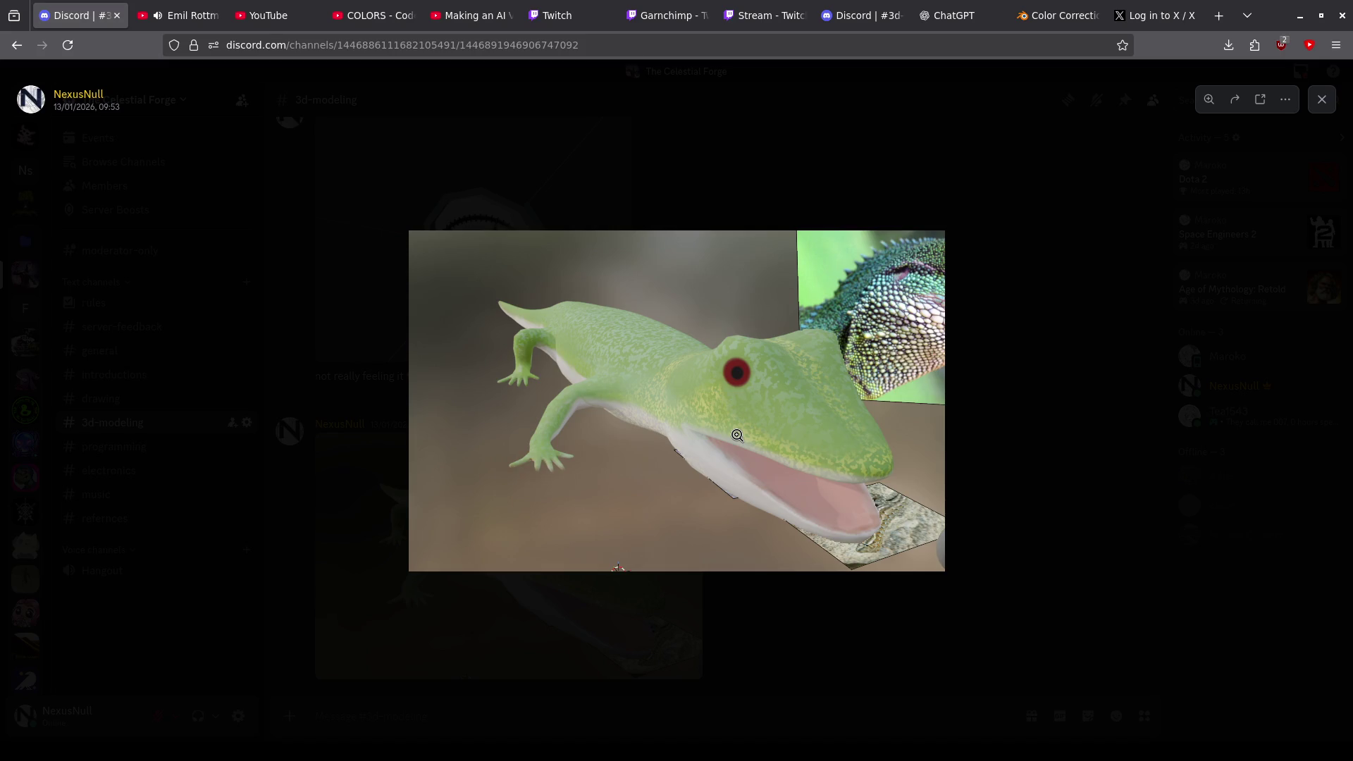
{"action": "left_click", "coordinate": [1036, 500]}
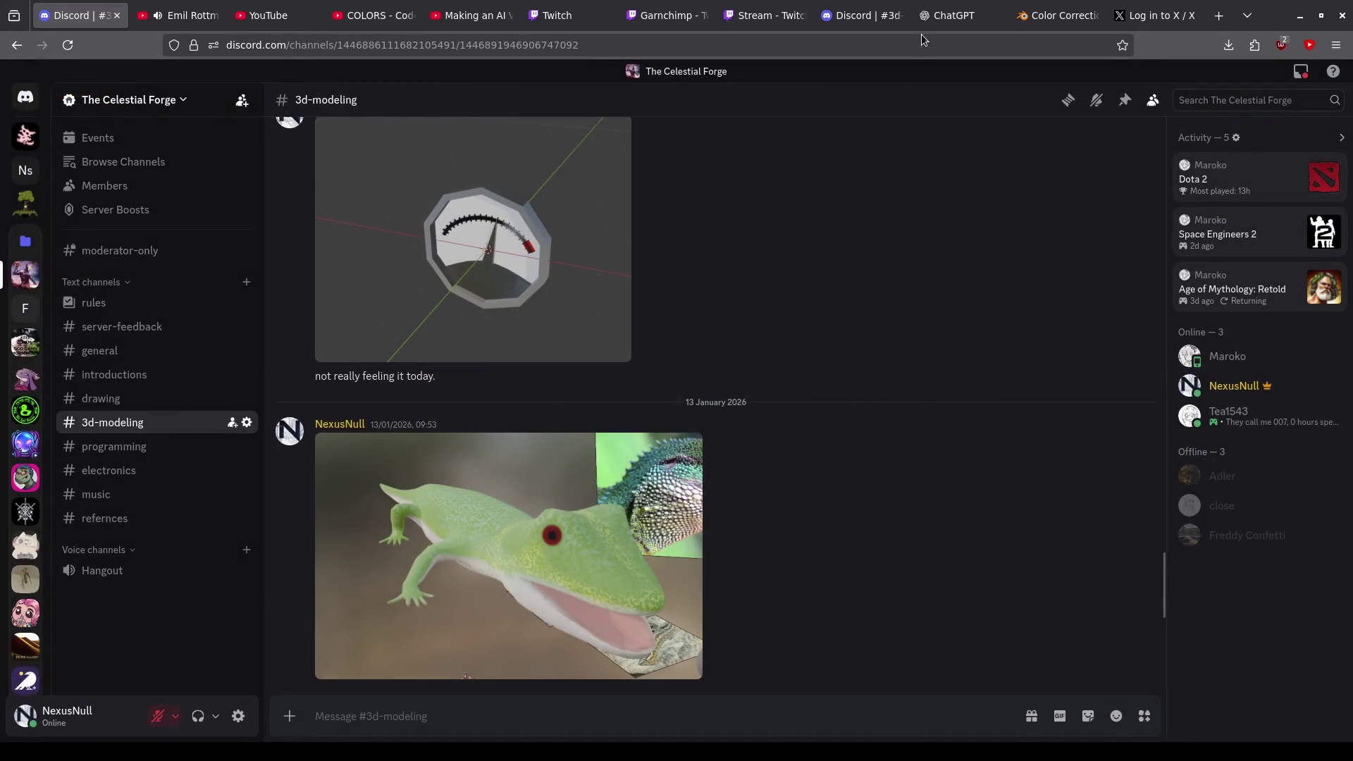
{"action": "left_click", "coordinate": [1300, 16]}
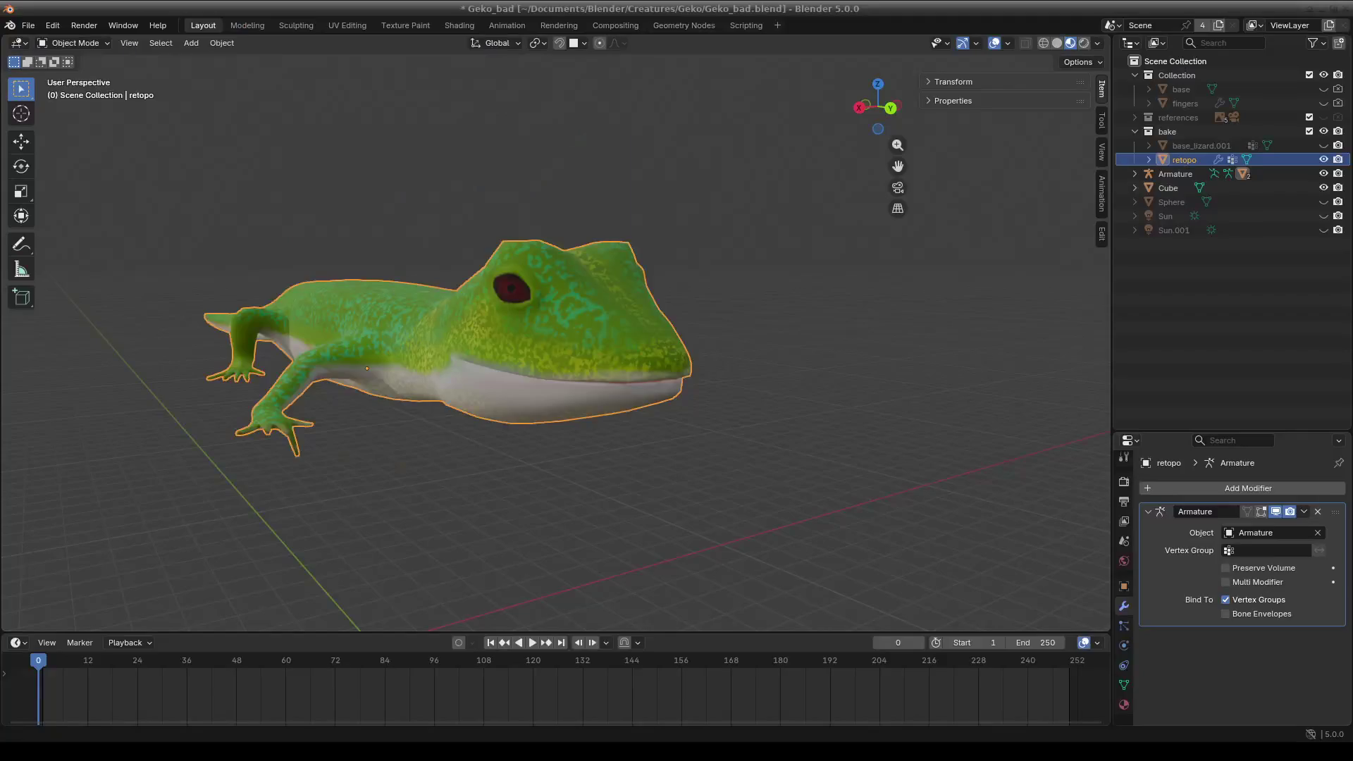
- Select the Armature object and switch it into Pose Mode
{"action": "middle_click_drag", "start_coordinate": [571, 398], "coordinate": [616, 396]}
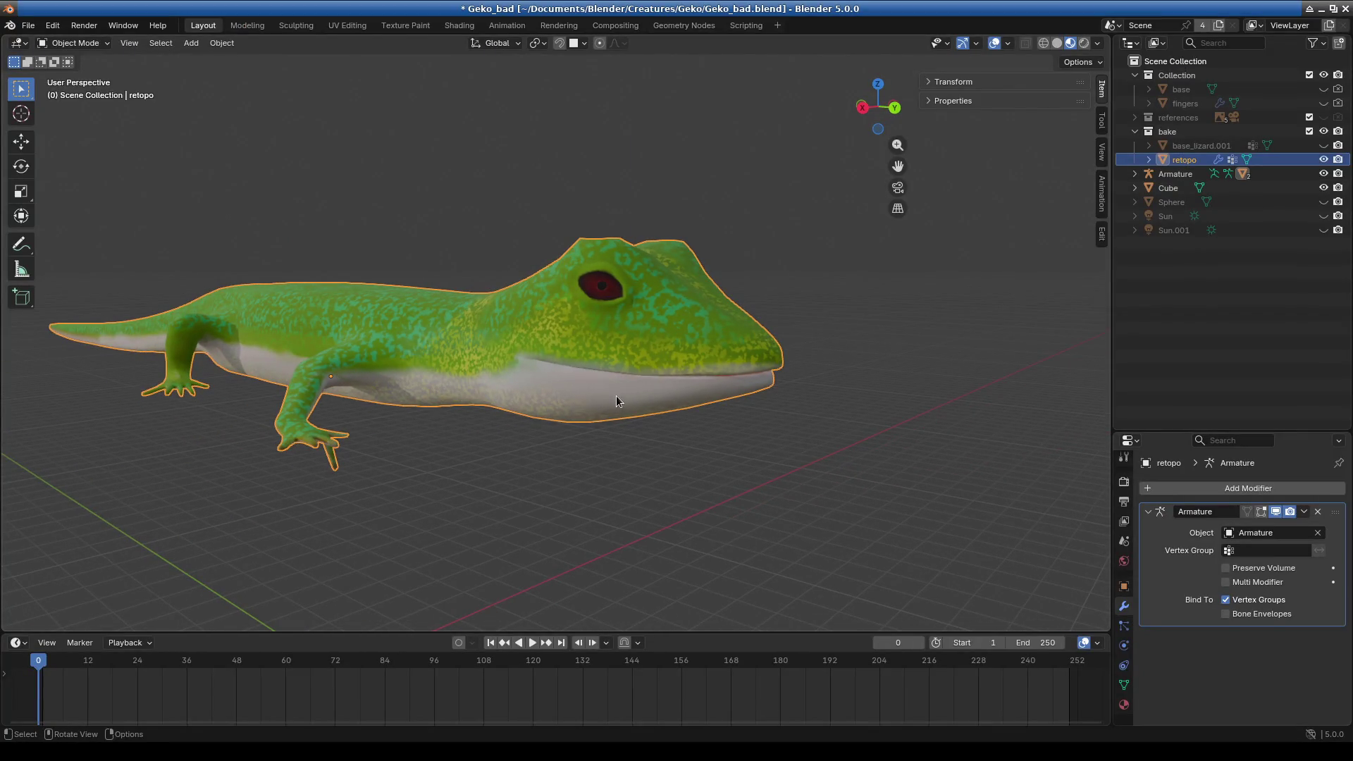
{"action": "mouse_move", "coordinate": [616, 396]}
{"action": "middle_mouse_down"}
{"action": "mouse_move", "coordinate": [513, 468]}
{"action": "mouse_move", "coordinate": [568, 499]}
{"action": "middle_mouse_up"}
{"action": "middle_click_drag", "start_coordinate": [453, 494], "coordinate": [512, 391]}
{"action": "left_click", "coordinate": [74, 42]}
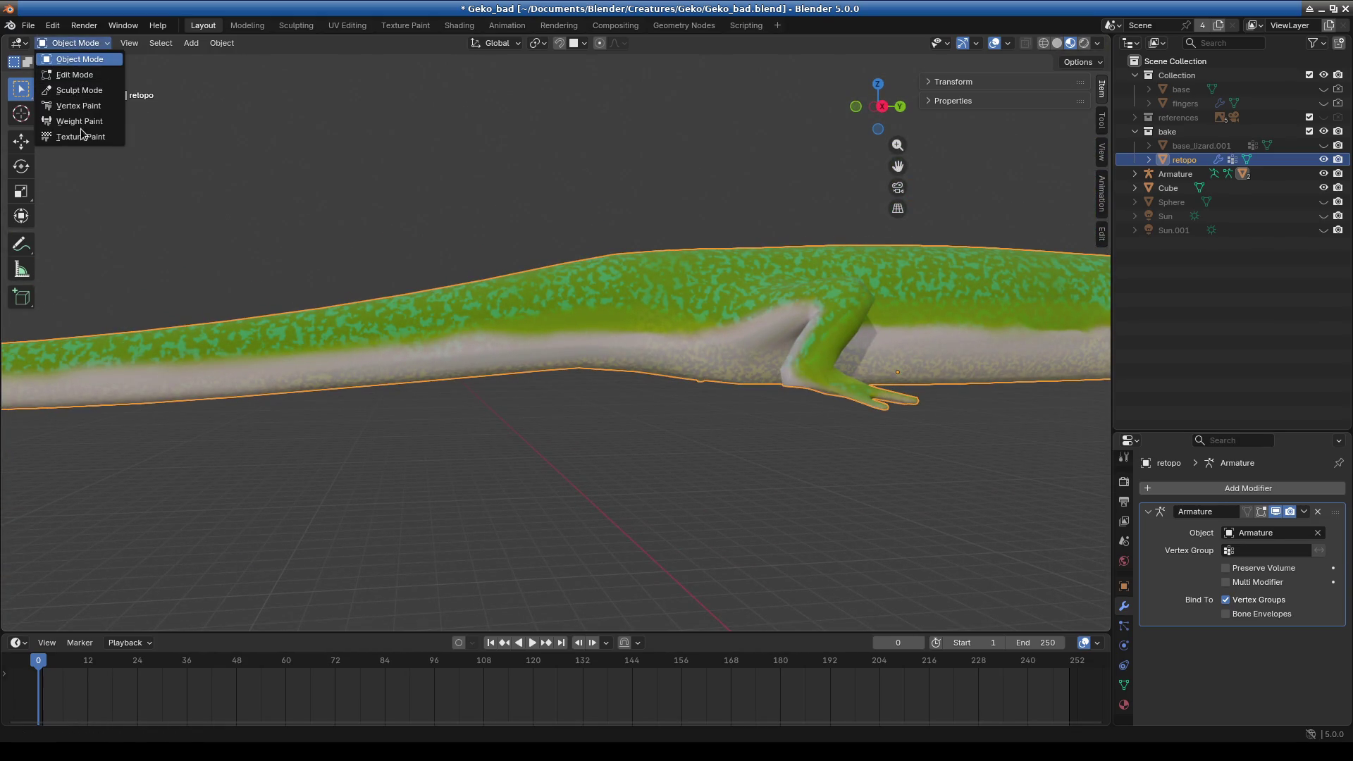
{"action": "left_click", "coordinate": [78, 43]}
{"action": "left_click", "coordinate": [1175, 173]}
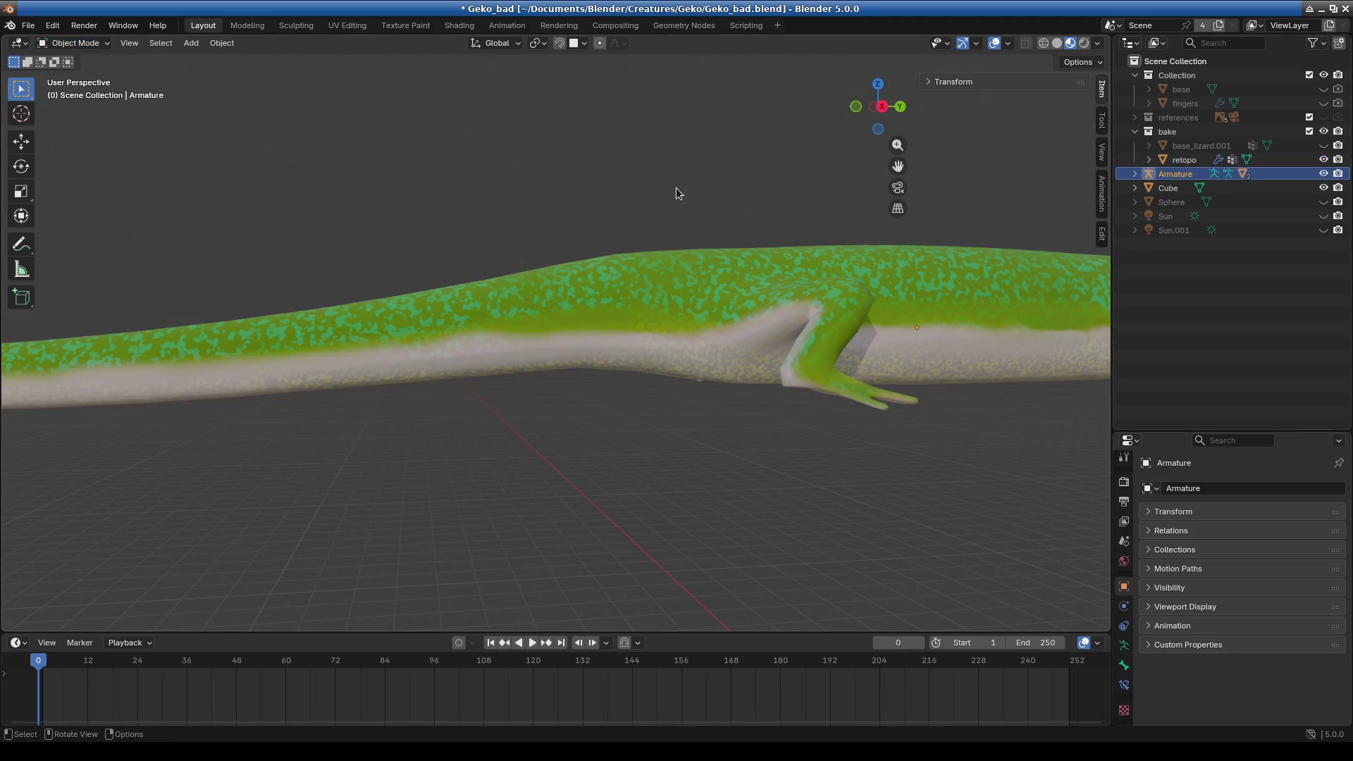
{"action": "left_click", "coordinate": [102, 43]}
{"action": "left_click", "coordinate": [70, 91]}
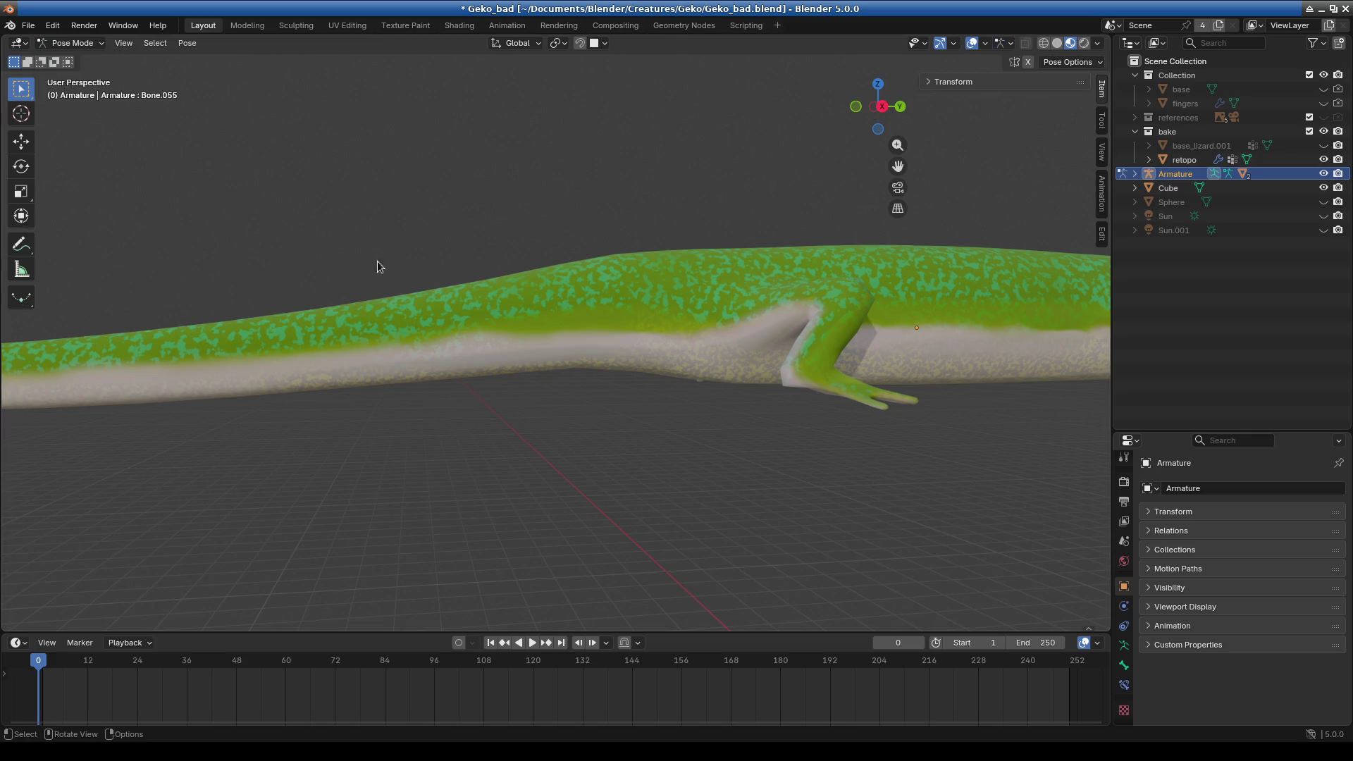
- Turn on bone display in the Overlays and box-select all the tail bones
{"action": "left_click", "coordinate": [991, 45]}
{"action": "mouse_move", "coordinate": [985, 43]}
{"action": "left_click", "coordinate": [992, 214]}
{"action": "mouse_move", "coordinate": [621, 413]}
{"action": "middle_mouse_down"}
{"action": "mouse_move", "coordinate": [553, 430]}
{"action": "mouse_move", "coordinate": [626, 407]}
{"action": "middle_mouse_up"}
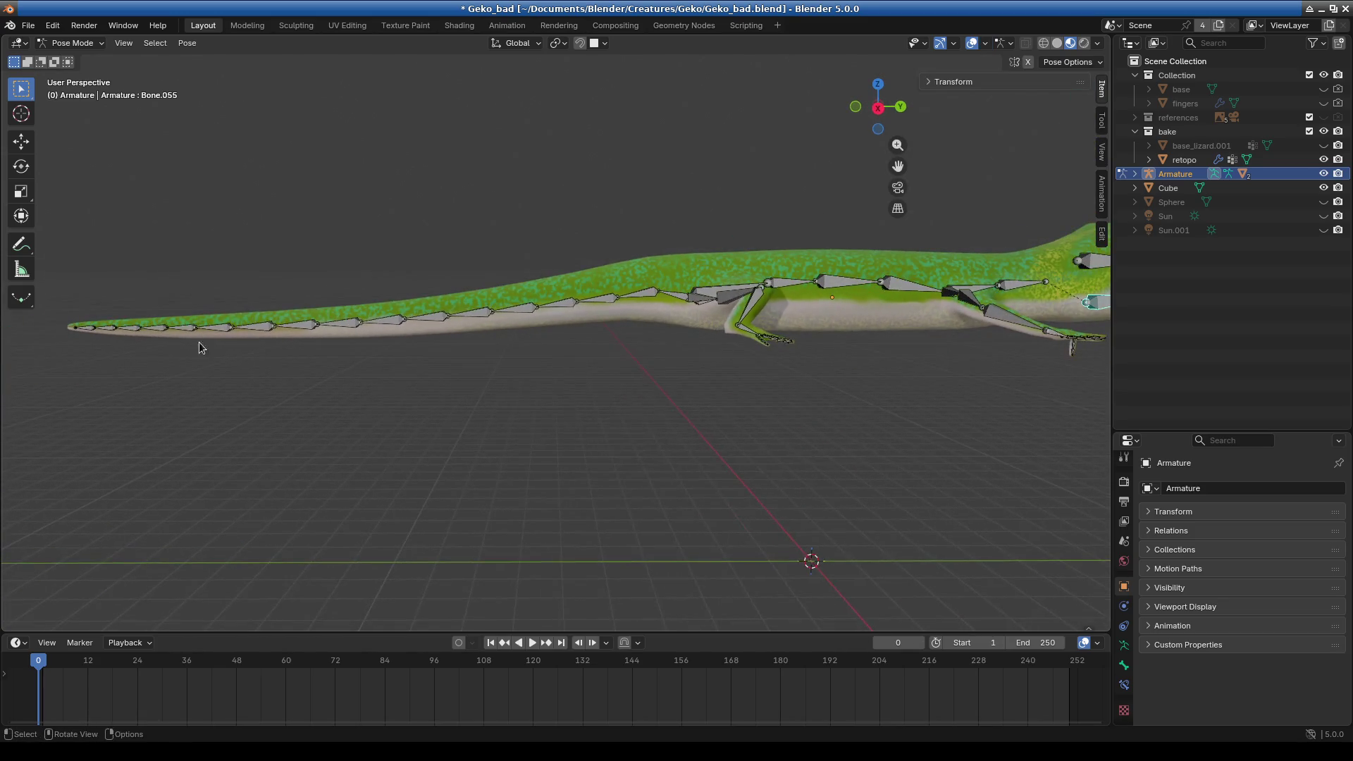
{"action": "left_click_drag", "start_coordinate": [45, 256], "coordinate": [582, 439]}
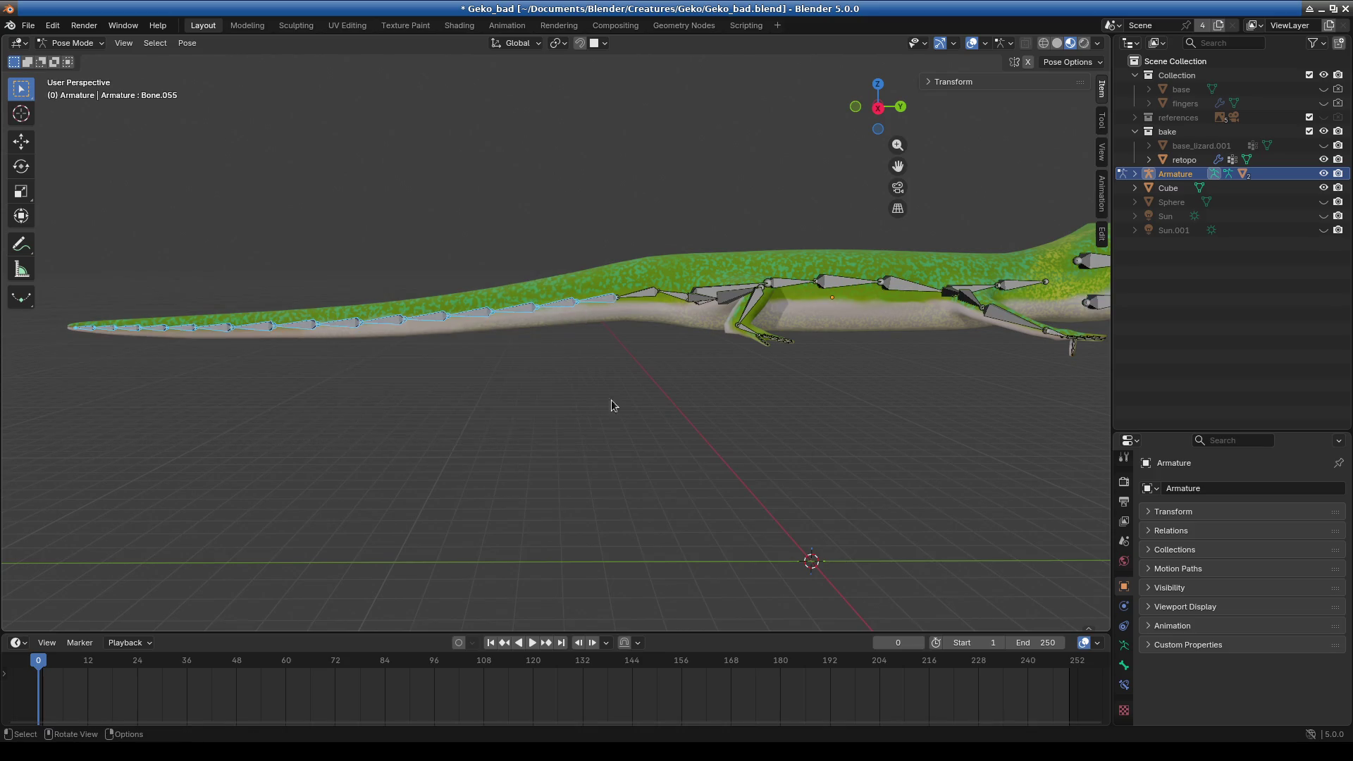
- Try an X rotation on the tail, cancel it, and set transform orientation to Local
{"action": "key", "text": "r"}
{"action": "key", "text": "x"}
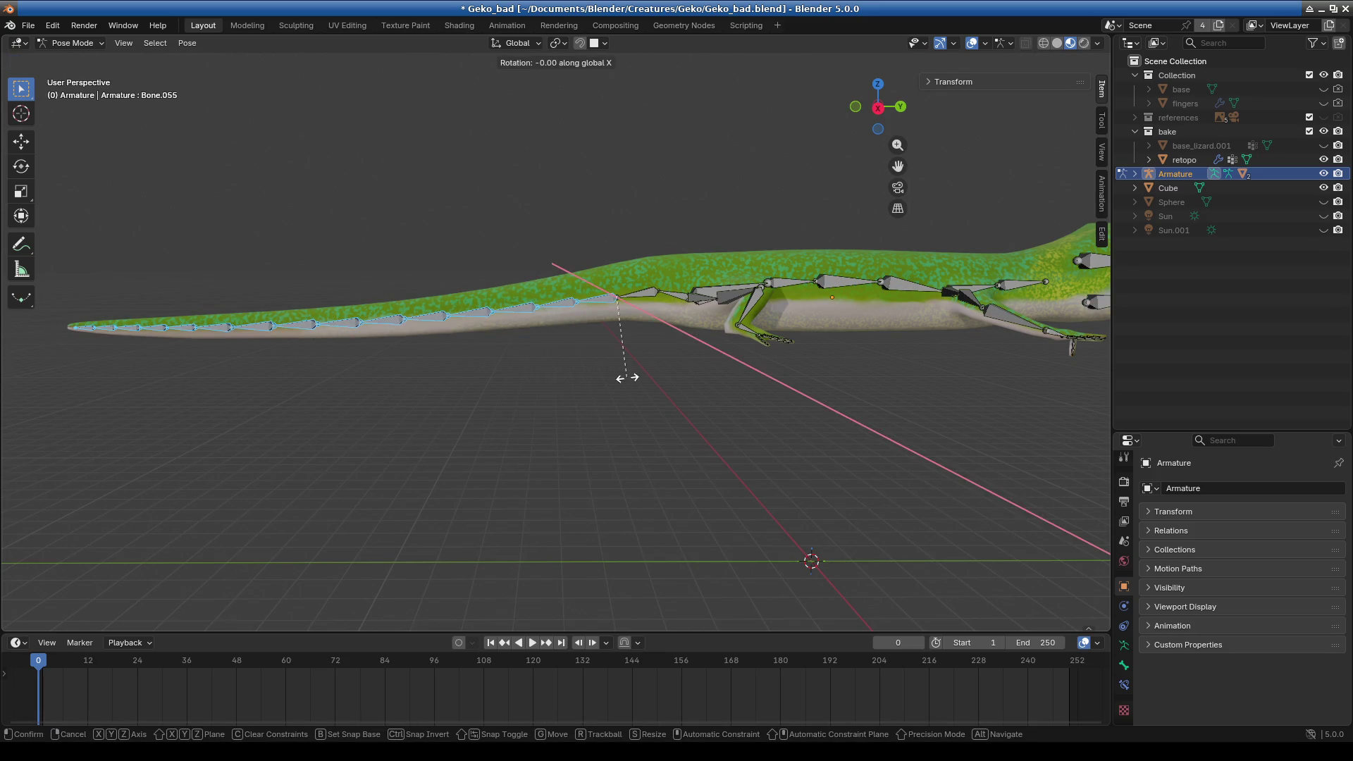
{"action": "key", "text": "Escape"}
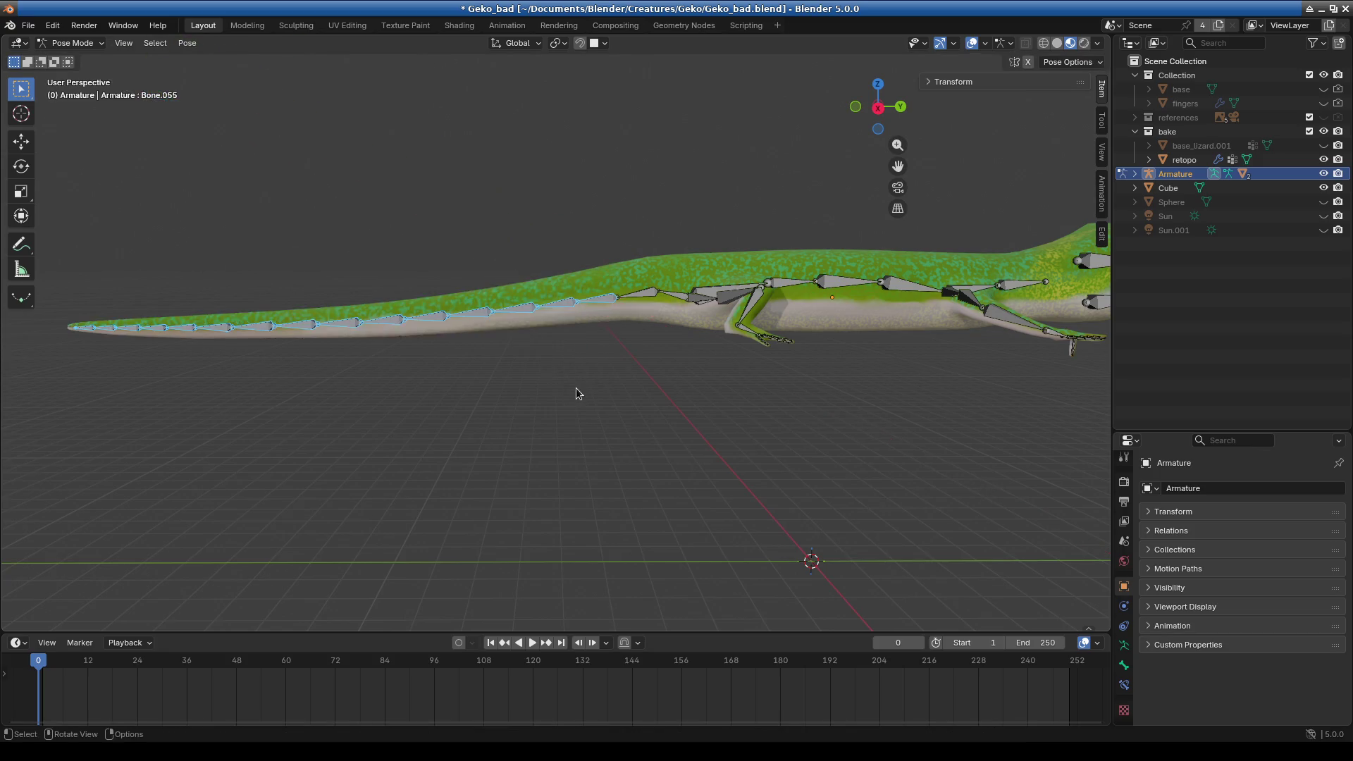
{"action": "scroll", "coordinate": [616, 407], "scroll_direction": "down", "scroll_amount": 3}
{"action": "middle_click_drag", "start_coordinate": [616, 412], "coordinate": [648, 451], "text": "shift"}
{"action": "left_click", "coordinate": [517, 43]}
{"action": "left_click", "coordinate": [486, 101]}
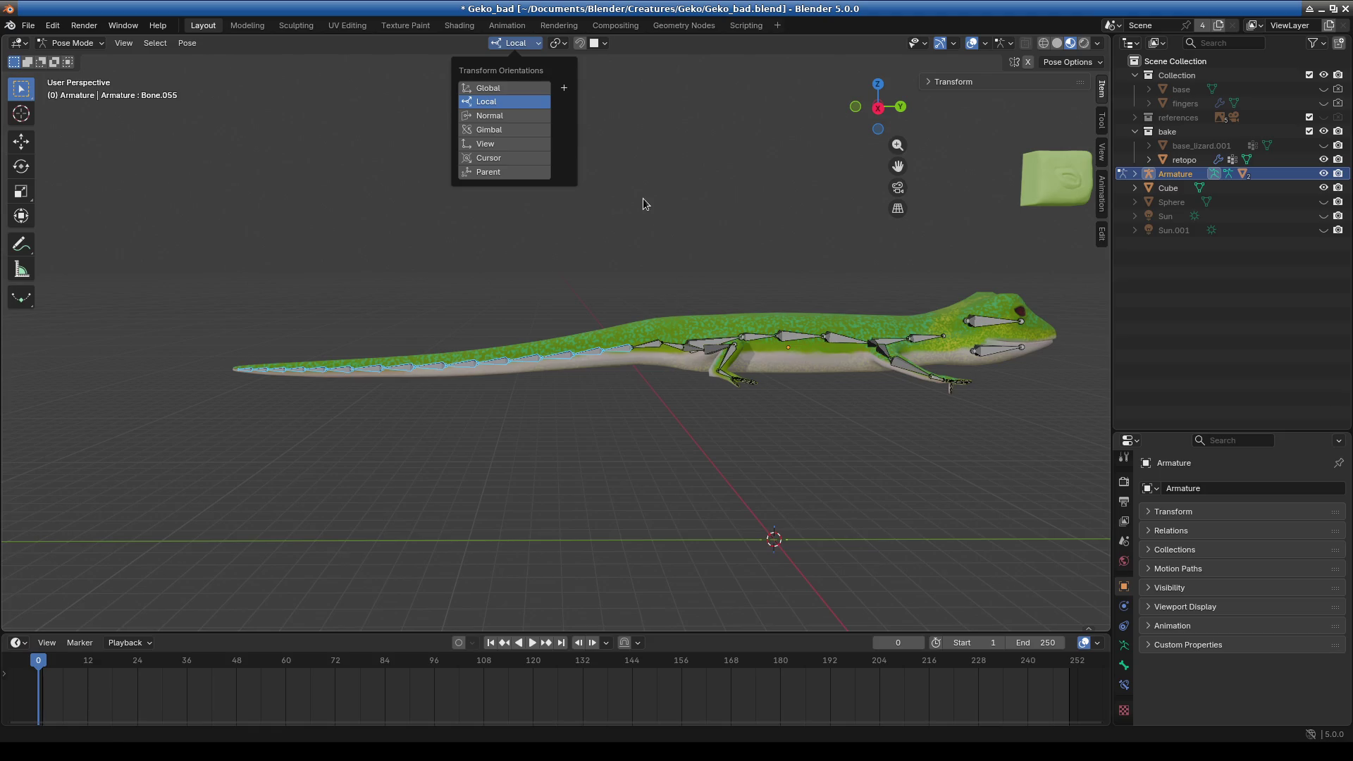
- Start and cancel a tail rotation, confirming the orientation stays Local
{"action": "key", "text": "r"}
{"action": "key", "text": "Escape"}
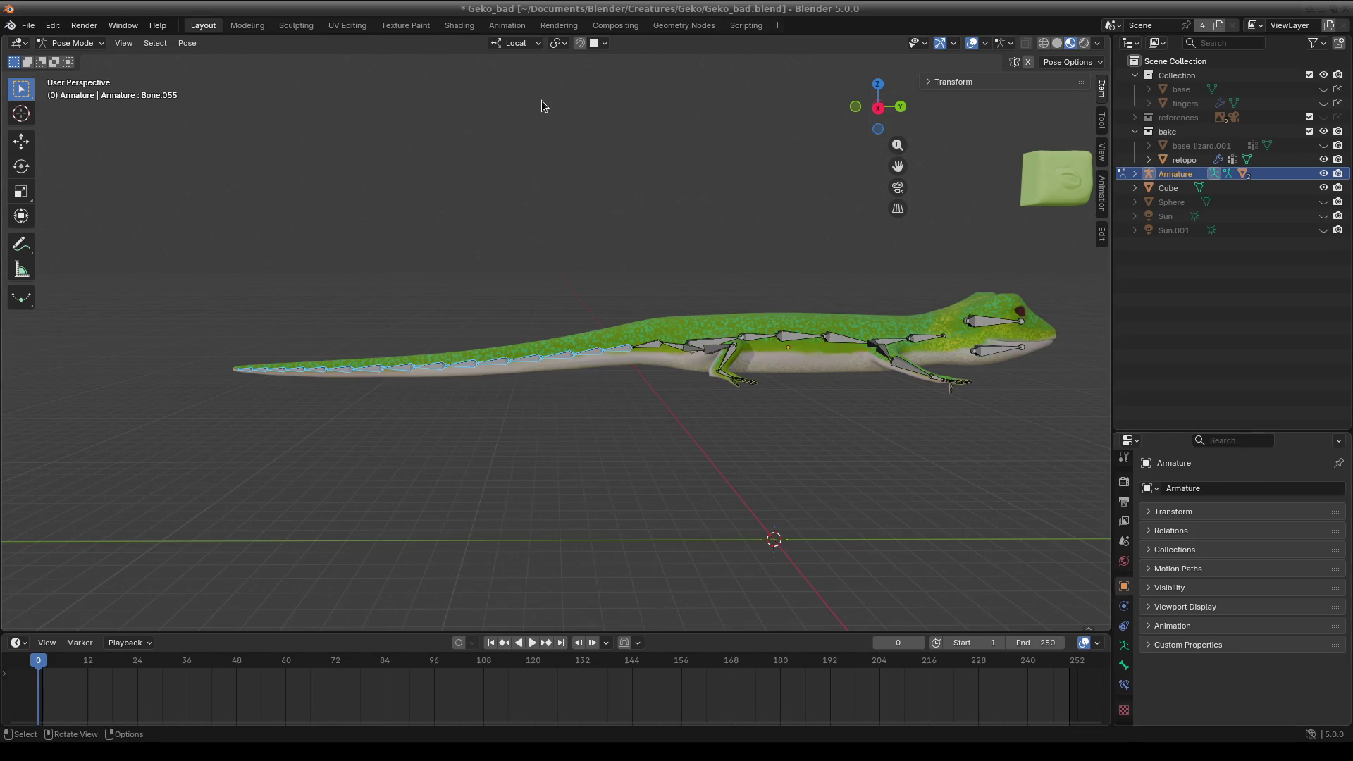
{"action": "left_click", "coordinate": [521, 43]}
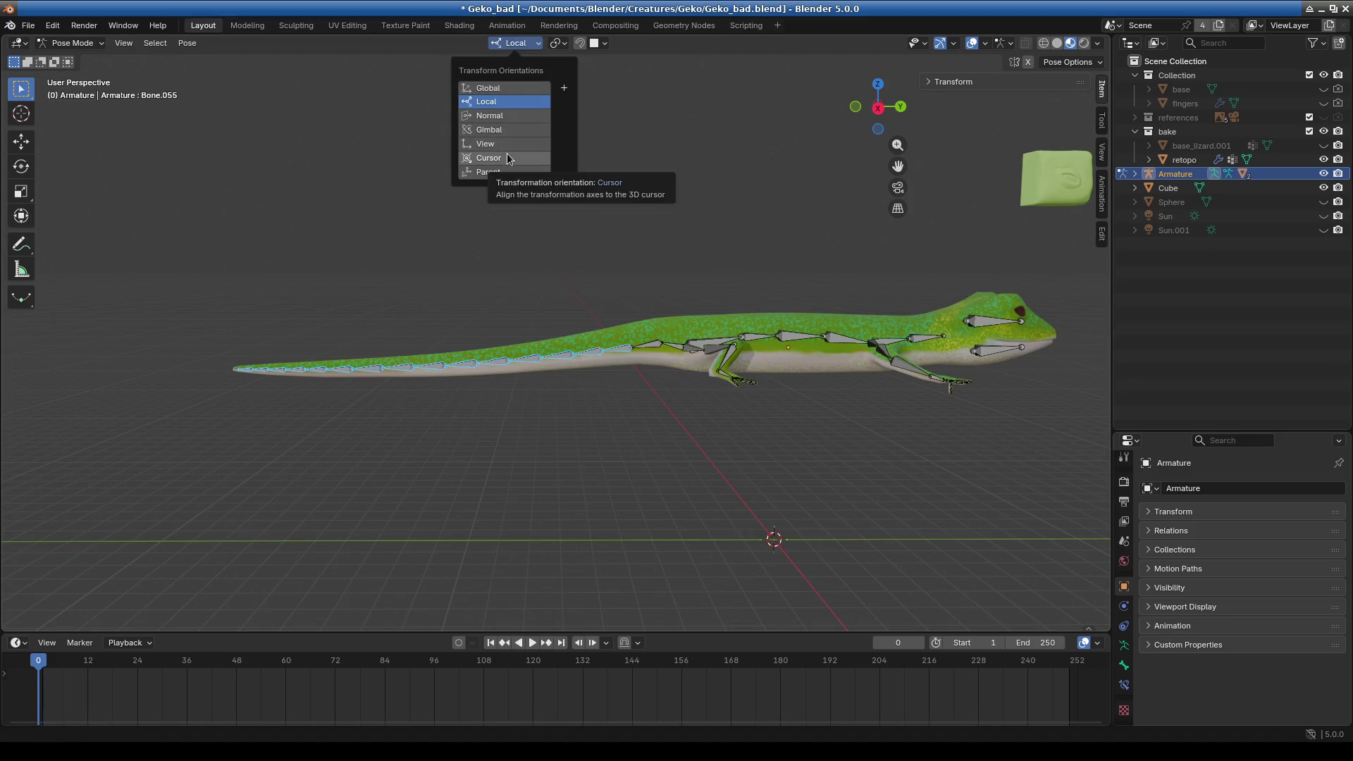
{"action": "left_click", "coordinate": [398, 273]}
- Bend the tail upward, check the Rotate redo panel's View orientation, then undo
{"action": "key", "text": "r"}
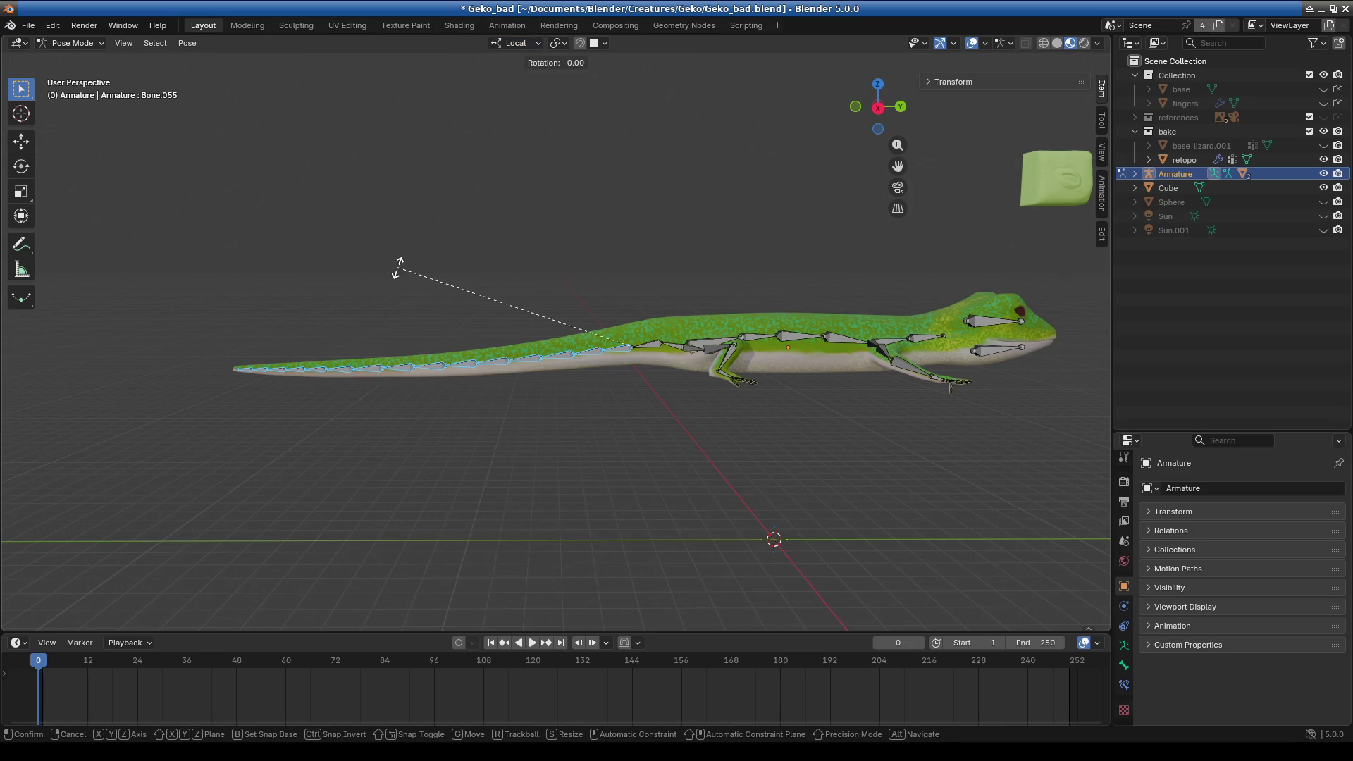
{"action": "left_click", "coordinate": [460, 231]}
{"action": "left_click", "coordinate": [76, 603]}
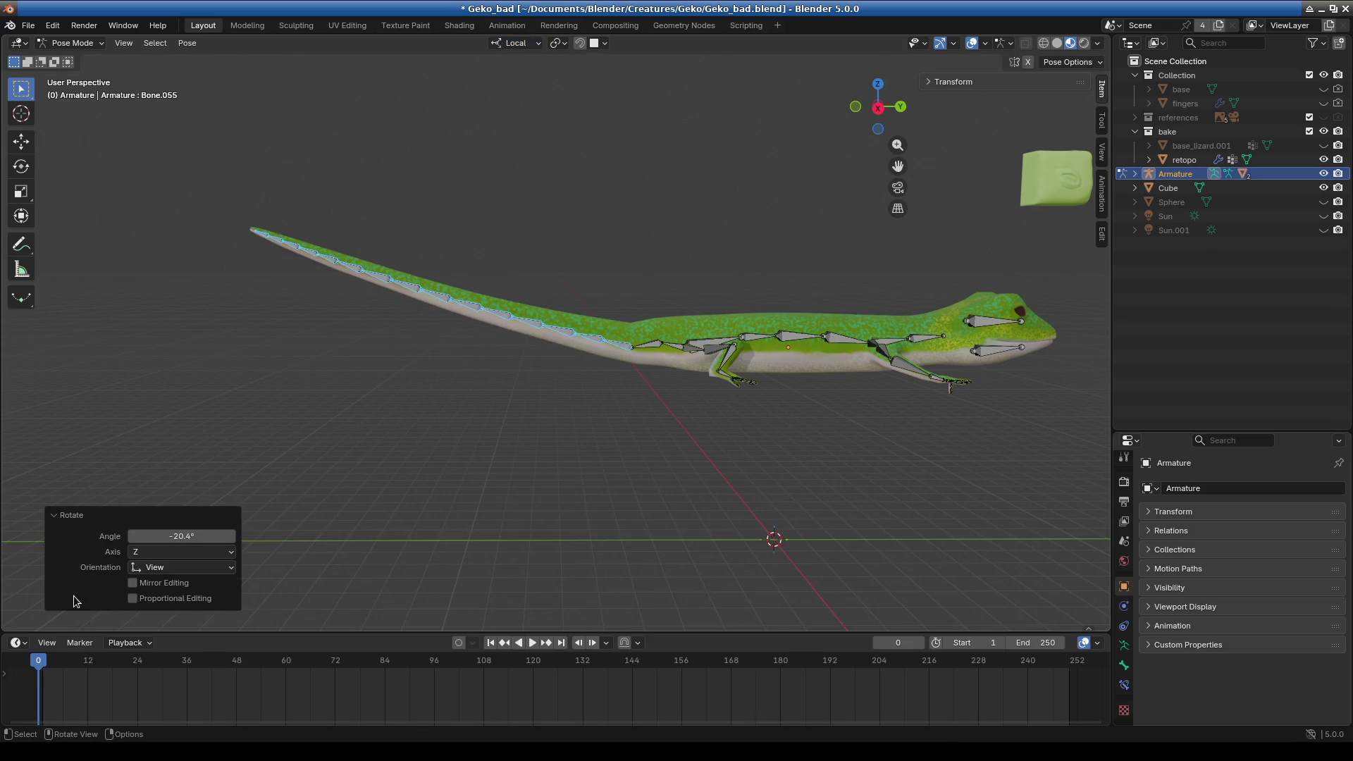
{"action": "left_click", "coordinate": [140, 570]}
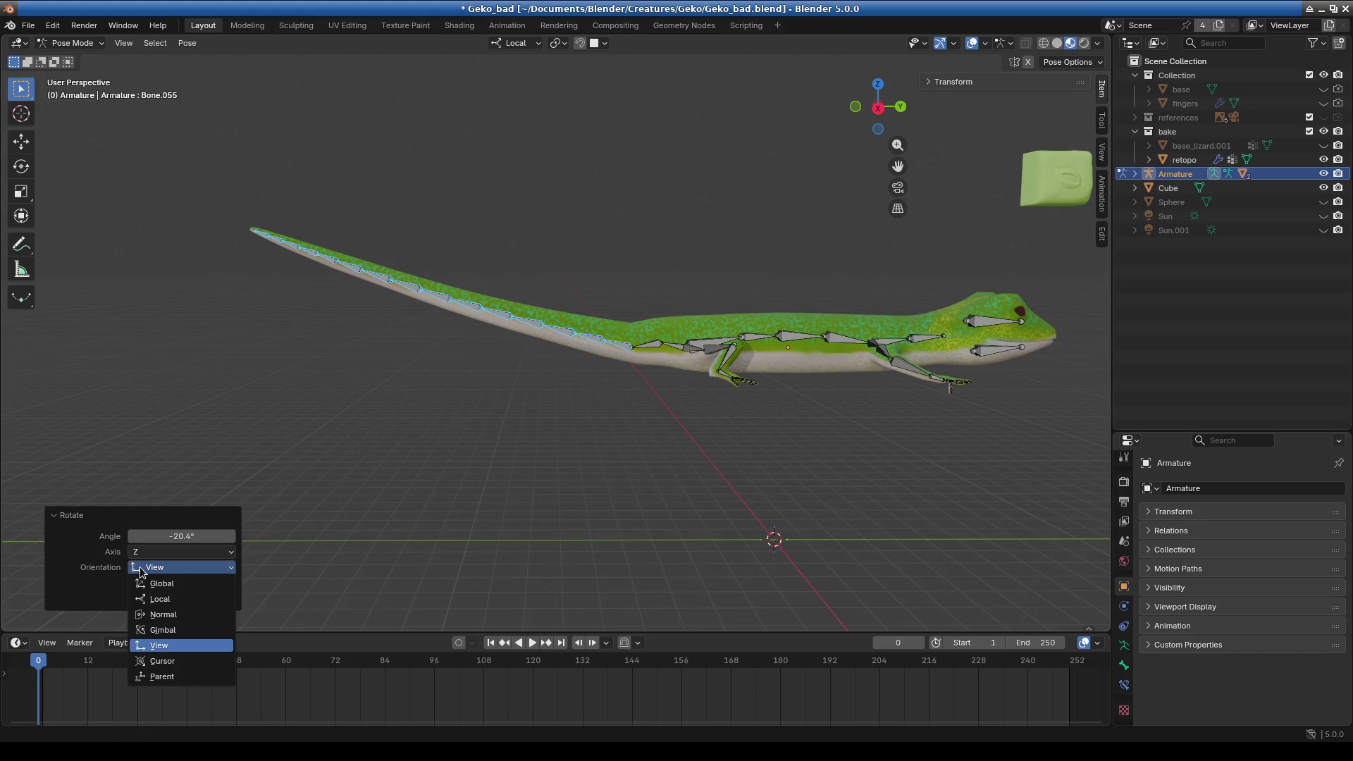
{"action": "left_click", "coordinate": [141, 570]}
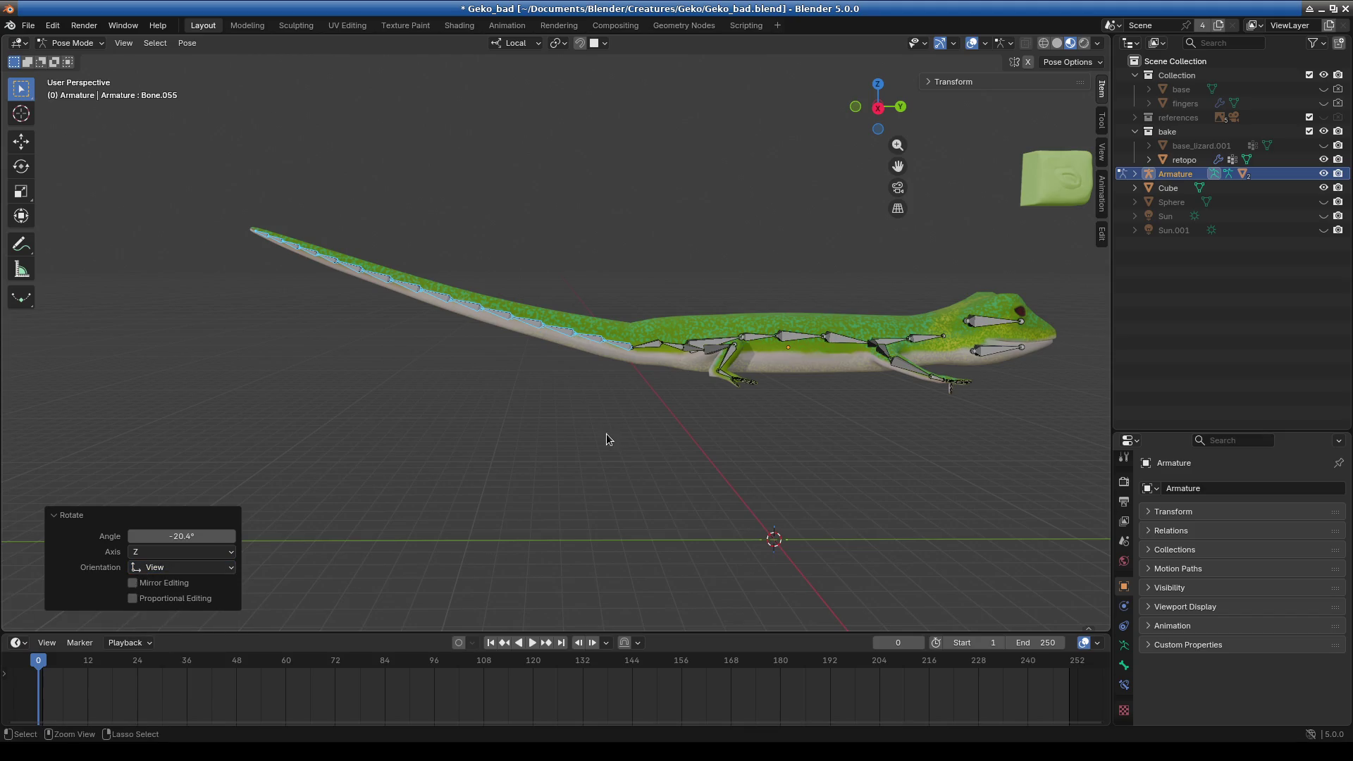
{"action": "key", "text": "ctrl+z"}
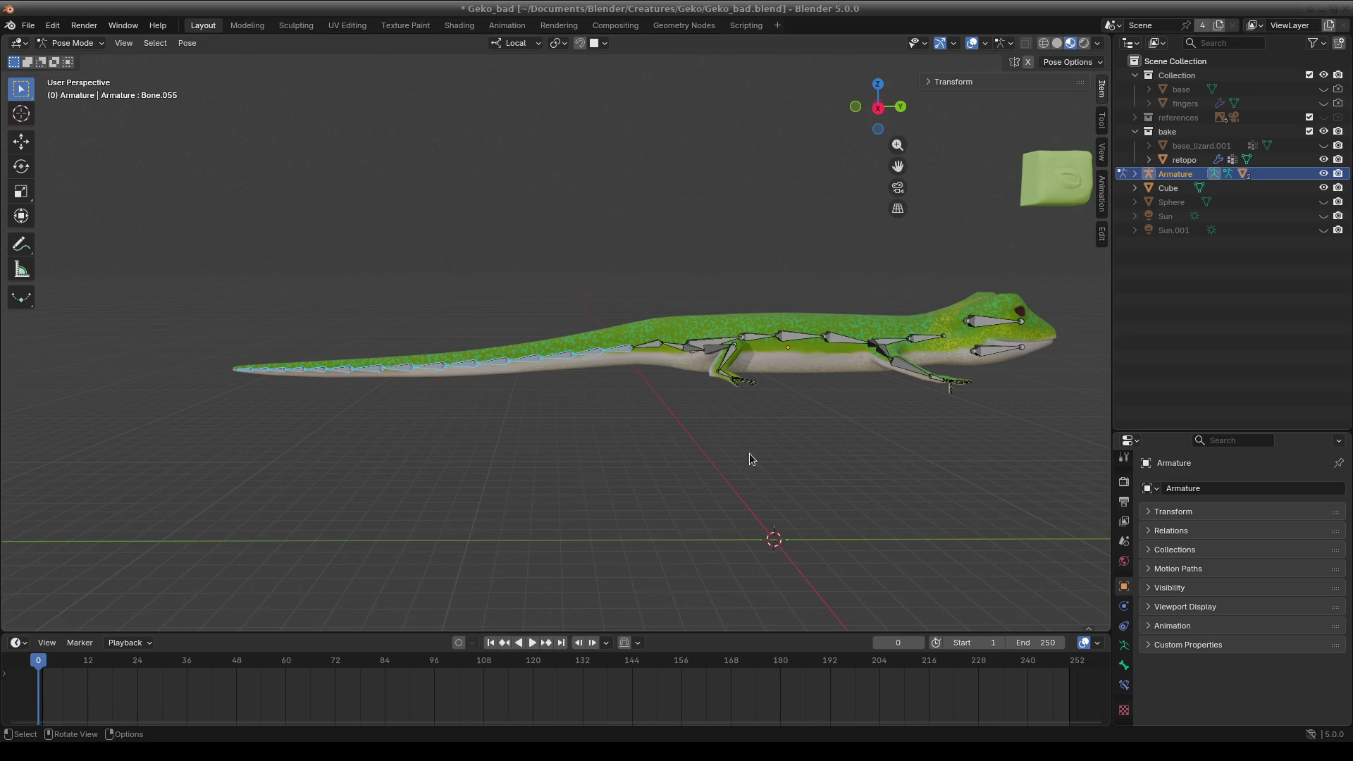
- Reselect all the tail bones and bring up the Set Rotation Mode menu
{"action": "left_click", "coordinate": [610, 273]}
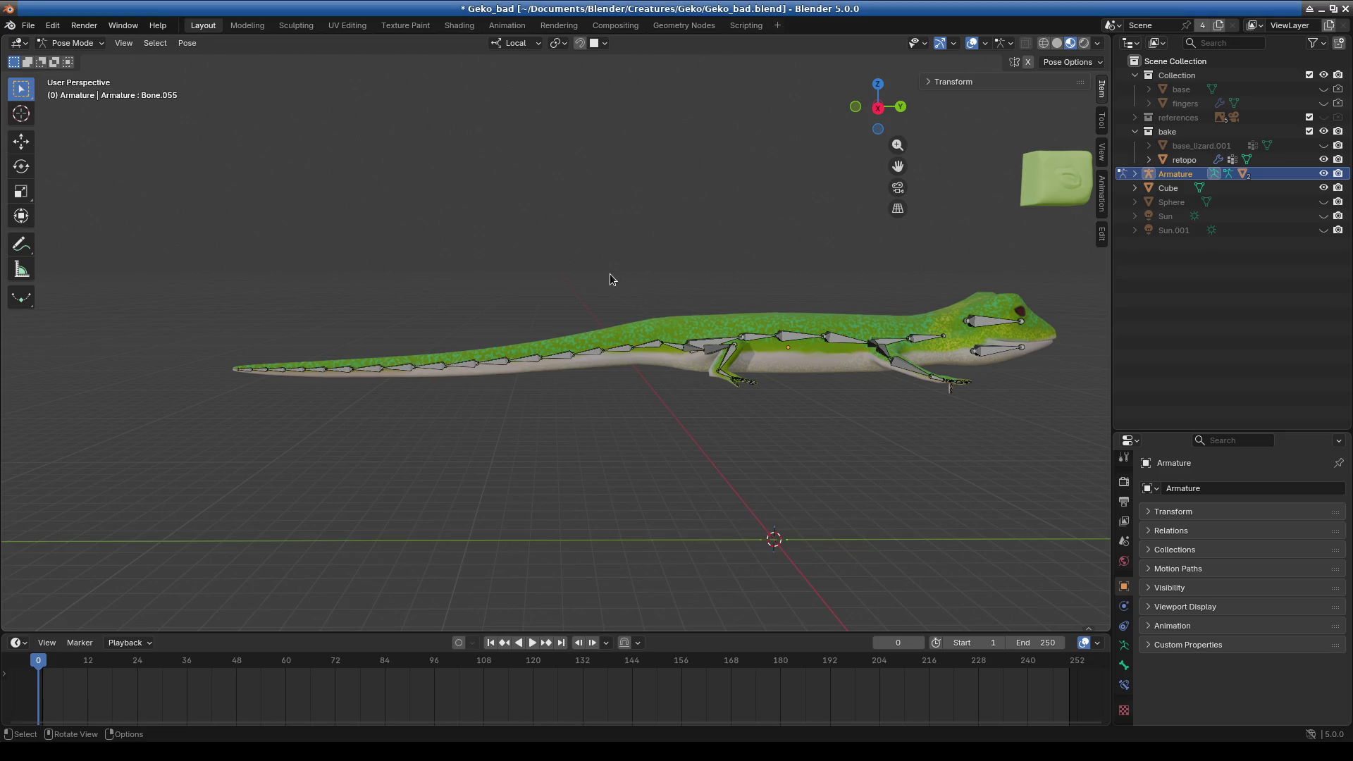
{"action": "mouse_move", "coordinate": [155, 290]}
{"action": "left_mouse_down"}
{"action": "mouse_move", "coordinate": [548, 441]}
{"action": "mouse_move", "coordinate": [620, 451]}
{"action": "left_mouse_up"}
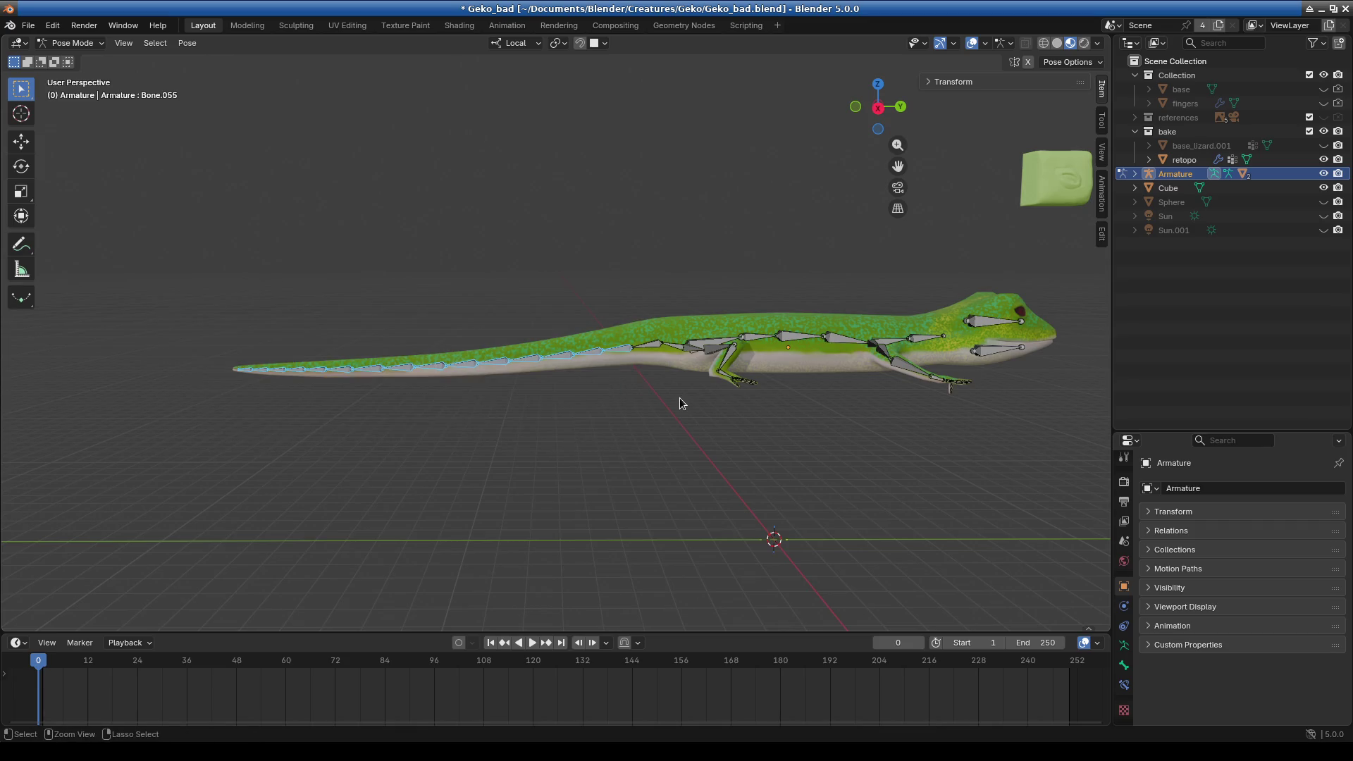
{"action": "key", "text": "ctrl+r"}
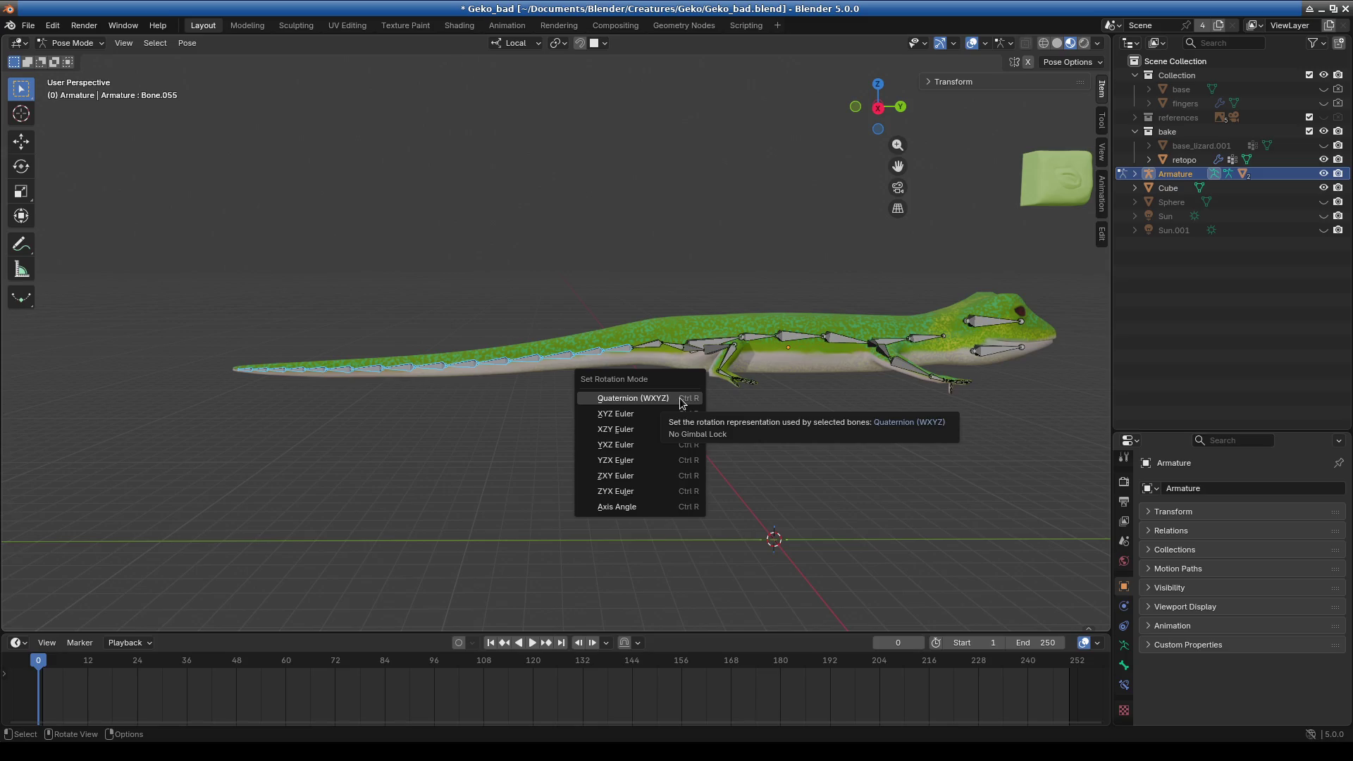
{"action": "left_click", "coordinate": [633, 399]}
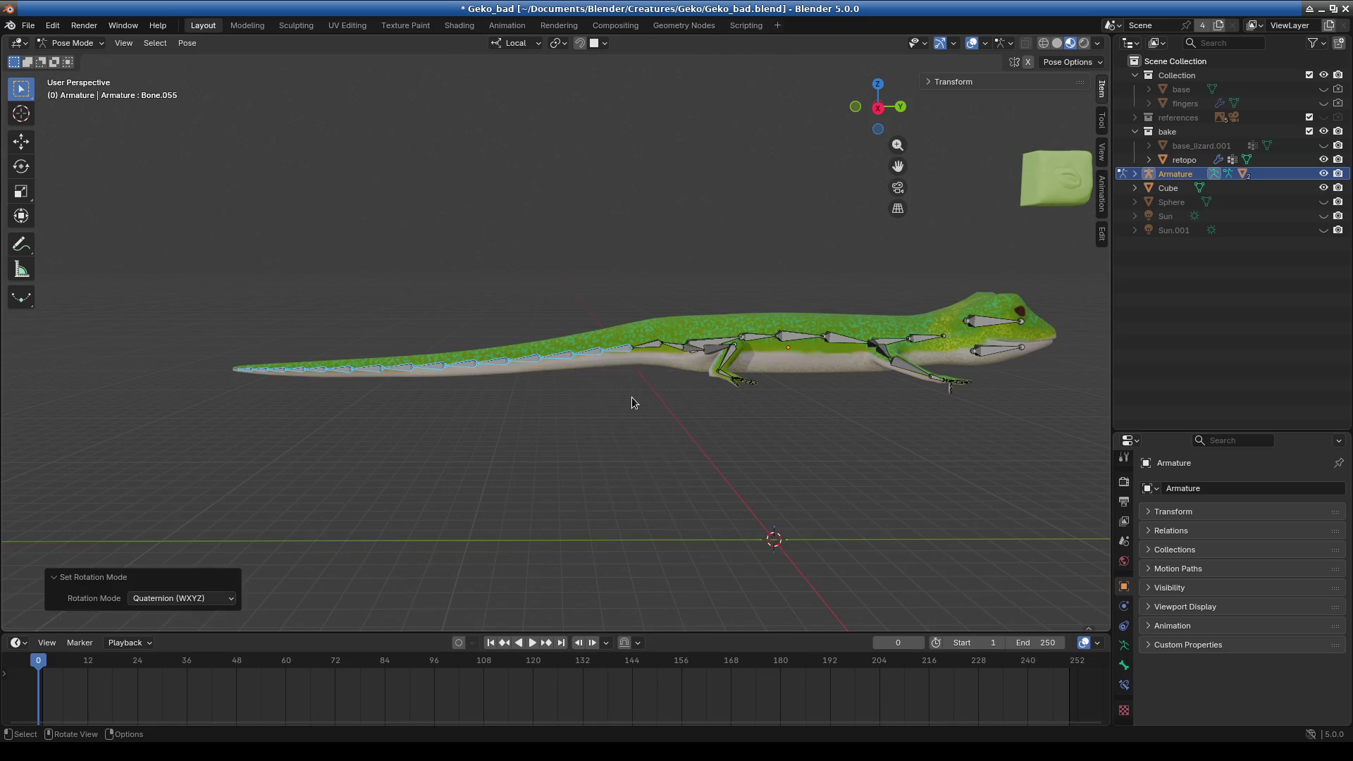
{"action": "key", "text": "r"}
{"action": "key", "text": "Escape"}
{"action": "key", "text": "r"}
{"action": "key", "text": "r"}
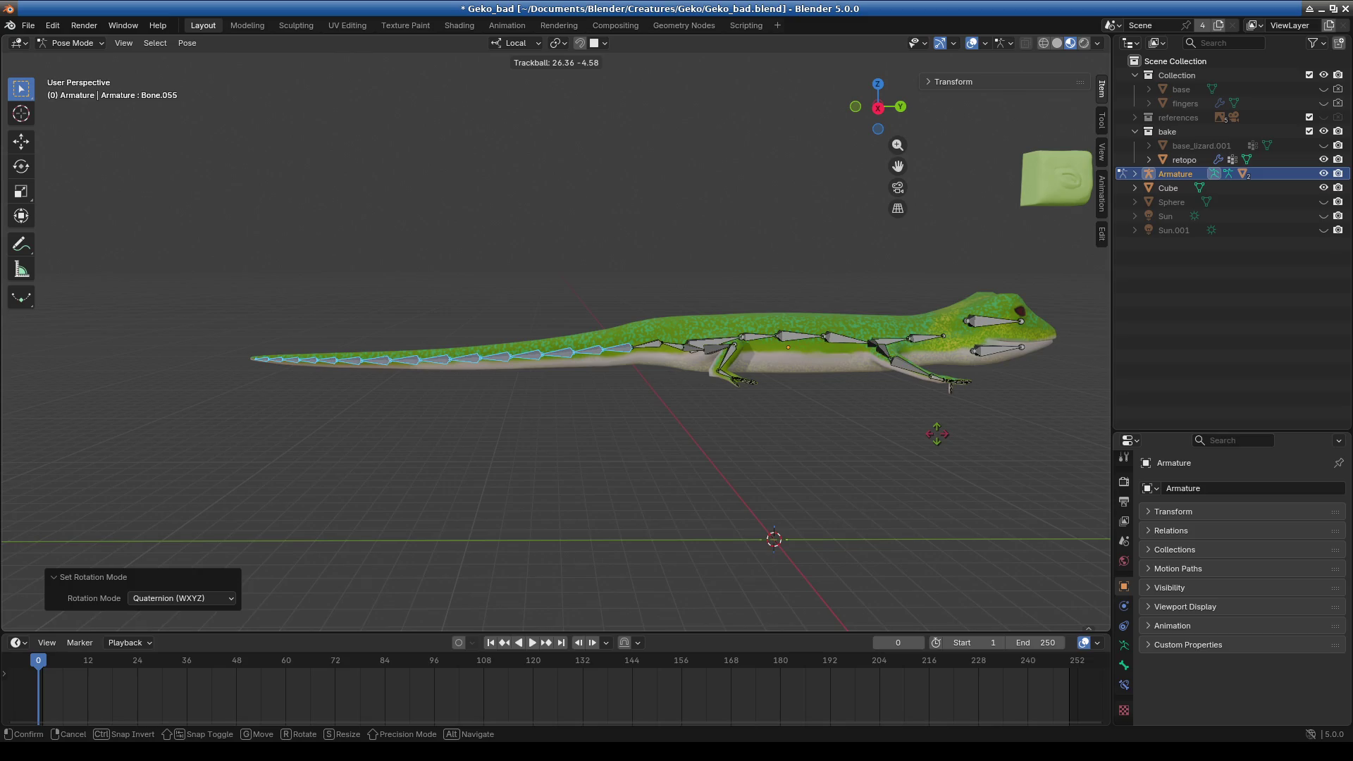
{"action": "key", "text": "Escape"}
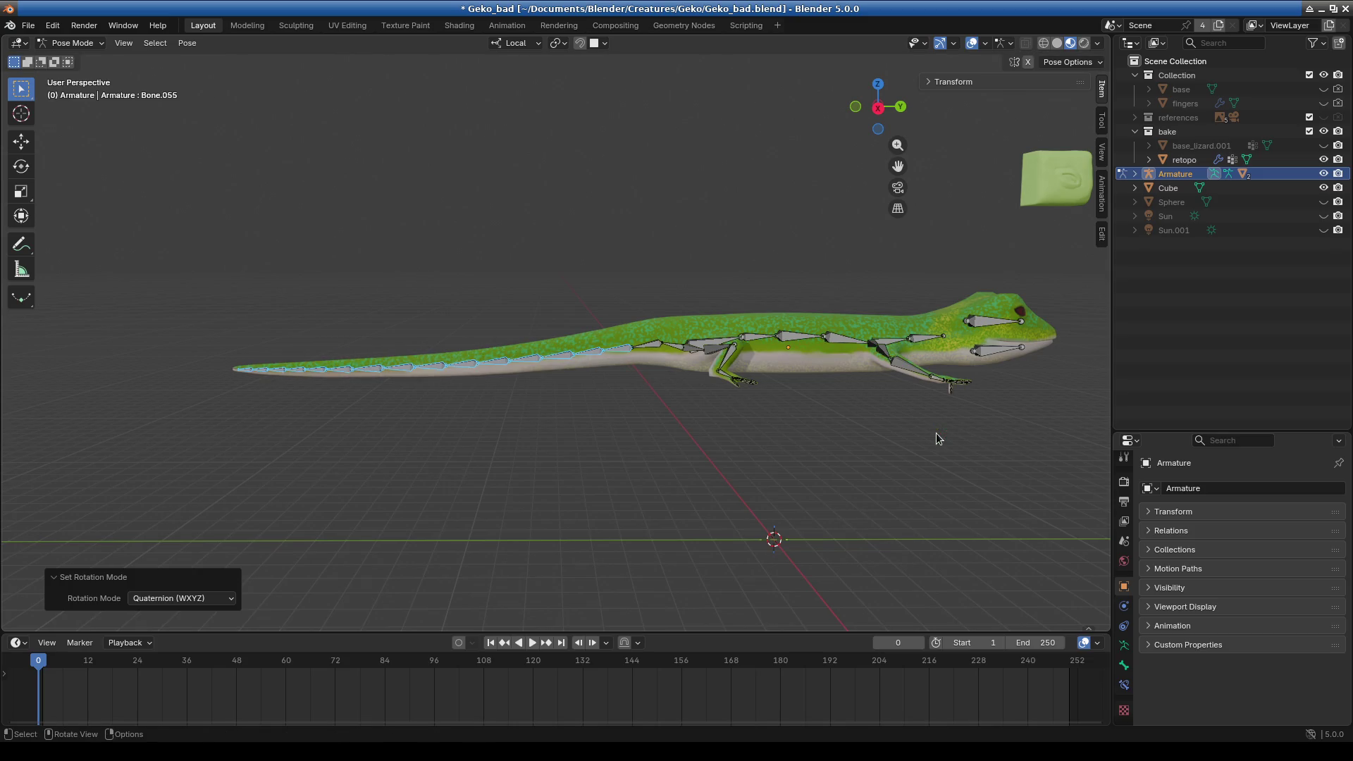
{"action": "key", "text": "r"}
{"action": "key", "text": "r"}
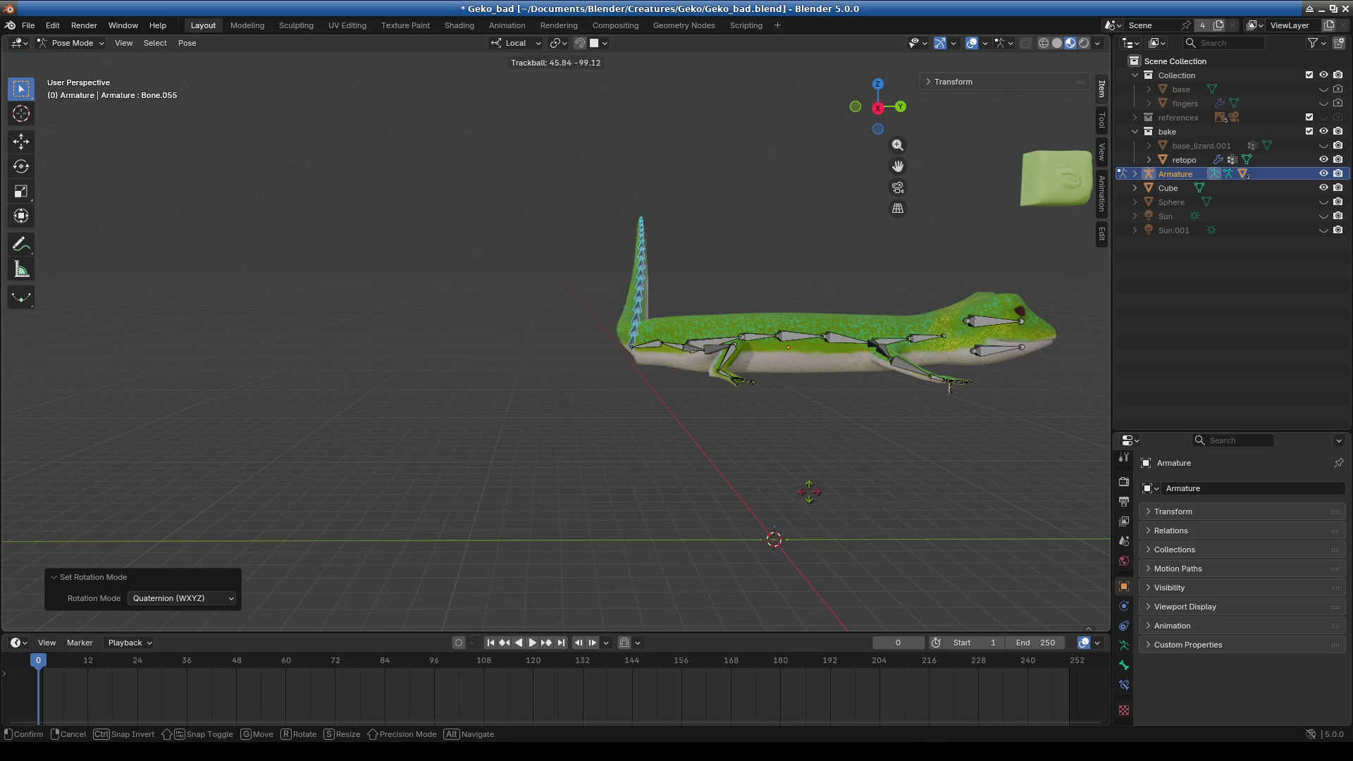
{"action": "key", "text": "Escape"}
{"action": "key", "text": "r"}
{"action": "key", "text": "x"}
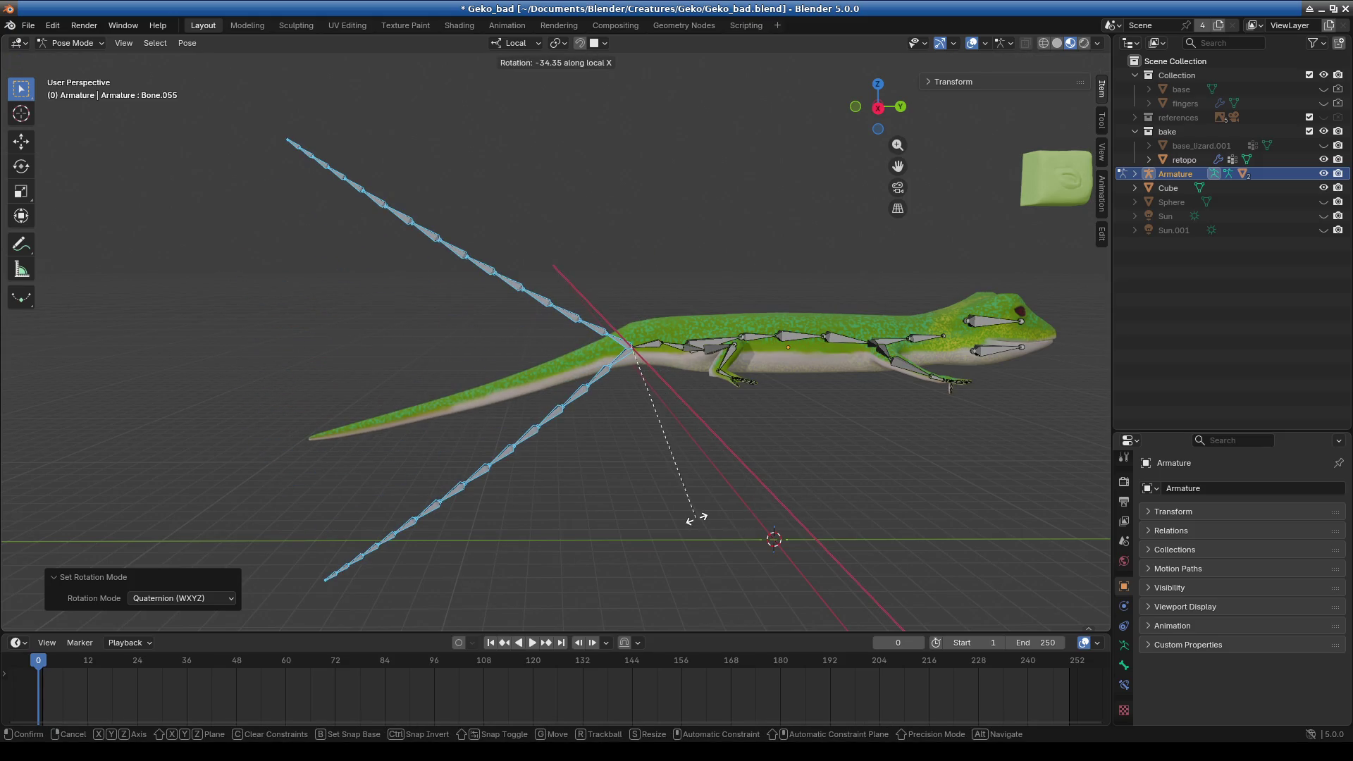
{"action": "left_click", "coordinate": [823, 473]}
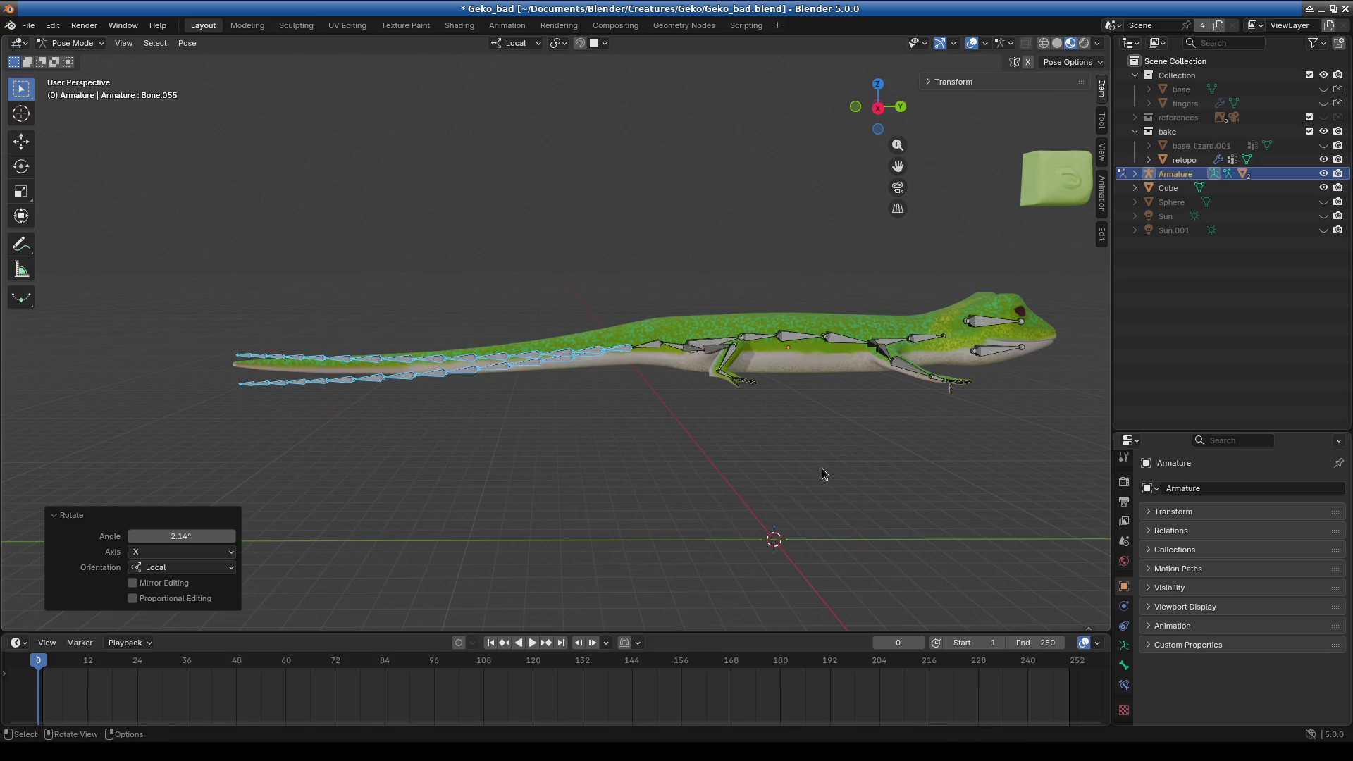
{"action": "key", "text": "ctrl+z"}
{"action": "scroll", "coordinate": [614, 424], "scroll_direction": "up", "scroll_amount": 3}
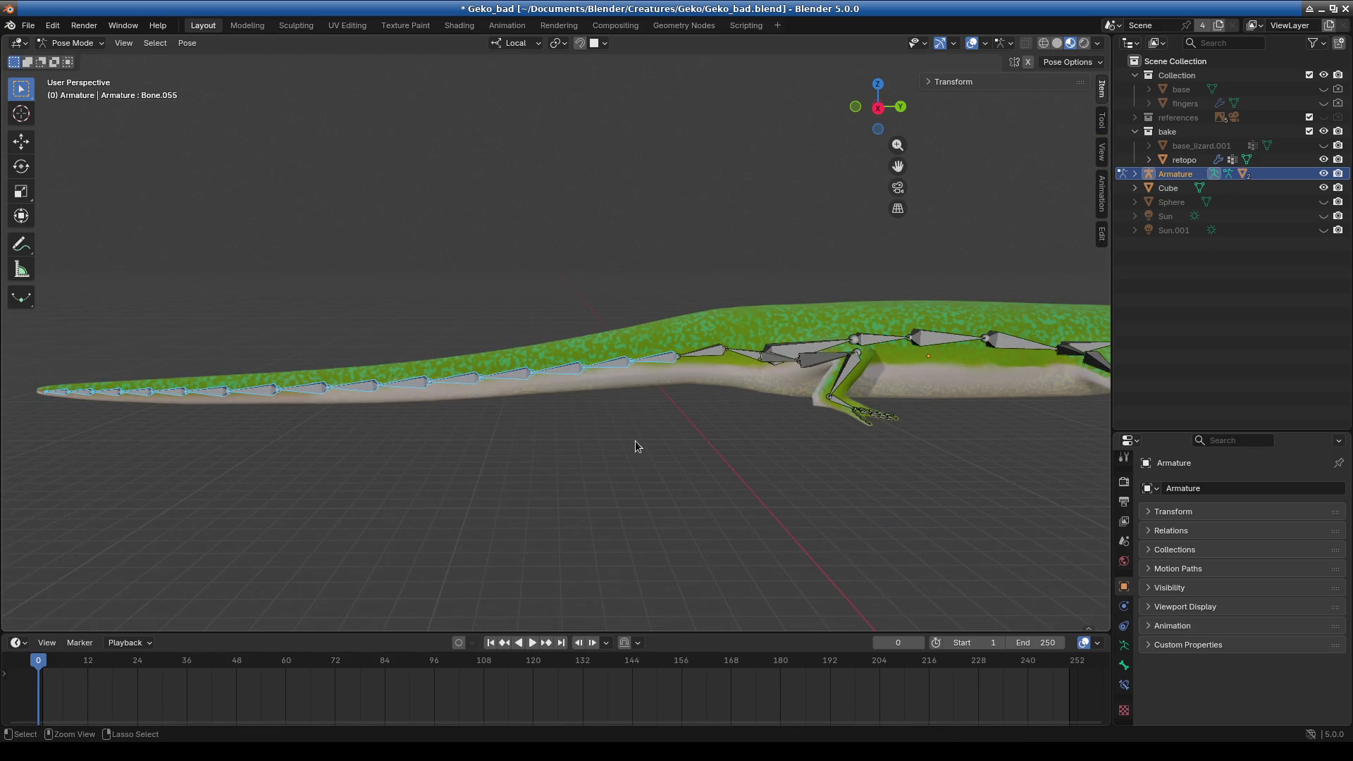
{"action": "left_click", "coordinate": [636, 443]}
{"action": "scroll", "coordinate": [636, 443], "scroll_direction": "down", "scroll_amount": 3}
{"action": "key", "text": "b"}
{"action": "left_click_drag", "start_coordinate": [206, 264], "coordinate": [606, 489]}
{"action": "scroll", "coordinate": [662, 409], "scroll_direction": "up", "scroll_amount": 2}
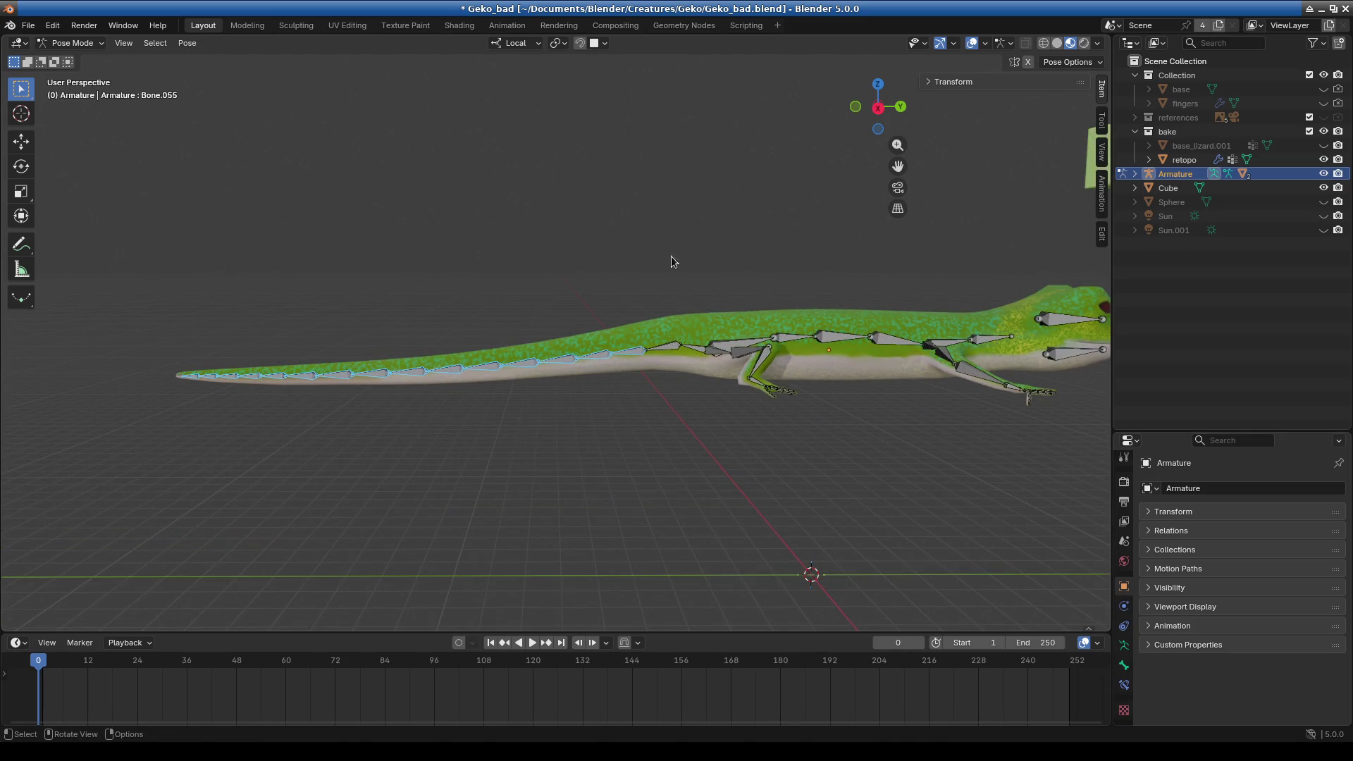
{"action": "key", "text": "r"}
{"action": "key", "text": "r"}
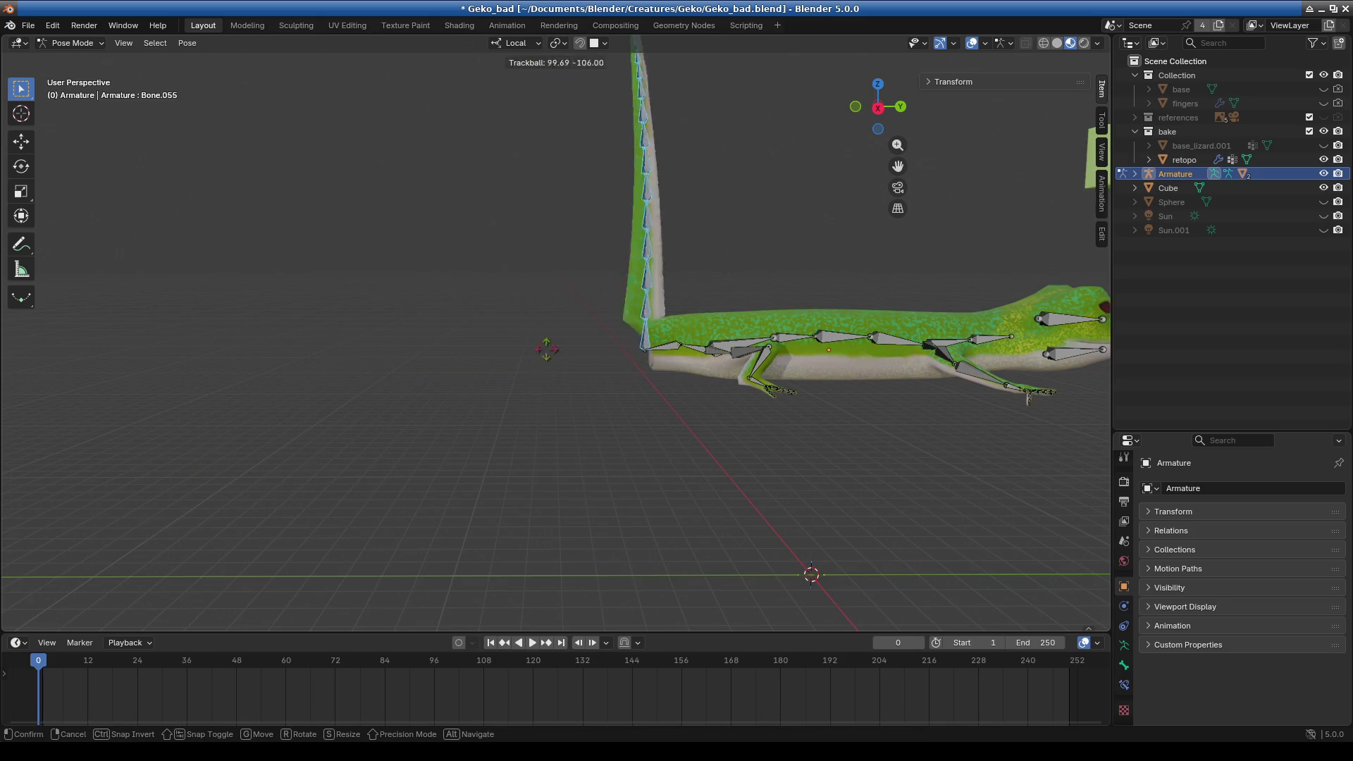
{"action": "key", "text": "Escape"}
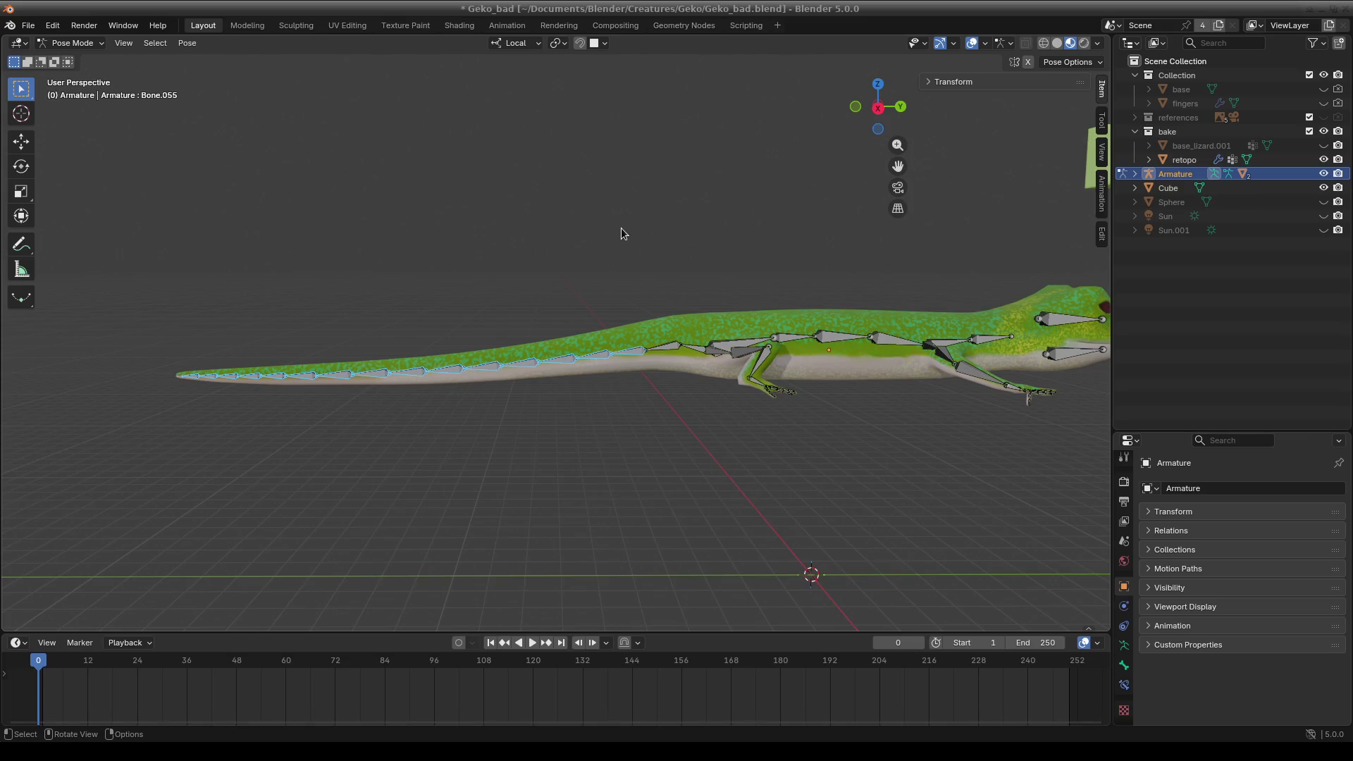
- Give the tail bones XYZ Euler rotation and set transform orientation to Parent
{"action": "key", "text": "ctrl+r"}
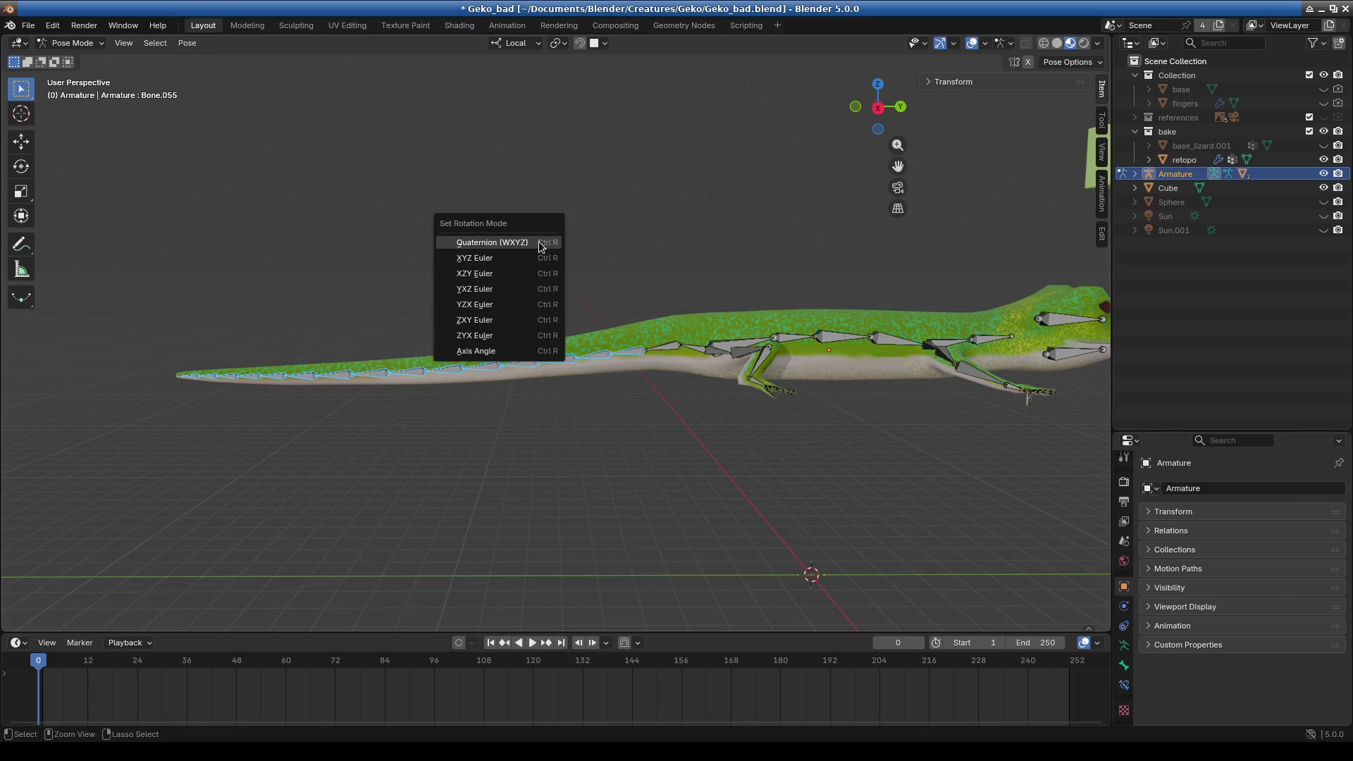
{"action": "left_click", "coordinate": [537, 259]}
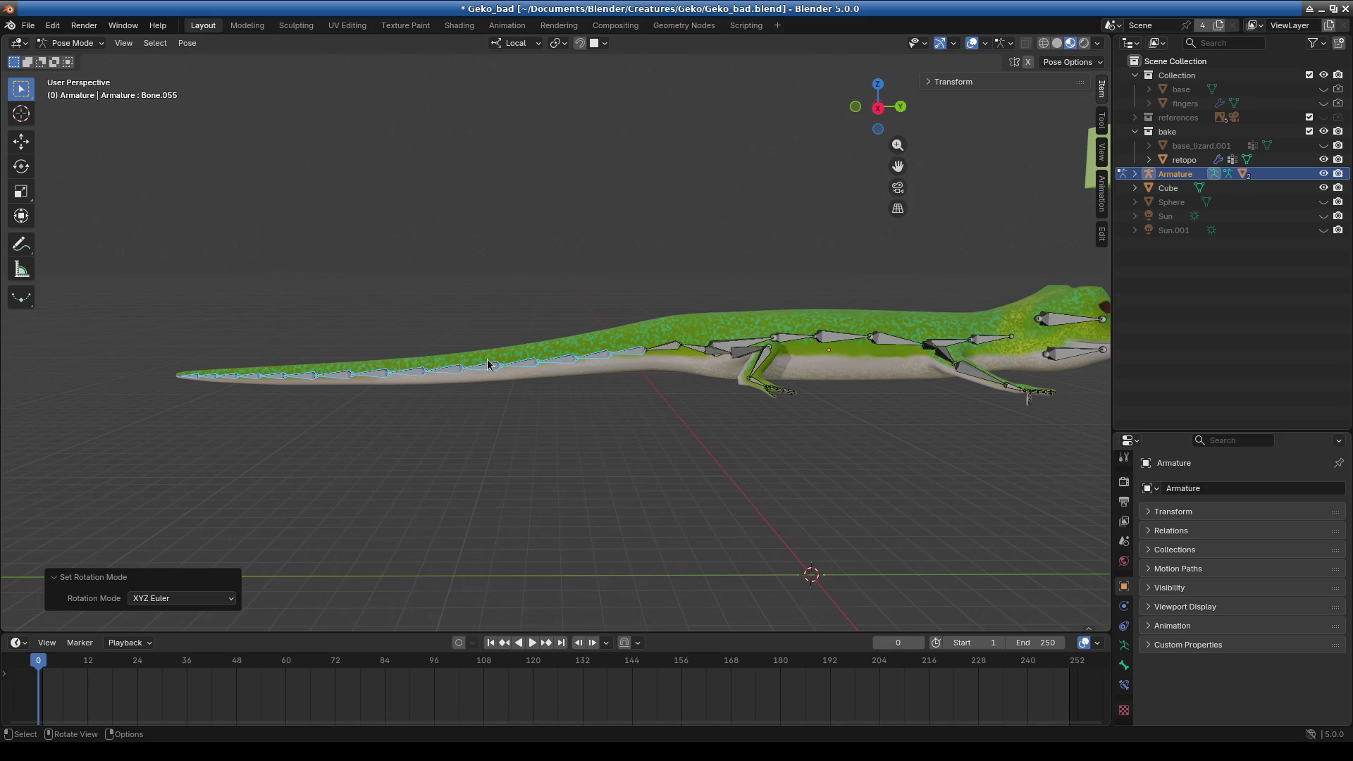
{"action": "key", "text": "ctrl+z"}
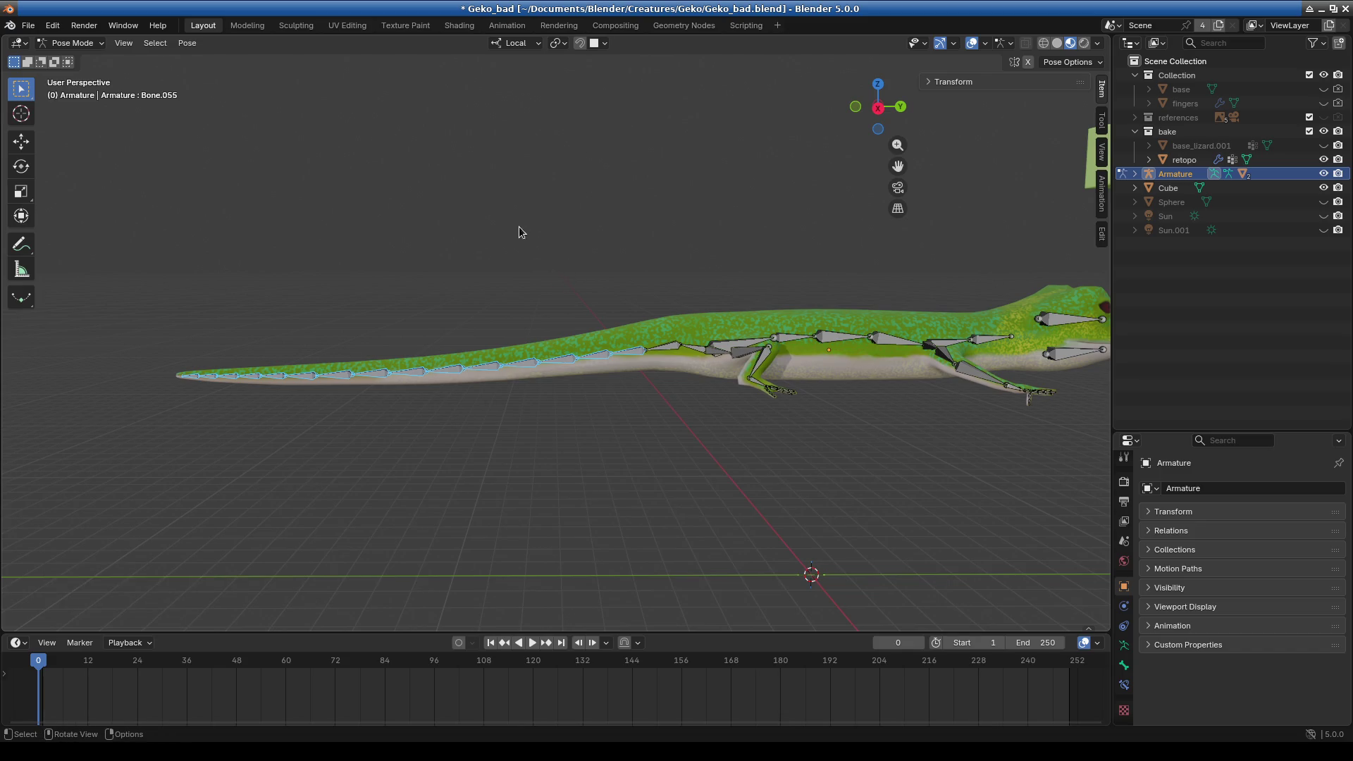
{"action": "left_click", "coordinate": [515, 43]}
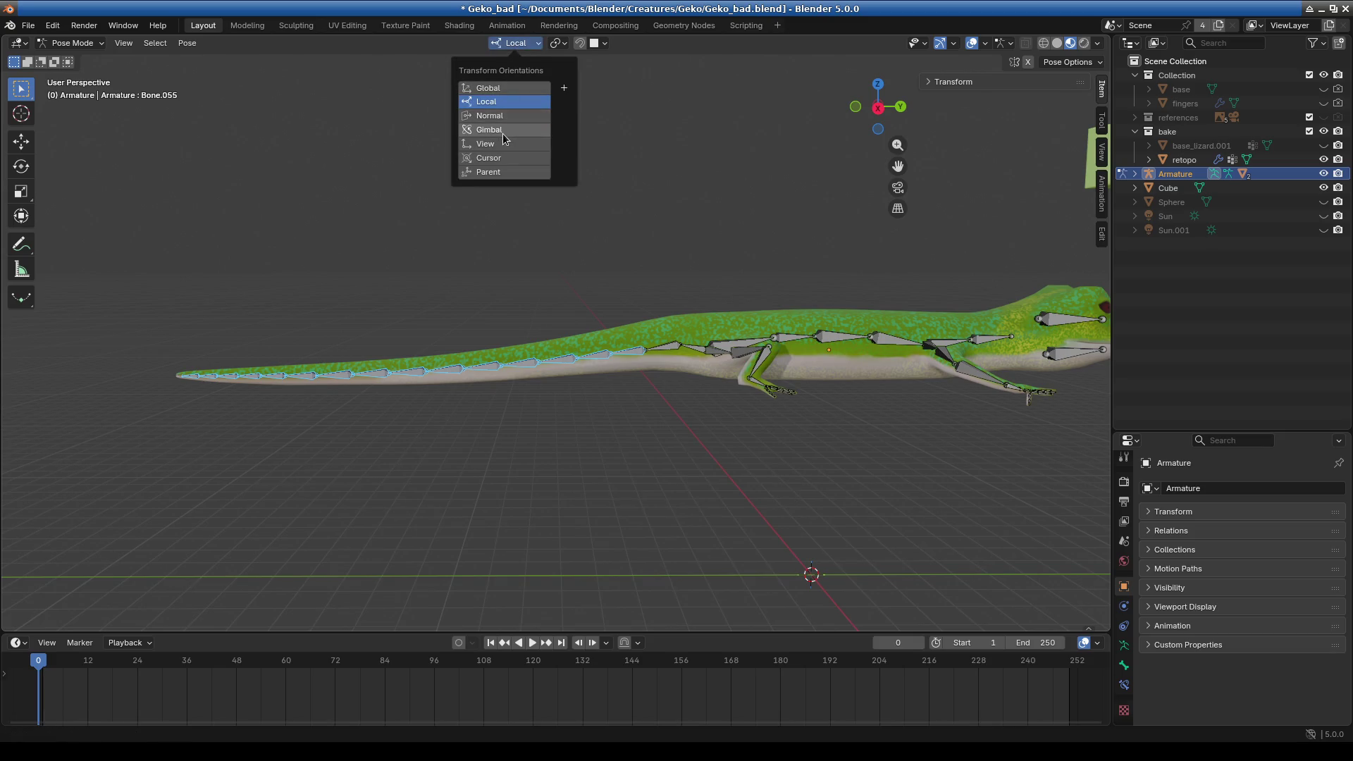
{"action": "left_click", "coordinate": [497, 173]}
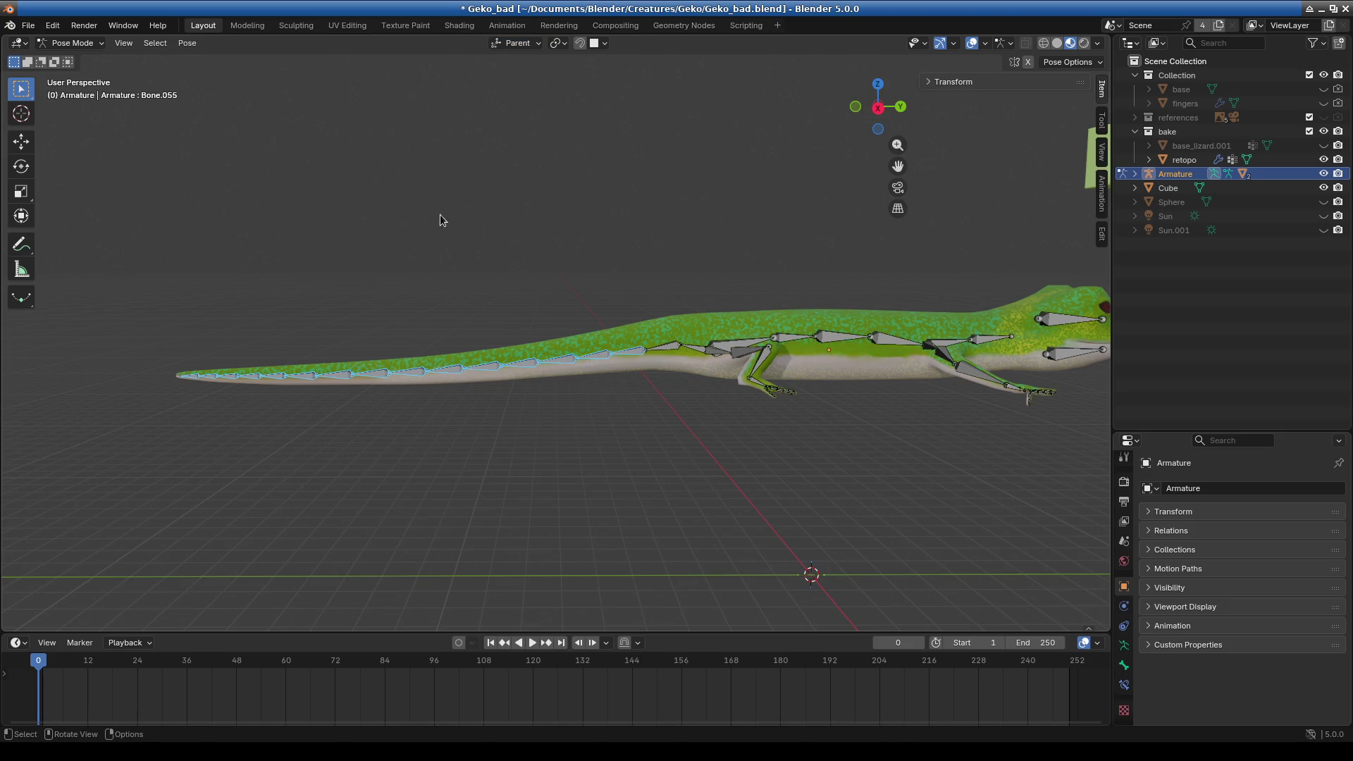
- Test a tail rotation, cancel it, and activate the Rotate gizmo tool
{"action": "key", "text": "r"}
{"action": "key", "text": "Escape"}
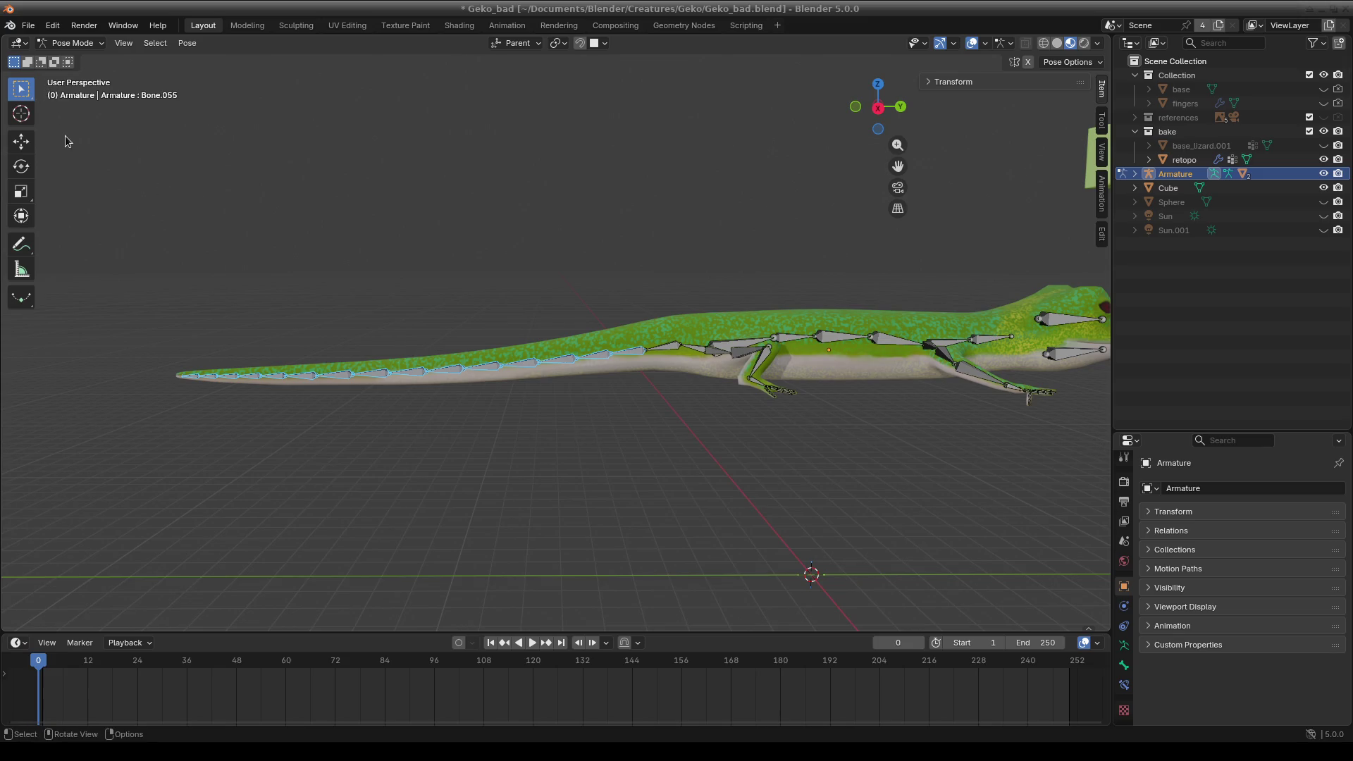
{"action": "left_click", "coordinate": [22, 165]}
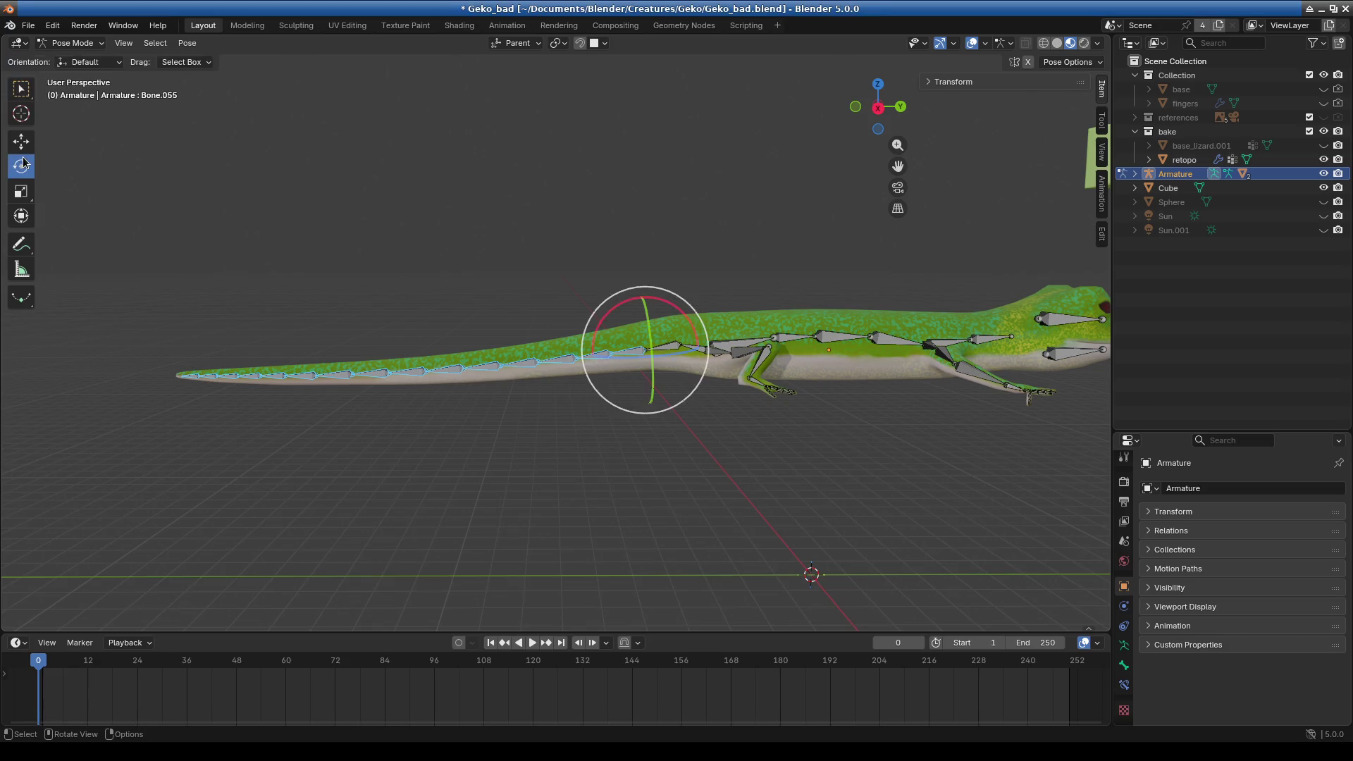
- Rotate the tail slightly with the gizmo, undo, and check the Item Transform rotation mode
{"action": "mouse_move", "coordinate": [687, 321]}
{"action": "left_mouse_down"}
{"action": "mouse_move", "coordinate": [532, 294]}
{"action": "mouse_move", "coordinate": [645, 474]}
{"action": "left_mouse_up"}
{"action": "key", "text": "ctrl+z"}
{"action": "left_click", "coordinate": [929, 82]}
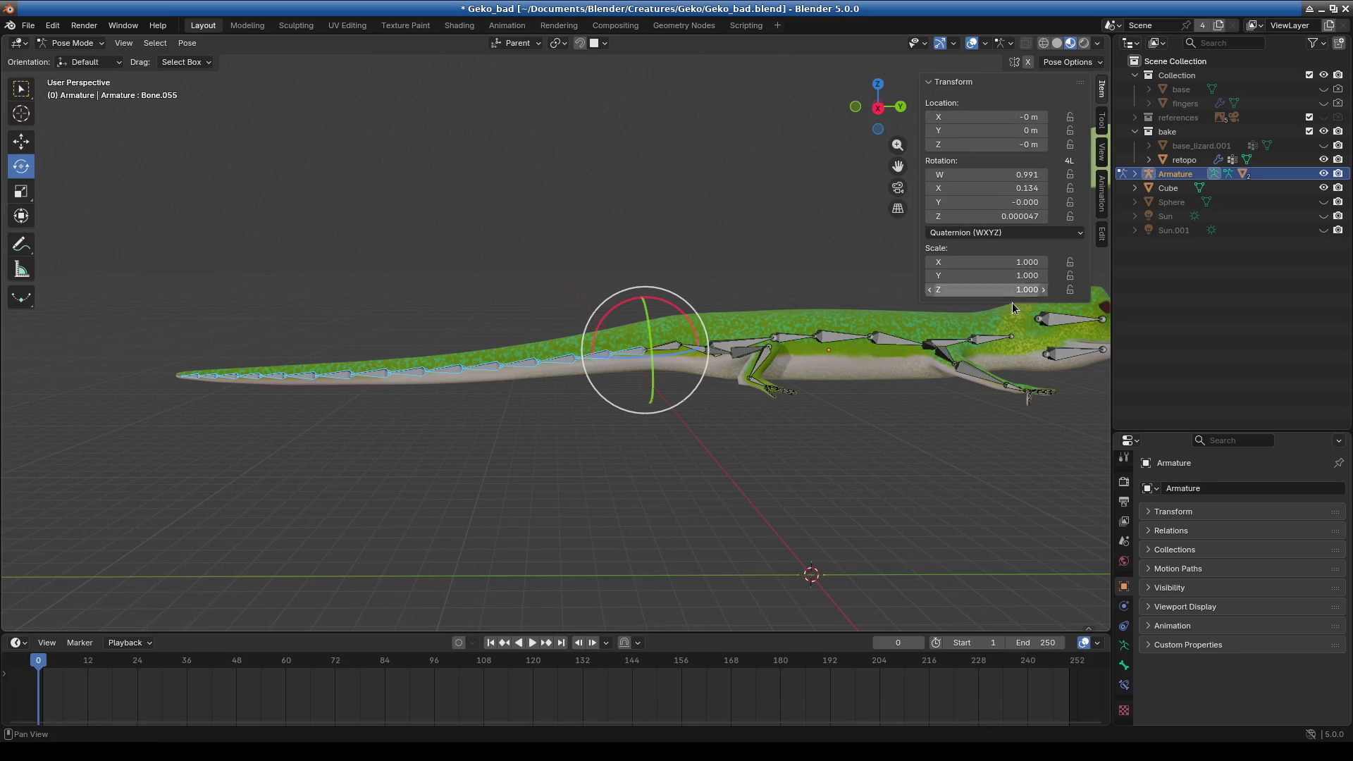
{"action": "left_click", "coordinate": [1003, 232]}
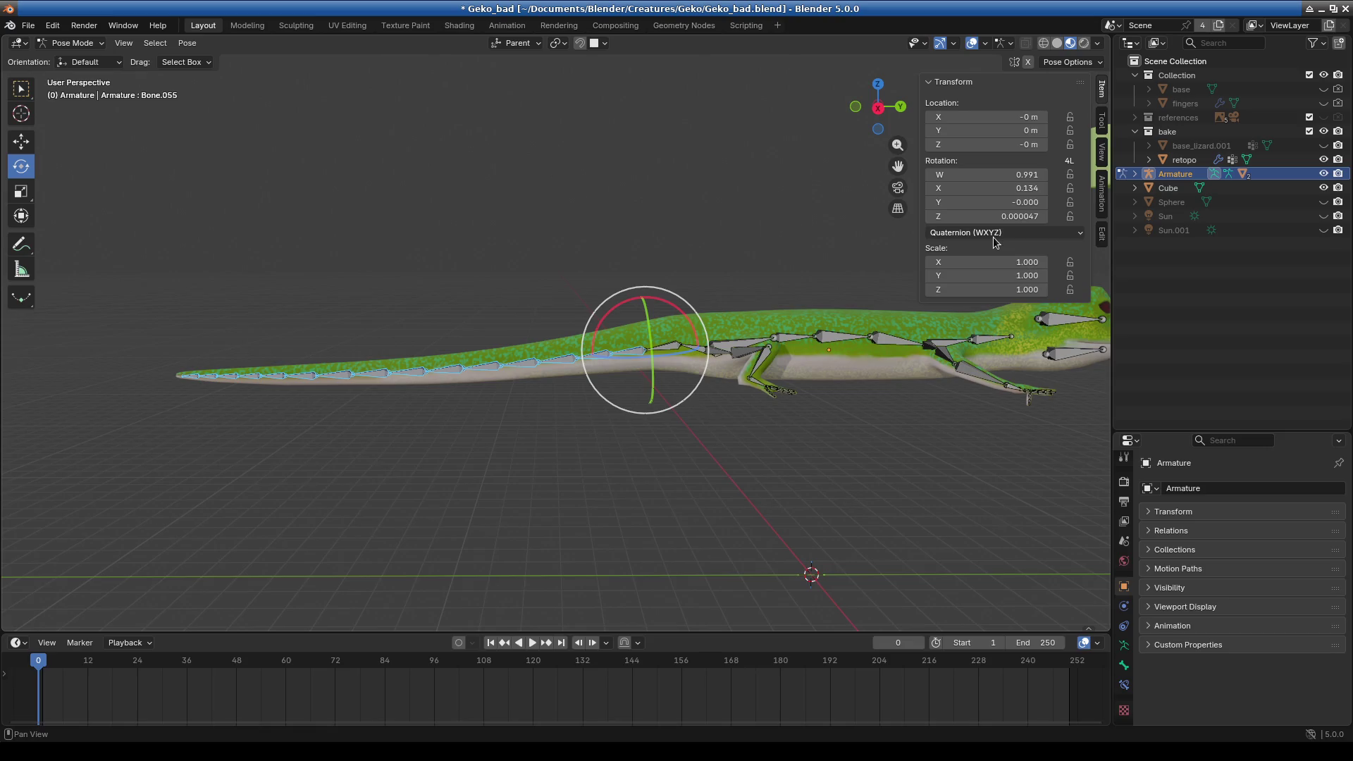
- Inspect the Tool sidebar's Orientation and Drag options, then deselect the tail bones
{"action": "left_click", "coordinate": [1102, 151]}
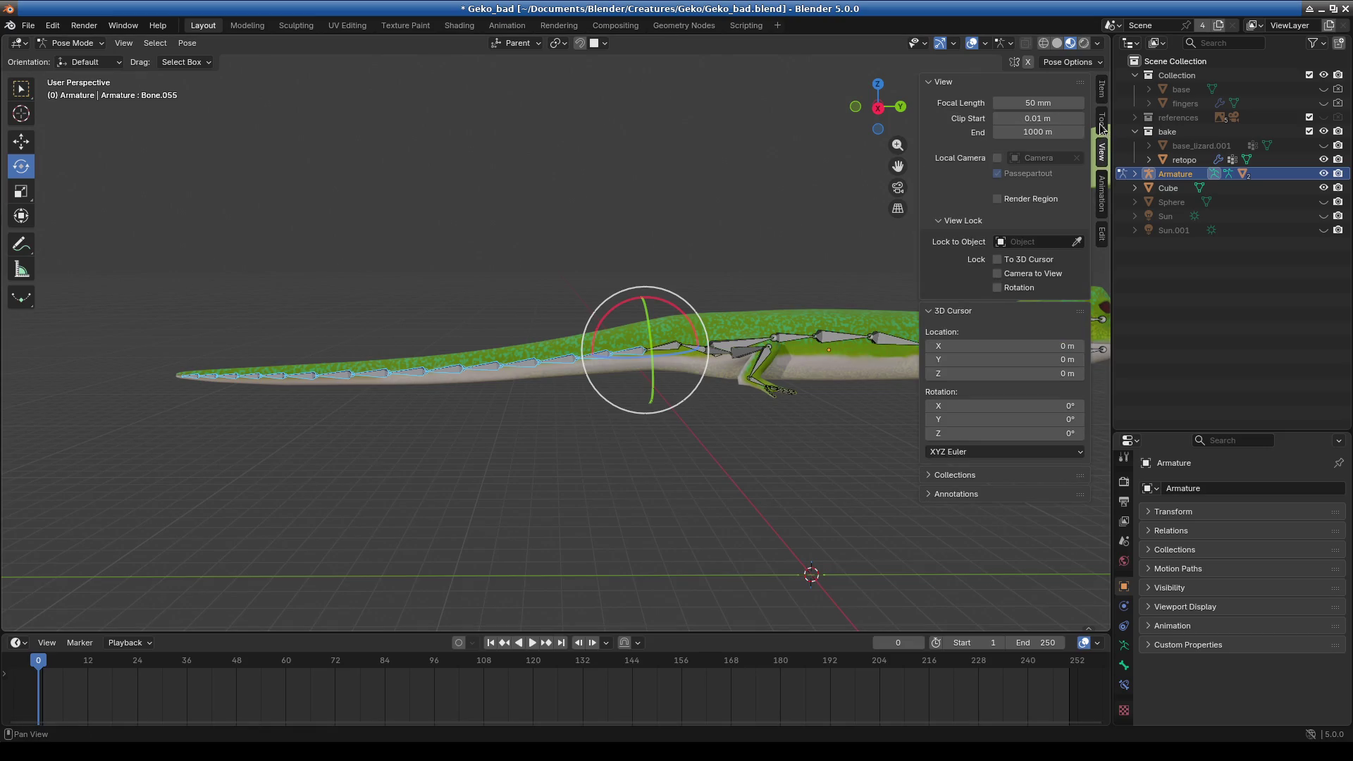
{"action": "left_click", "coordinate": [1102, 120]}
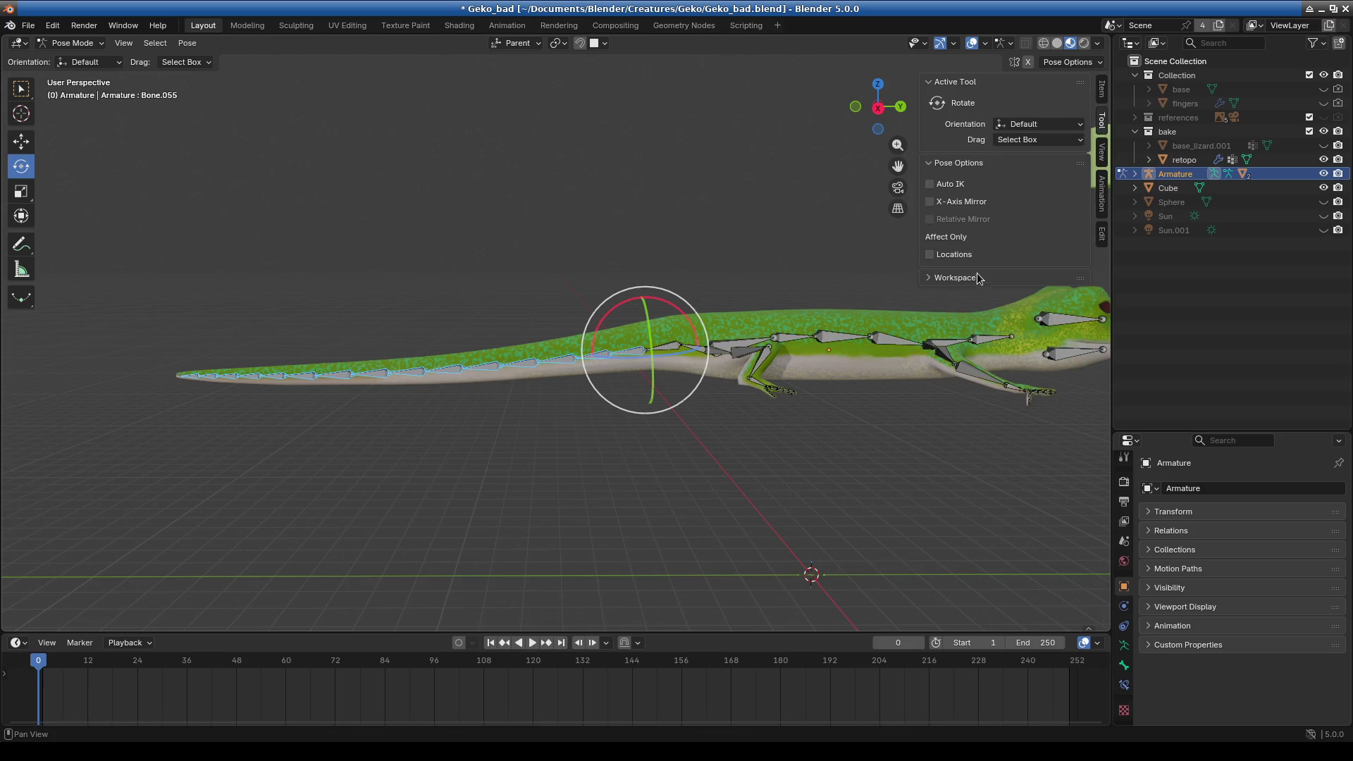
{"action": "left_click", "coordinate": [1046, 124]}
{"action": "left_click", "coordinate": [1046, 146]}
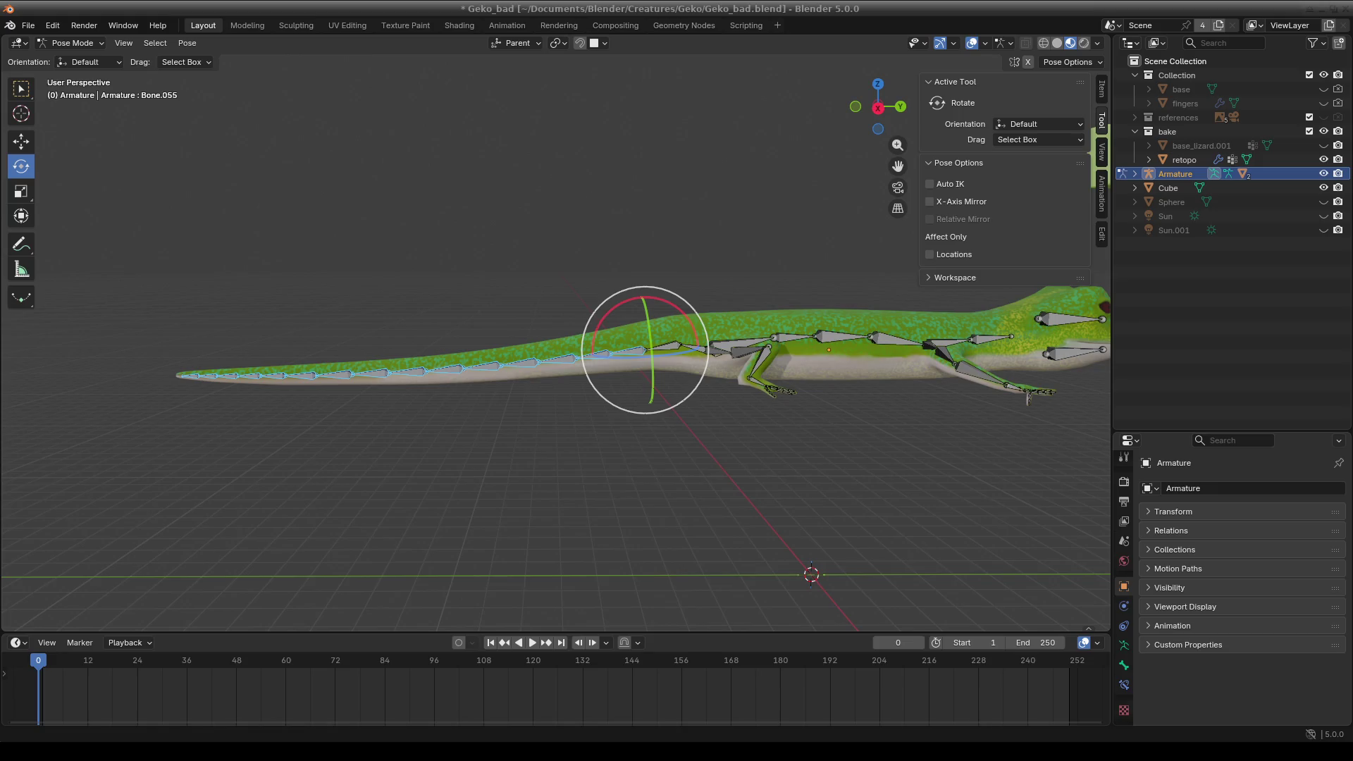
{"action": "left_click", "coordinate": [570, 336]}
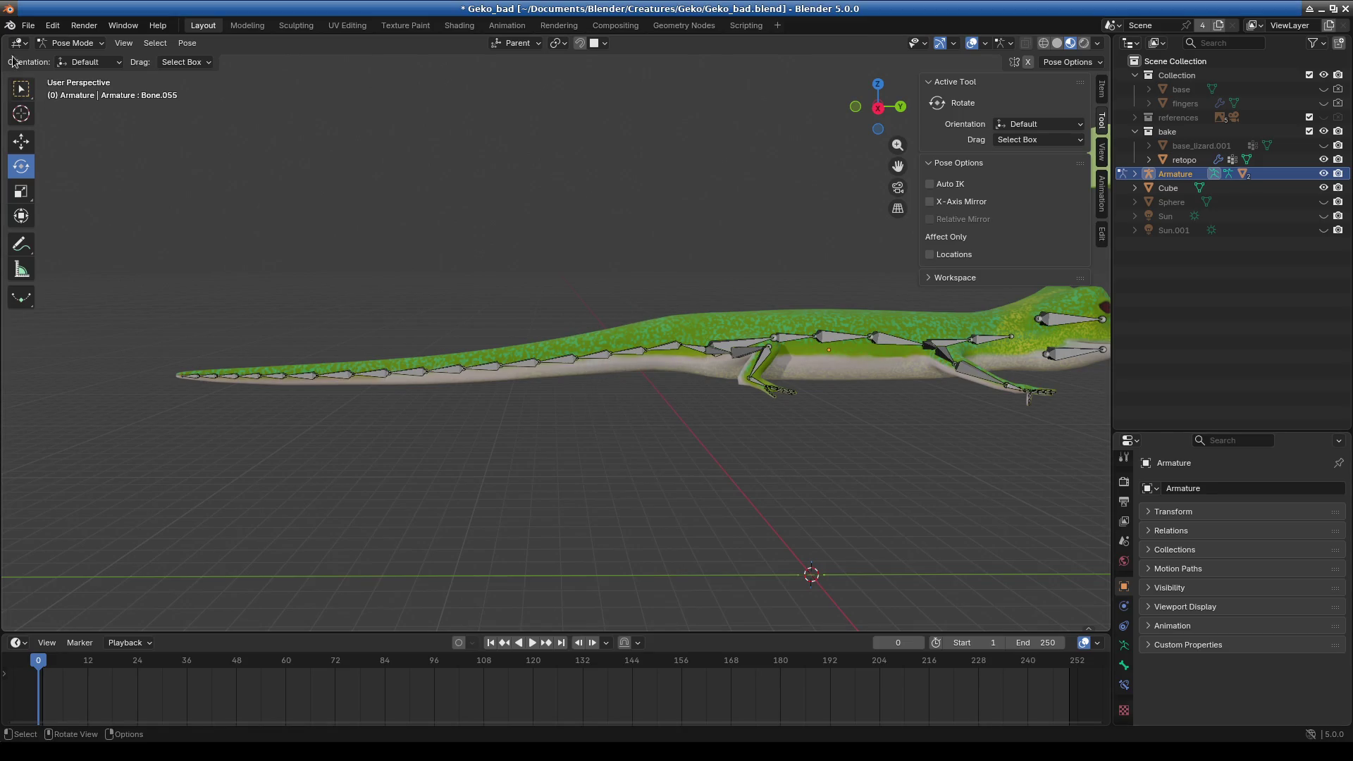
- Select a single tail bone and try a rotation, cancelling it
{"action": "left_click", "coordinate": [590, 319]}
{"action": "key", "text": "r"}
{"action": "right_click", "coordinate": [839, 322]}
{"action": "scroll", "coordinate": [444, 282], "scroll_direction": "down", "scroll_amount": 2}
- Box-select all the tail bones and trial a rotation, cancelling it to keep the tail straight
{"action": "left_click_drag", "start_coordinate": [248, 270], "coordinate": [531, 473]}
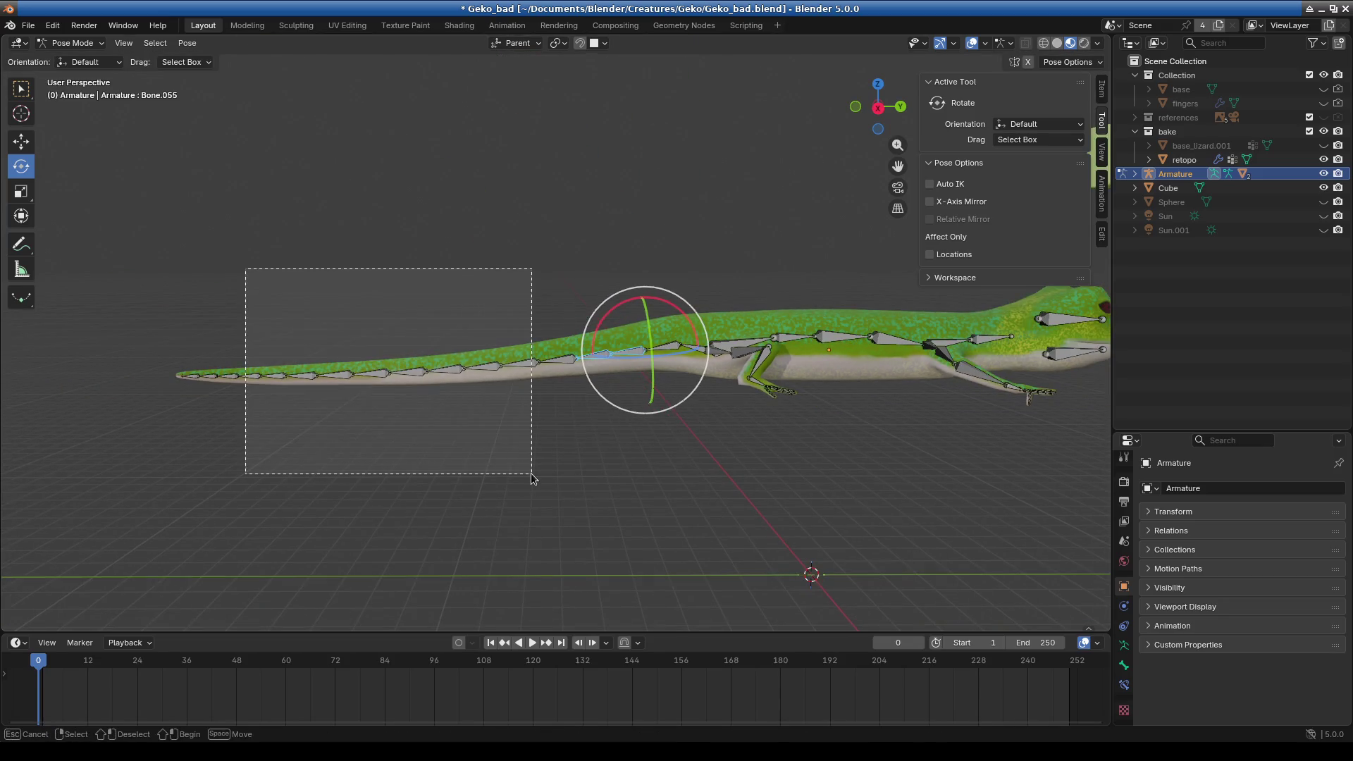
{"action": "left_click_drag", "start_coordinate": [128, 261], "coordinate": [637, 479]}
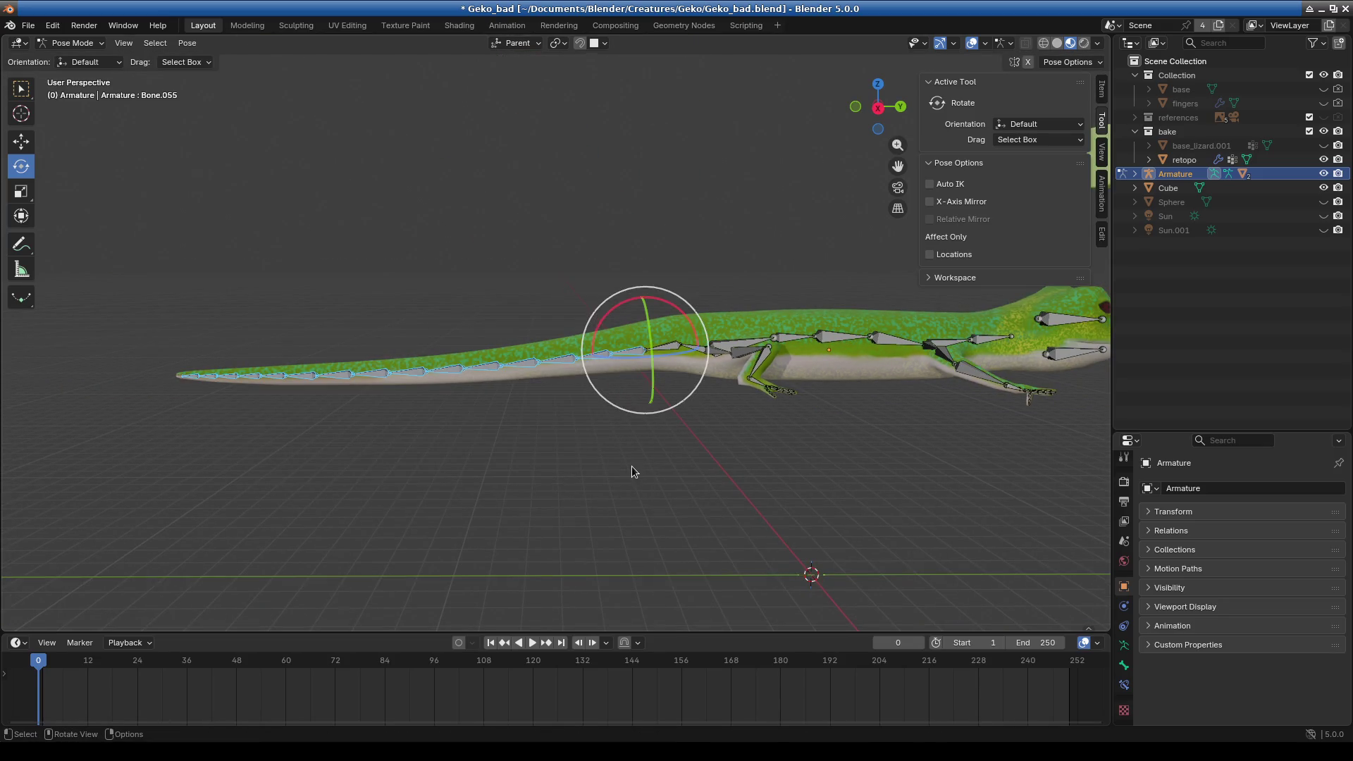
{"action": "key", "text": "r"}
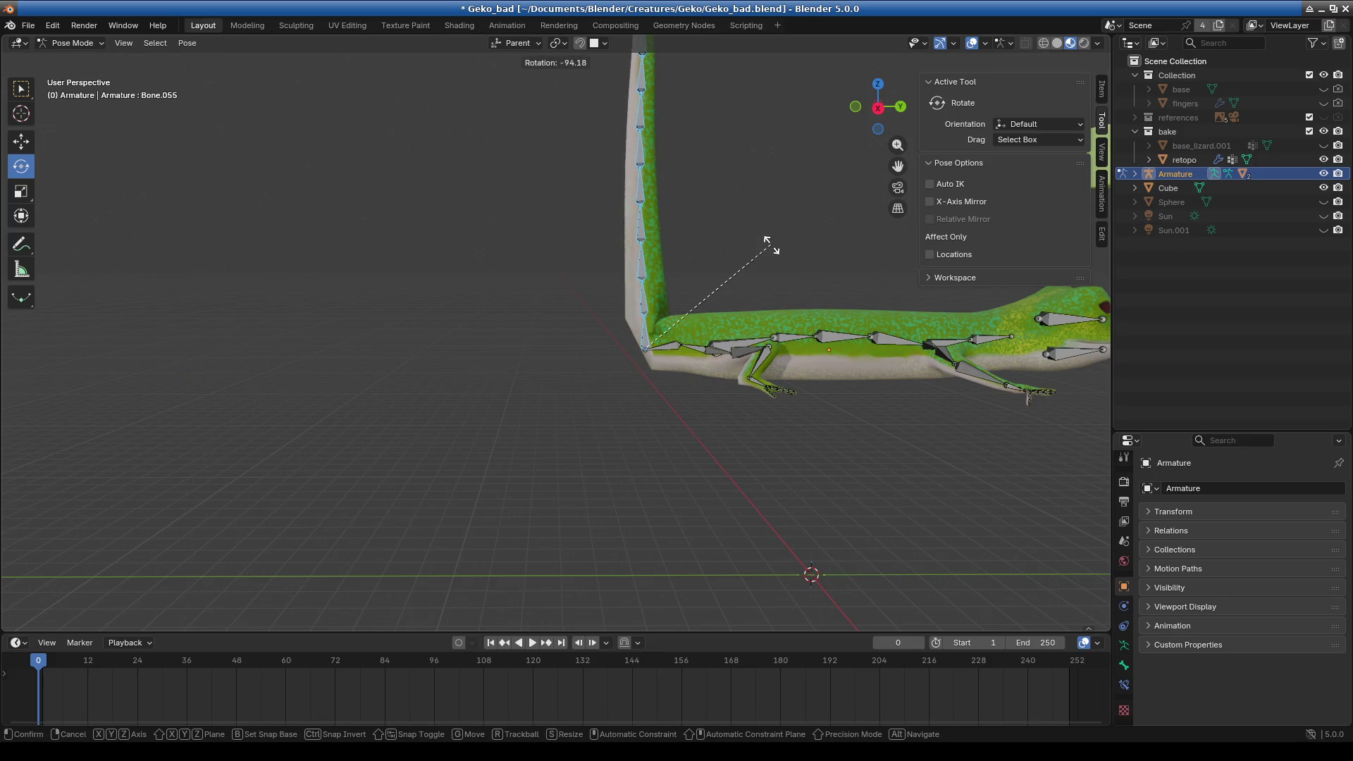
{"action": "right_click", "coordinate": [768, 243]}
{"action": "right_click", "coordinate": [771, 243]}
{"action": "left_click", "coordinate": [771, 244]}
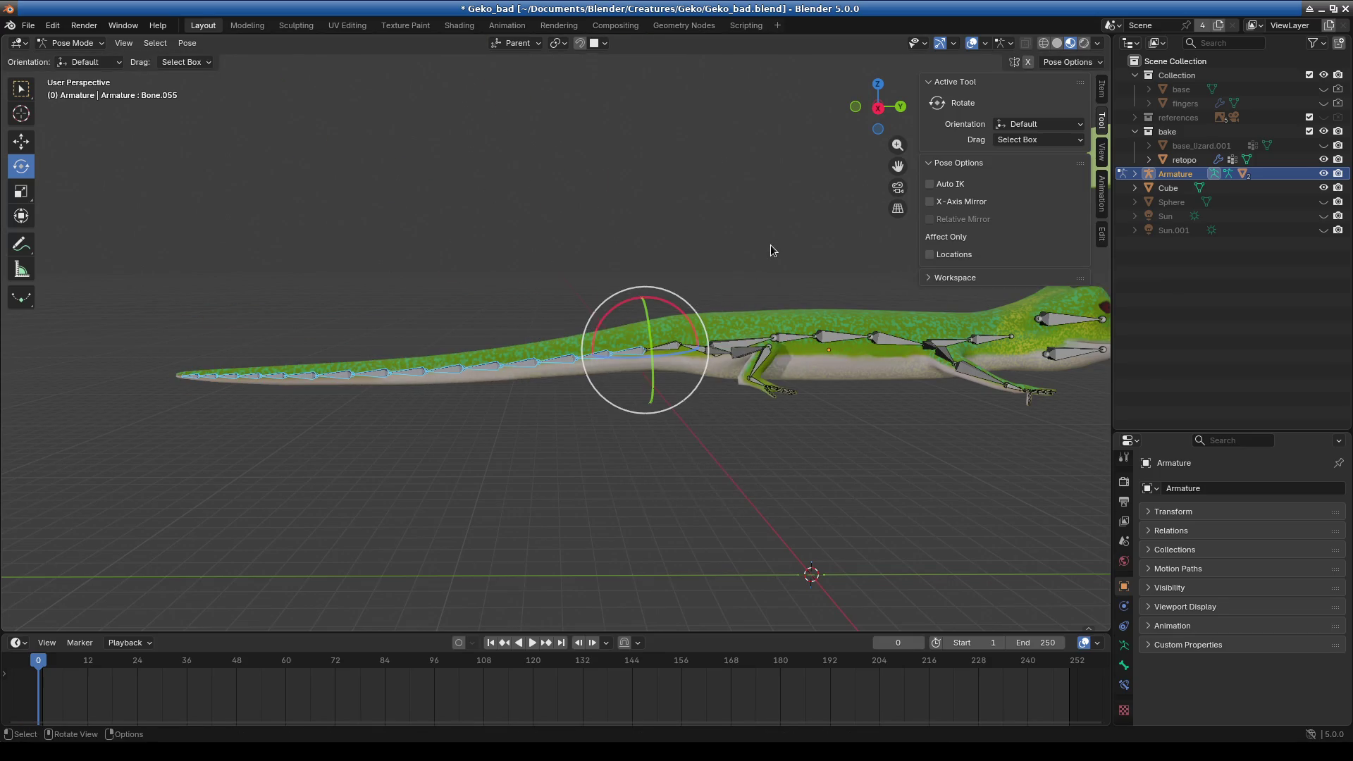
- Rotate the tail bones -19.9° around Z and recompute it in Local orientation
{"action": "key", "text": "r"}
{"action": "left_click", "coordinate": [816, 295]}
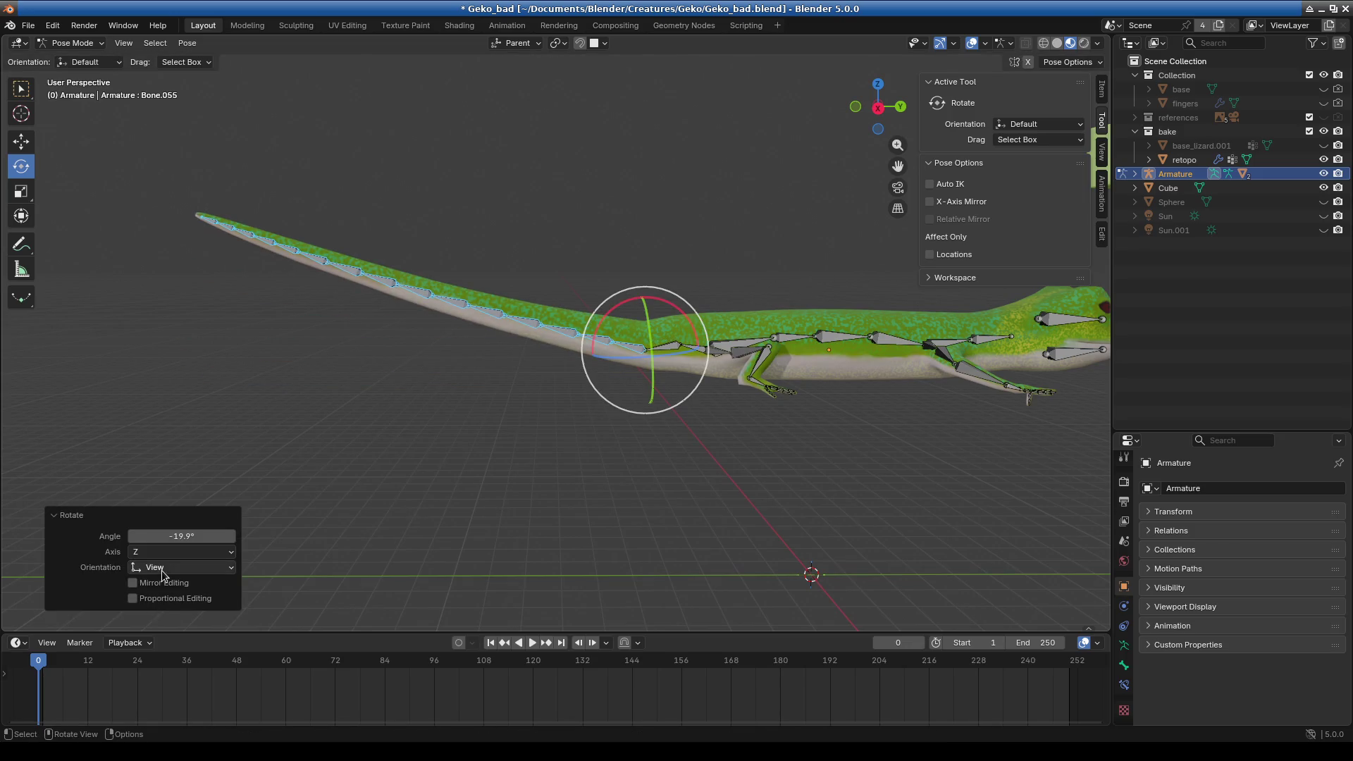
{"action": "left_click", "coordinate": [162, 571]}
{"action": "left_click", "coordinate": [167, 596]}
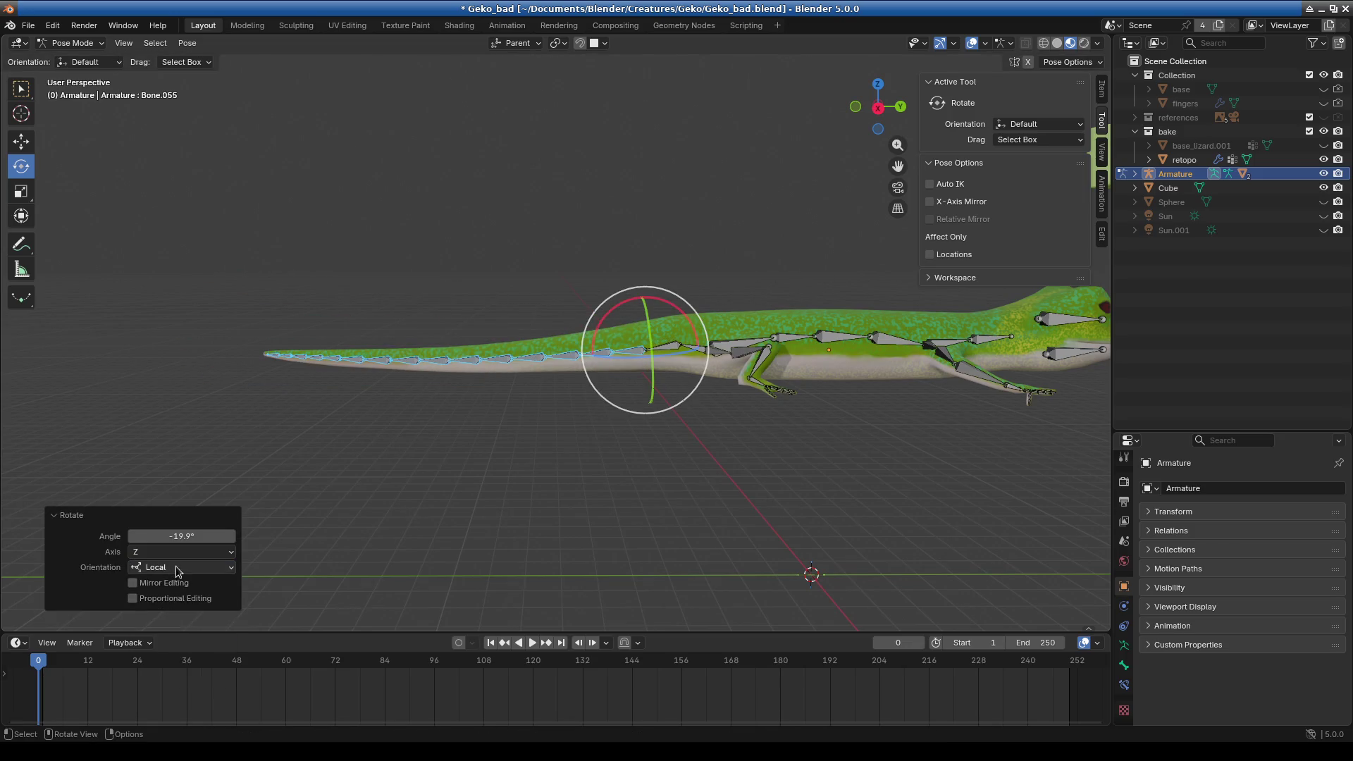
{"action": "left_click", "coordinate": [177, 571]}
{"action": "mouse_move", "coordinate": [509, 516]}
{"action": "middle_mouse_down"}
{"action": "mouse_move", "coordinate": [840, 531]}
{"action": "mouse_move", "coordinate": [789, 529]}
{"action": "middle_mouse_up"}
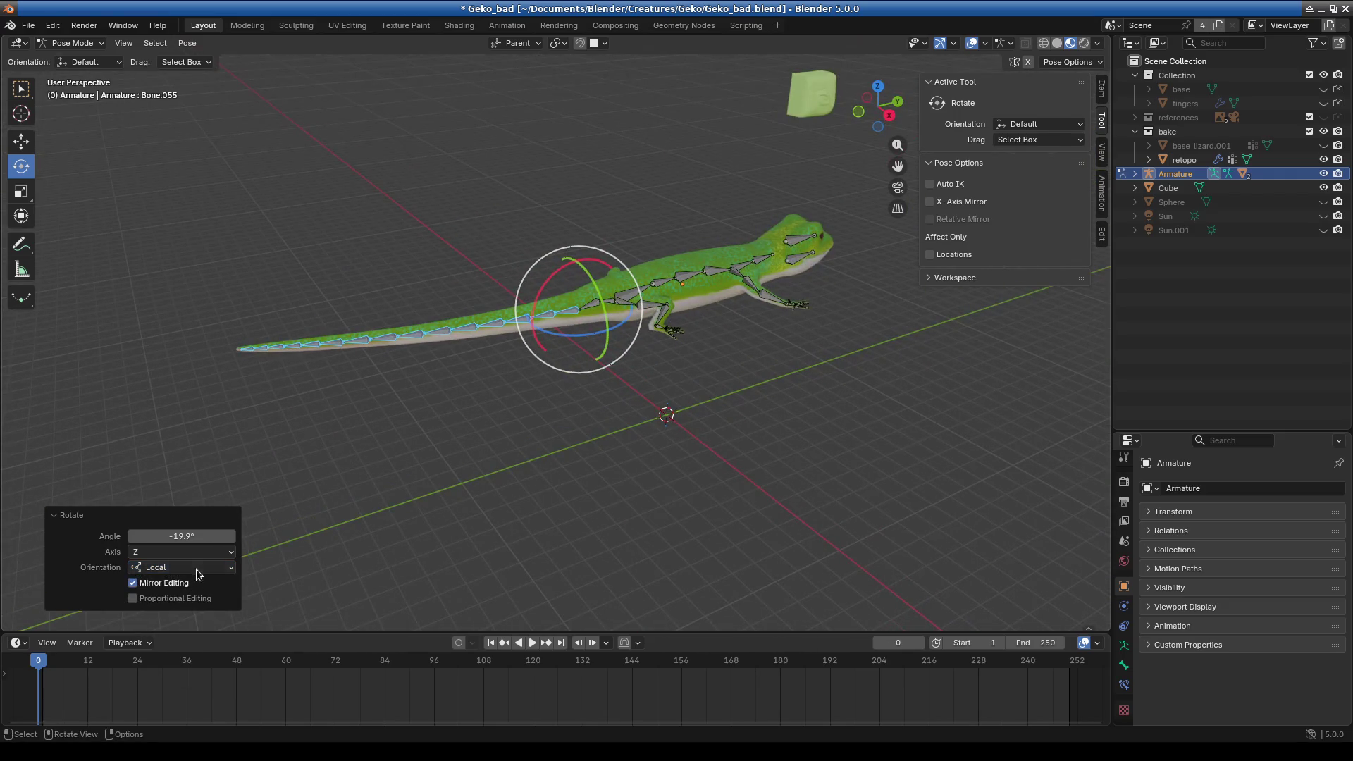
- Compare the tail rotation in Gimbal, View and Parent orientations from different angles
{"action": "left_click", "coordinate": [195, 568]}
{"action": "left_click", "coordinate": [197, 629]}
{"action": "middle_click_drag", "start_coordinate": [441, 532], "coordinate": [323, 556]}
{"action": "left_click", "coordinate": [213, 567]}
{"action": "left_click", "coordinate": [159, 646]}
{"action": "left_click", "coordinate": [182, 571]}
{"action": "left_click", "coordinate": [173, 676]}
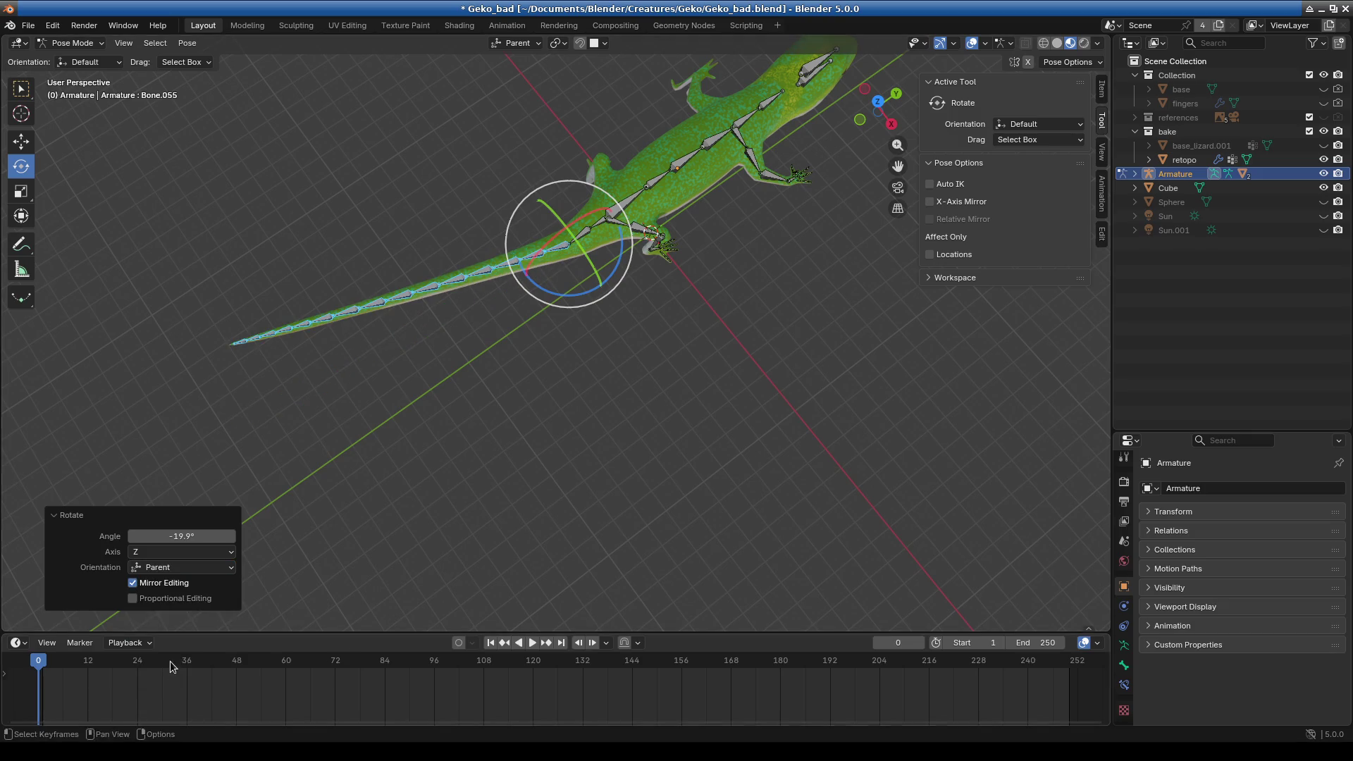
{"action": "left_click", "coordinate": [171, 569]}
{"action": "middle_click_drag", "start_coordinate": [185, 646], "coordinate": [574, 472]}
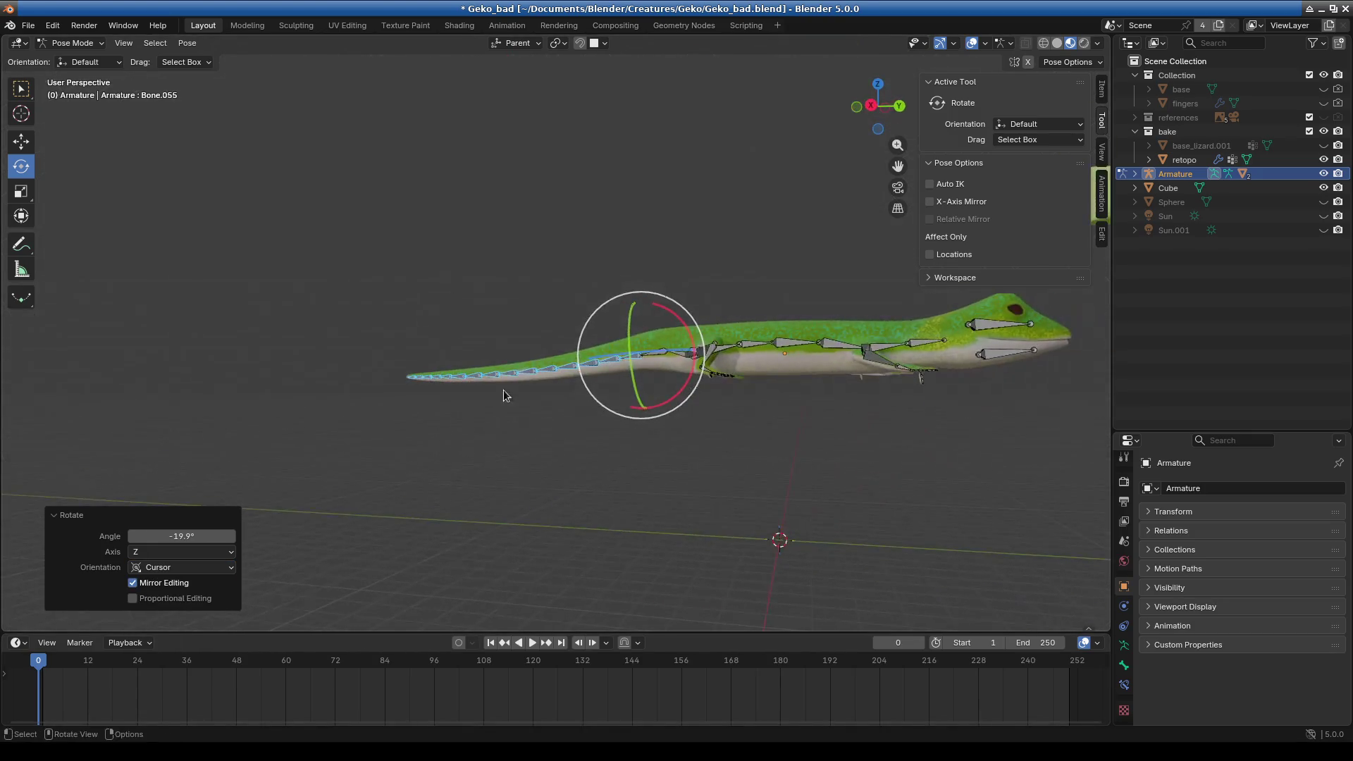
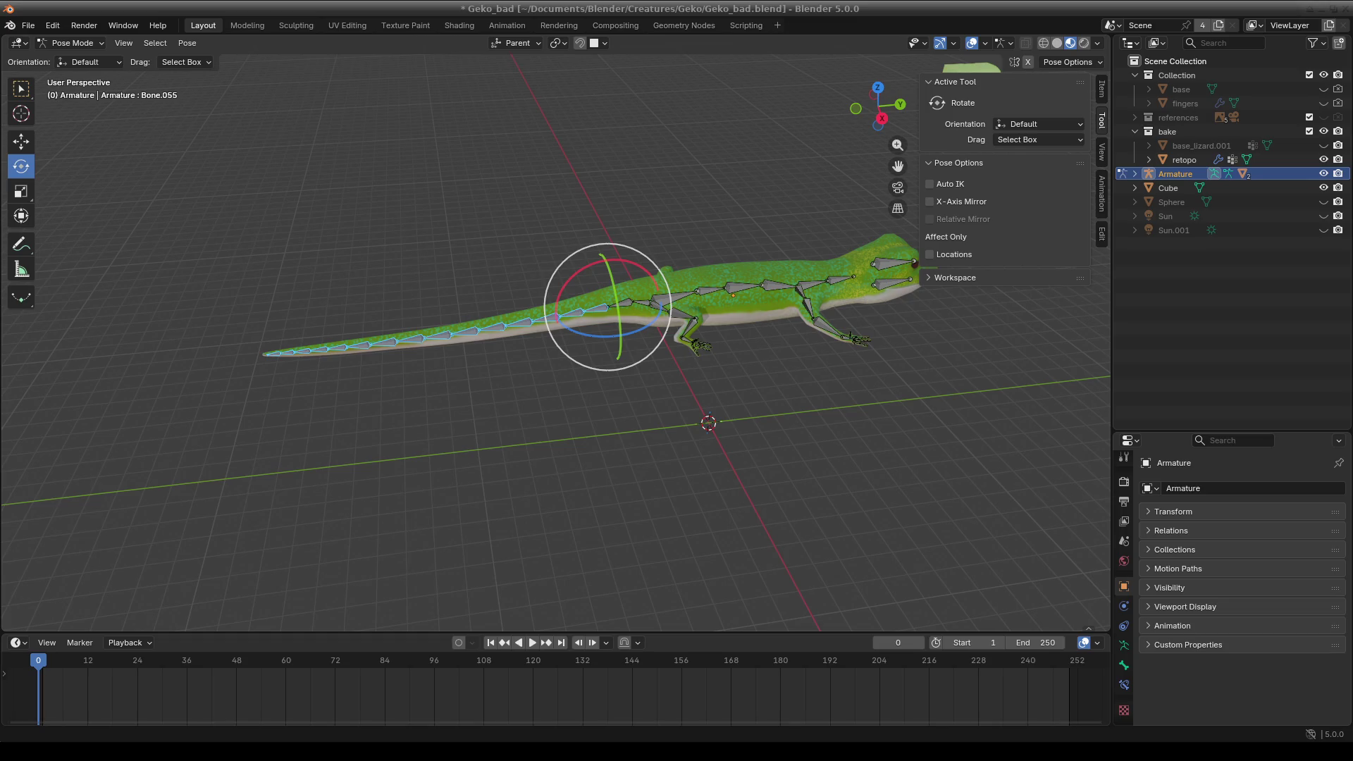
- Set the transform orientation to Parent and rotate the tail bones upward around X
{"action": "left_click", "coordinate": [521, 44]}
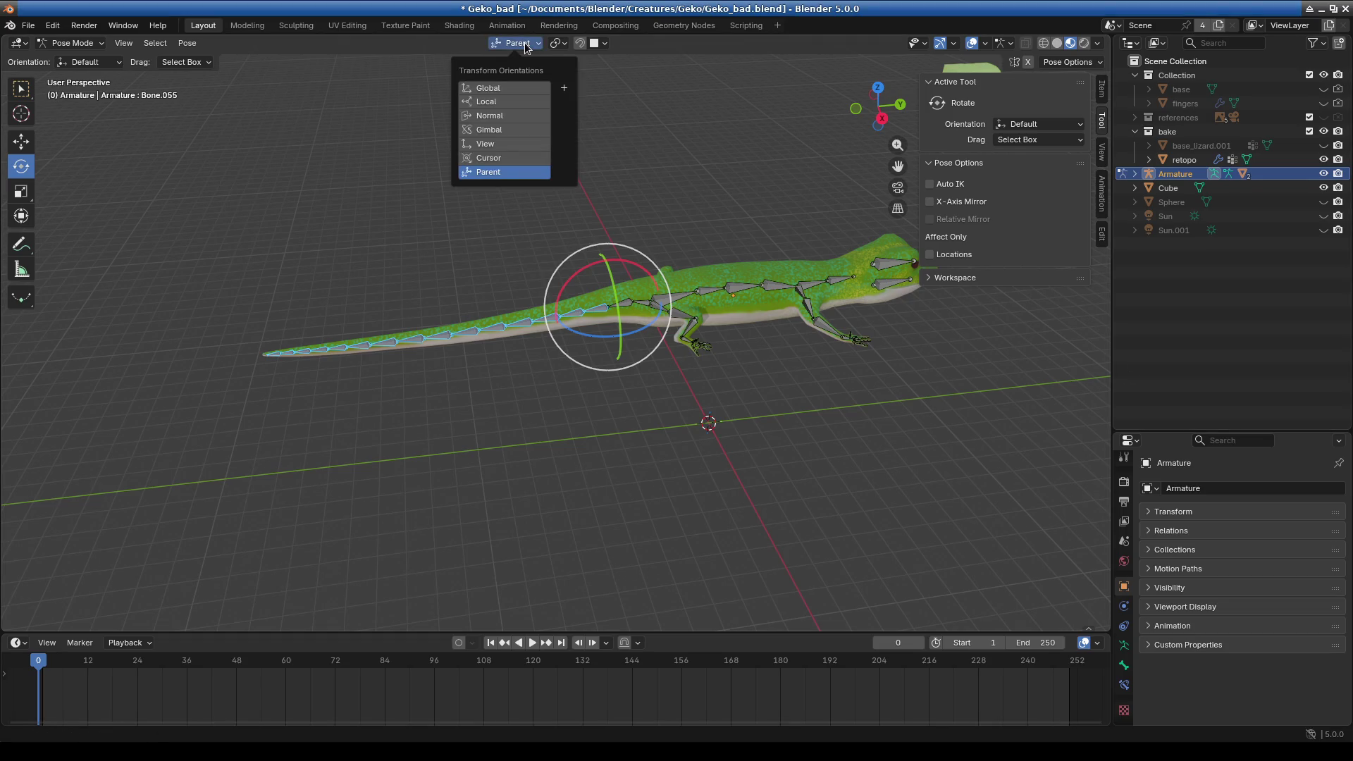
{"action": "left_click", "coordinate": [525, 46]}
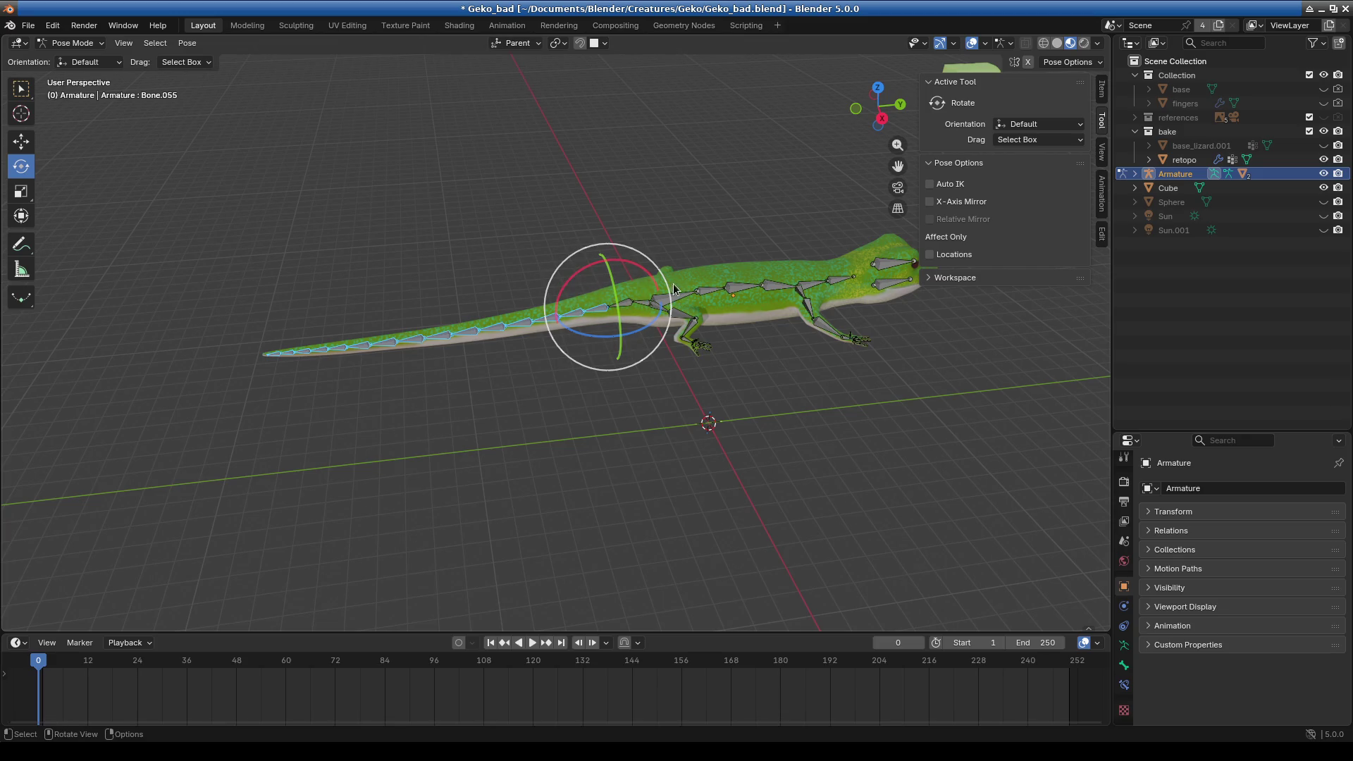
{"action": "left_click_drag", "start_coordinate": [630, 268], "coordinate": [742, 351]}
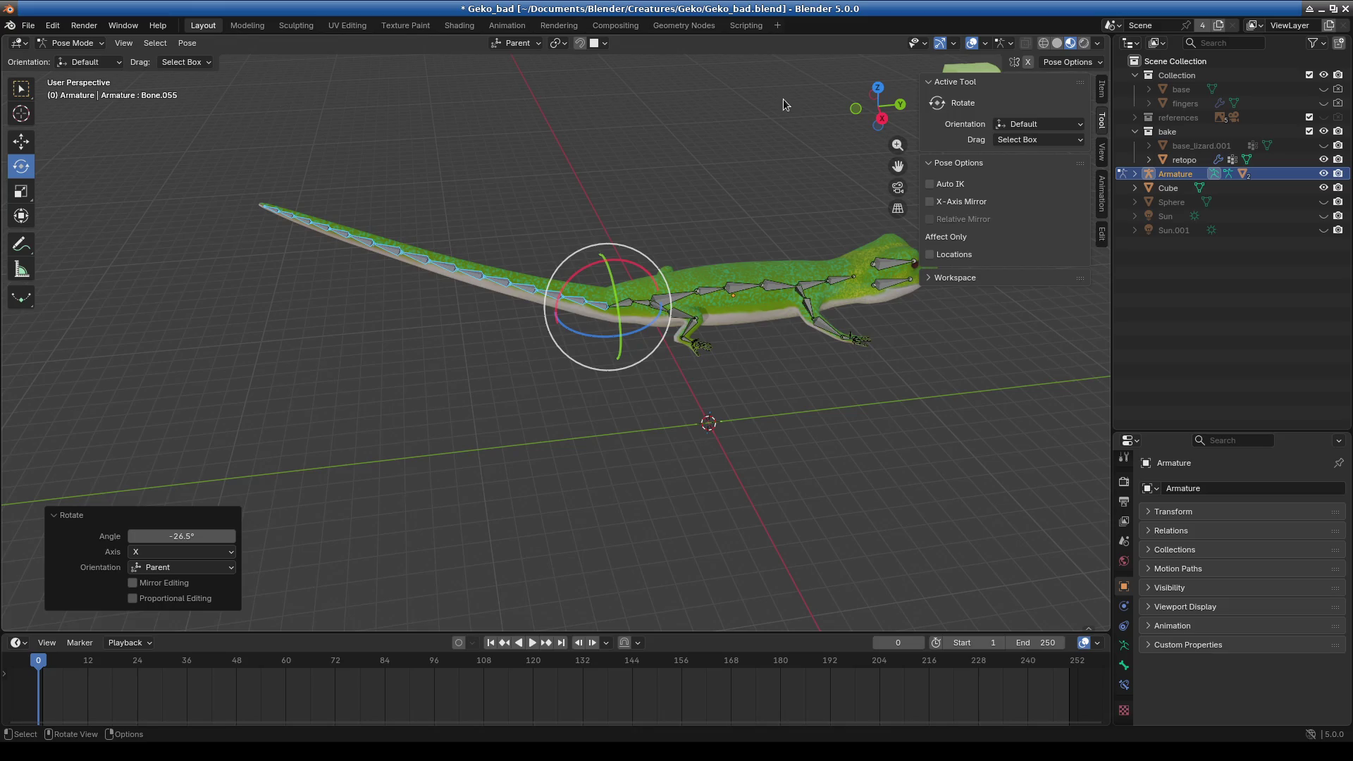
- Switch to Global orientation and rotate the tail bones further, to -4.89° on X
{"action": "left_click", "coordinate": [513, 44]}
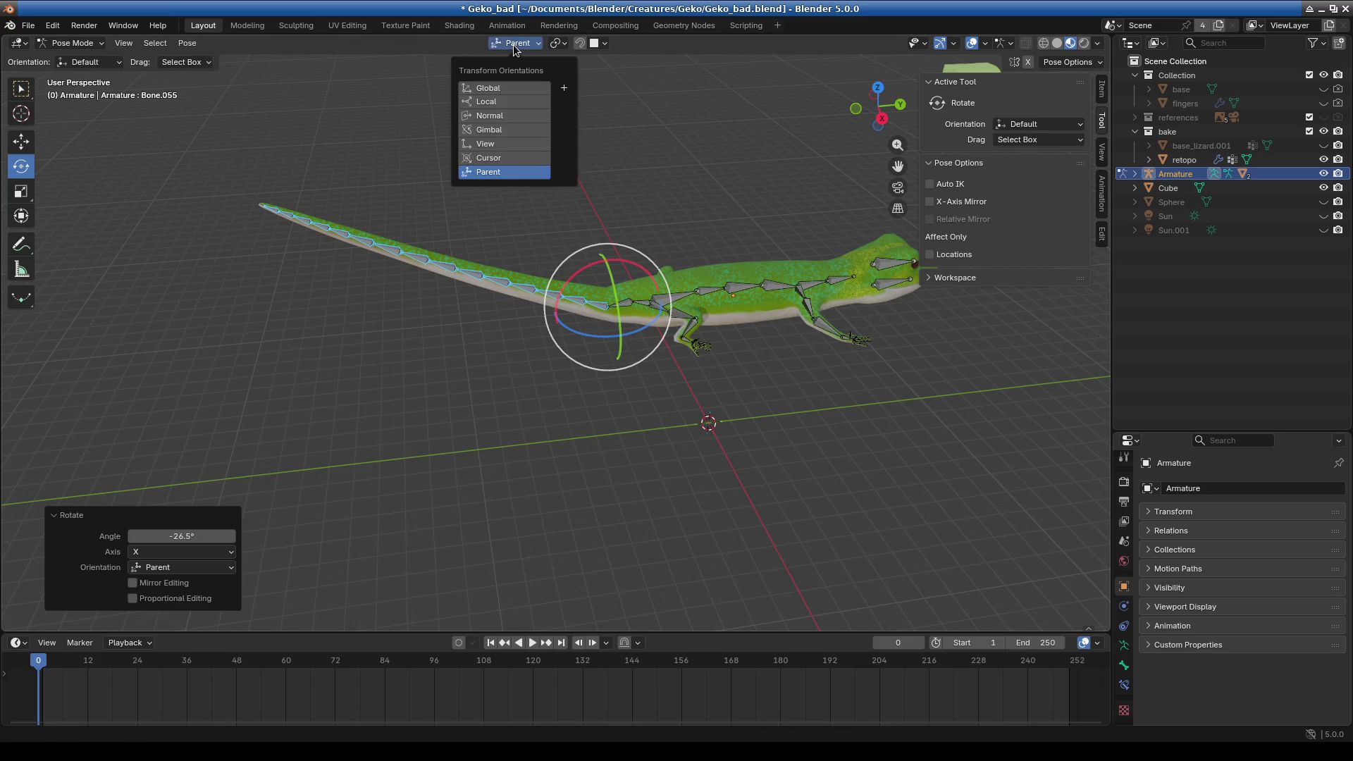
{"action": "left_click", "coordinate": [490, 90]}
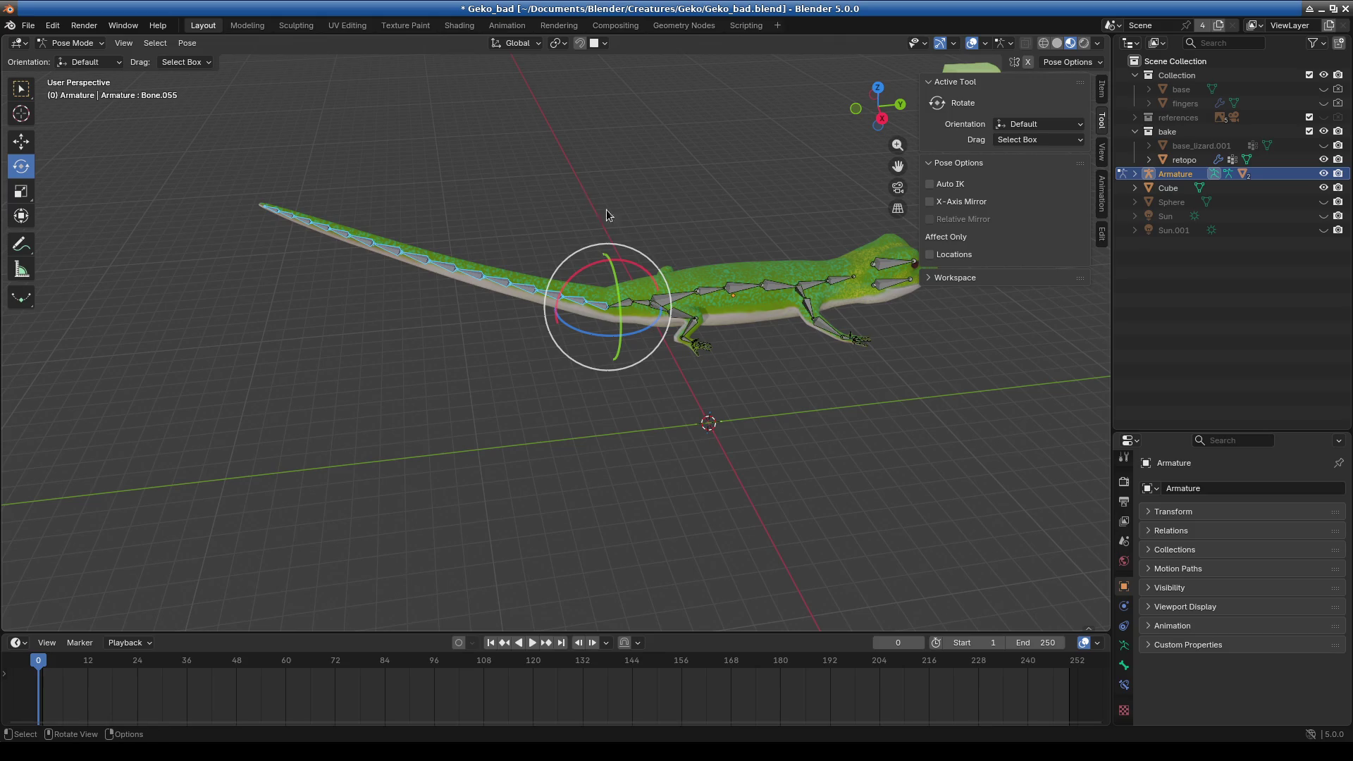
{"action": "mouse_move", "coordinate": [641, 271]}
{"action": "left_mouse_down"}
{"action": "mouse_move", "coordinate": [608, 260]}
{"action": "mouse_move", "coordinate": [630, 277]}
{"action": "left_mouse_up"}
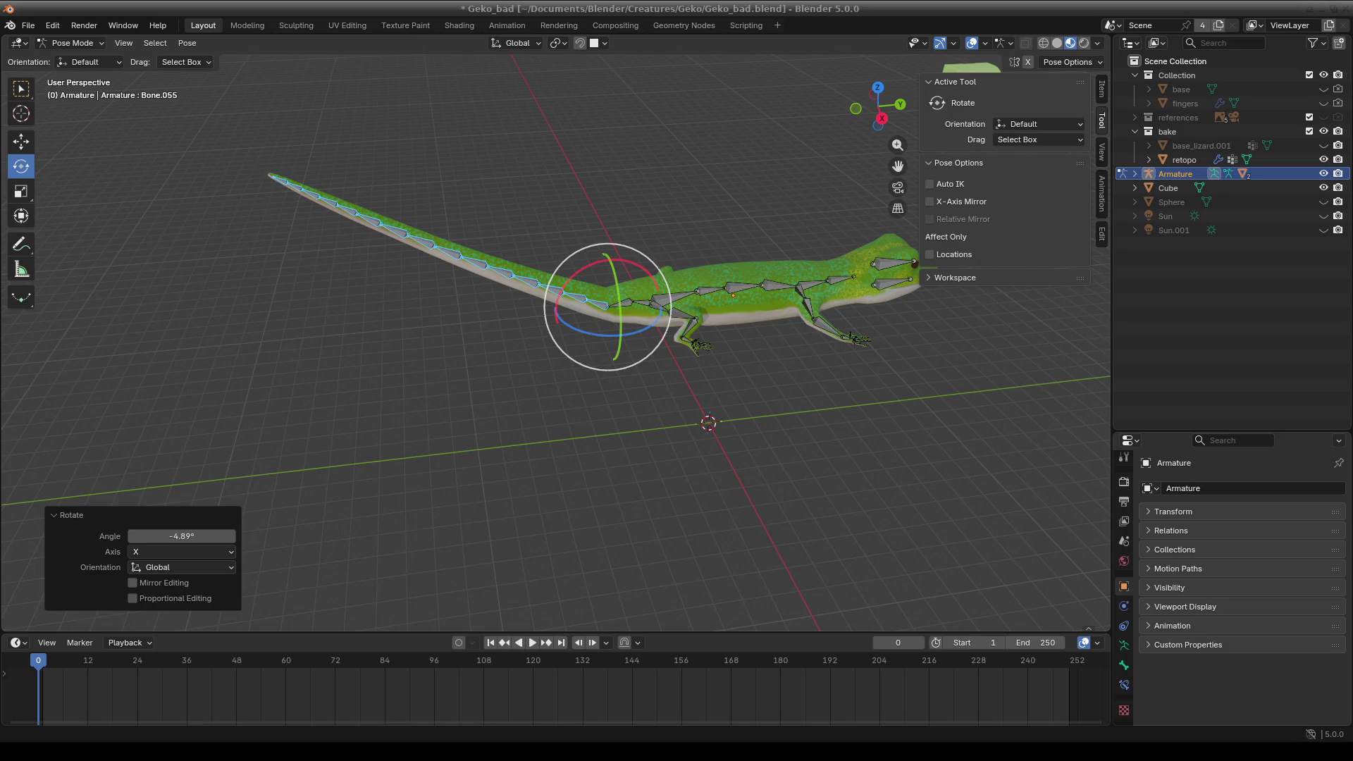
{"action": "left_click", "coordinate": [560, 43]}
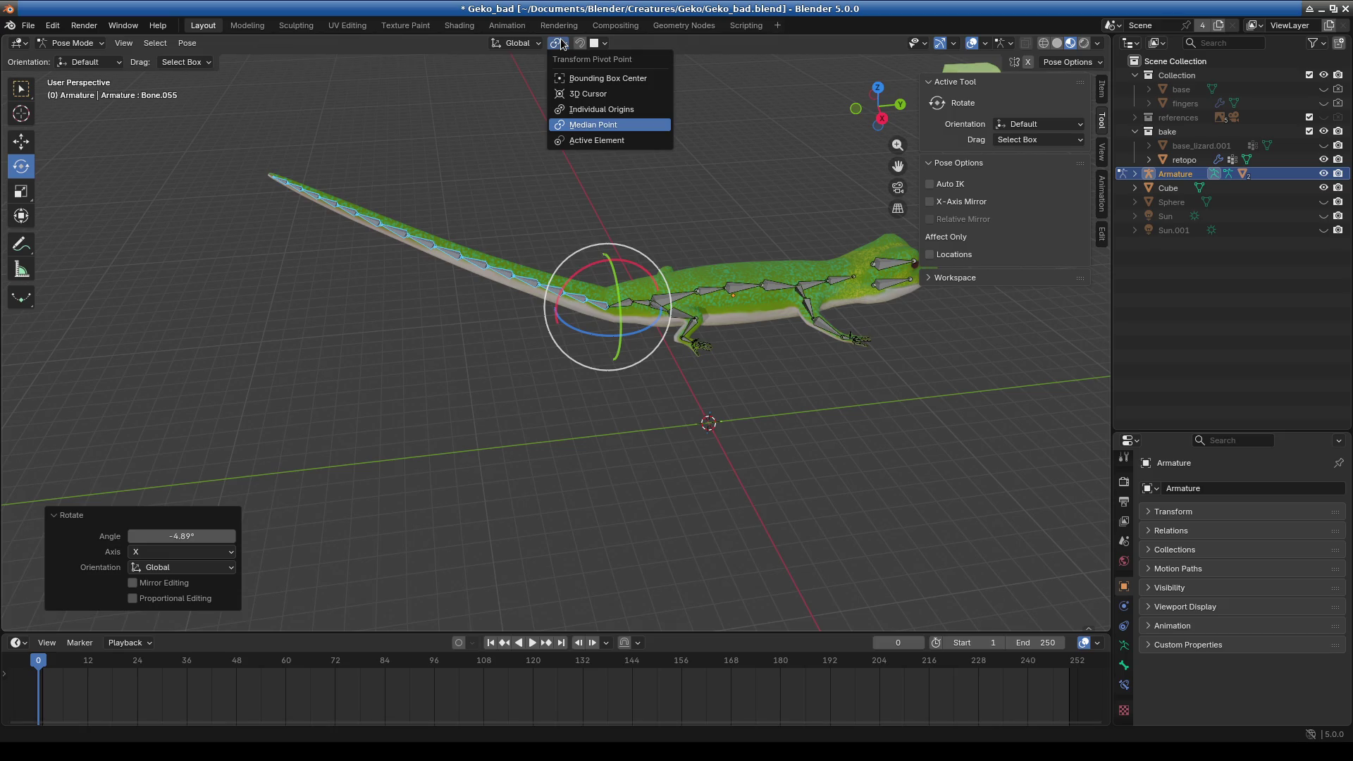
- Set the pivot point to Individual Origins, toggling proportional editing on and back off
{"action": "left_click", "coordinate": [611, 110]}
{"action": "left_click", "coordinate": [560, 44]}
{"action": "left_click", "coordinate": [561, 45]}
{"action": "left_click", "coordinate": [560, 44]}
{"action": "left_click", "coordinate": [561, 45]}
{"action": "left_click", "coordinate": [580, 44]}
{"action": "left_click", "coordinate": [577, 45]}
- Test tail rotations around the active bone, cancel them, and undo the earlier tail rotation
{"action": "left_click", "coordinate": [560, 43]}
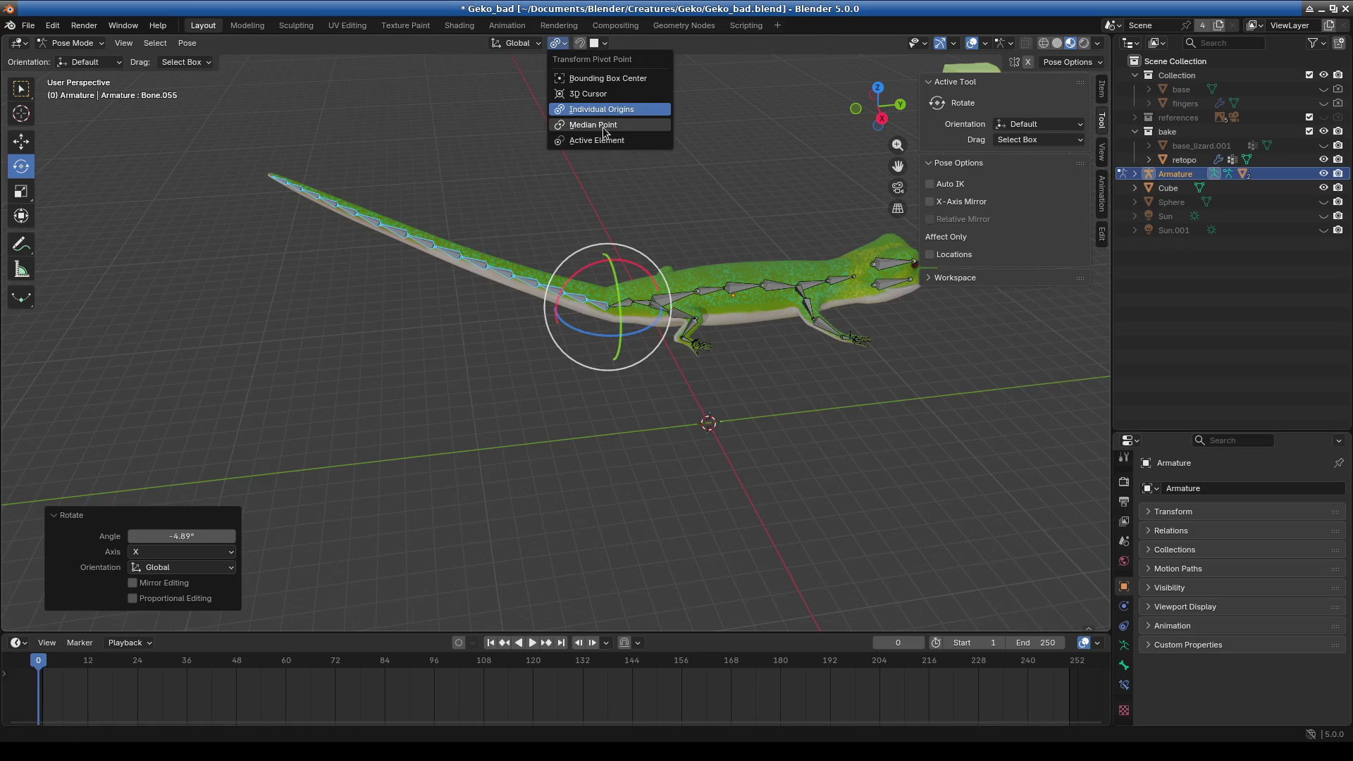
{"action": "left_click", "coordinate": [644, 139]}
{"action": "middle_click_drag", "start_coordinate": [718, 213], "coordinate": [674, 167]}
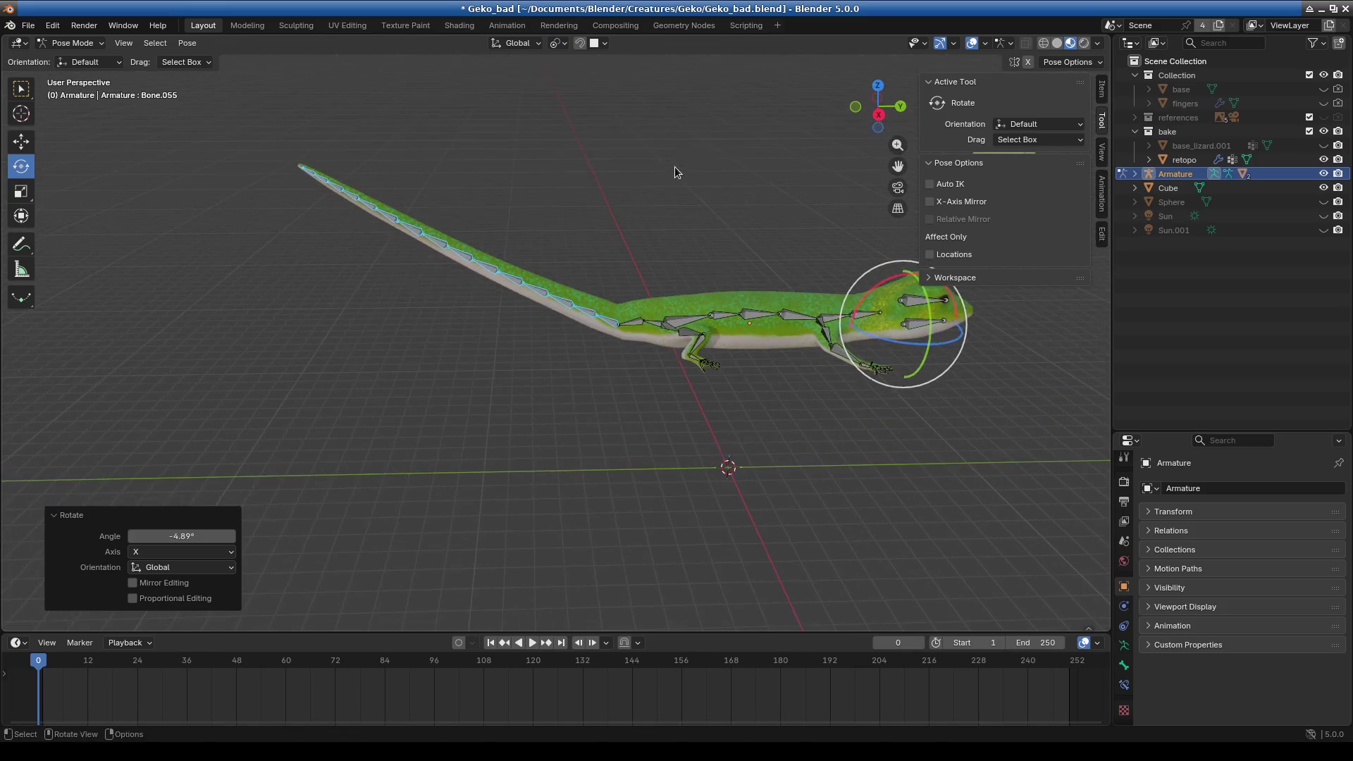
{"action": "key", "text": "r"}
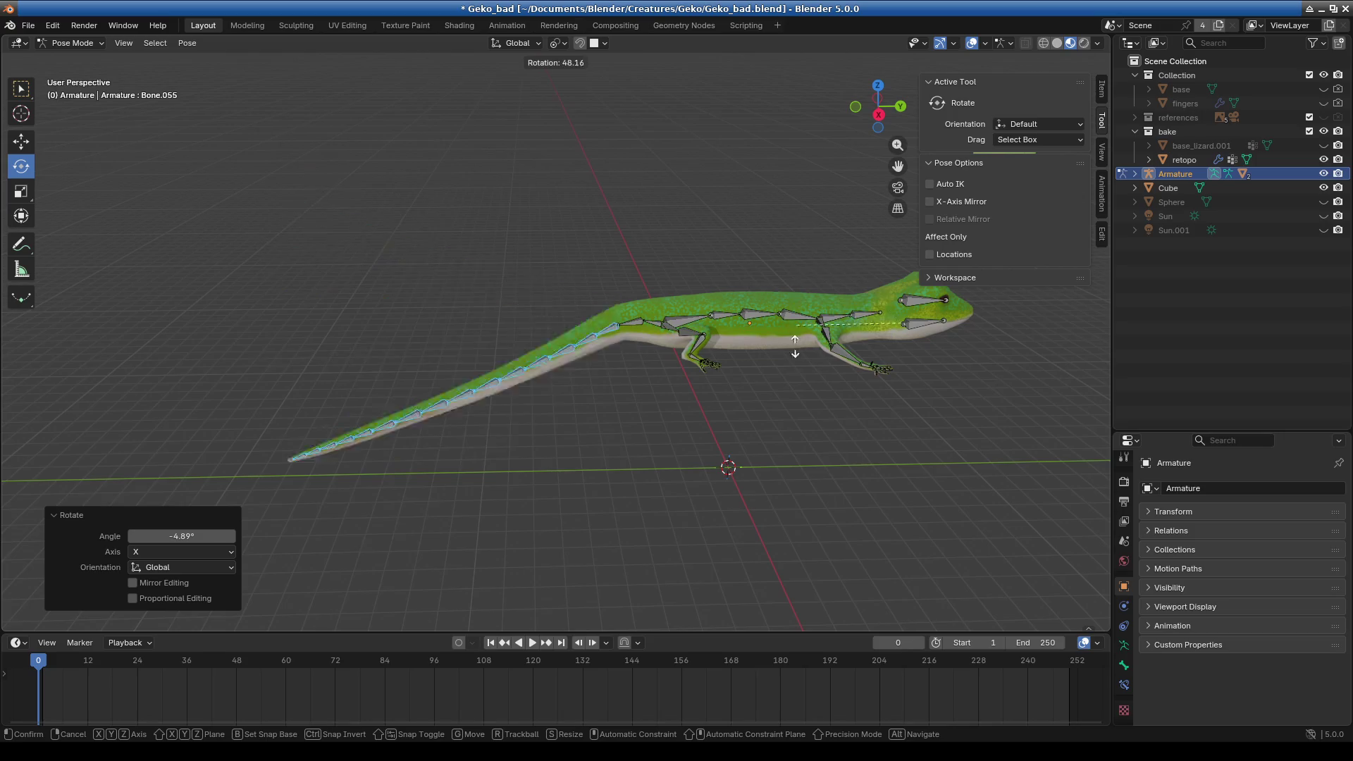
{"action": "right_click", "coordinate": [786, 356]}
{"action": "left_click", "coordinate": [555, 43]}
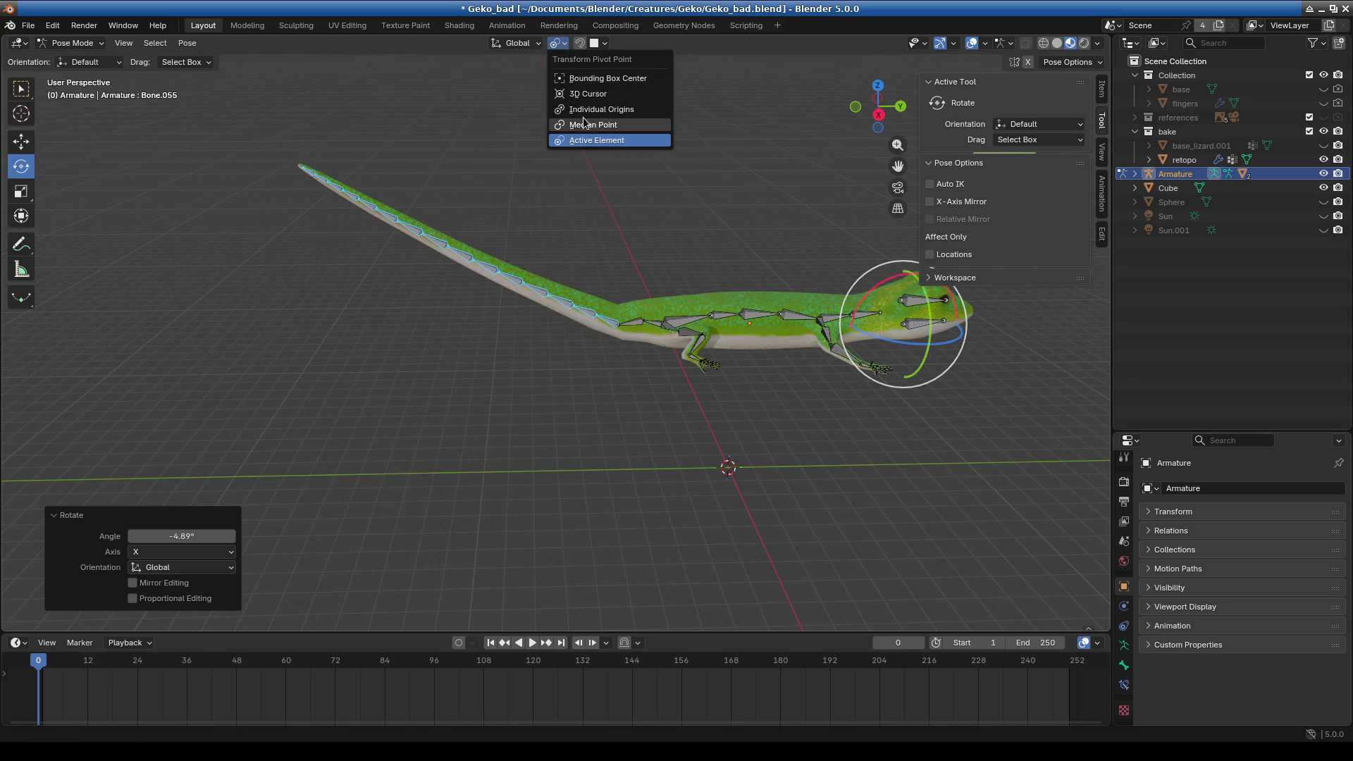
{"action": "left_click", "coordinate": [613, 109]}
{"action": "key", "text": "r"}
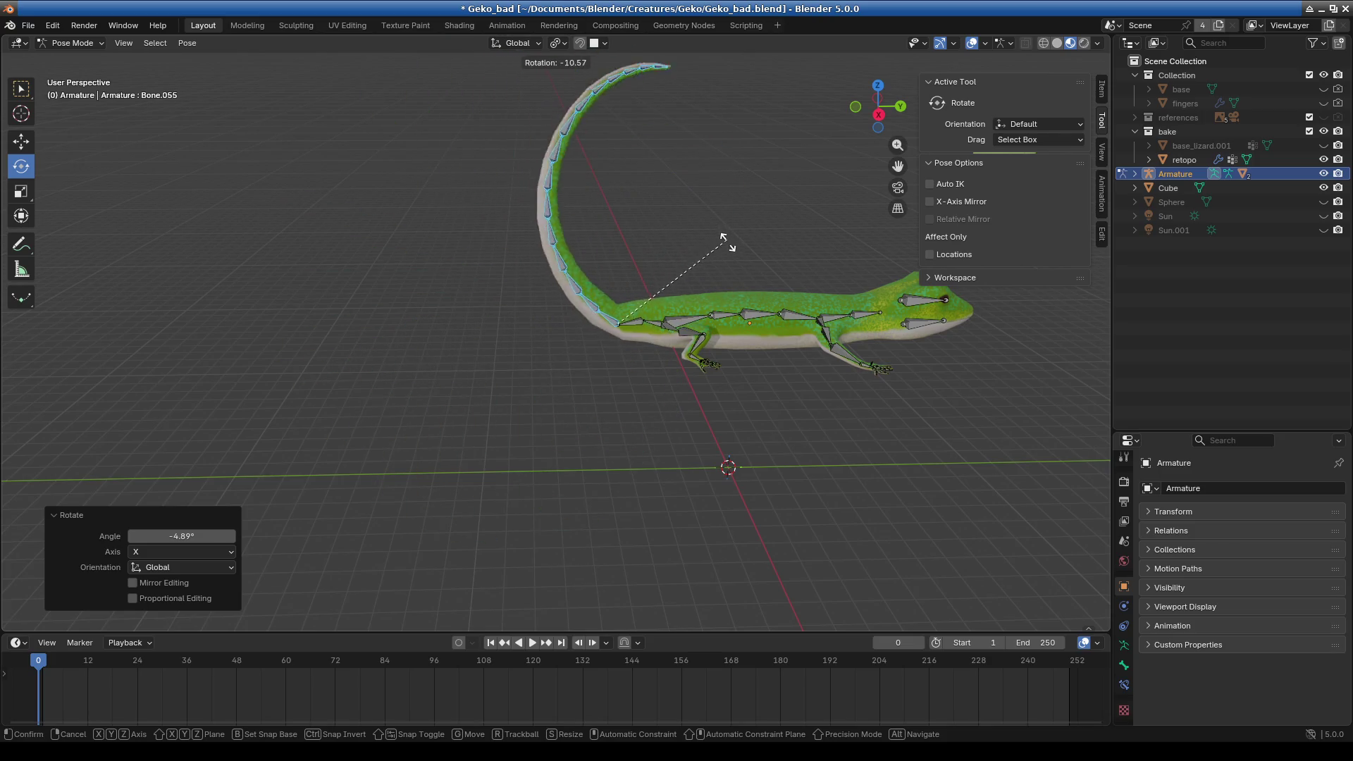
{"action": "key", "text": "Escape"}
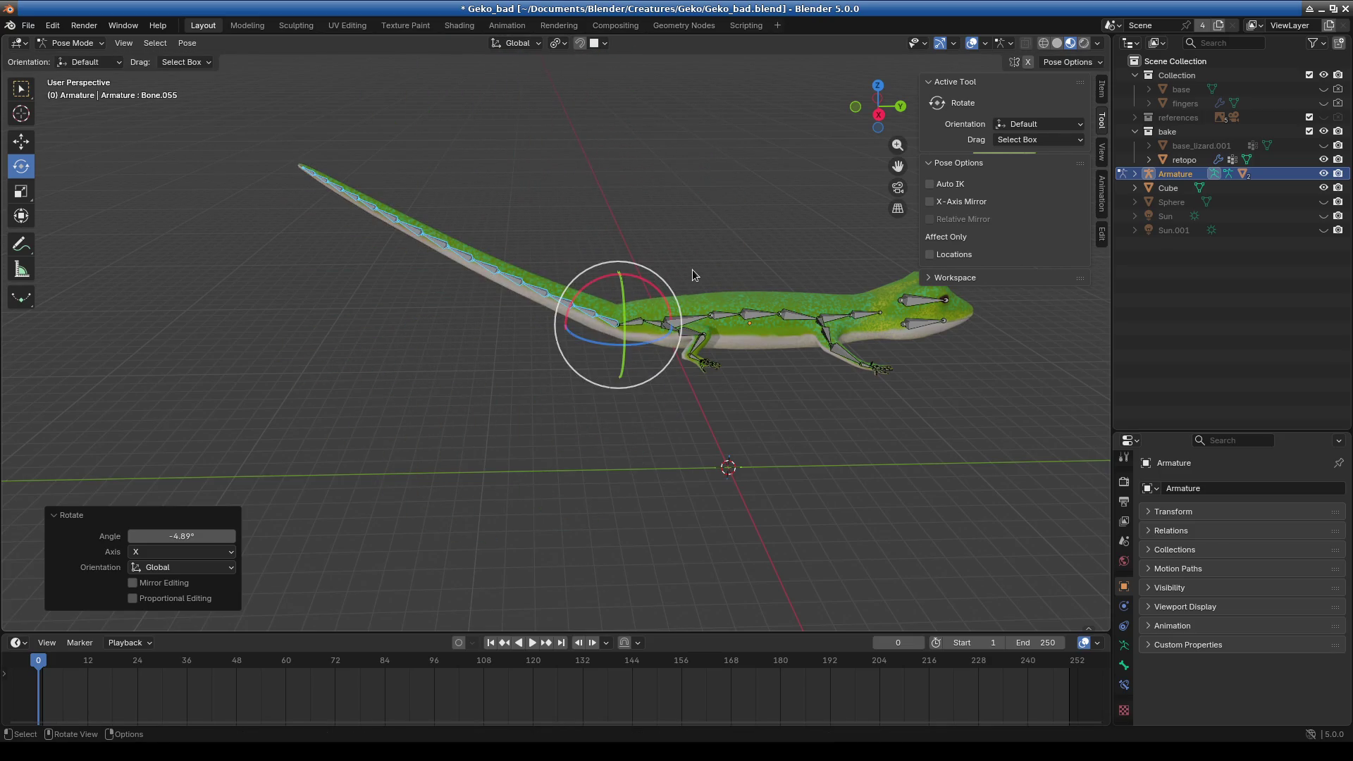
{"action": "key", "text": "ctrl+z"}
{"action": "key", "text": "ctrl+z"}
{"action": "key", "text": "ctrl+z"}
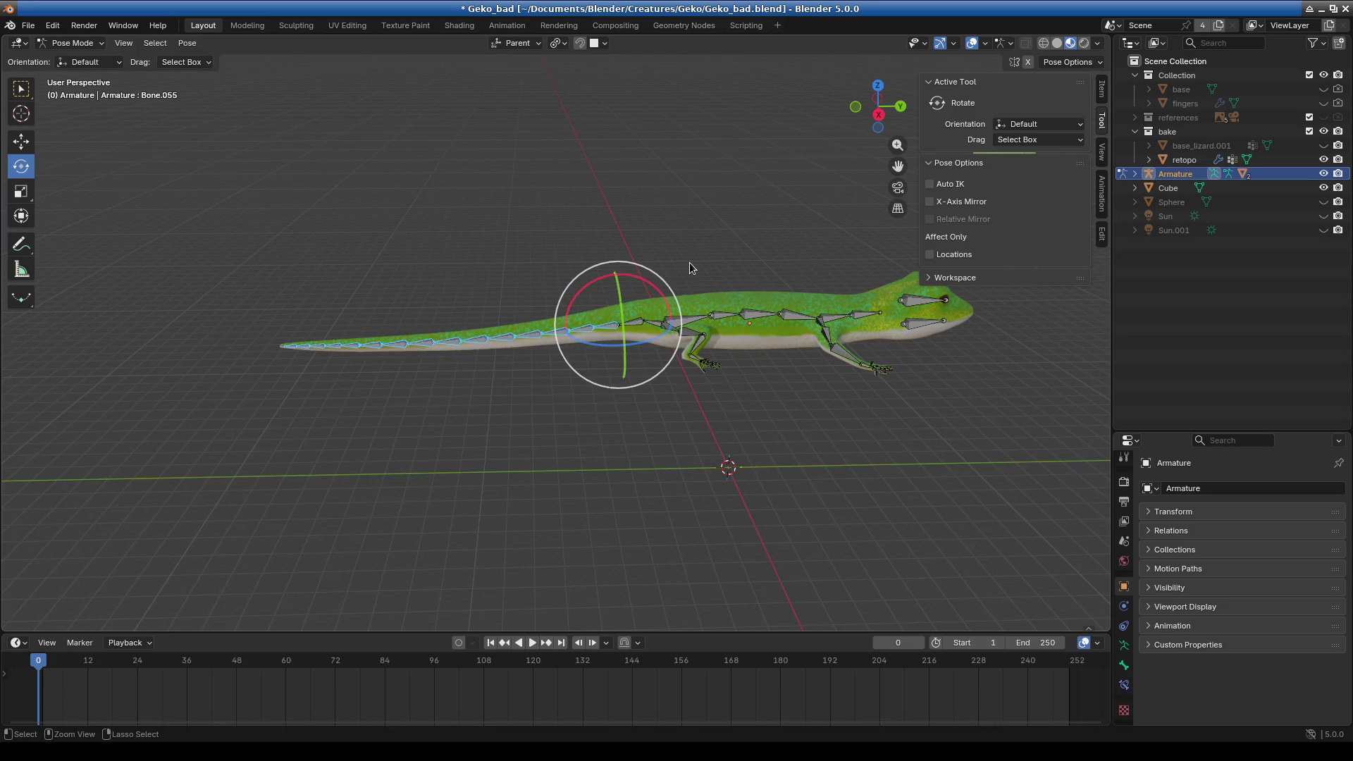
- Curl the tail by rotating its bones around Individual Origins
{"action": "left_click", "coordinate": [559, 43]}
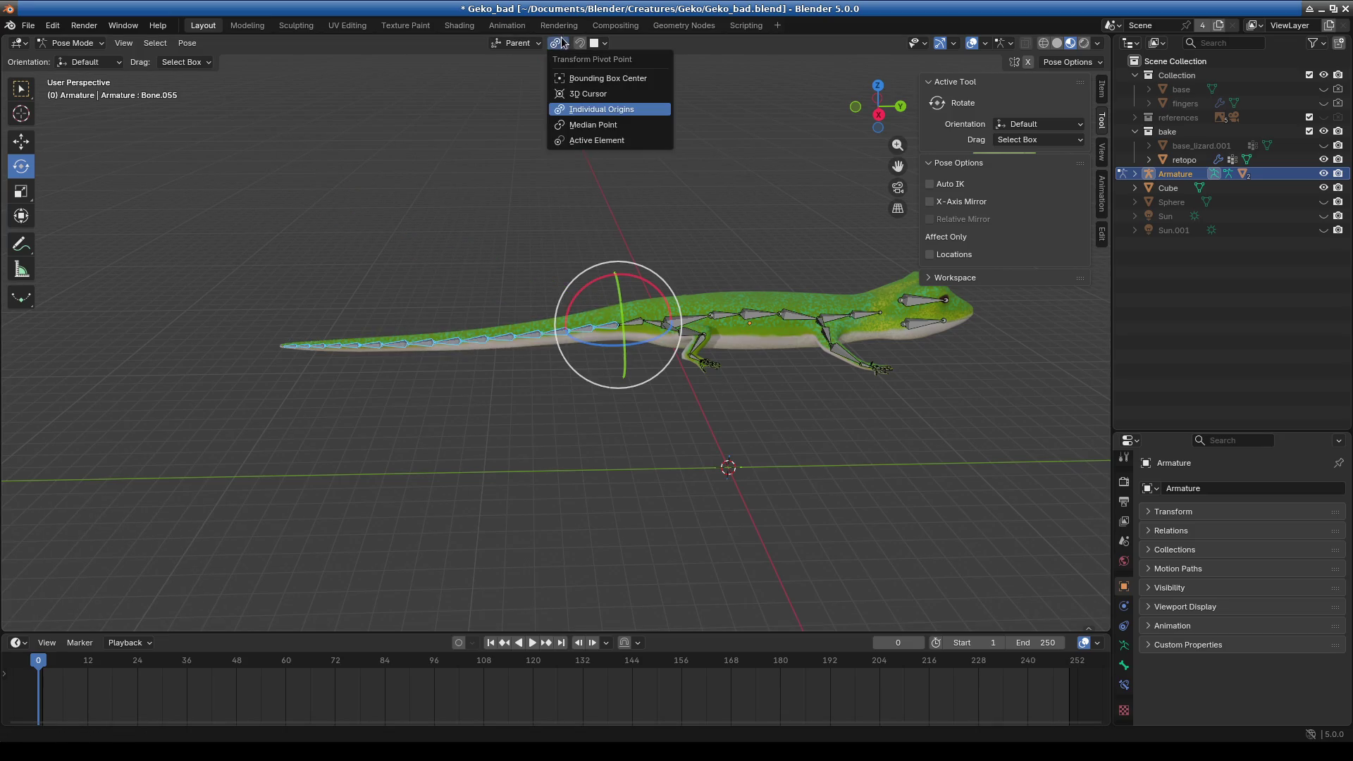
{"action": "left_click", "coordinate": [584, 110]}
{"action": "key", "text": "r"}
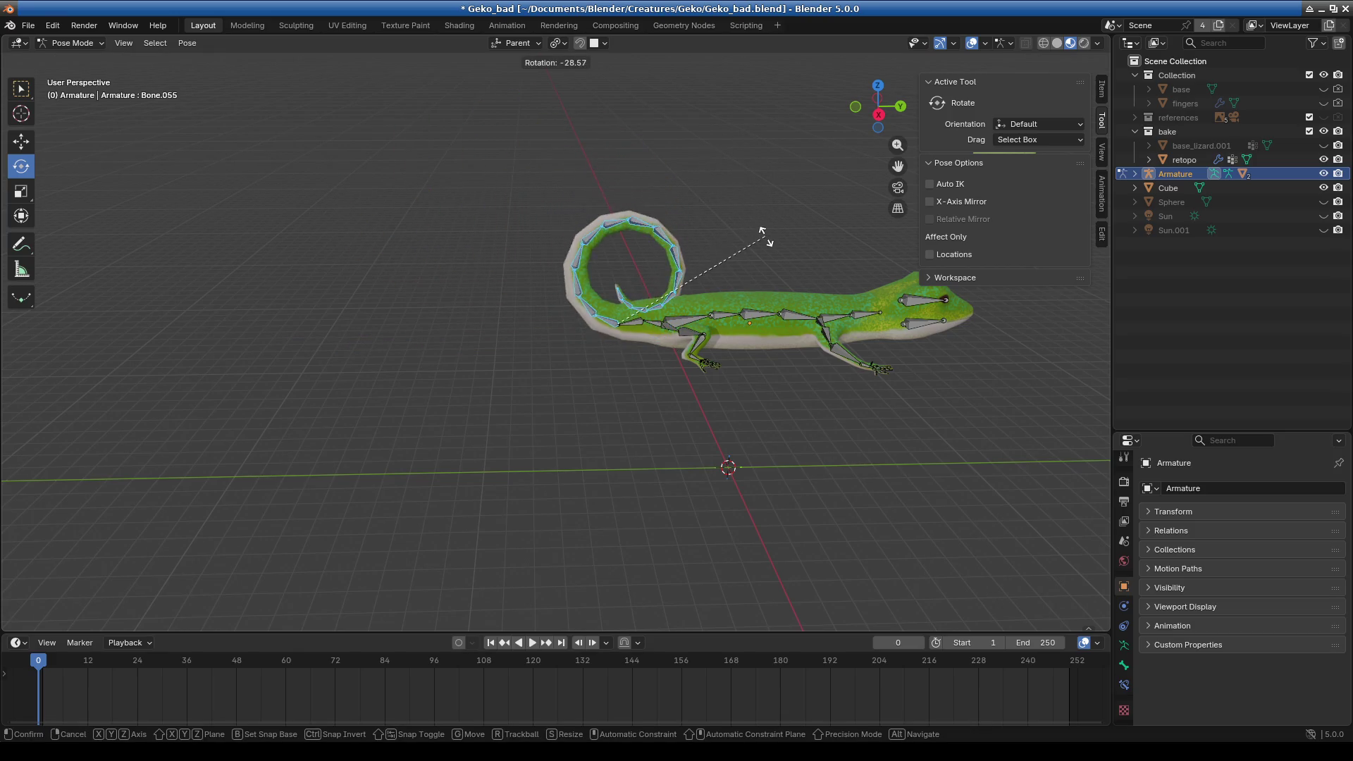
{"action": "left_click", "coordinate": [771, 215]}
{"action": "mouse_move", "coordinate": [772, 215]}
{"action": "middle_mouse_down"}
{"action": "mouse_move", "coordinate": [542, 331]}
{"action": "mouse_move", "coordinate": [702, 378]}
{"action": "middle_mouse_up"}
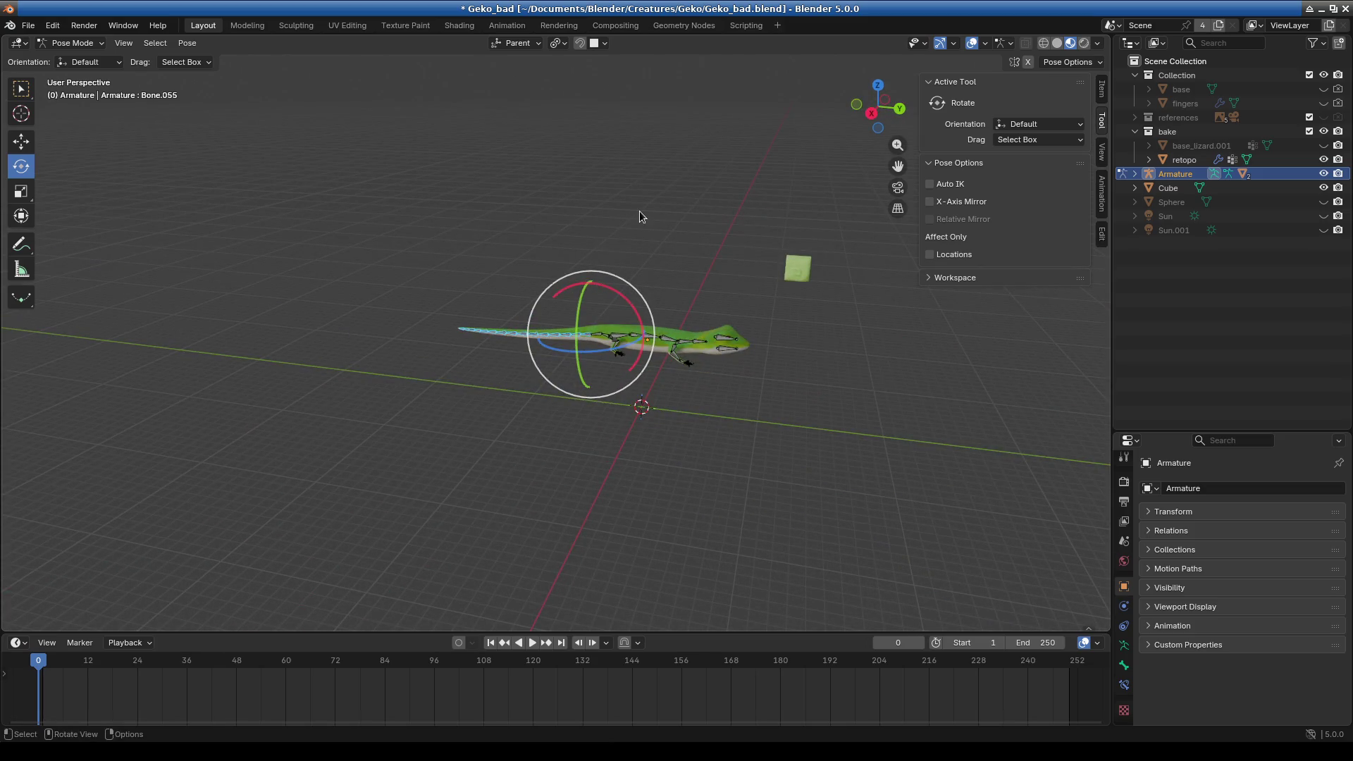
- Rotate the tail bones on the X axis to bend the tail upward
{"action": "scroll", "coordinate": [595, 289], "scroll_direction": "up", "scroll_amount": 3}
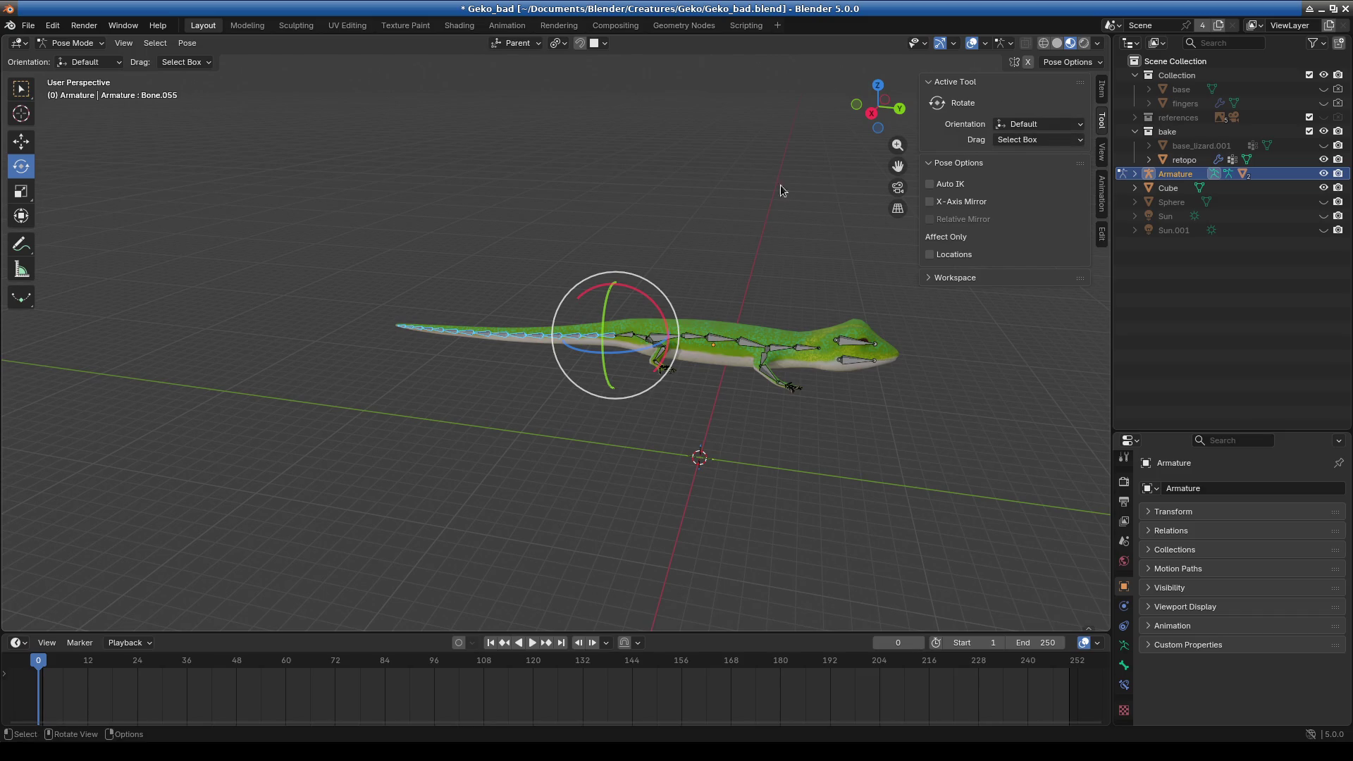
{"action": "key", "text": "r"}
{"action": "key", "text": "x"}
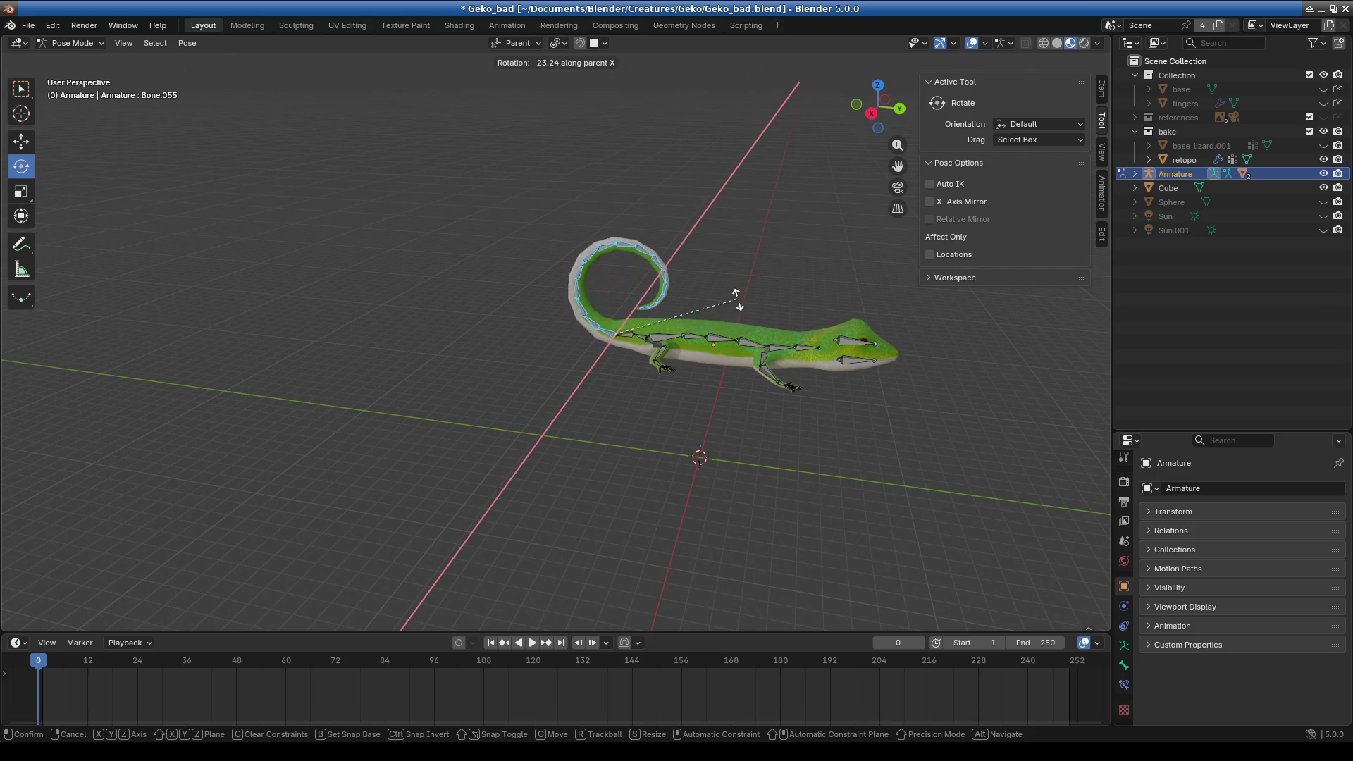
{"action": "left_click", "coordinate": [738, 296]}
- Deselect the tail bones, inspect the curled tail, and return to Object Mode
{"action": "mouse_move", "coordinate": [741, 364]}
{"action": "middle_mouse_down"}
{"action": "mouse_move", "coordinate": [660, 429]}
{"action": "mouse_move", "coordinate": [618, 412]}
{"action": "middle_mouse_up"}
{"action": "left_click", "coordinate": [696, 451]}
{"action": "mouse_move", "coordinate": [696, 451]}
{"action": "middle_mouse_down"}
{"action": "mouse_move", "coordinate": [735, 487]}
{"action": "mouse_move", "coordinate": [648, 433]}
{"action": "middle_mouse_up"}
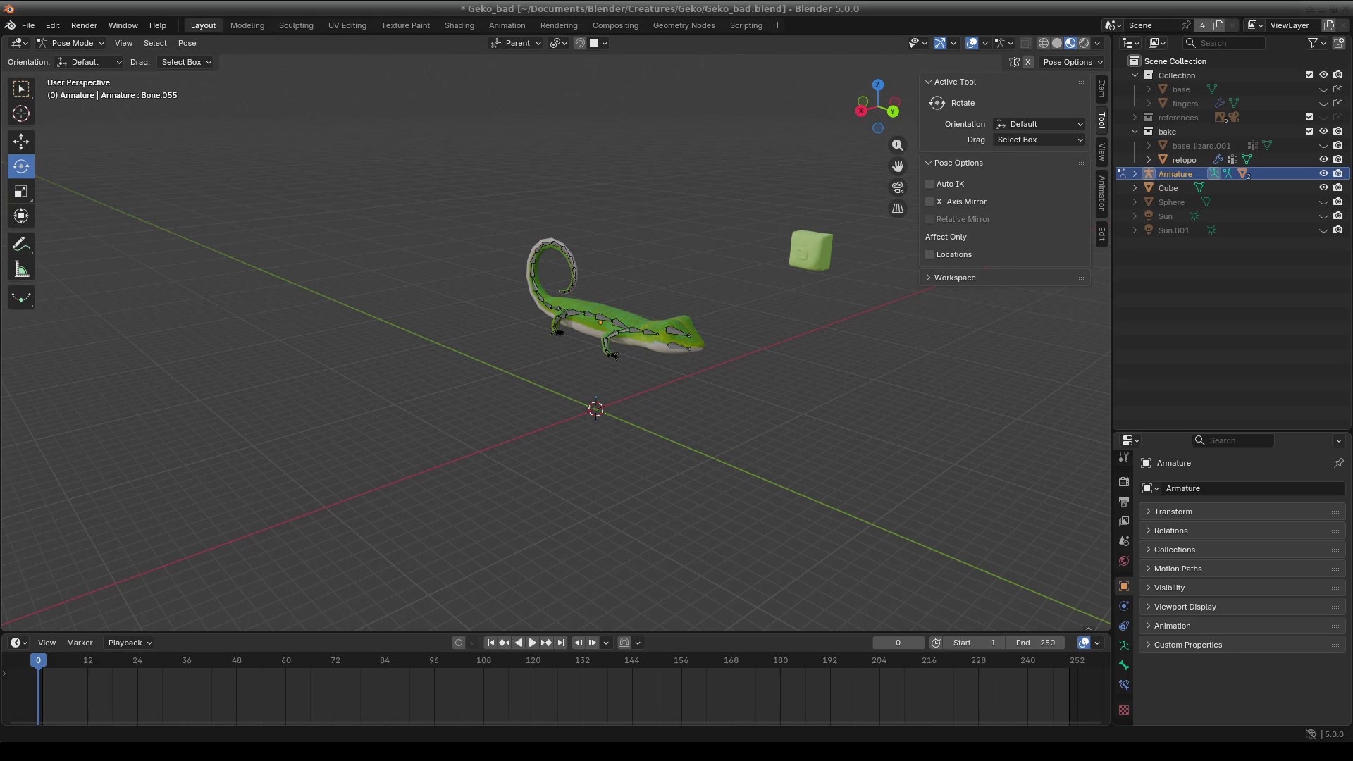
{"action": "middle_click_drag", "start_coordinate": [831, 425], "coordinate": [806, 422]}
{"action": "mouse_move", "coordinate": [716, 442]}
{"action": "middle_mouse_down"}
{"action": "mouse_move", "coordinate": [751, 399]}
{"action": "mouse_move", "coordinate": [682, 458]}
{"action": "middle_mouse_up"}
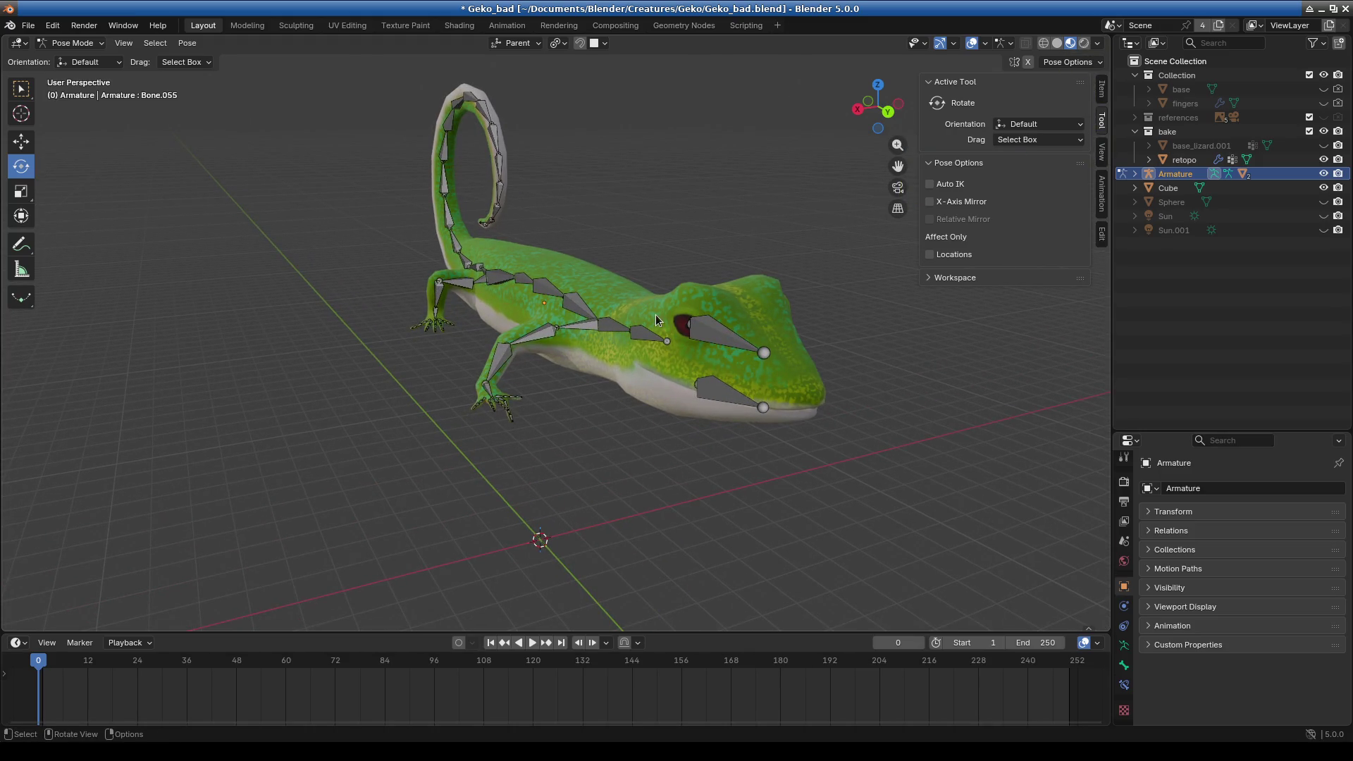
{"action": "left_click", "coordinate": [71, 43]}
{"action": "left_click", "coordinate": [67, 53]}
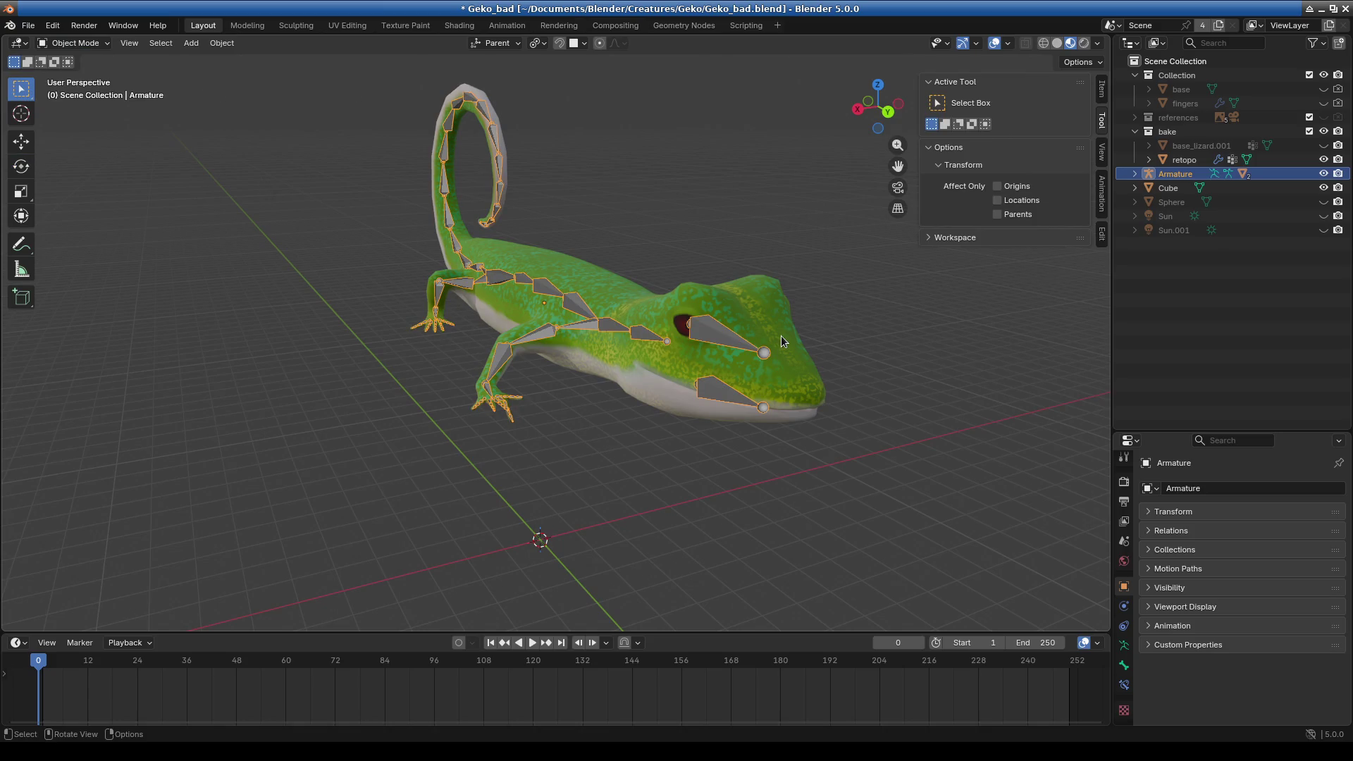
- Turn off Bones in the viewport overlays so only the gecko mesh shows
{"action": "mouse_move", "coordinate": [781, 335]}
{"action": "middle_mouse_down"}
{"action": "mouse_move", "coordinate": [776, 480]}
{"action": "mouse_move", "coordinate": [688, 451]}
{"action": "middle_mouse_up"}
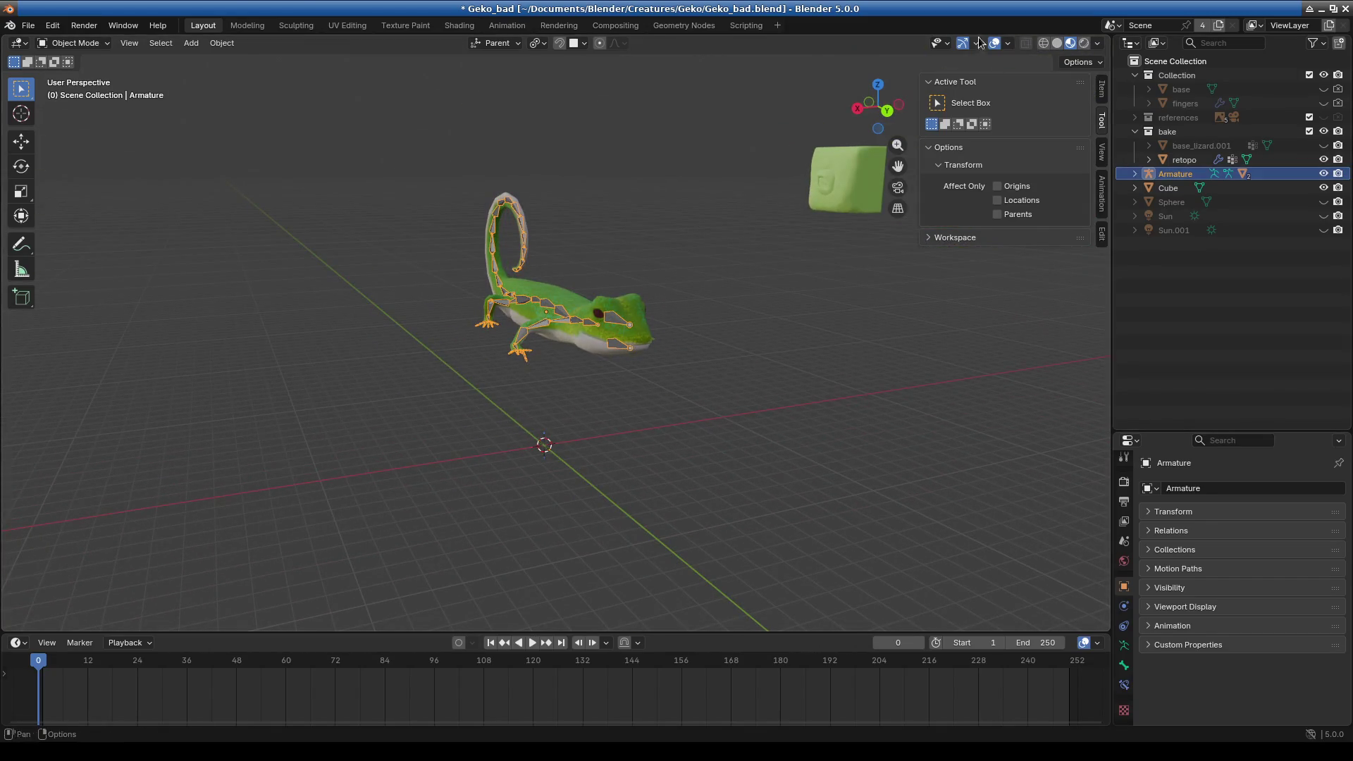
{"action": "left_click", "coordinate": [1009, 44]}
{"action": "left_click", "coordinate": [1017, 214]}
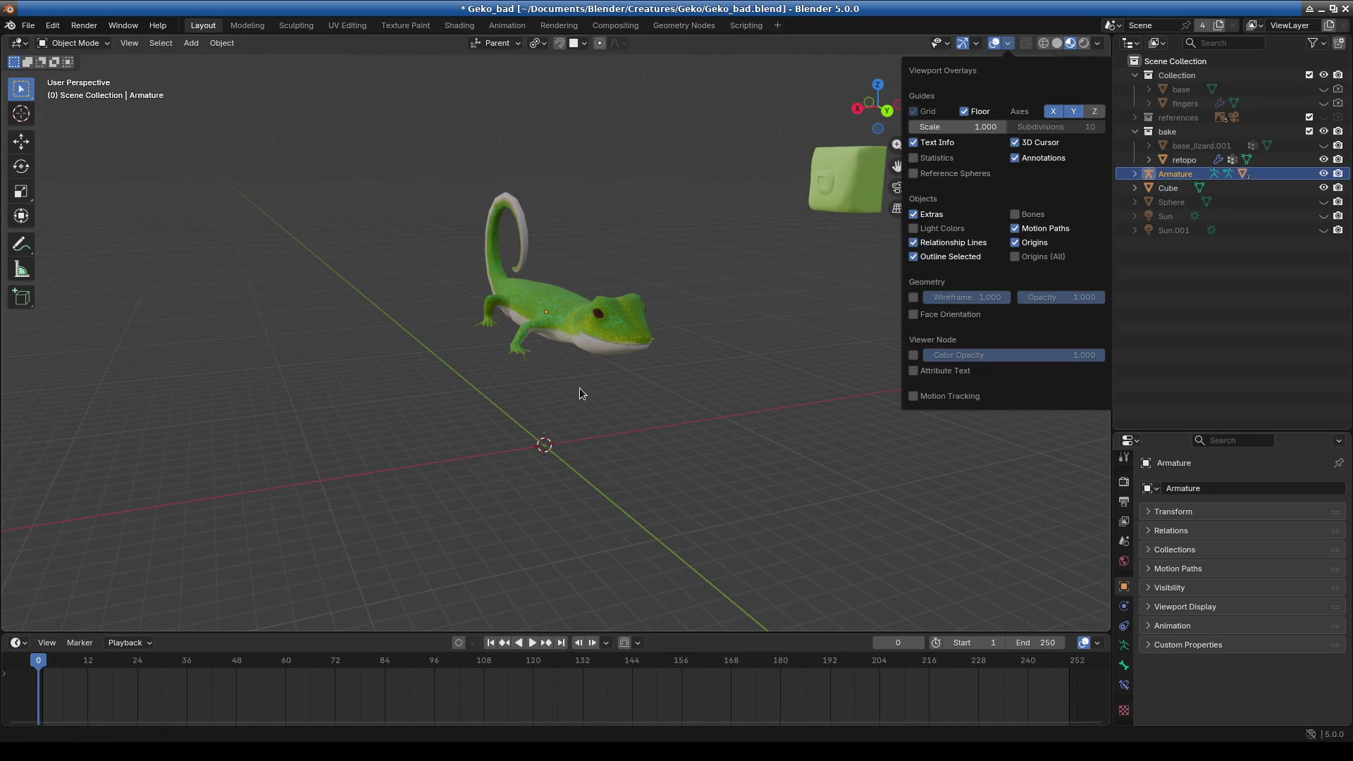
- Inspect the gecko from several angles and select the retopo gecko mesh
{"action": "mouse_move", "coordinate": [586, 412]}
{"action": "middle_mouse_down"}
{"action": "mouse_move", "coordinate": [792, 421]}
{"action": "mouse_move", "coordinate": [676, 427]}
{"action": "middle_mouse_up"}
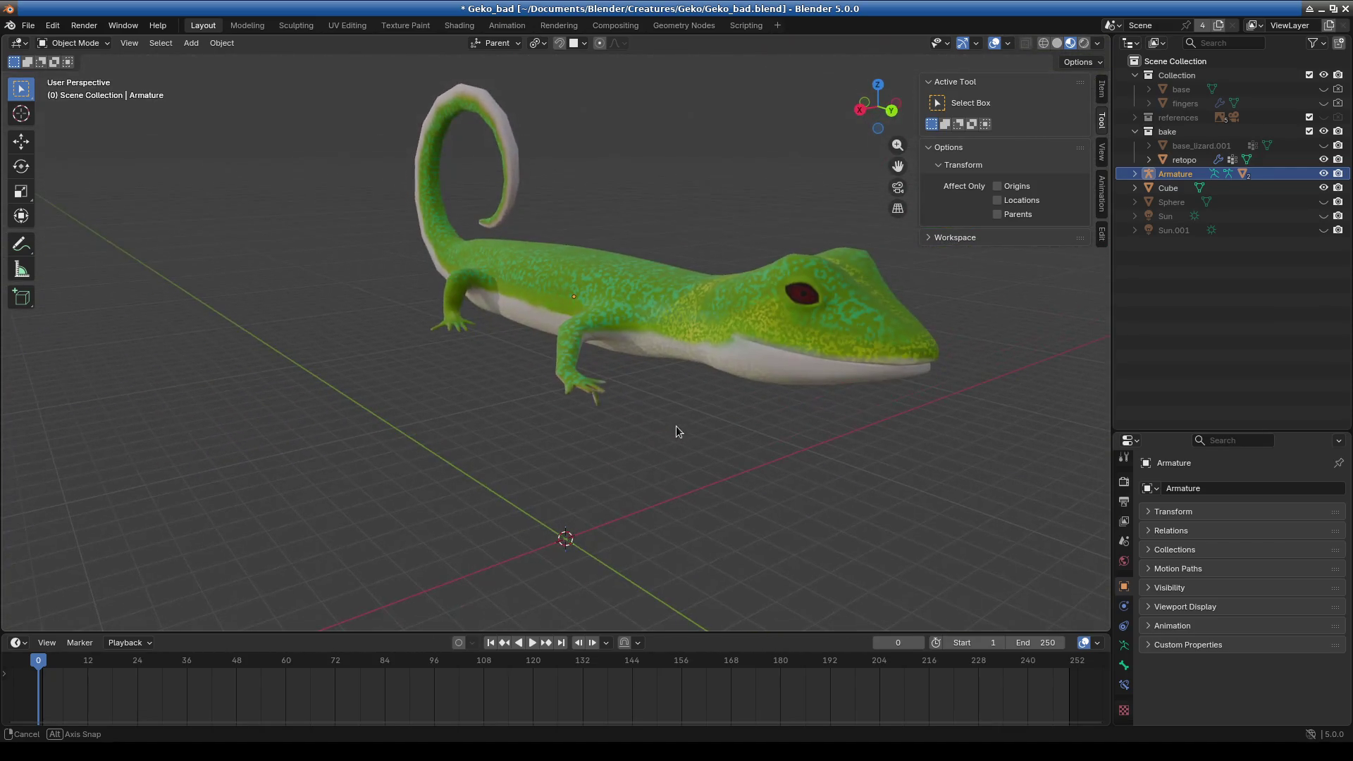
{"action": "mouse_move", "coordinate": [675, 431]}
{"action": "middle_mouse_down"}
{"action": "mouse_move", "coordinate": [630, 436]}
{"action": "mouse_move", "coordinate": [685, 432]}
{"action": "middle_mouse_up"}
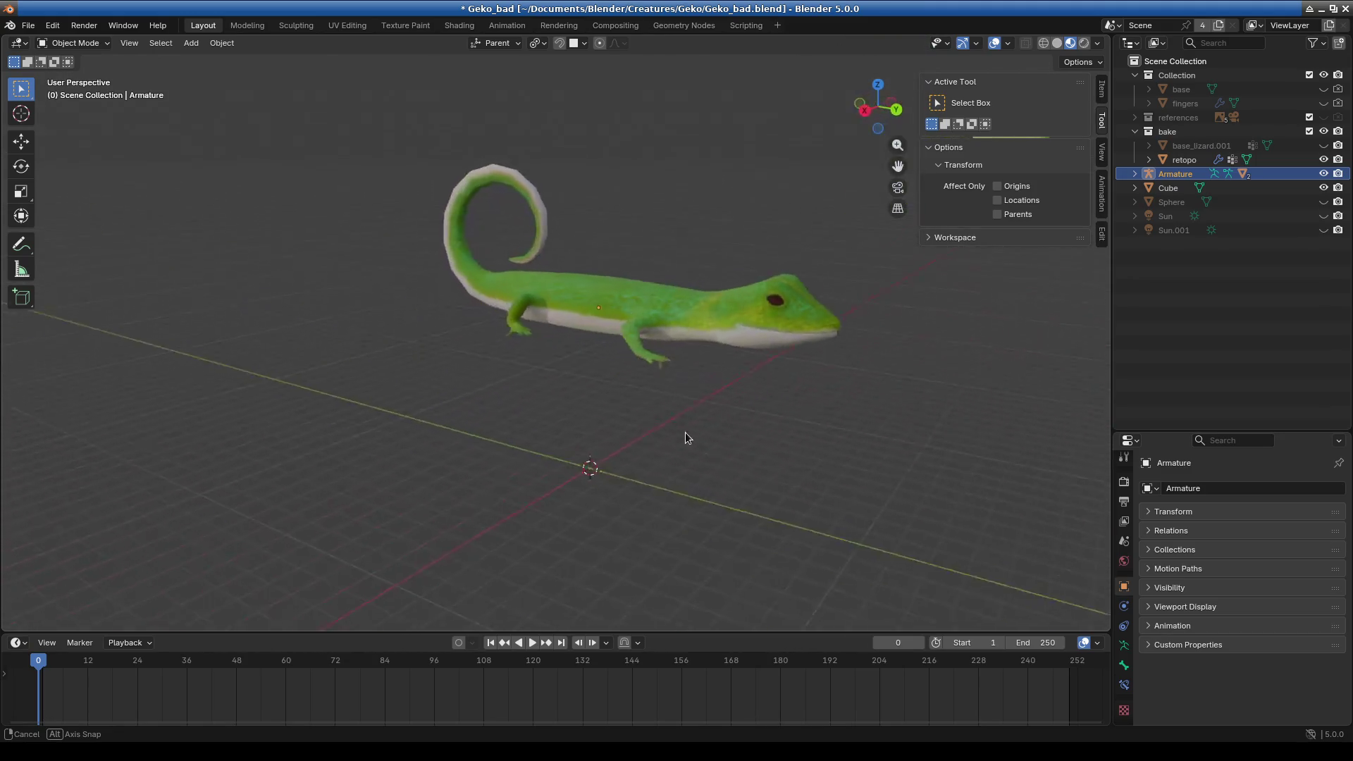
{"action": "middle_click_drag", "start_coordinate": [685, 433], "coordinate": [637, 434]}
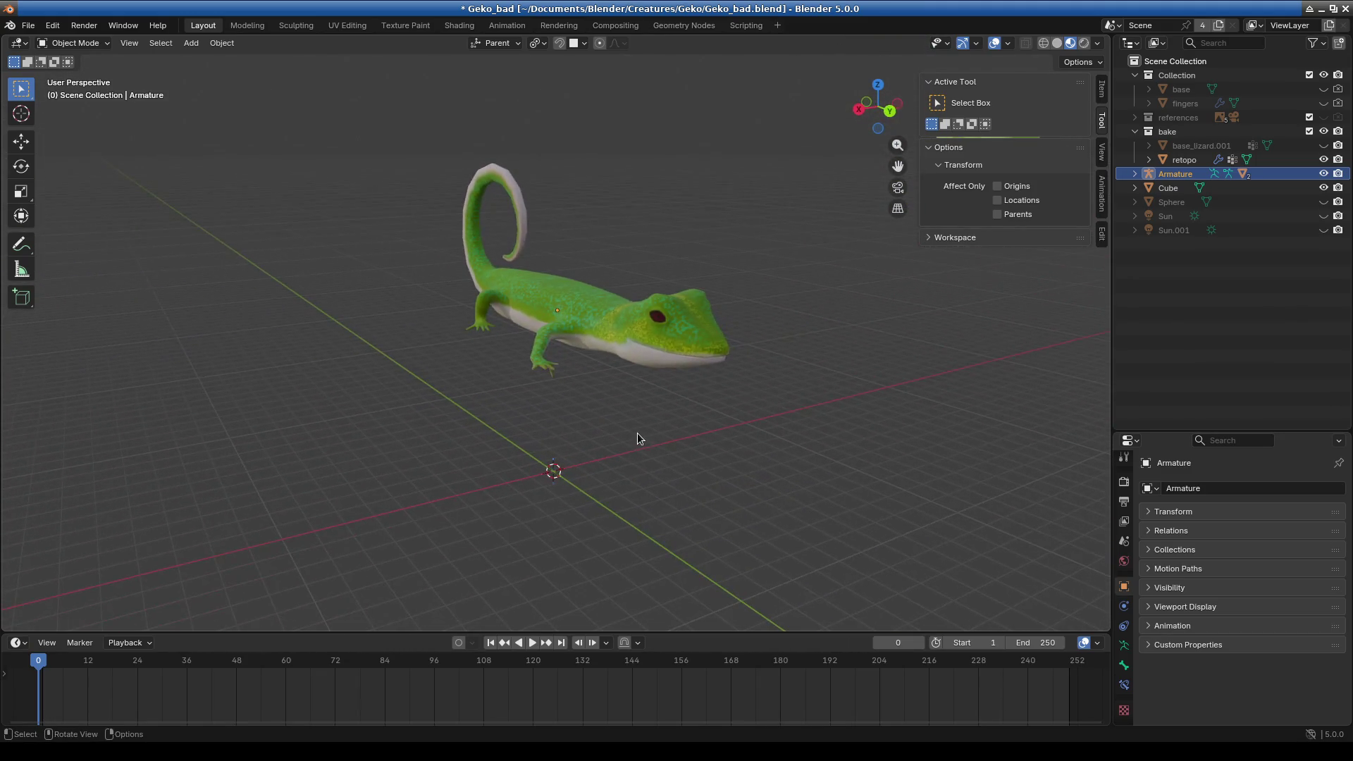
{"action": "left_click", "coordinate": [494, 196]}
{"action": "middle_click_drag", "start_coordinate": [568, 260], "coordinate": [686, 312]}
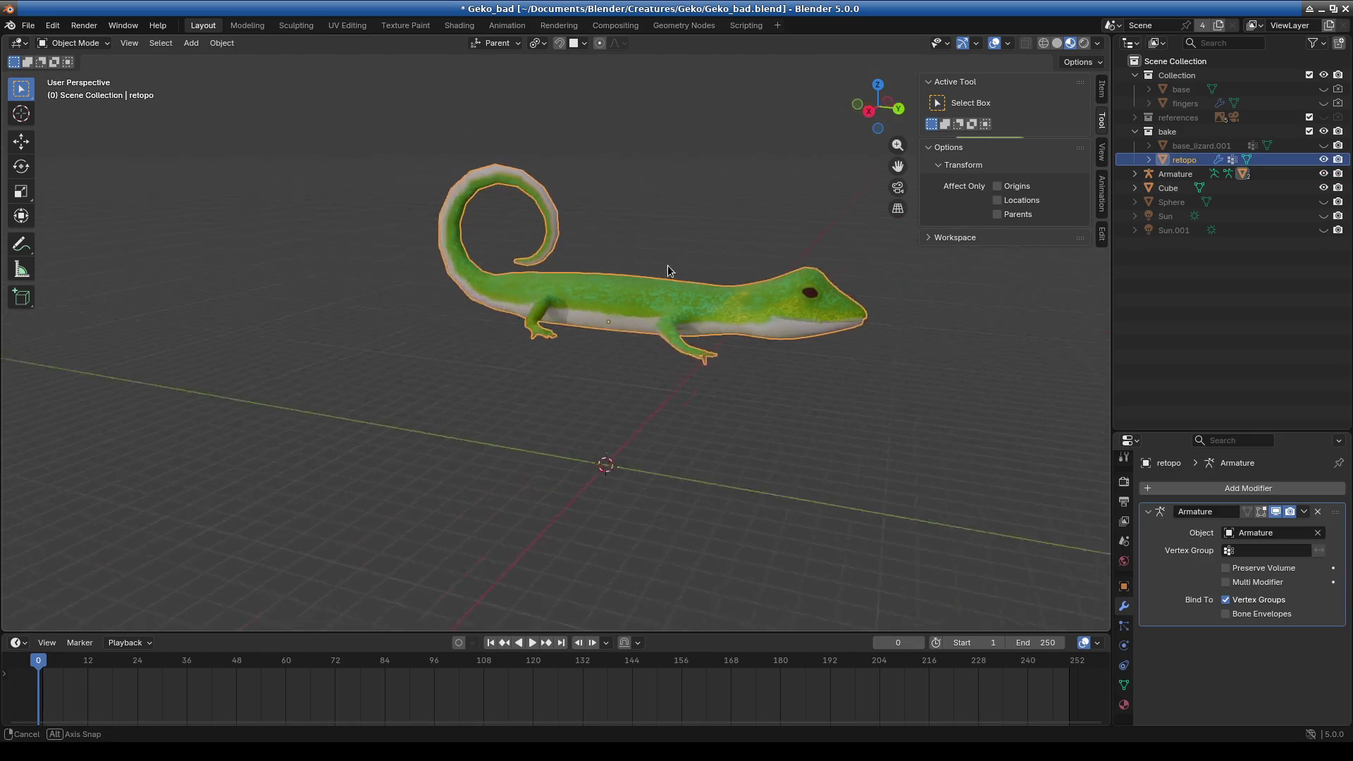
{"action": "mouse_move", "coordinate": [648, 361]}
{"action": "middle_mouse_down"}
{"action": "mouse_move", "coordinate": [471, 331]}
{"action": "mouse_move", "coordinate": [619, 373]}
{"action": "mouse_move", "coordinate": [621, 415]}
{"action": "mouse_move", "coordinate": [589, 428]}
{"action": "mouse_move", "coordinate": [716, 462]}
{"action": "middle_mouse_up"}
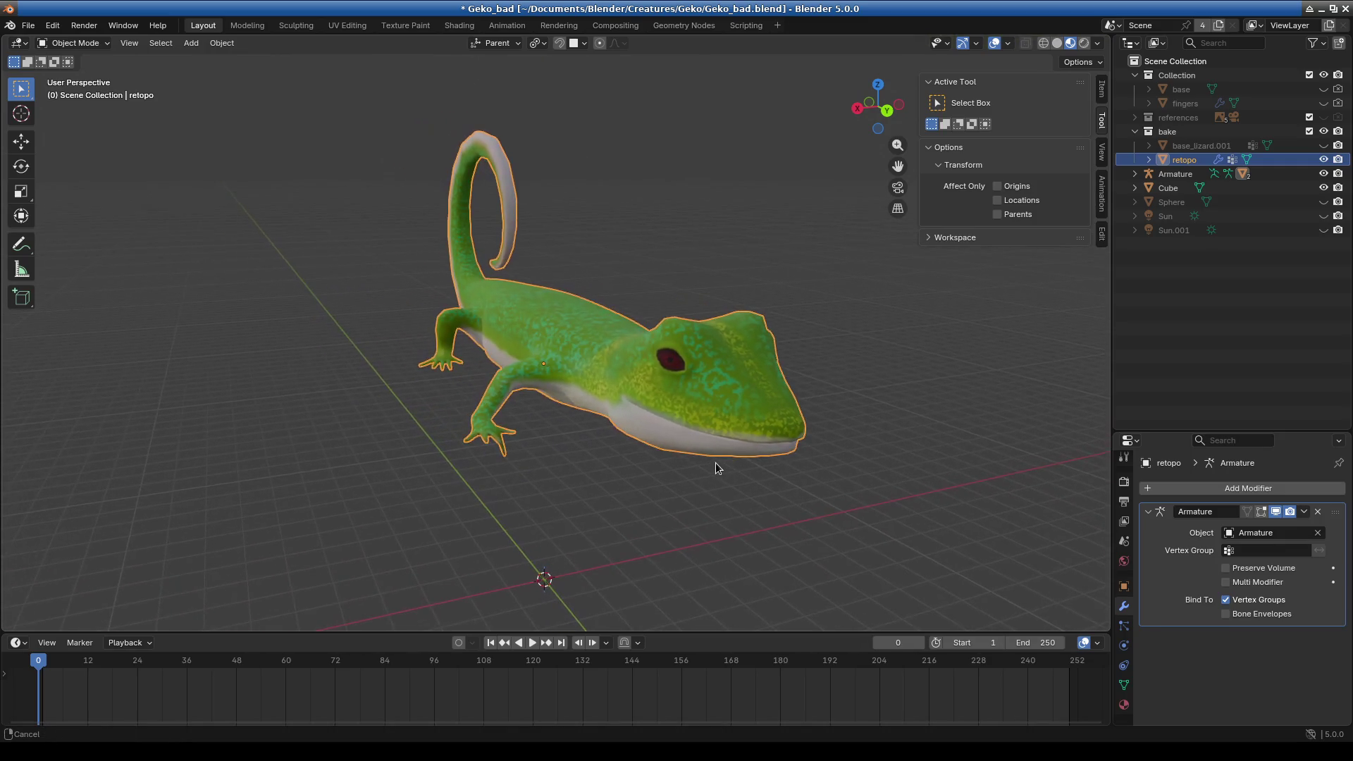
{"action": "key", "text": "Print"}
{"action": "left_click", "coordinate": [825, 439]}
{"action": "left_click_drag", "start_coordinate": [308, 89], "coordinate": [847, 535]}
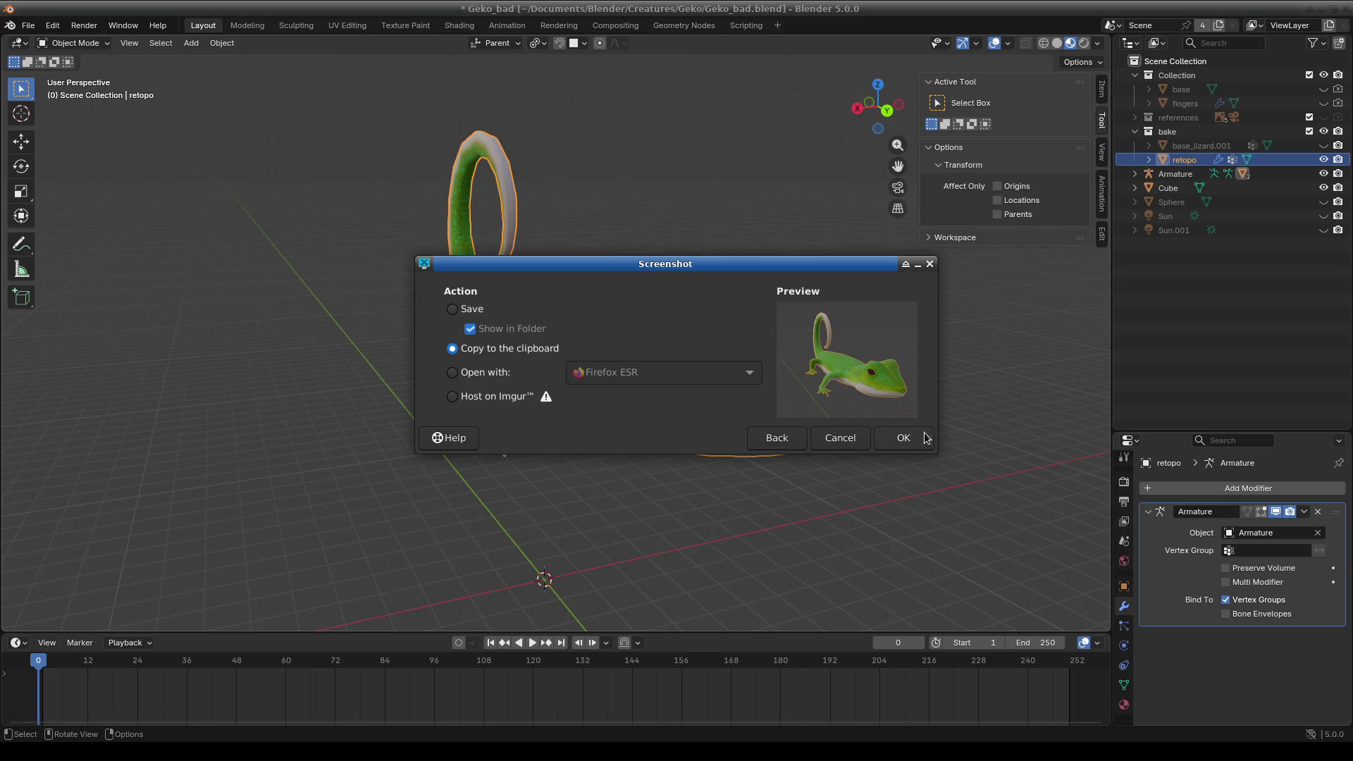
{"action": "left_click", "coordinate": [927, 268]}
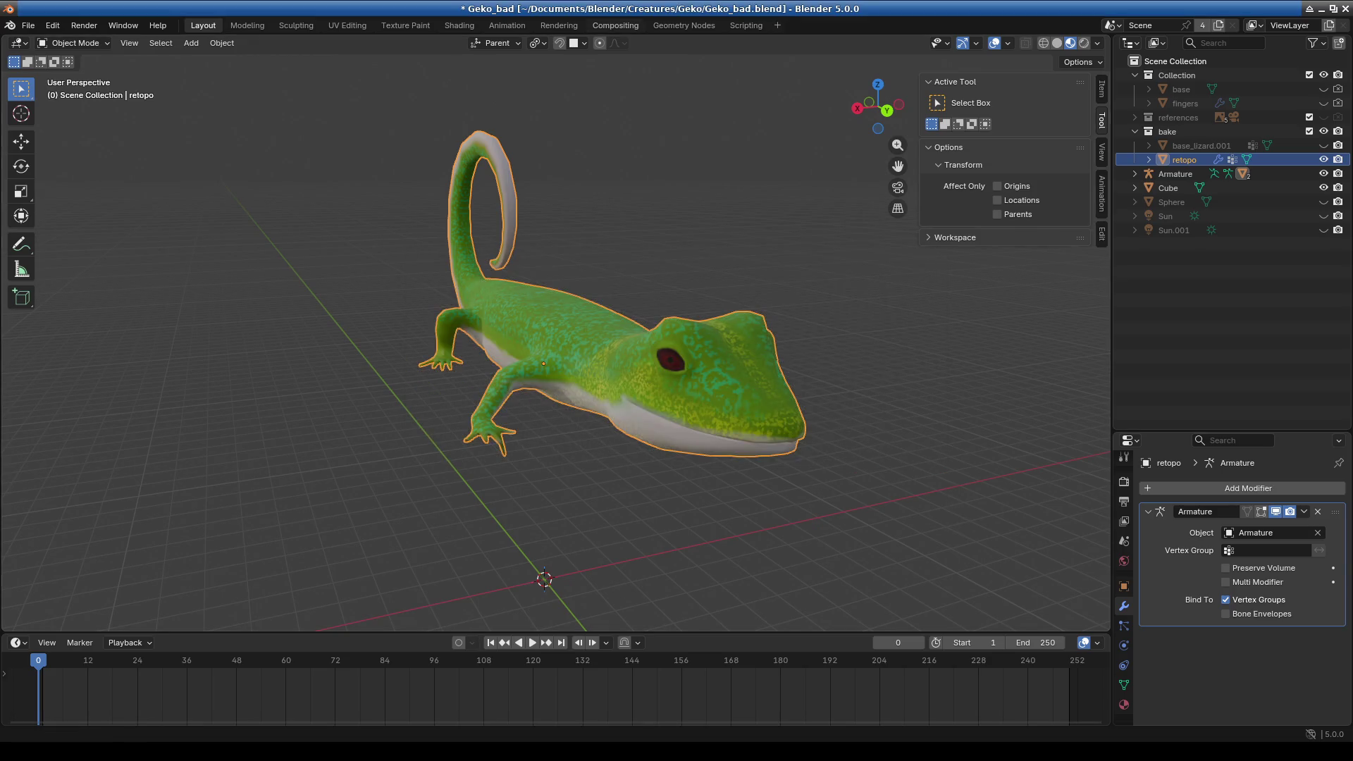
{"action": "left_click", "coordinate": [566, 19]}
{"action": "key", "text": "F12"}
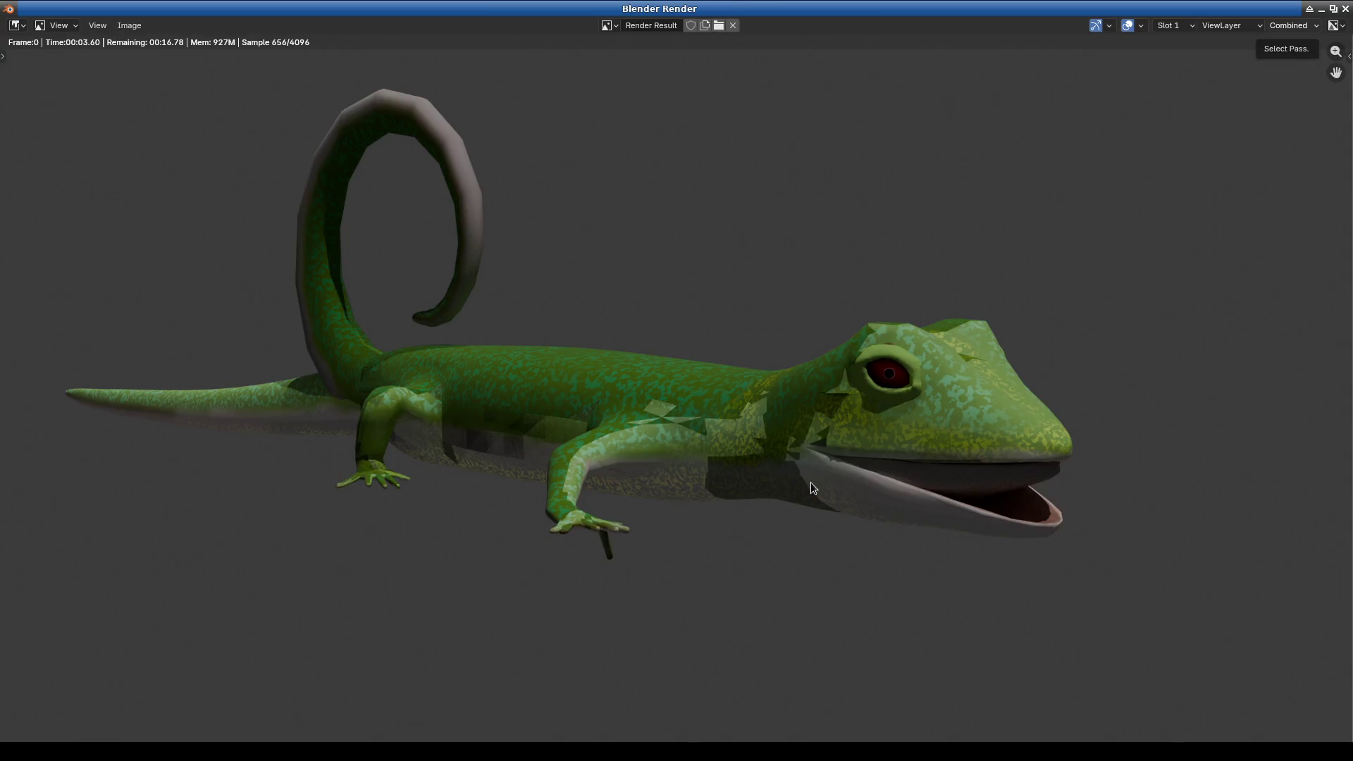
- Cancel the render and disable rendering for the Armature and Cube in the Outliner
{"action": "key", "text": "Escape"}
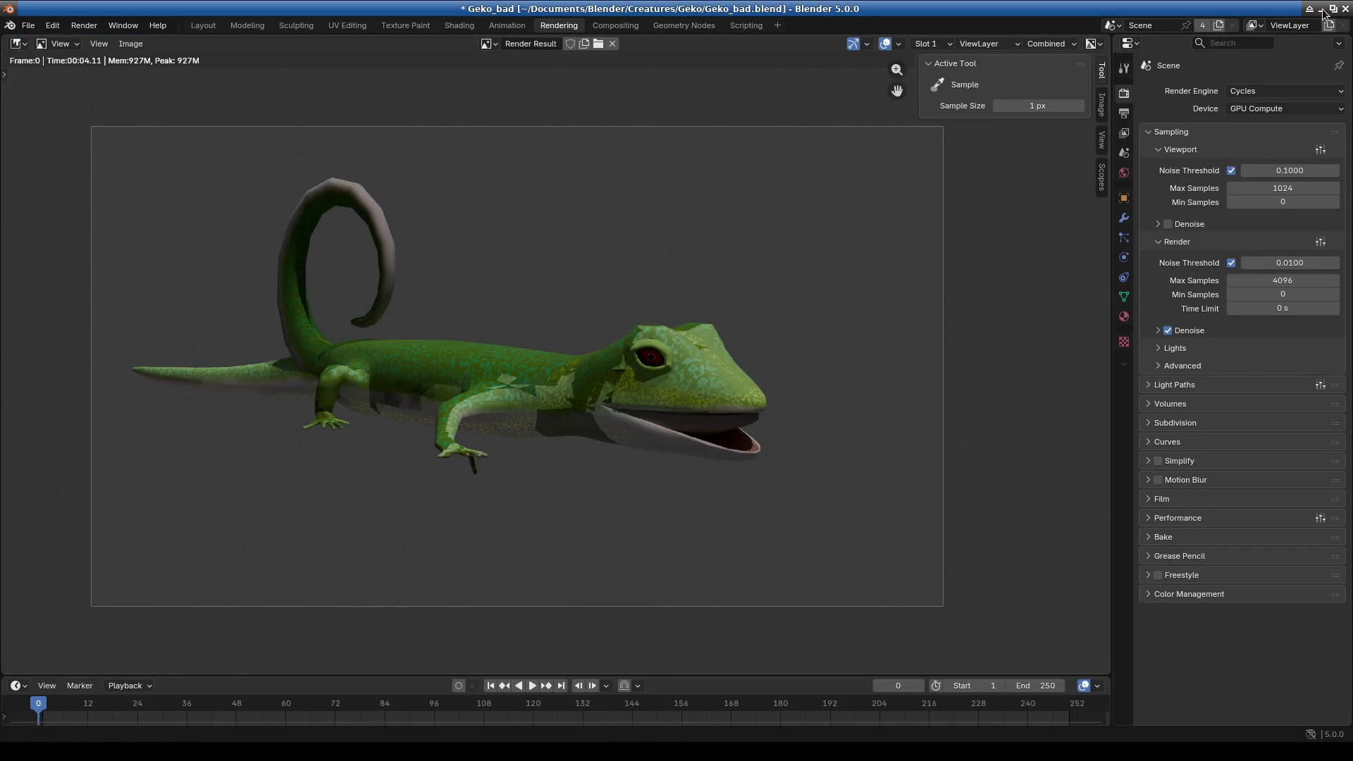
{"action": "left_click", "coordinate": [198, 27]}
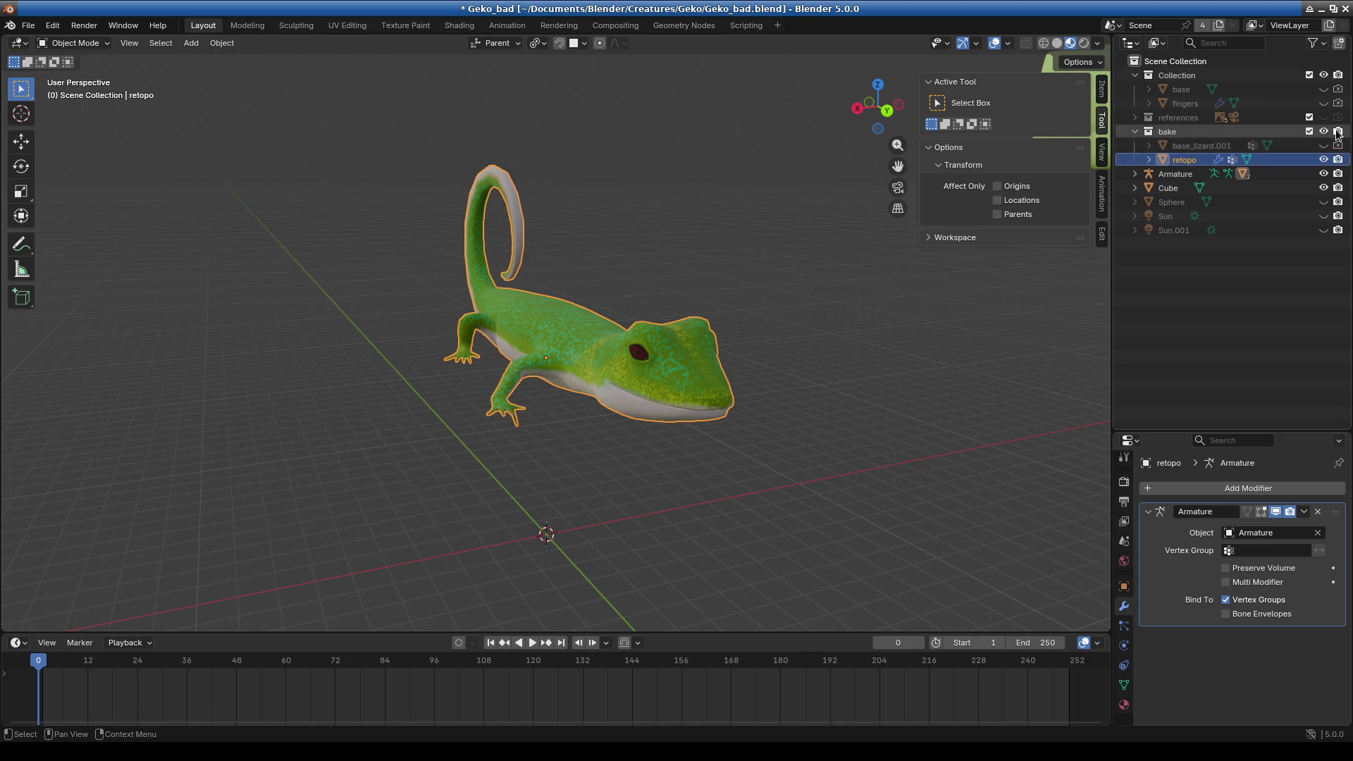
{"action": "left_click_drag", "start_coordinate": [1338, 173], "coordinate": [1339, 188]}
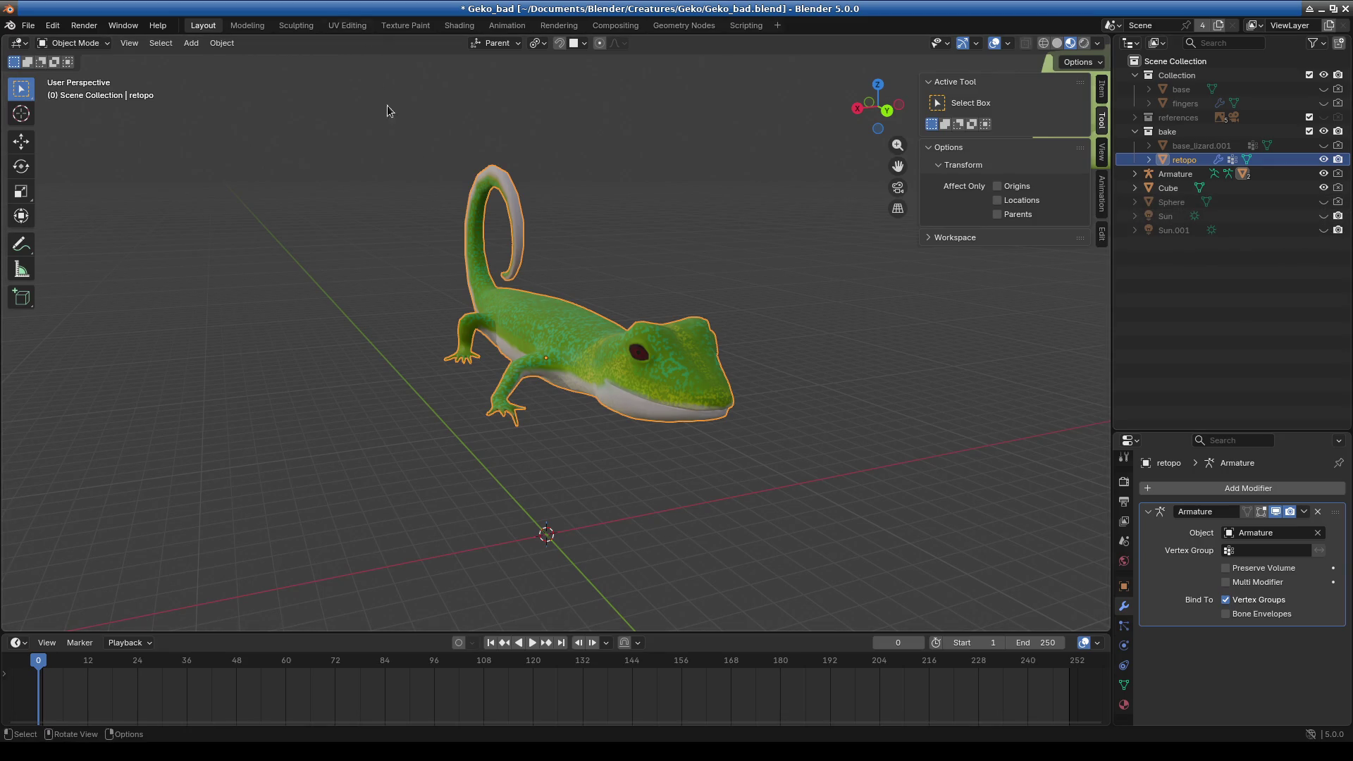
- Render a test frame showing only the gecko, then close the render window
{"action": "key", "text": "F12"}
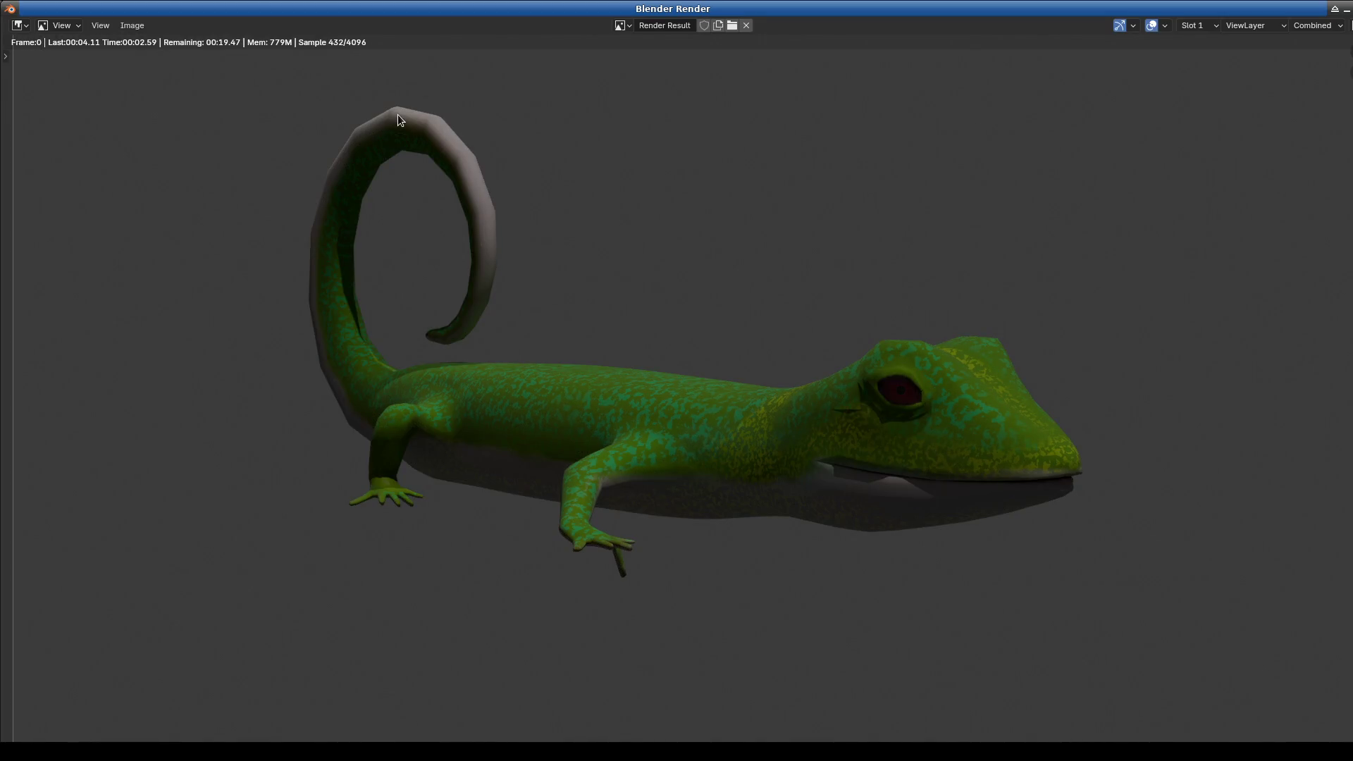
{"action": "left_click_drag", "start_coordinate": [1293, 15], "coordinate": [1249, 40]}
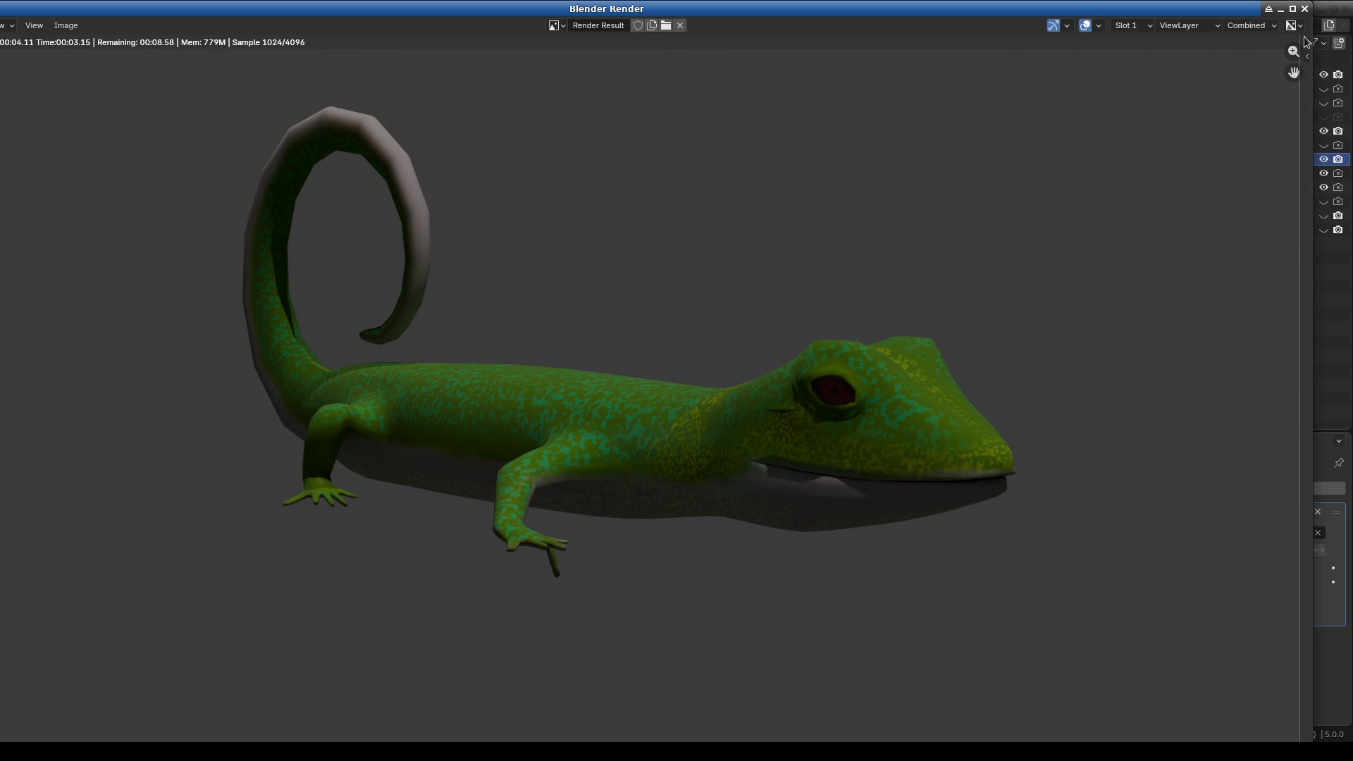
{"action": "key", "text": "Escape"}
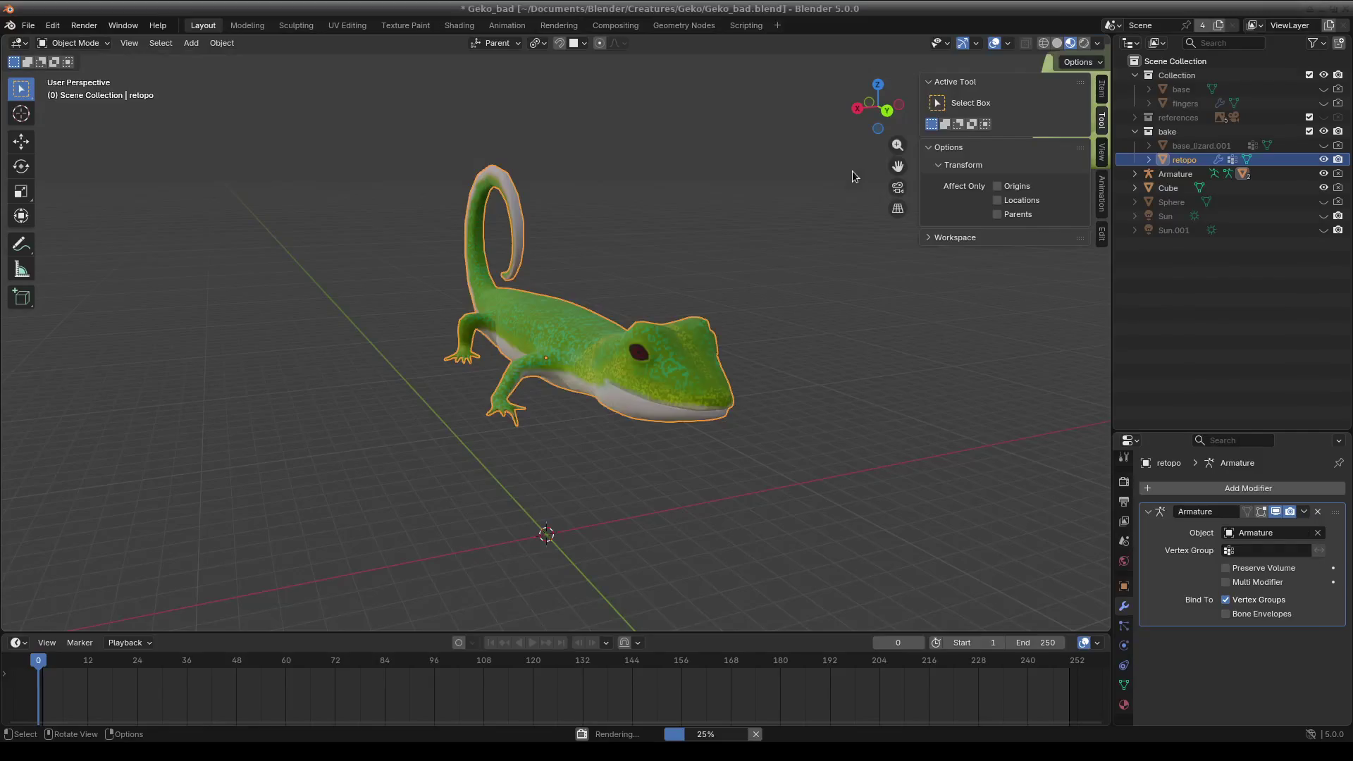
{"action": "mouse_move", "coordinate": [844, 171]}
{"action": "middle_mouse_down"}
{"action": "mouse_move", "coordinate": [786, 386]}
{"action": "mouse_move", "coordinate": [725, 398]}
{"action": "mouse_move", "coordinate": [699, 385]}
{"action": "mouse_move", "coordinate": [766, 389]}
{"action": "mouse_move", "coordinate": [681, 356]}
{"action": "middle_mouse_up"}
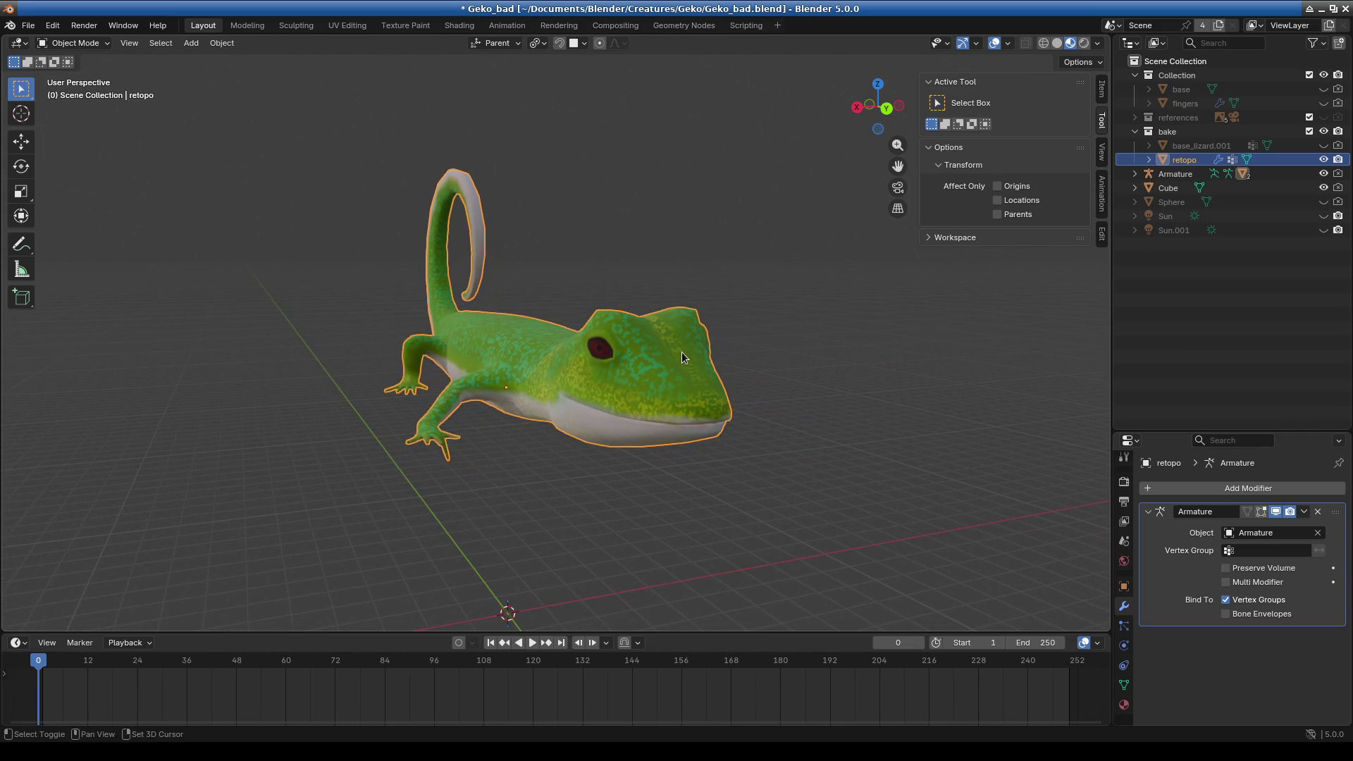
- Align the active camera to the current viewport view via View > Align View
{"action": "left_click", "coordinate": [129, 46]}
{"action": "mouse_move", "coordinate": [189, 257]}
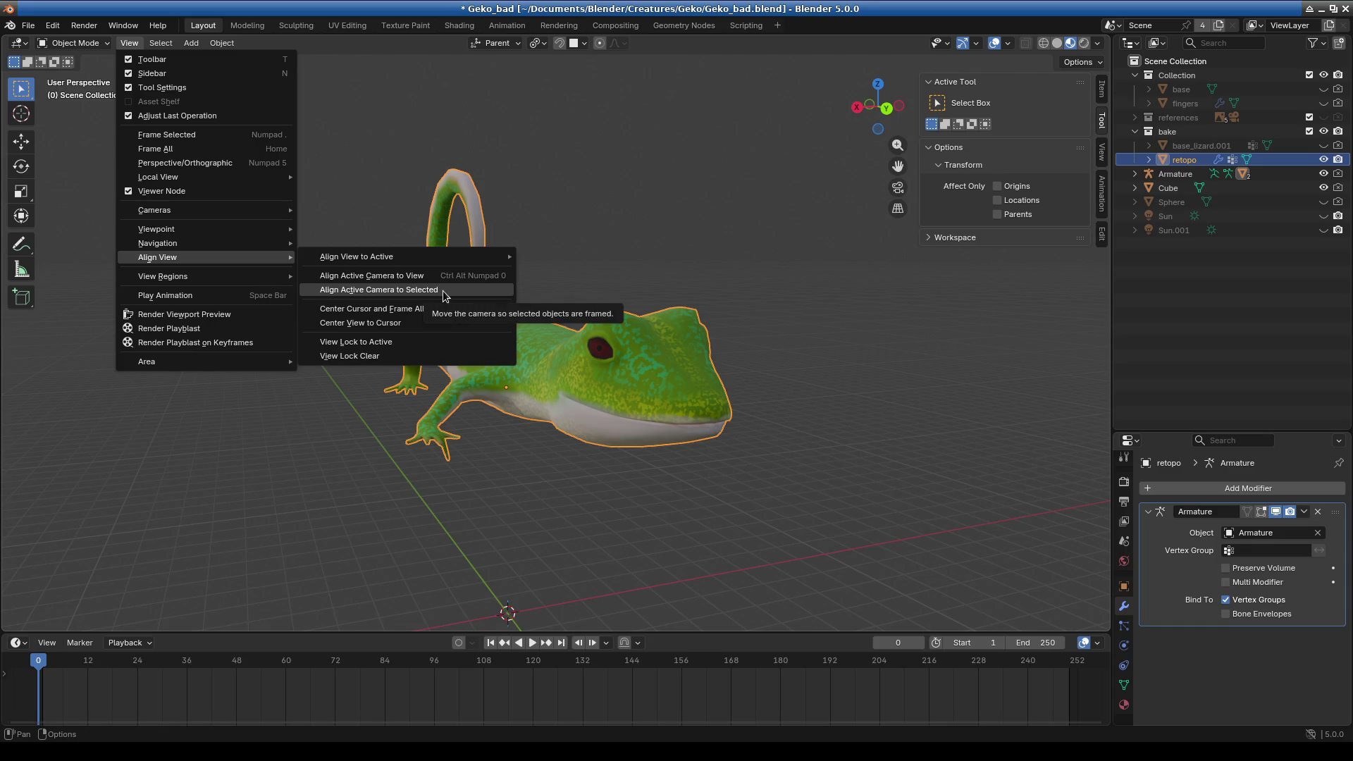
{"action": "mouse_move", "coordinate": [169, 233]}
{"action": "mouse_move", "coordinate": [268, 258]}
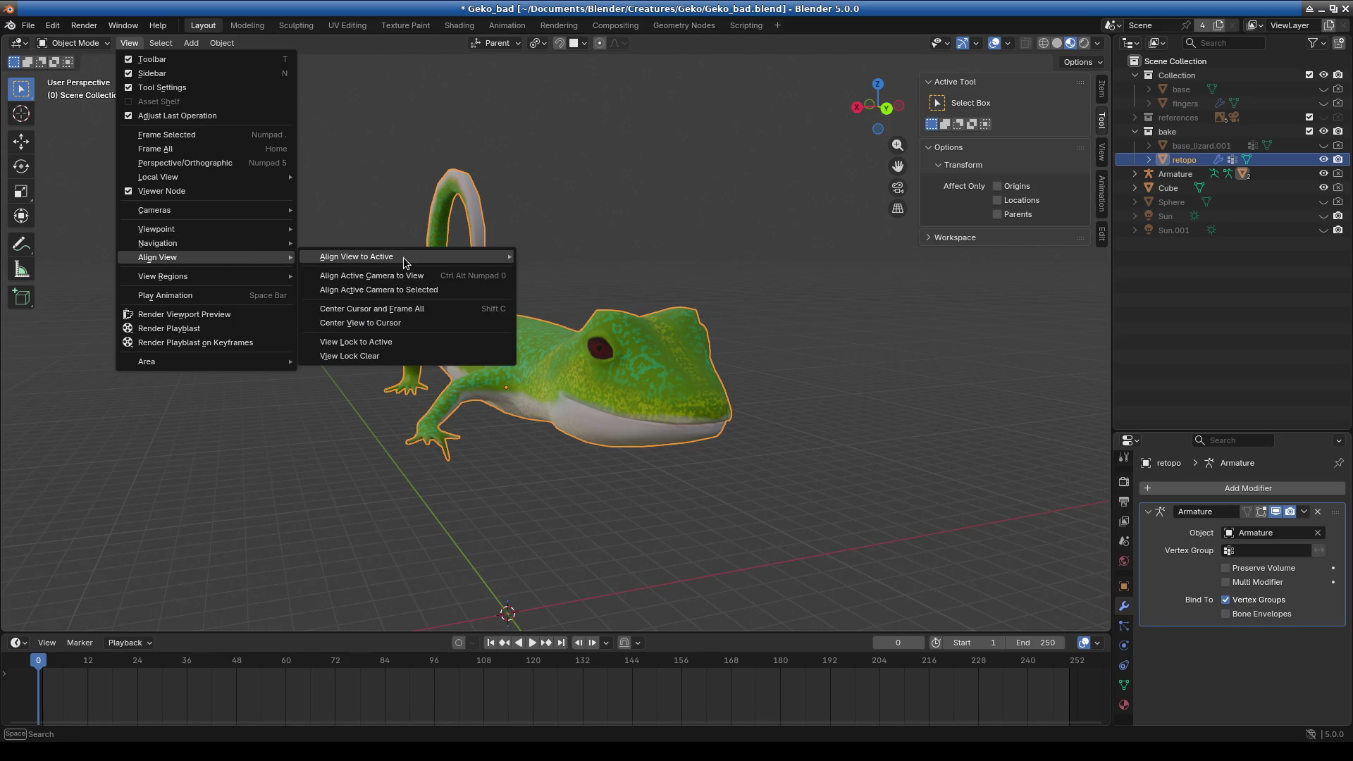
{"action": "mouse_move", "coordinate": [406, 262]}
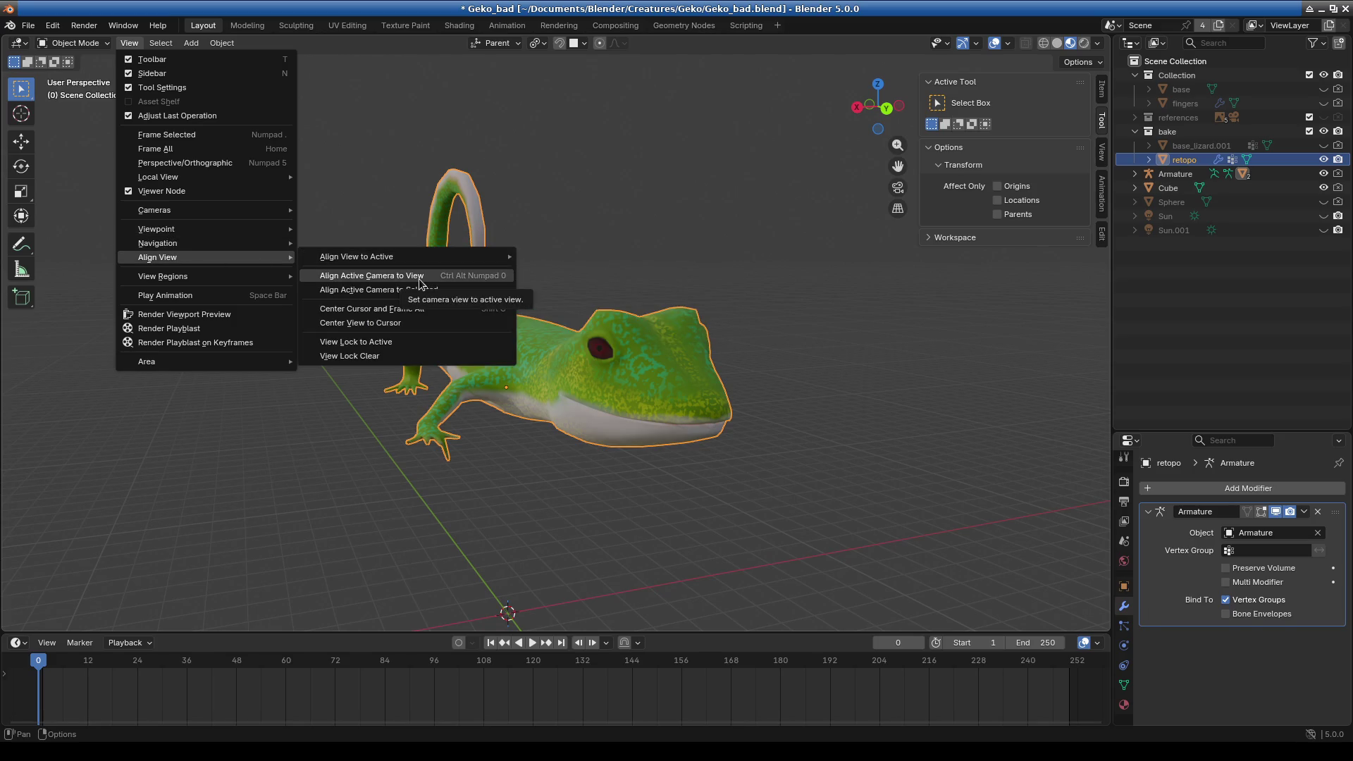
{"action": "left_click", "coordinate": [408, 275]}
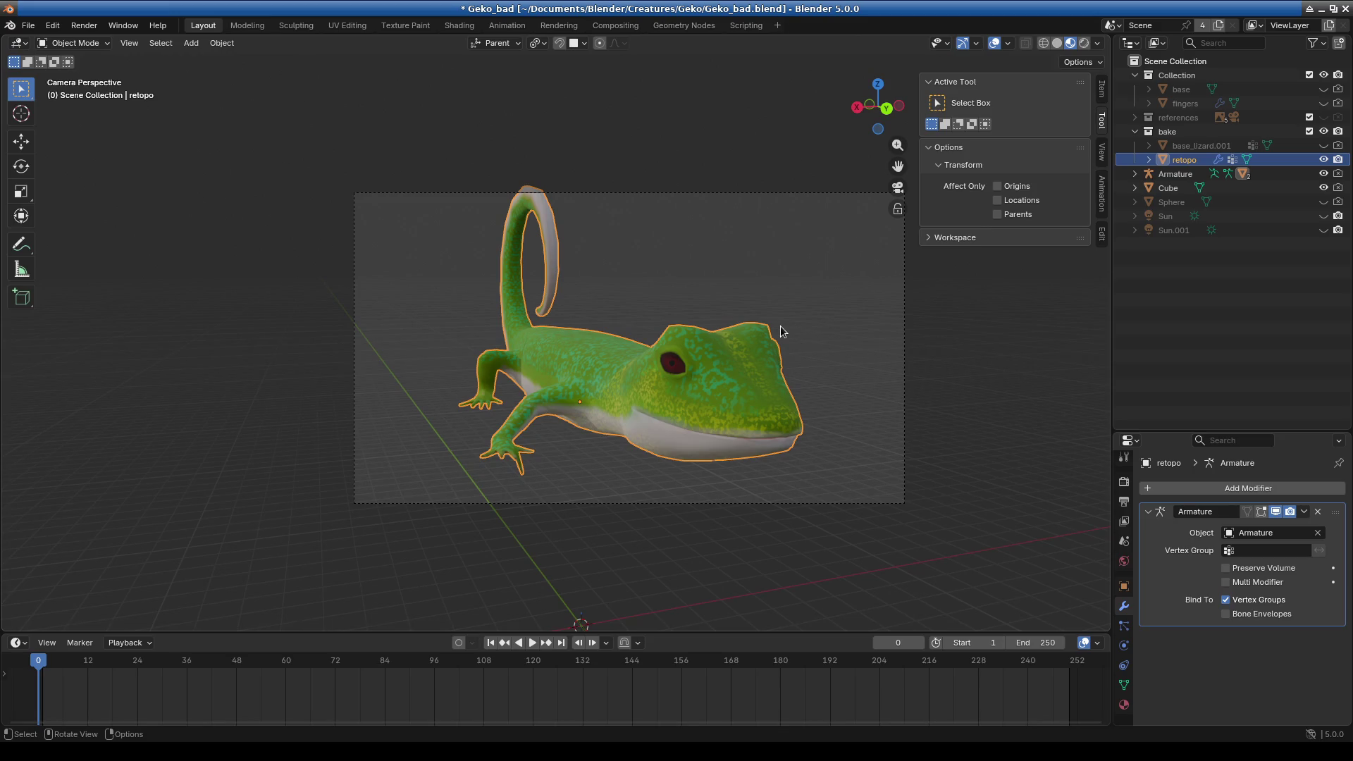
- Adjust the view, deselect the gecko, and re-align the camera to the view
{"action": "middle_click_drag", "start_coordinate": [781, 331], "coordinate": [666, 311], "text": "shift"}
{"action": "left_click", "coordinate": [678, 302]}
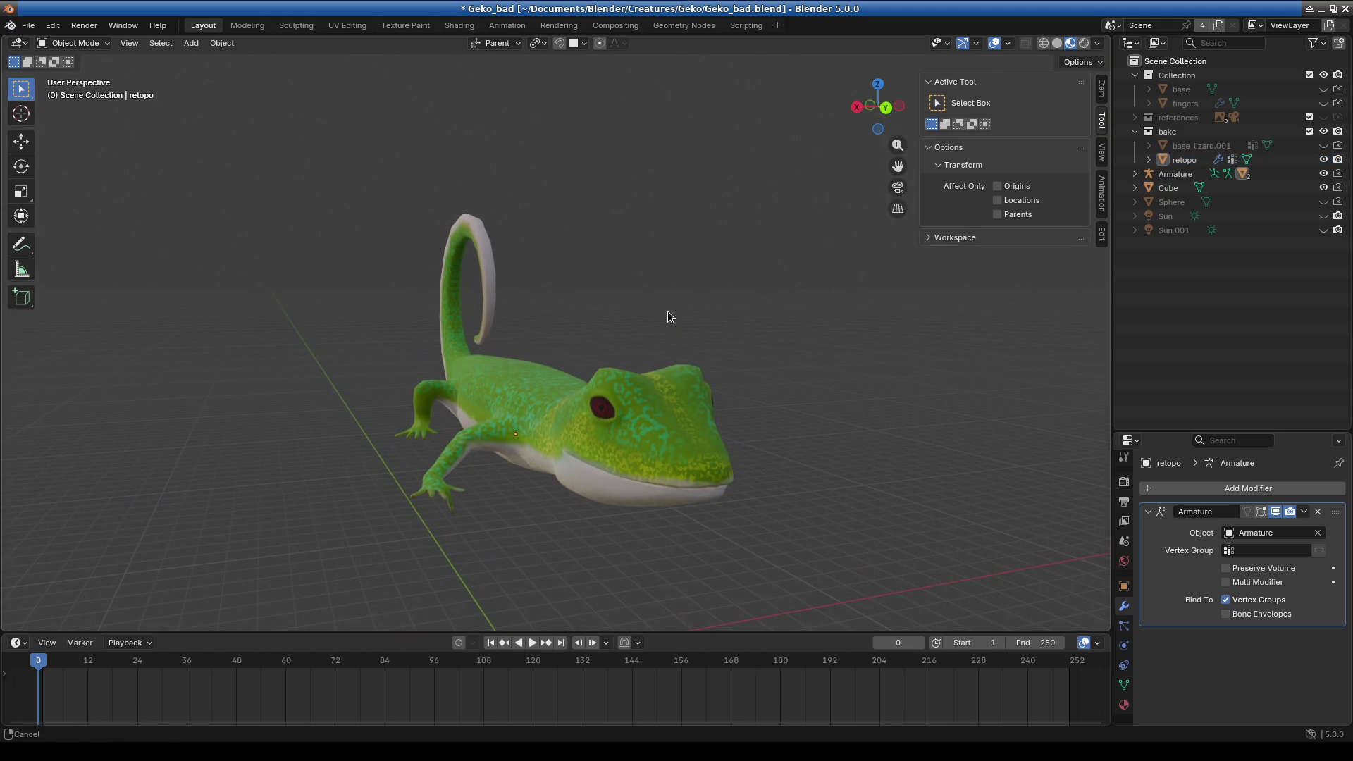
{"action": "left_click", "coordinate": [131, 43]}
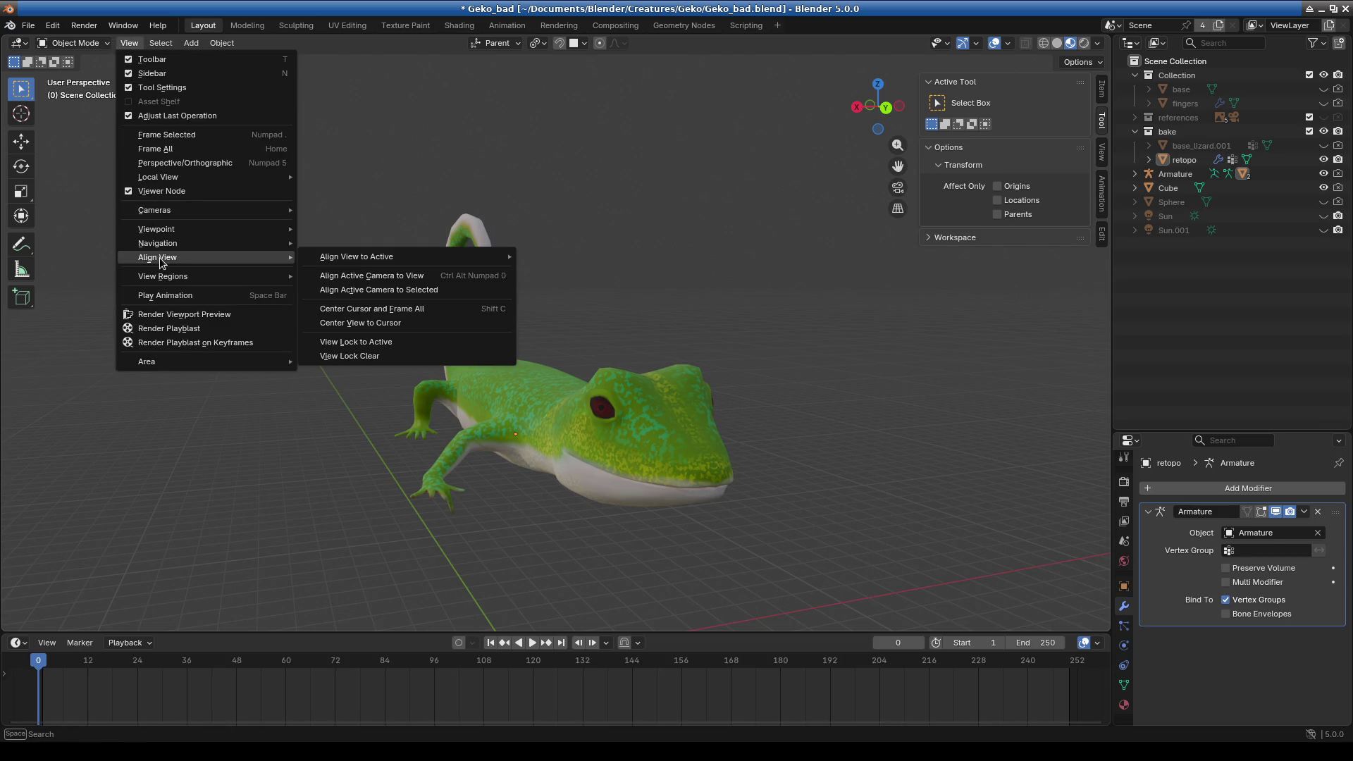
{"action": "left_click", "coordinate": [418, 281]}
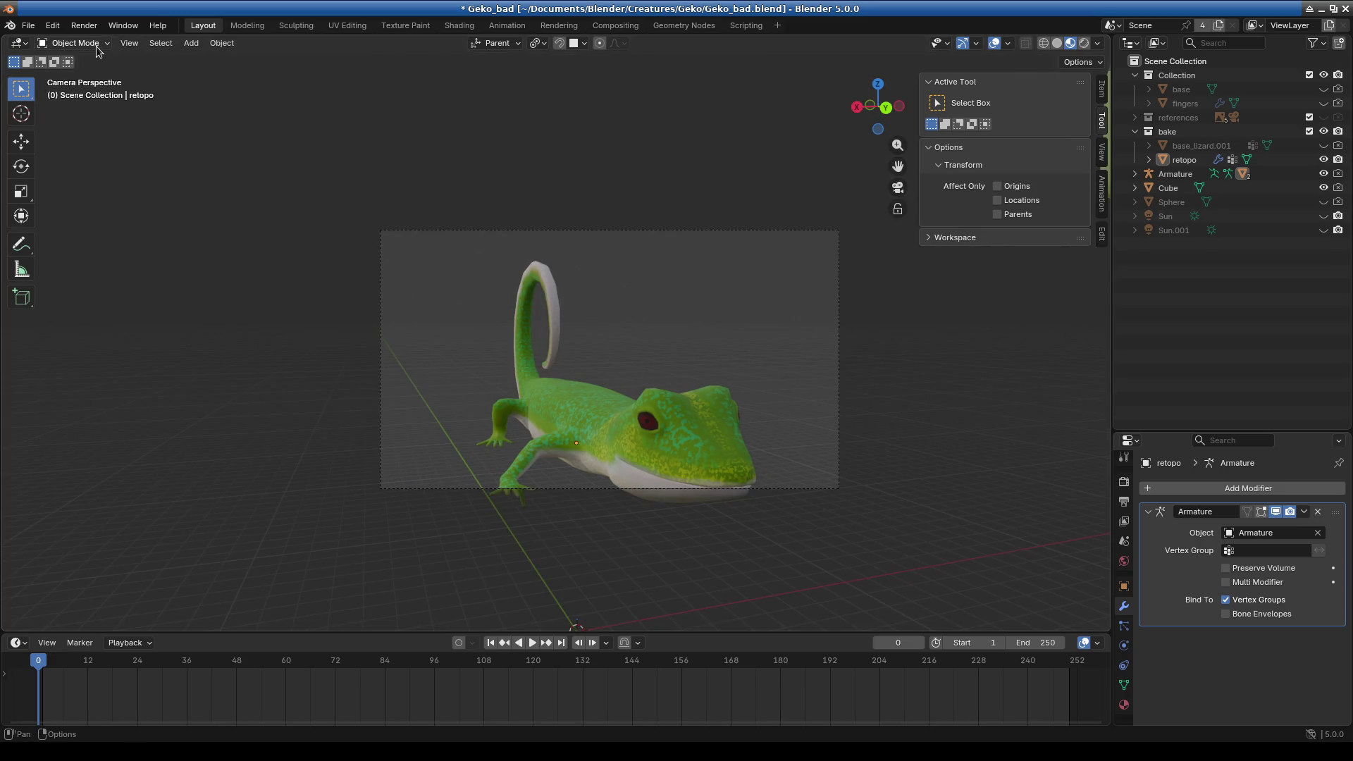
- Frame the gecko with the scene camera and render the frame with F12
{"action": "middle_click_drag", "start_coordinate": [555, 351], "coordinate": [563, 326]}
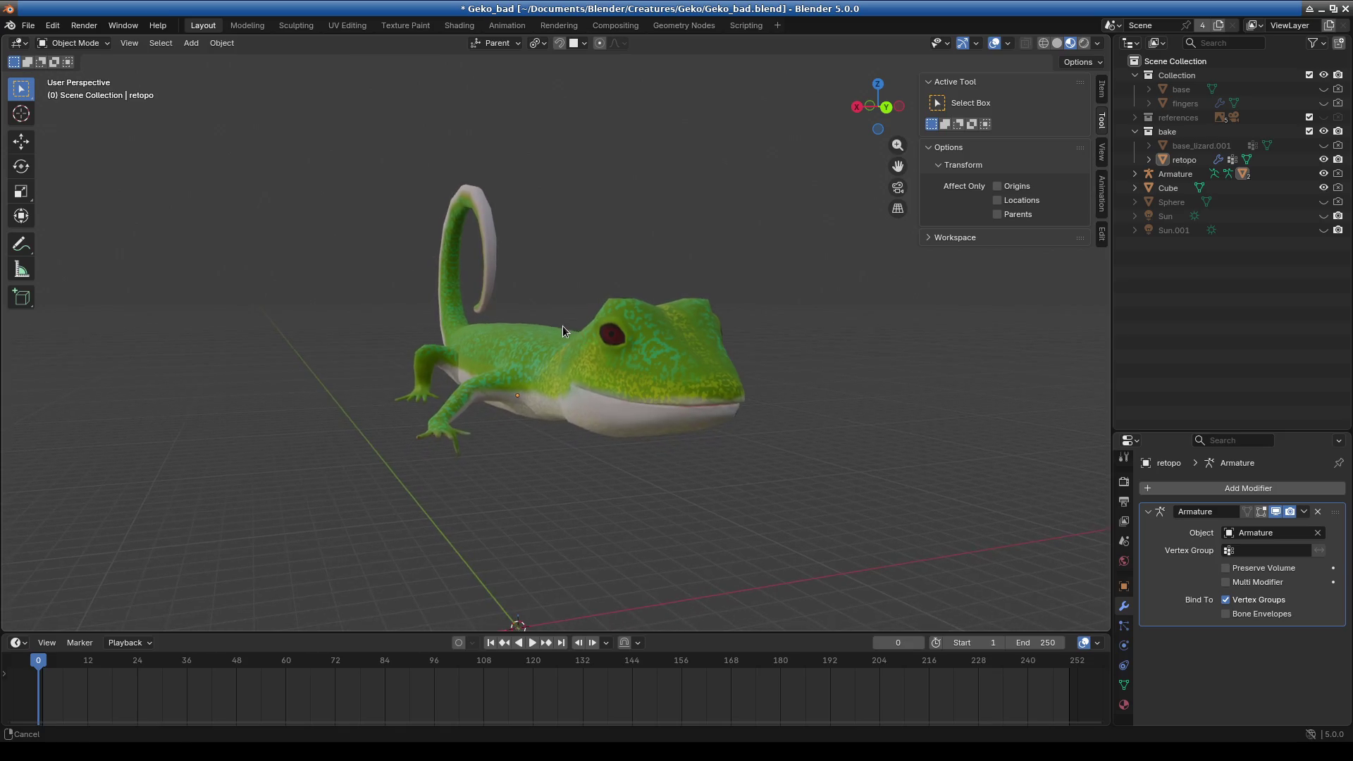
{"action": "left_click", "coordinate": [129, 43]}
{"action": "mouse_move", "coordinate": [186, 261]}
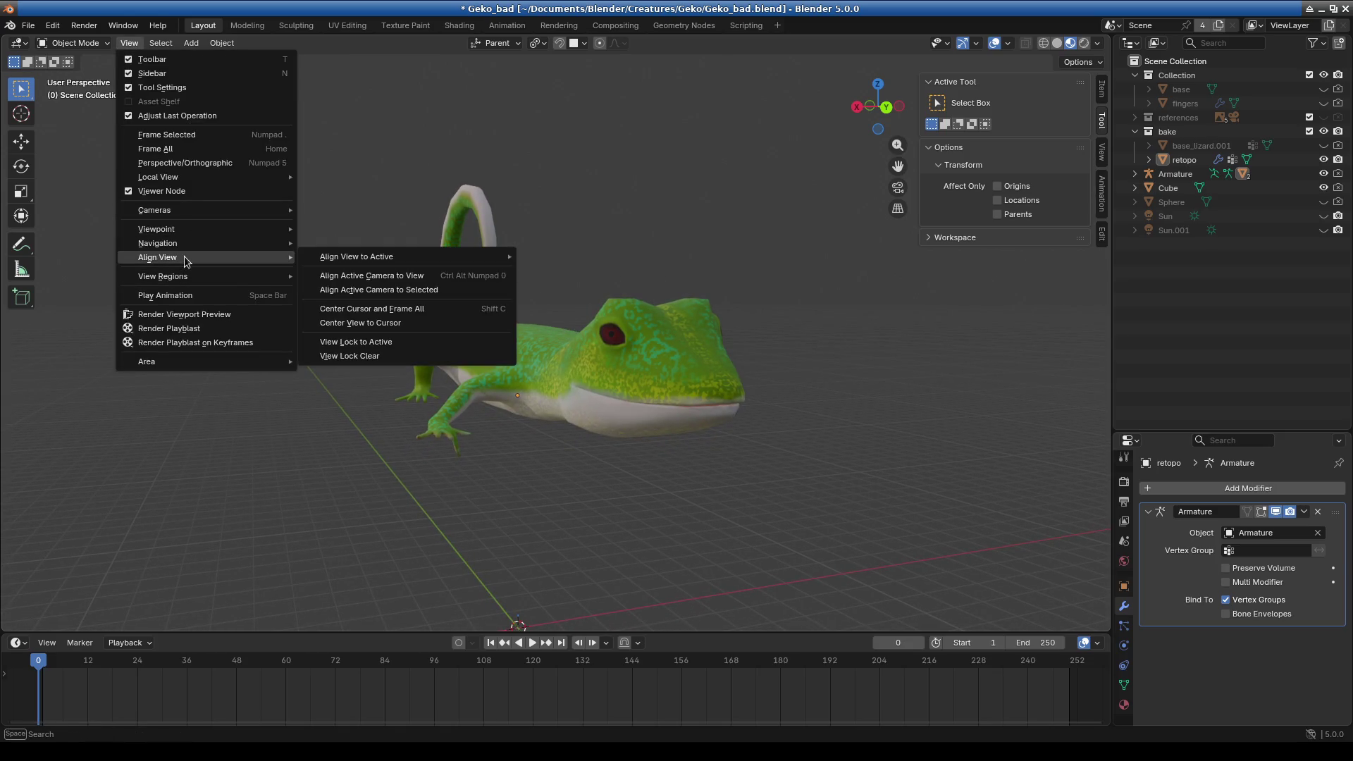
{"action": "left_click", "coordinate": [373, 289]}
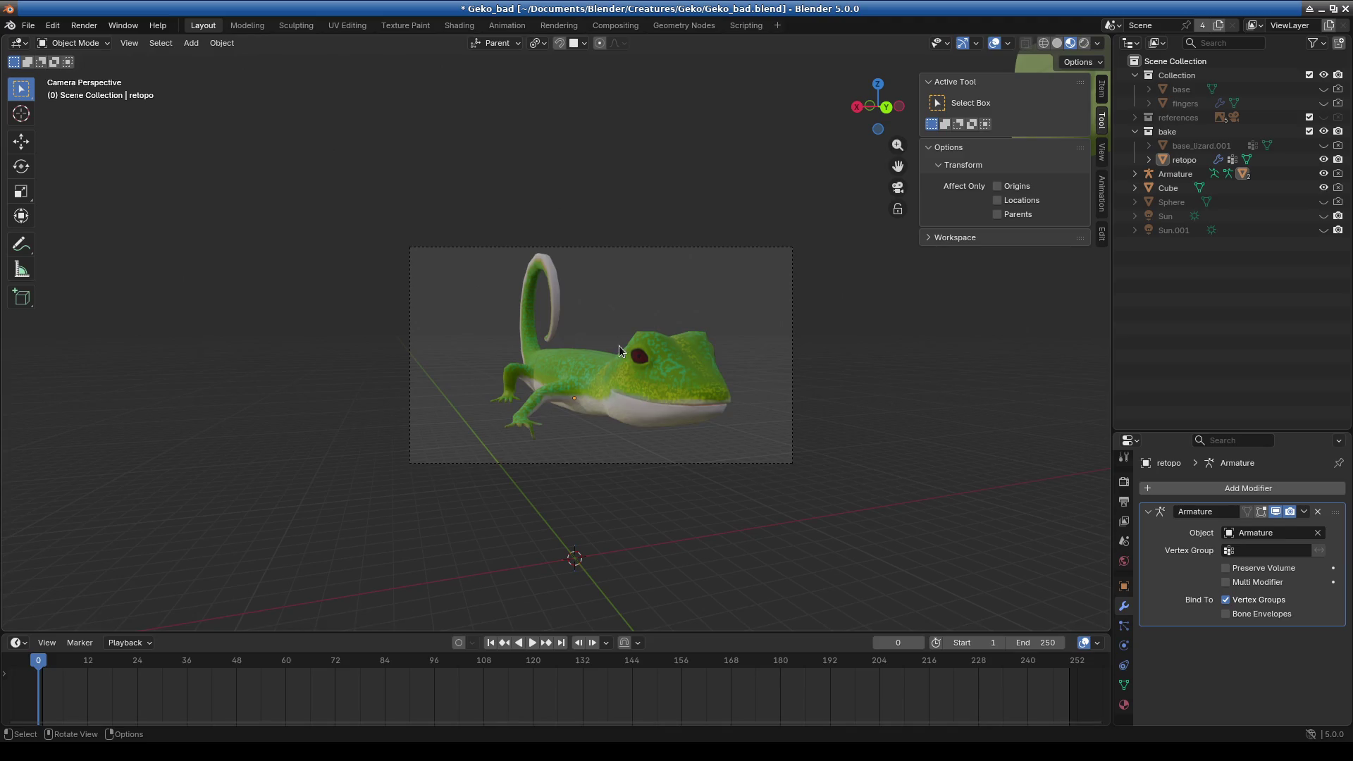
{"action": "key", "text": "F12"}
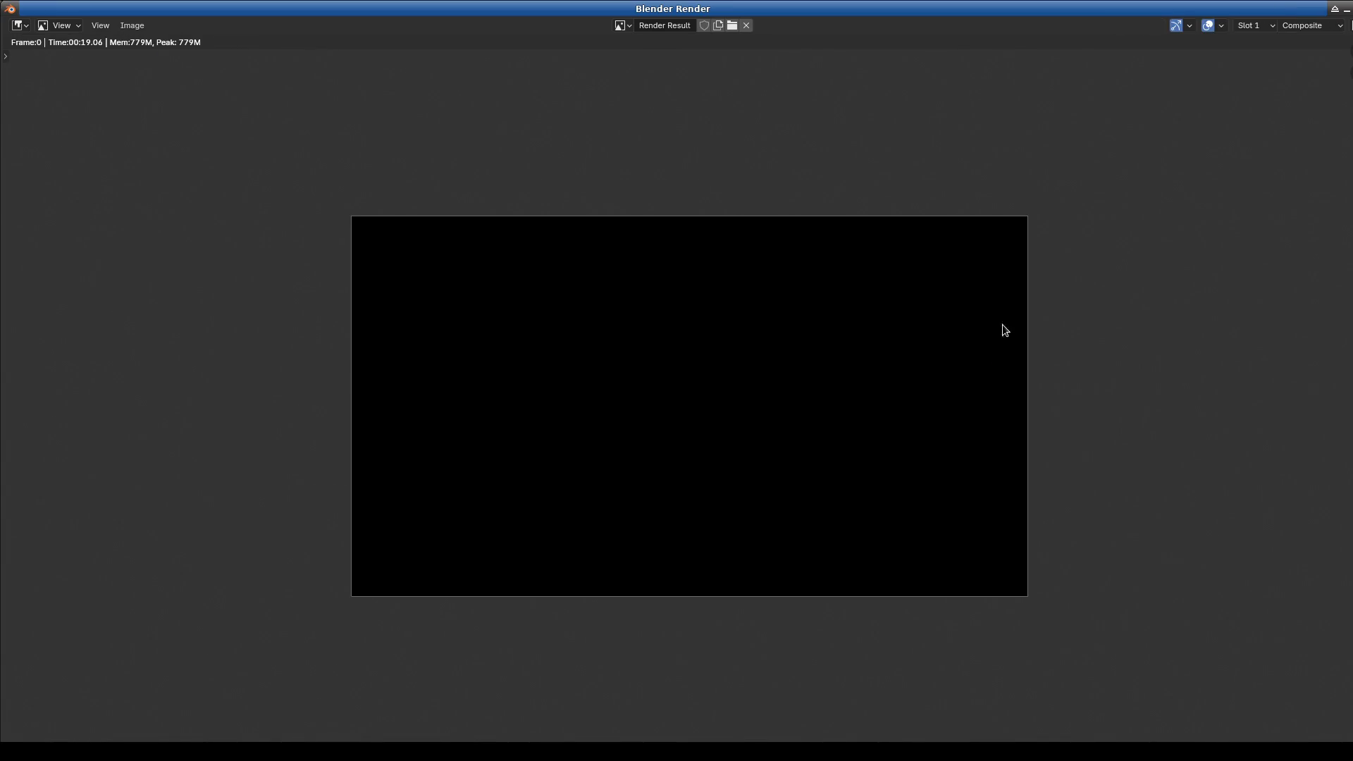
{"action": "key", "text": "Escape"}
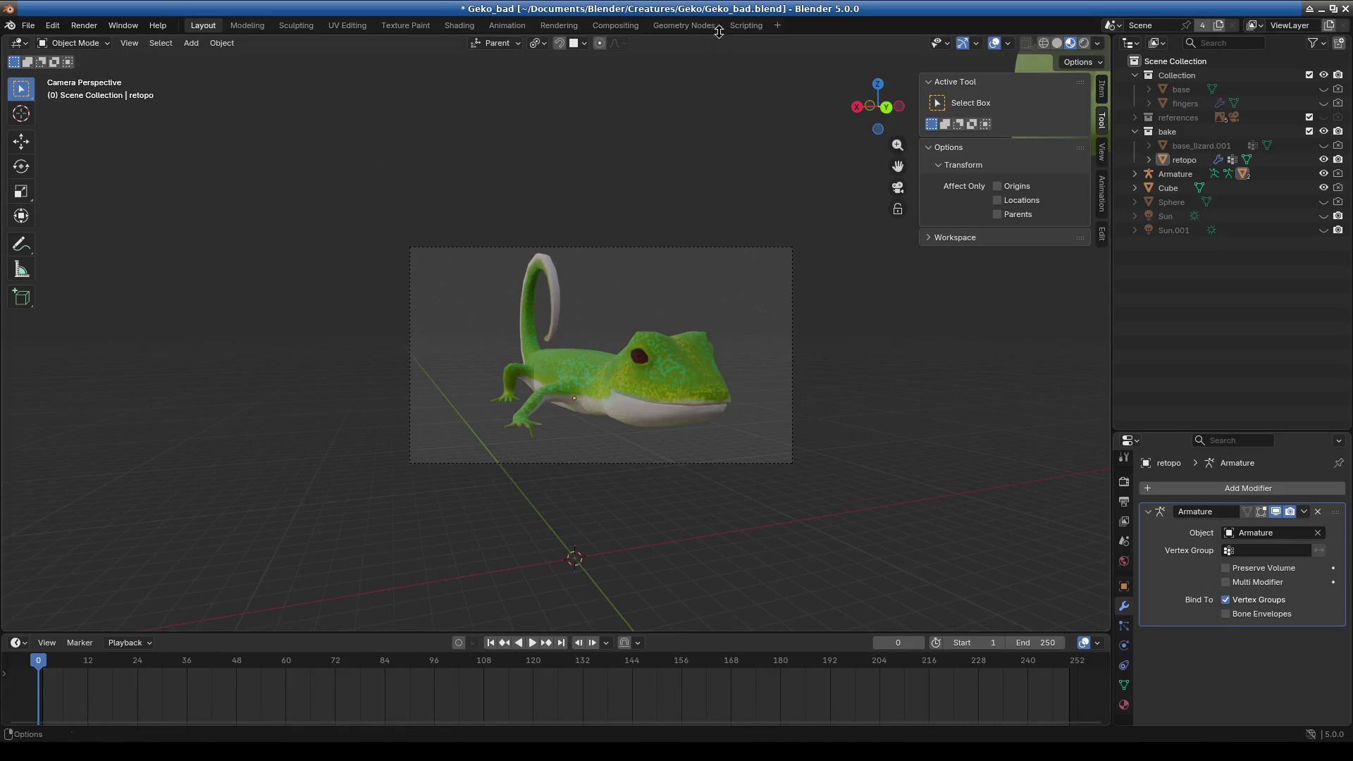
{"action": "left_click", "coordinate": [614, 25]}
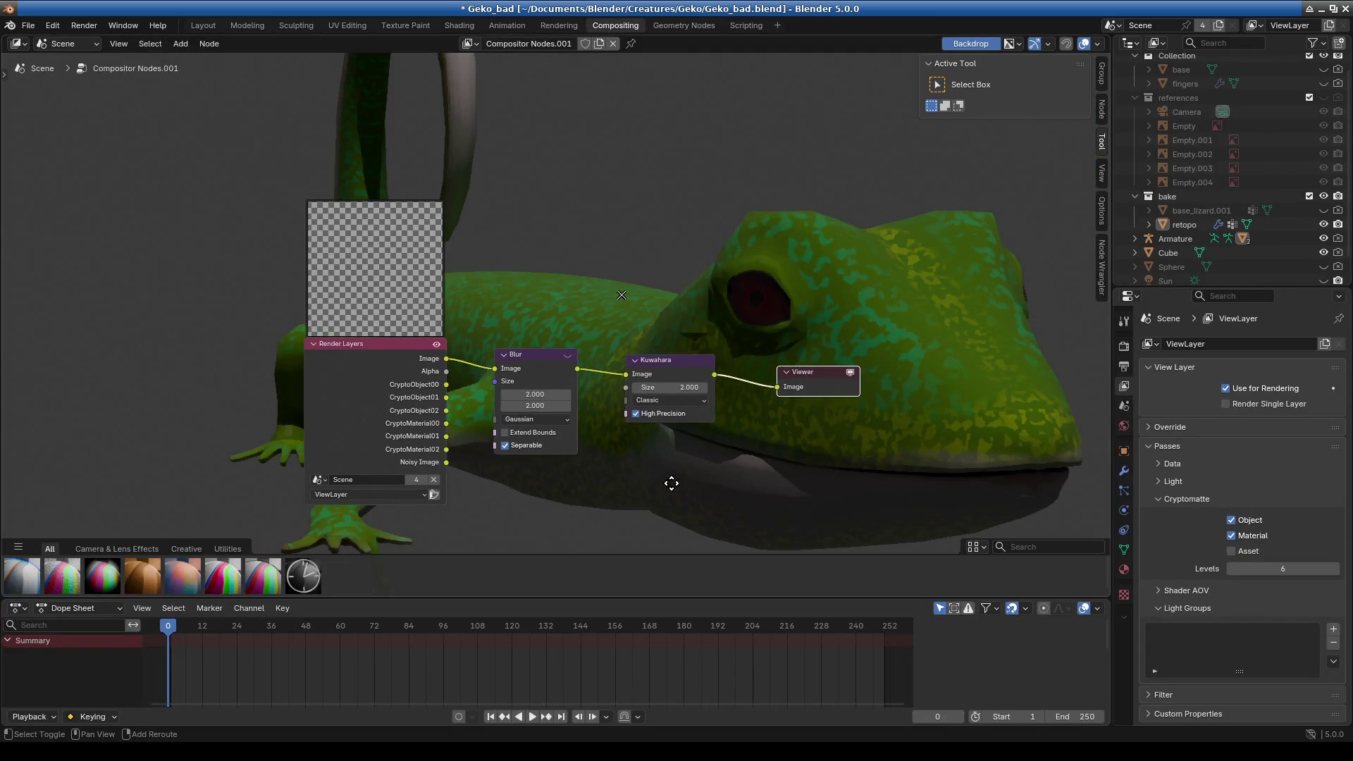
- Lower the Kuwahara node's size from 60.1
{"action": "scroll", "coordinate": [569, 458], "scroll_direction": "up", "scroll_amount": 2}
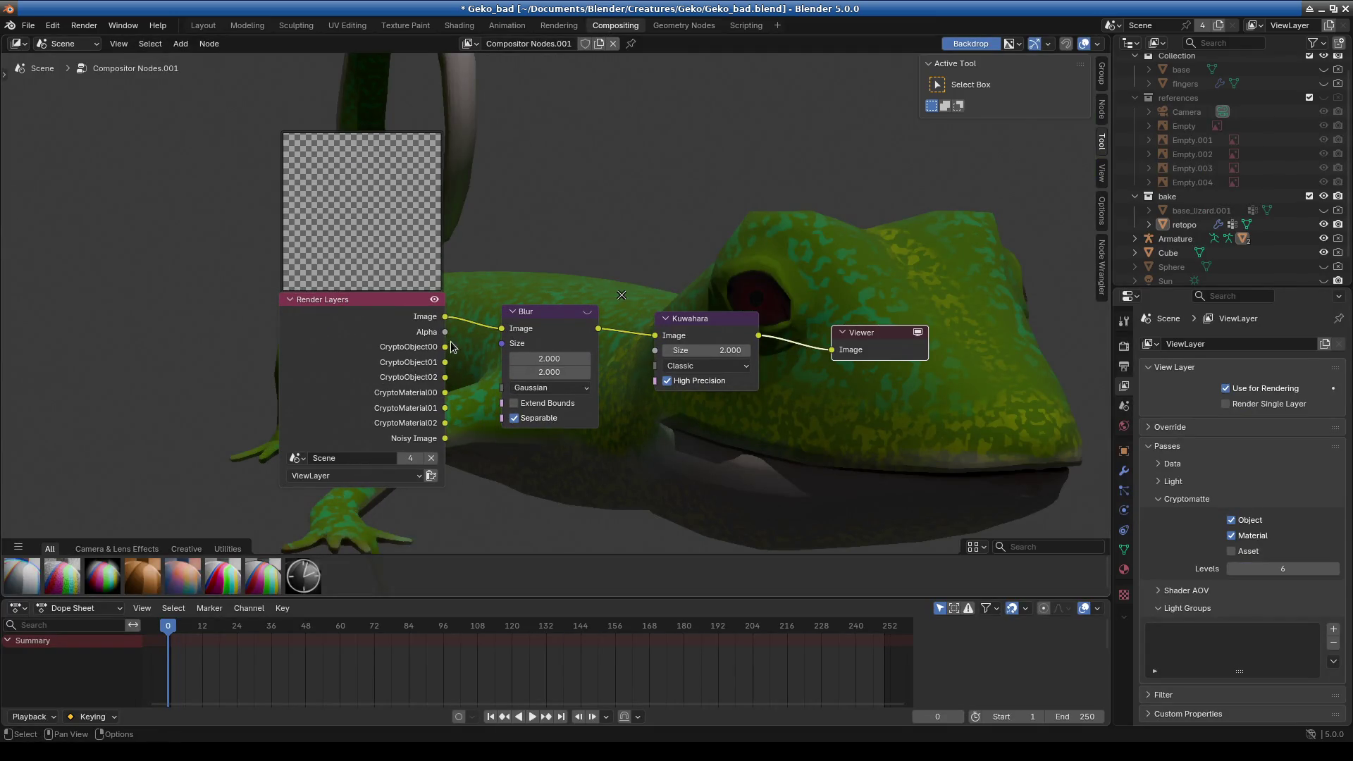
{"action": "scroll", "coordinate": [662, 484], "scroll_direction": "up", "scroll_amount": 1}
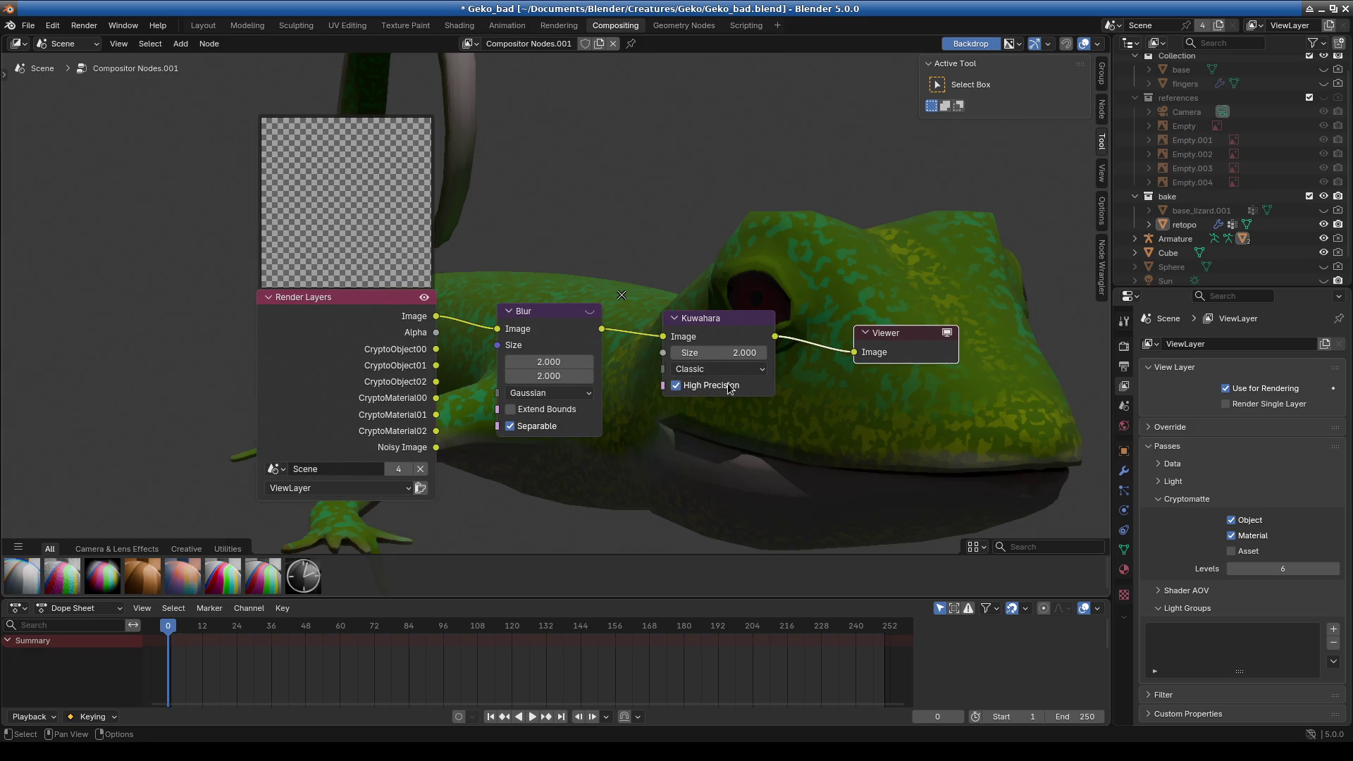
{"action": "scroll", "coordinate": [745, 290], "scroll_direction": "up", "scroll_amount": 2}
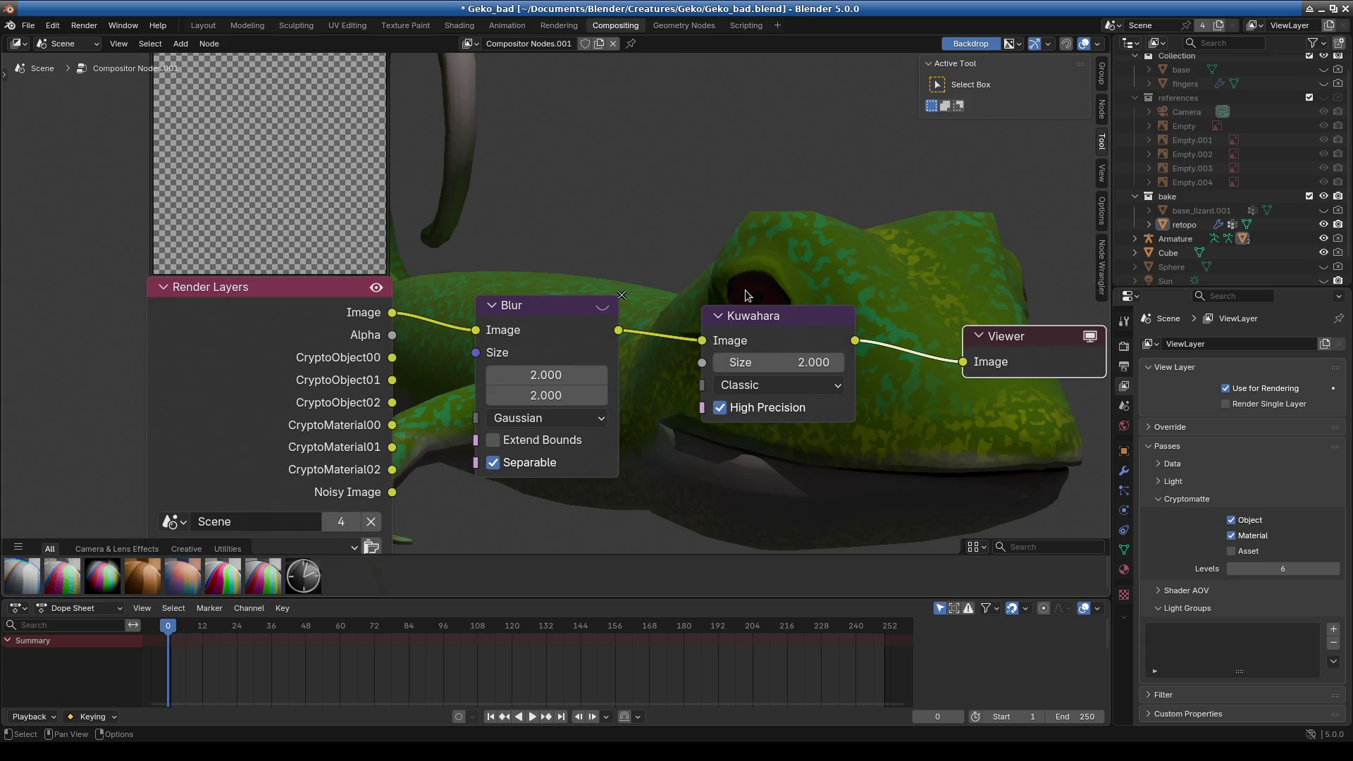
{"action": "scroll", "coordinate": [745, 290], "scroll_direction": "down", "scroll_amount": 2}
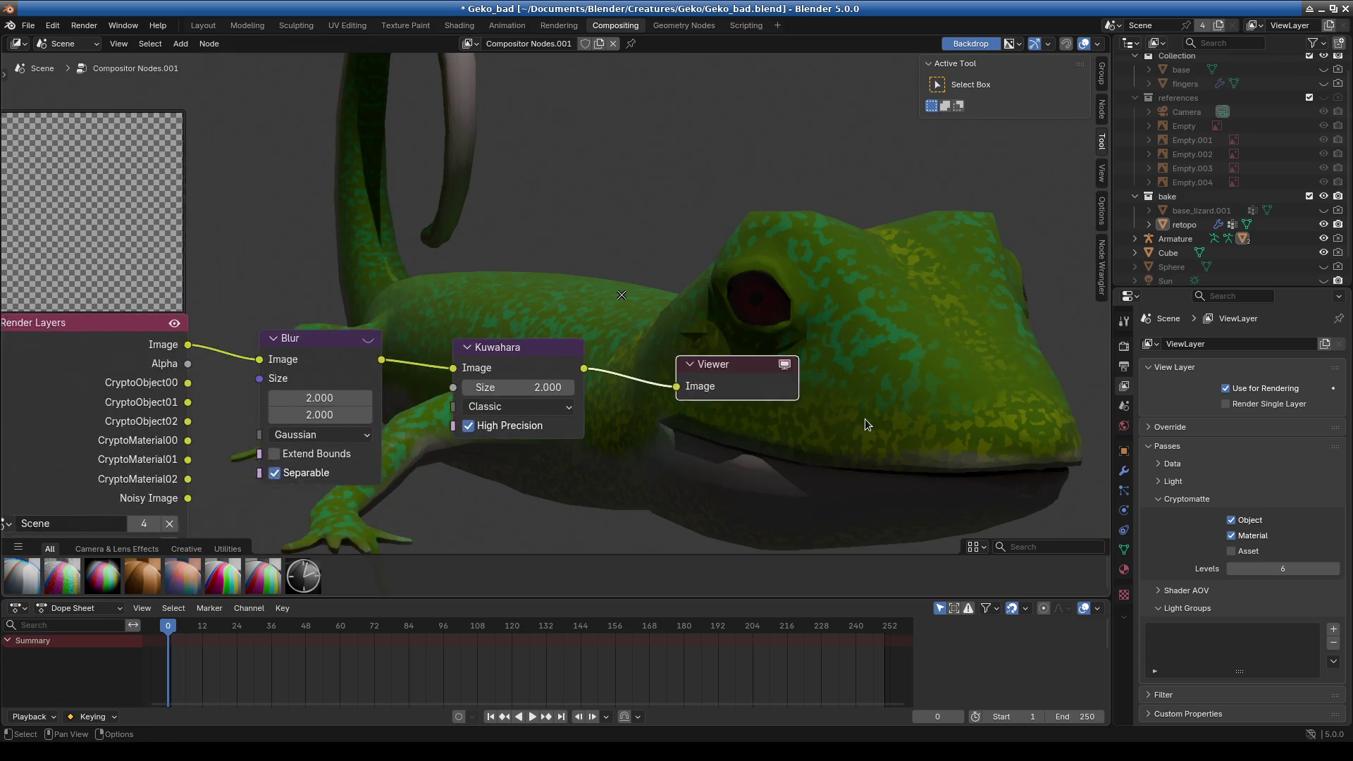
{"action": "scroll", "coordinate": [866, 423], "scroll_direction": "up", "scroll_amount": 1}
{"action": "middle_click_drag", "start_coordinate": [866, 423], "coordinate": [584, 302]}
{"action": "mouse_move", "coordinate": [584, 302]}
{"action": "left_mouse_down"}
{"action": "mouse_move", "coordinate": [557, 302]}
{"action": "mouse_move", "coordinate": [705, 296]}
{"action": "left_mouse_up"}
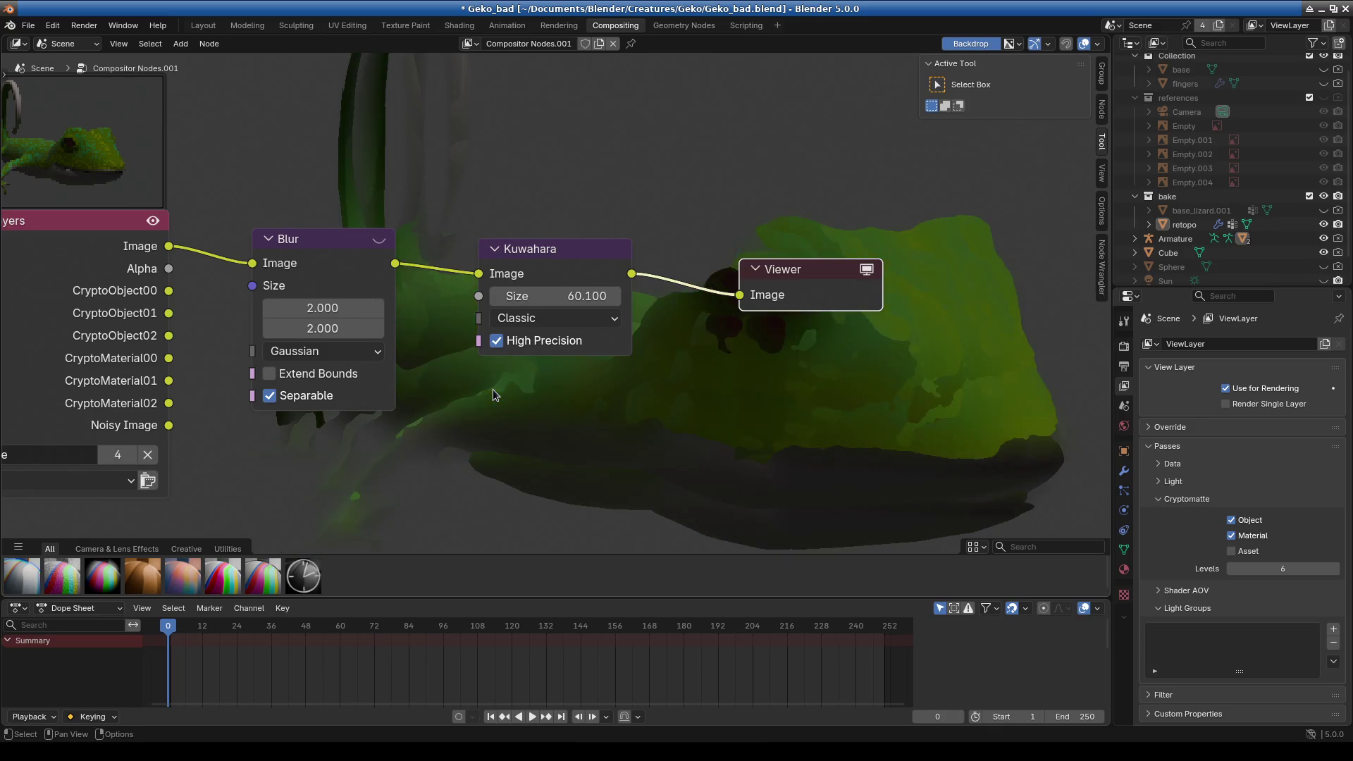
{"action": "mouse_move", "coordinate": [536, 296]}
{"action": "left_mouse_down"}
{"action": "mouse_move", "coordinate": [486, 296]}
{"action": "mouse_move", "coordinate": [535, 296]}
{"action": "left_mouse_up"}
- Set the Blur node sizes to 4.5 and zoom out to see the whole compositing chain
{"action": "mouse_move", "coordinate": [323, 308]}
{"action": "left_mouse_down"}
{"action": "mouse_move", "coordinate": [338, 308]}
{"action": "mouse_move", "coordinate": [339, 328]}
{"action": "left_mouse_up"}
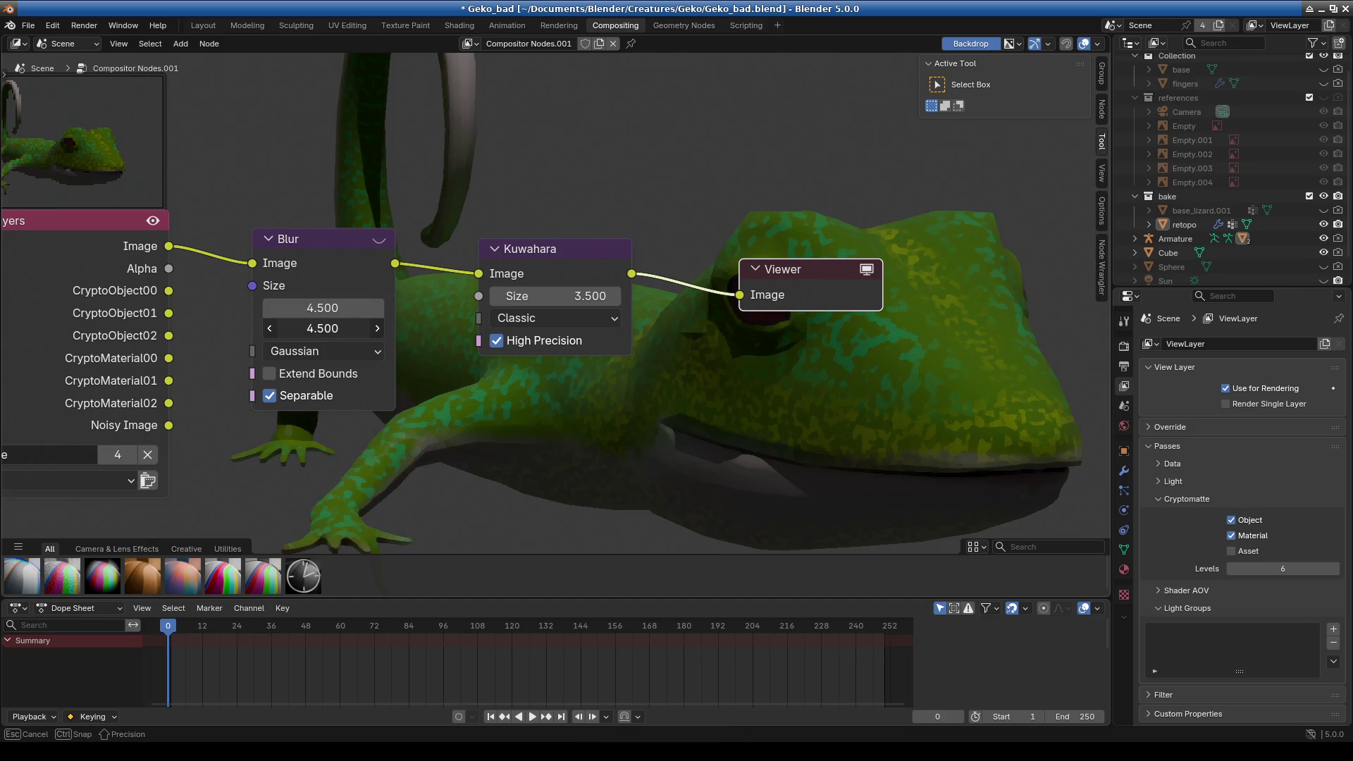
{"action": "scroll", "coordinate": [780, 489], "scroll_direction": "down", "scroll_amount": 2}
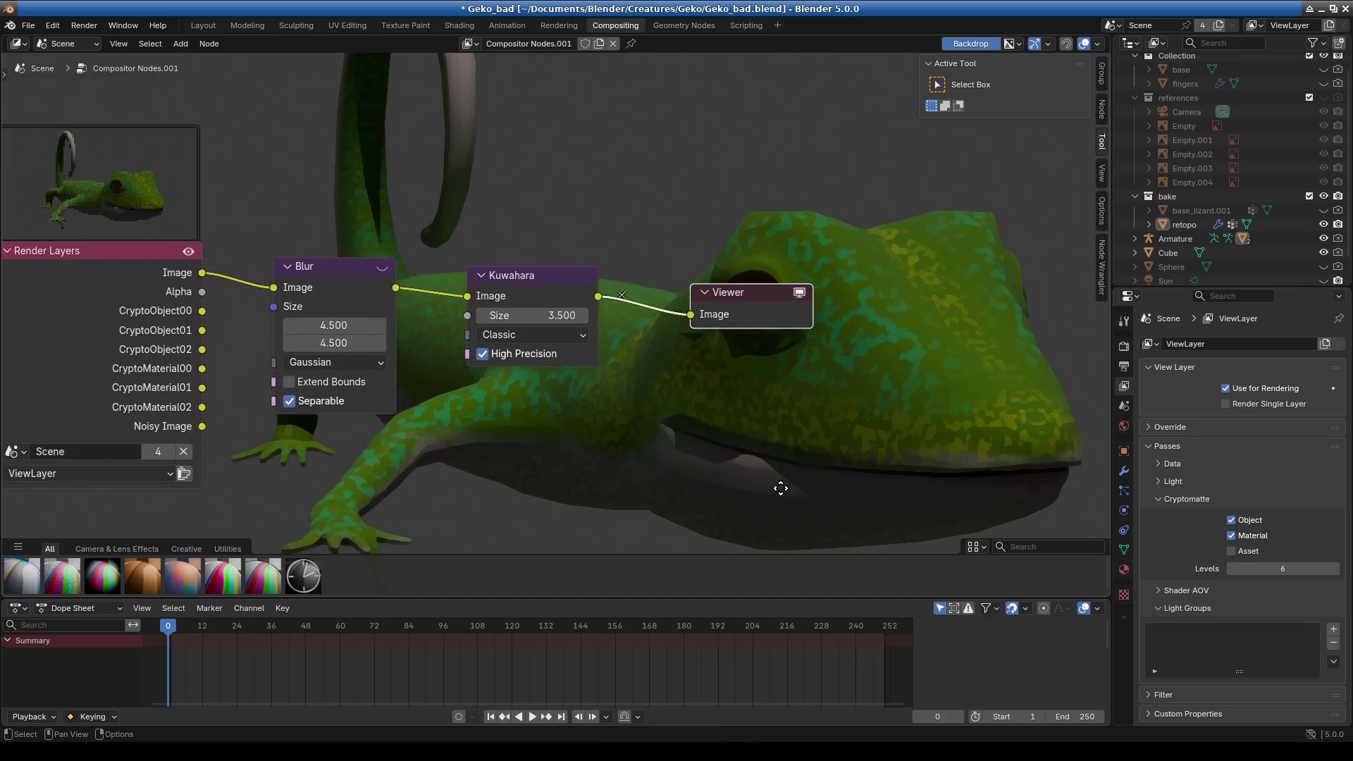
{"action": "middle_click_drag", "start_coordinate": [781, 488], "coordinate": [674, 100]}
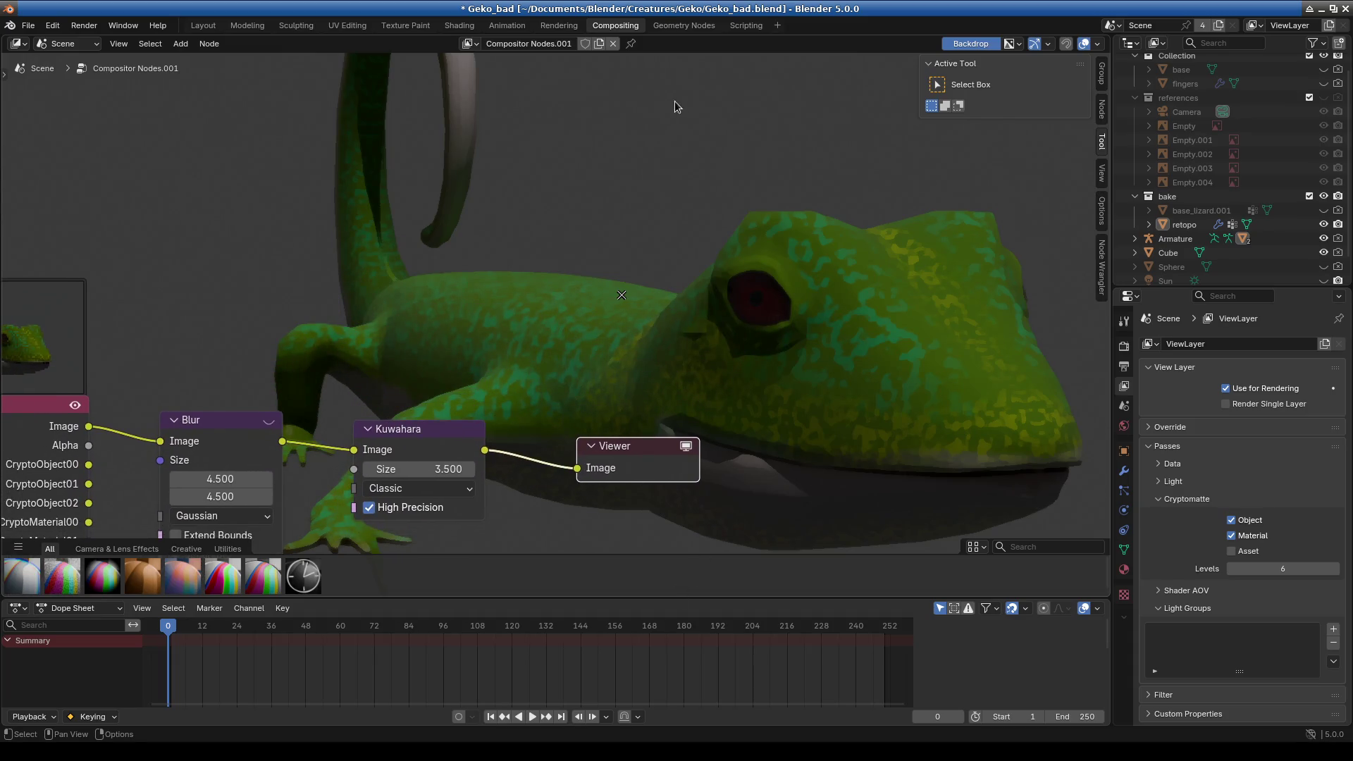
{"action": "scroll", "coordinate": [754, 192], "scroll_direction": "down", "scroll_amount": 2}
{"action": "scroll", "coordinate": [751, 230], "scroll_direction": "down", "scroll_amount": 2}
{"action": "scroll", "coordinate": [734, 296], "scroll_direction": "down", "scroll_amount": 1}
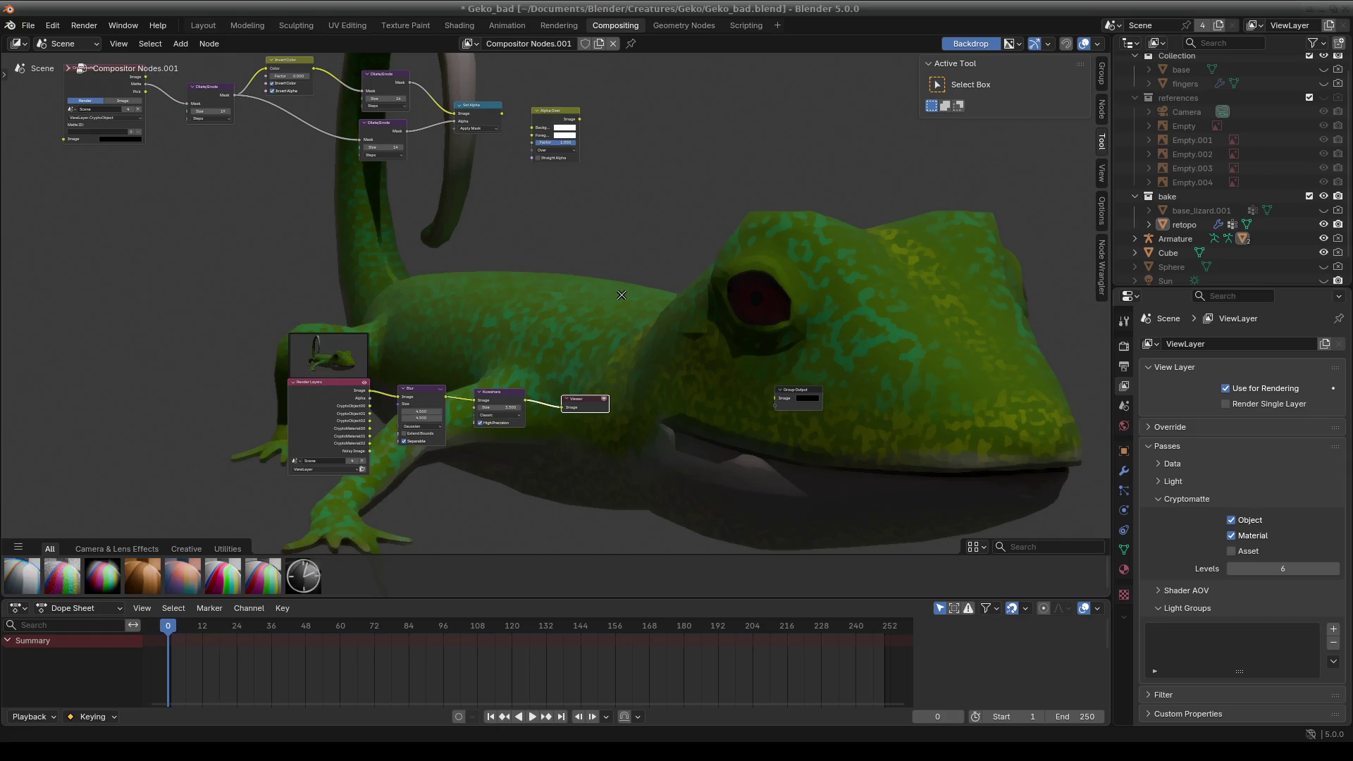
- Reduce the Dilate/Erode size from 19 to 17 and save Geko_bad.blend
{"action": "key", "text": "ctrl+z"}
{"action": "key", "text": "ctrl+s"}
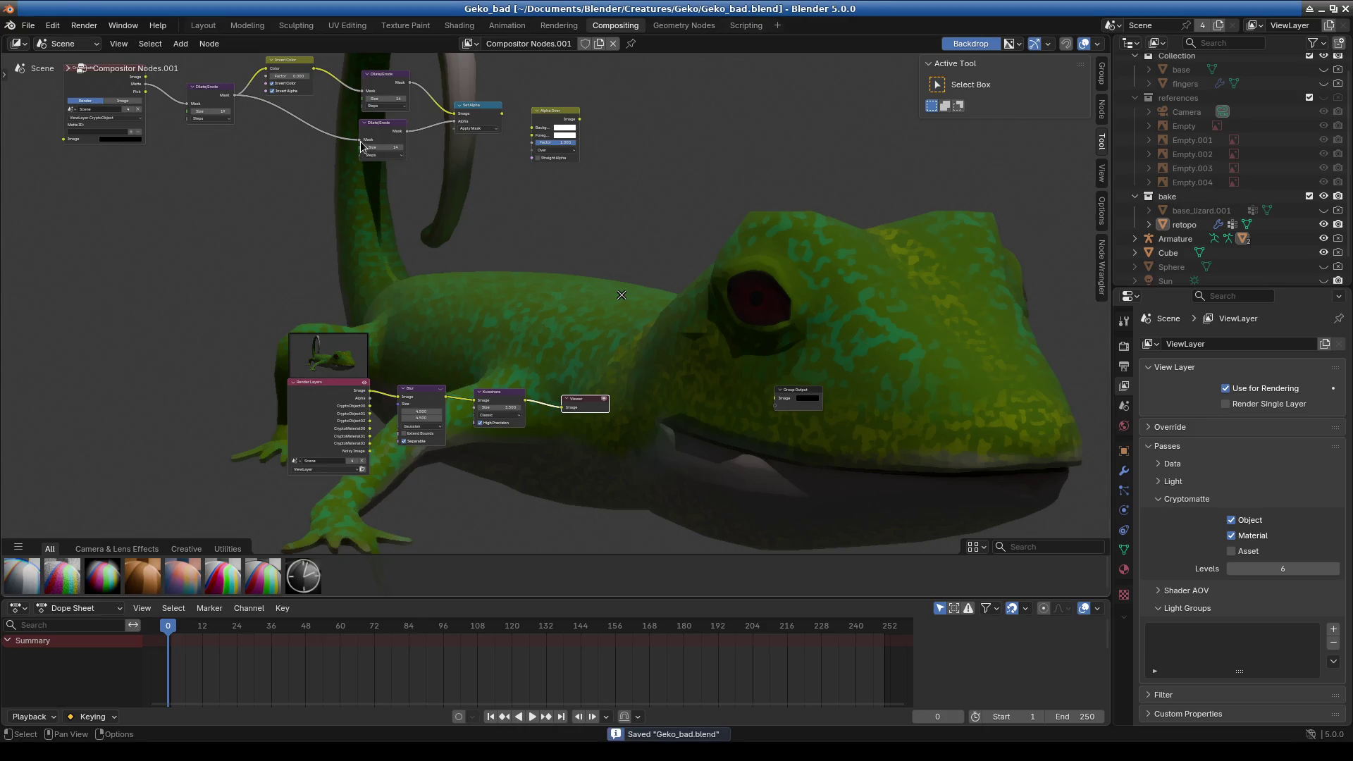
{"action": "left_click", "coordinate": [588, 44]}
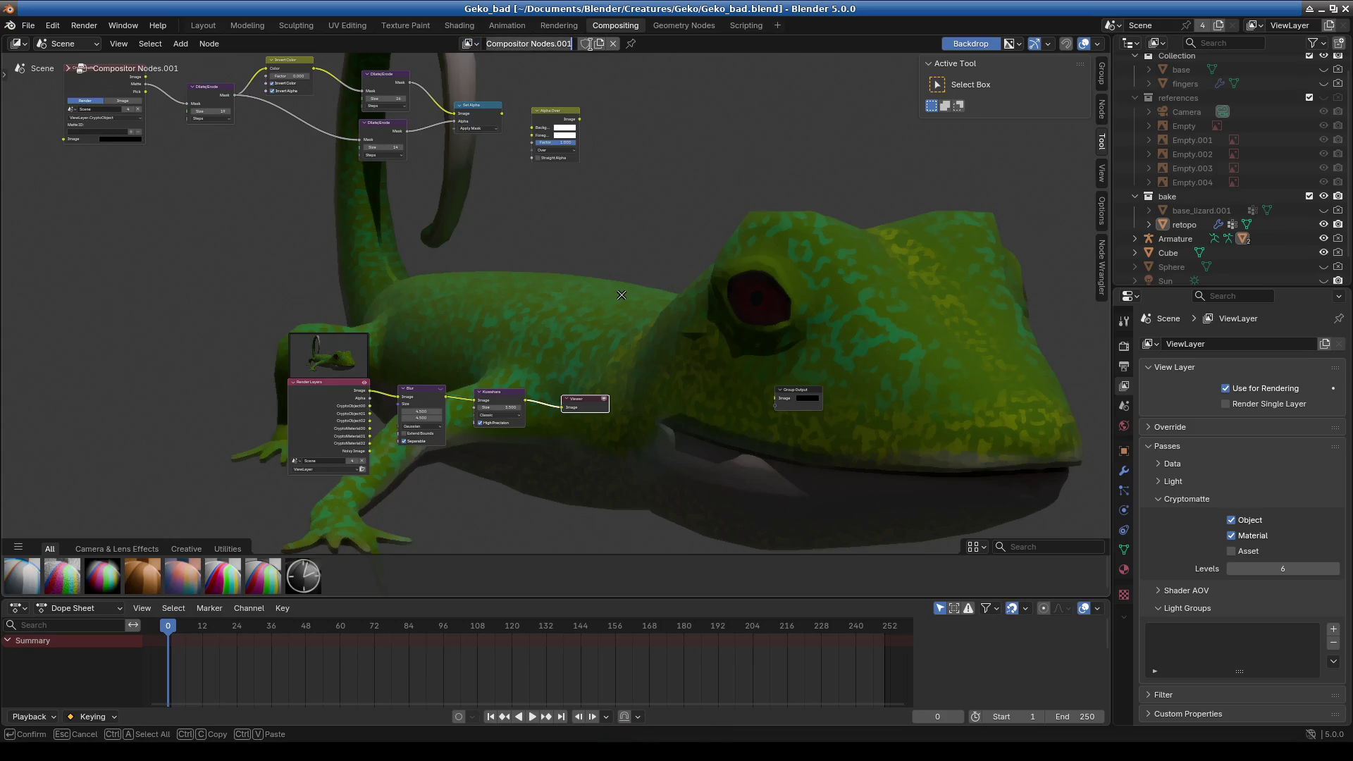
- Duplicate the compositor node tree as Compositor Nodes.002 and switch to the Rendering workspace
{"action": "left_click", "coordinate": [600, 43]}
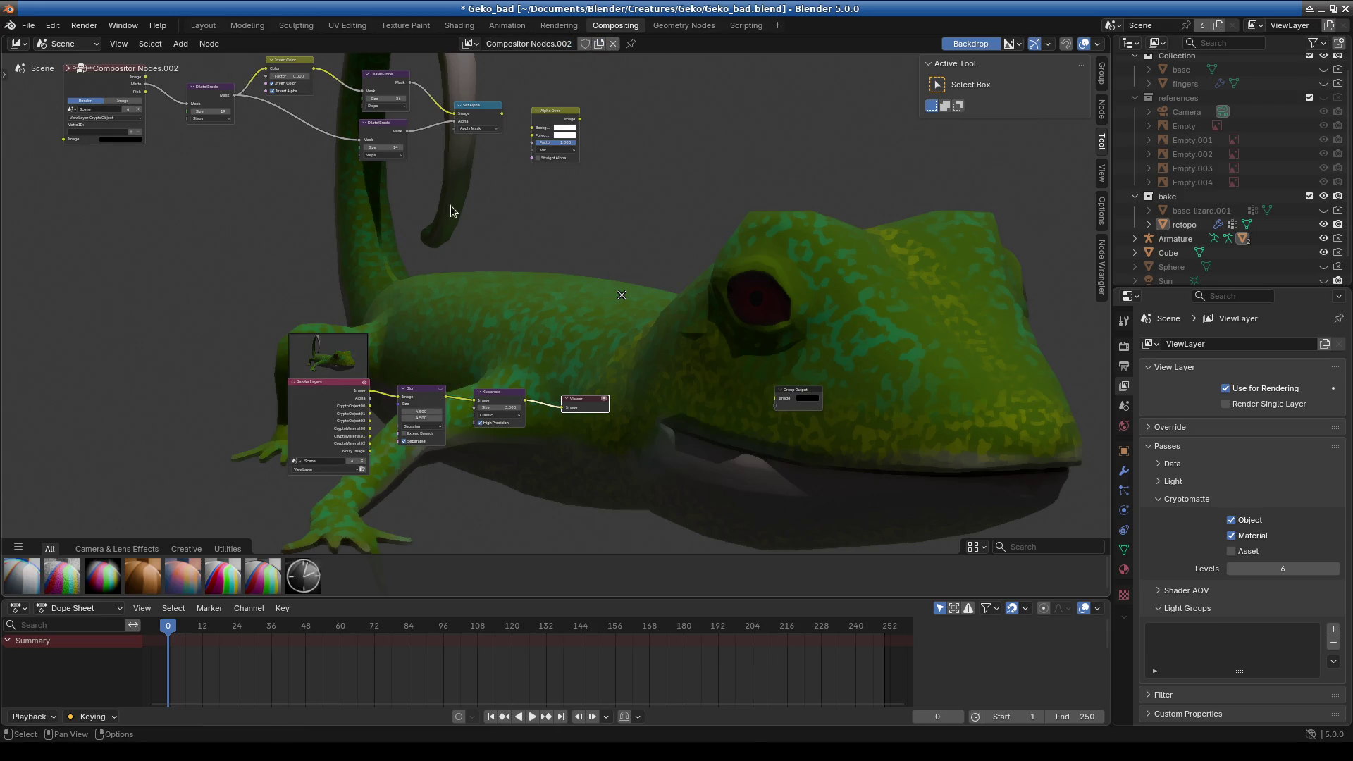
{"action": "scroll", "coordinate": [586, 93], "scroll_direction": "down", "scroll_amount": 1}
{"action": "middle_click_drag", "start_coordinate": [487, 75], "coordinate": [530, 251]}
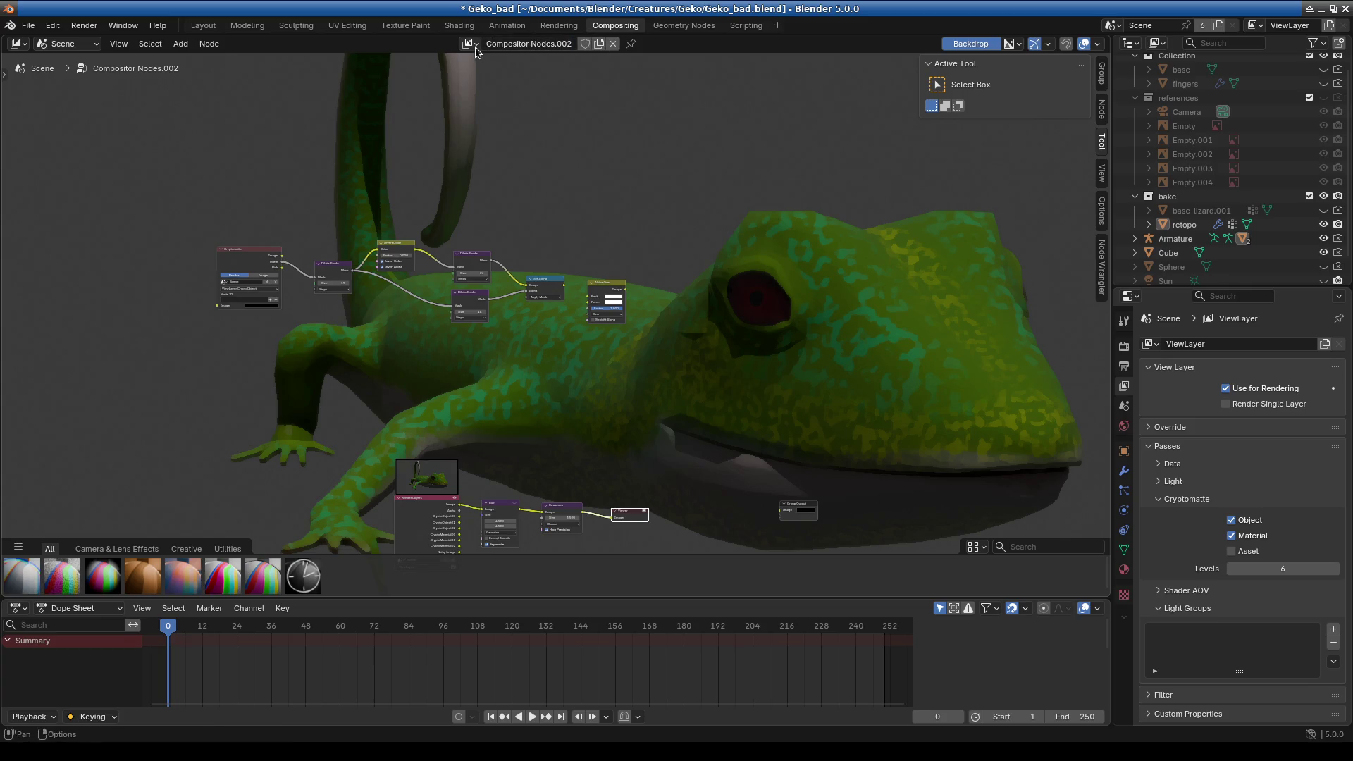
{"action": "left_click", "coordinate": [559, 25]}
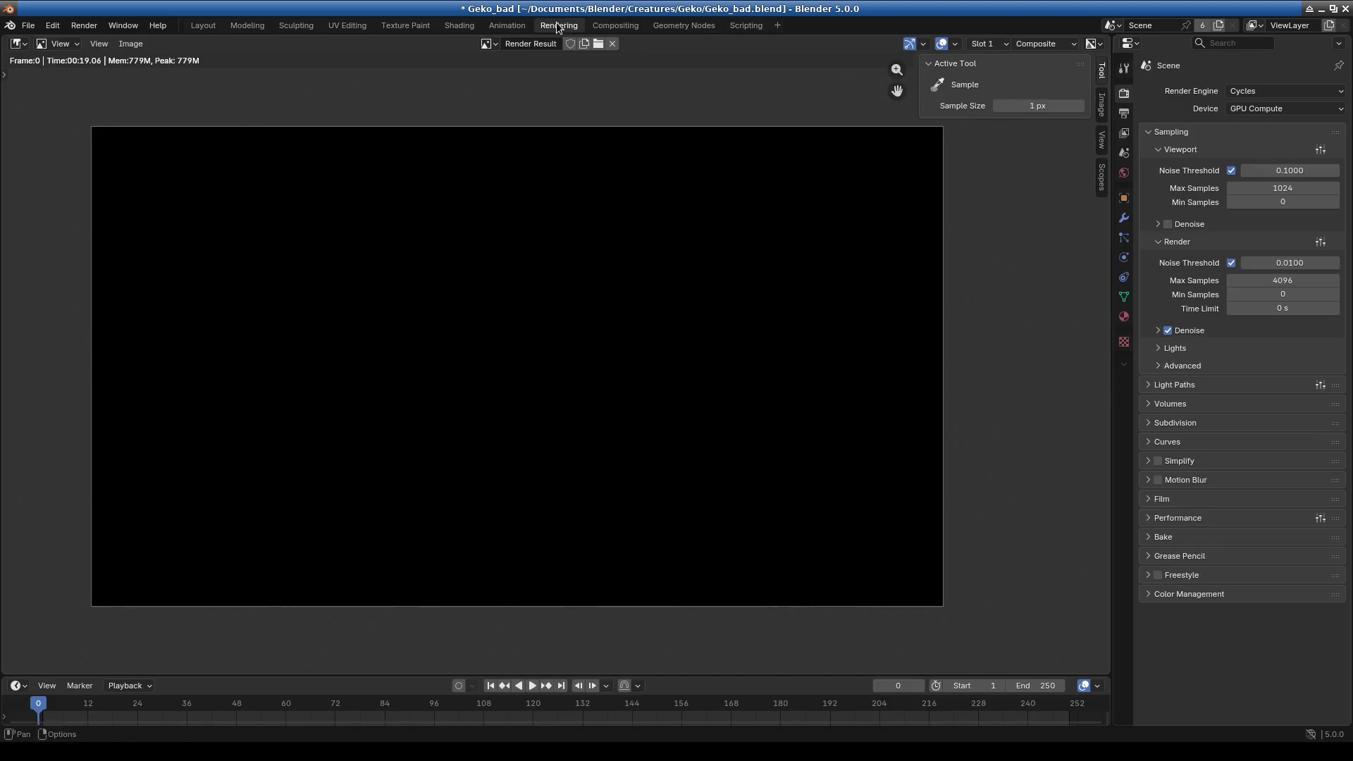
- Render the posed gecko with F12 and maximize the render window
{"action": "left_click", "coordinate": [134, 44]}
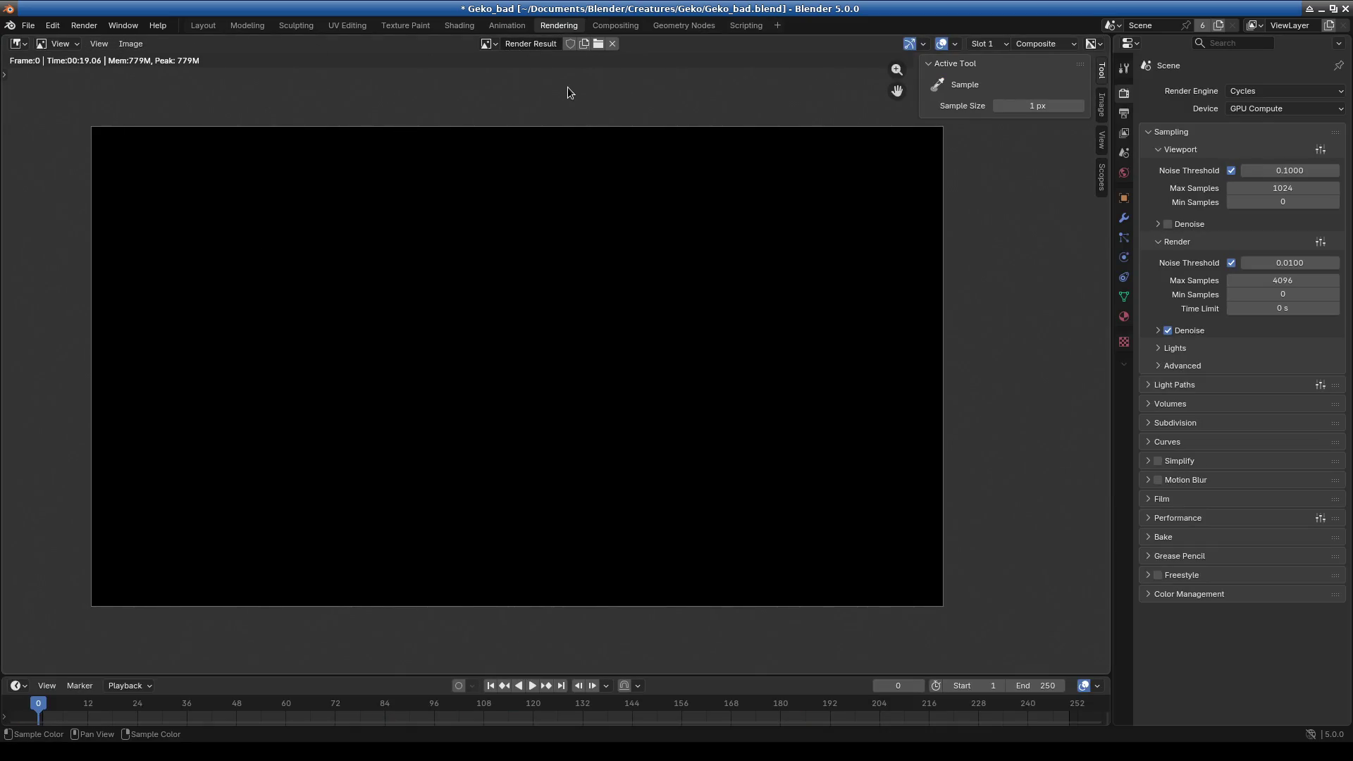
{"action": "key", "text": "F12"}
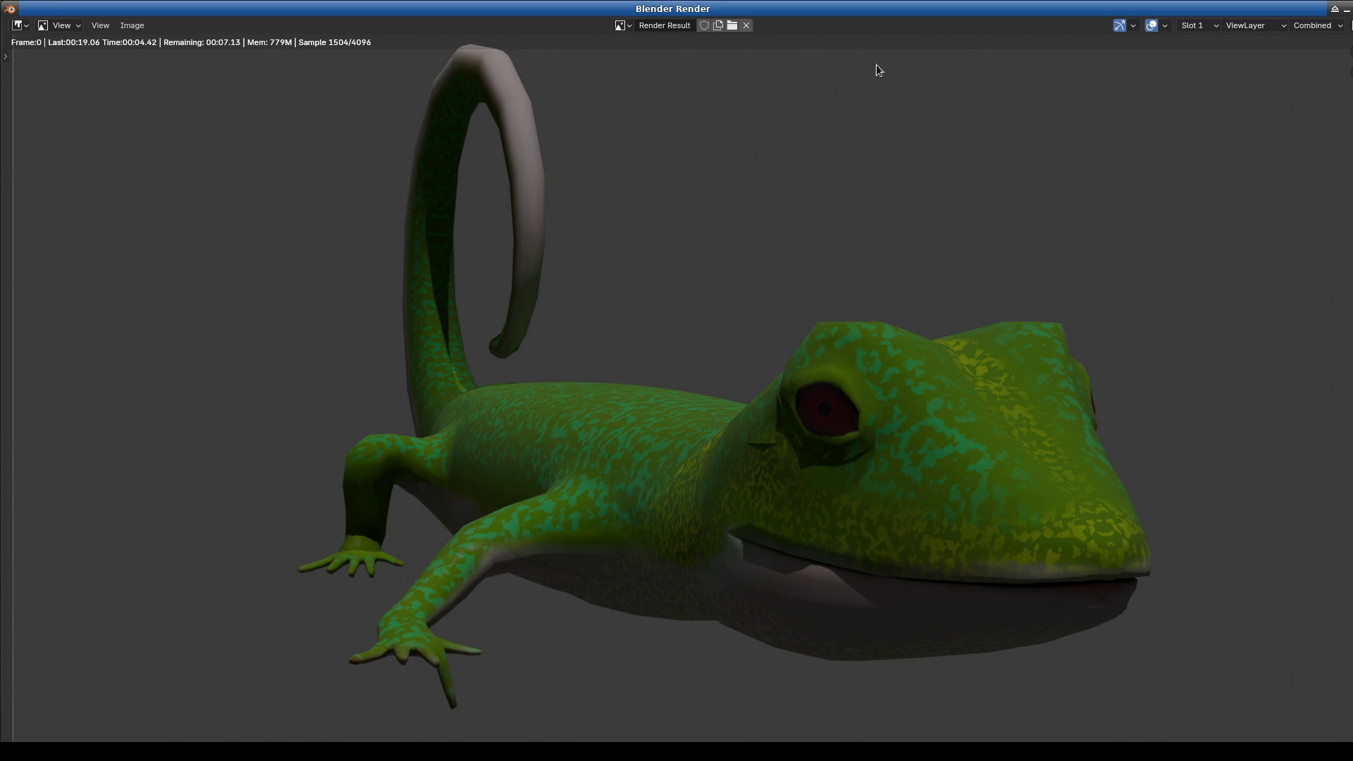
{"action": "double_click", "coordinate": [1257, 9]}
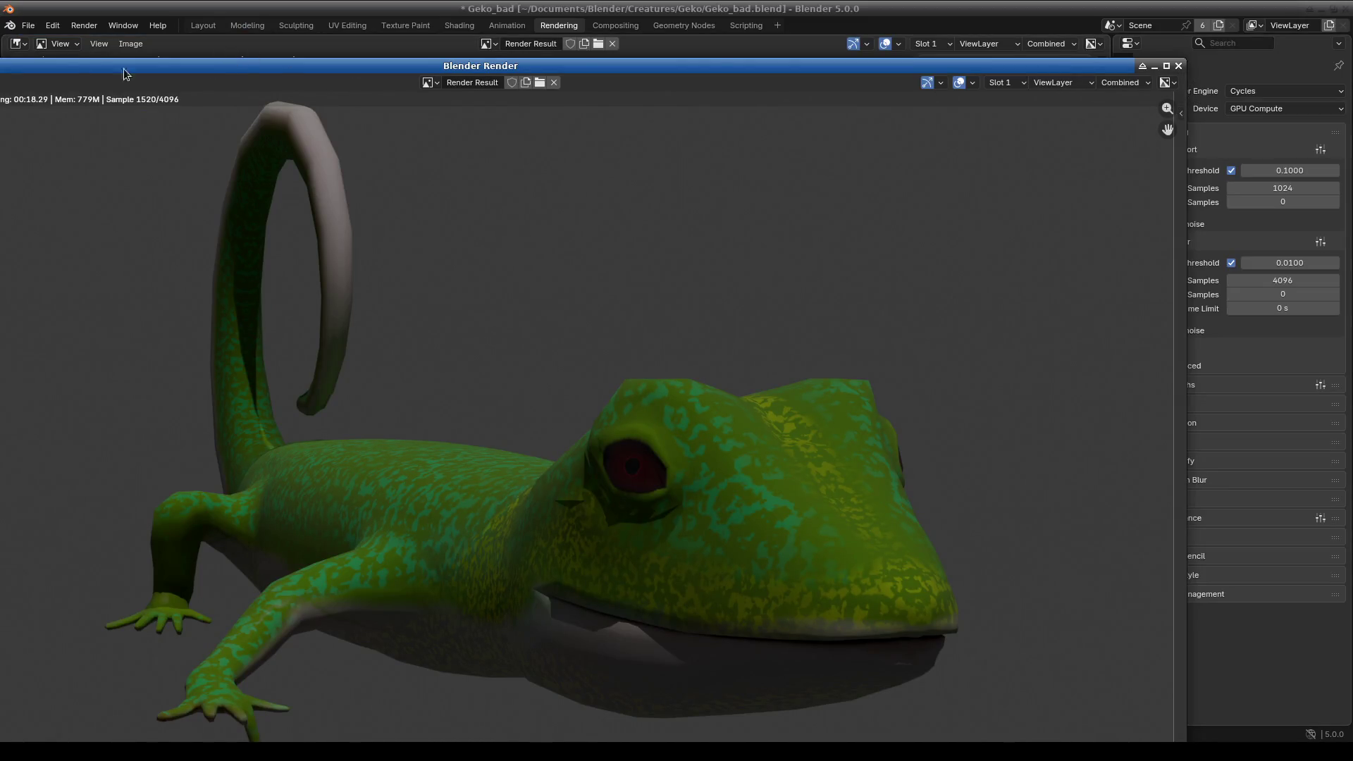
{"action": "double_click", "coordinate": [88, 72]}
{"action": "left_click", "coordinate": [129, 25]}
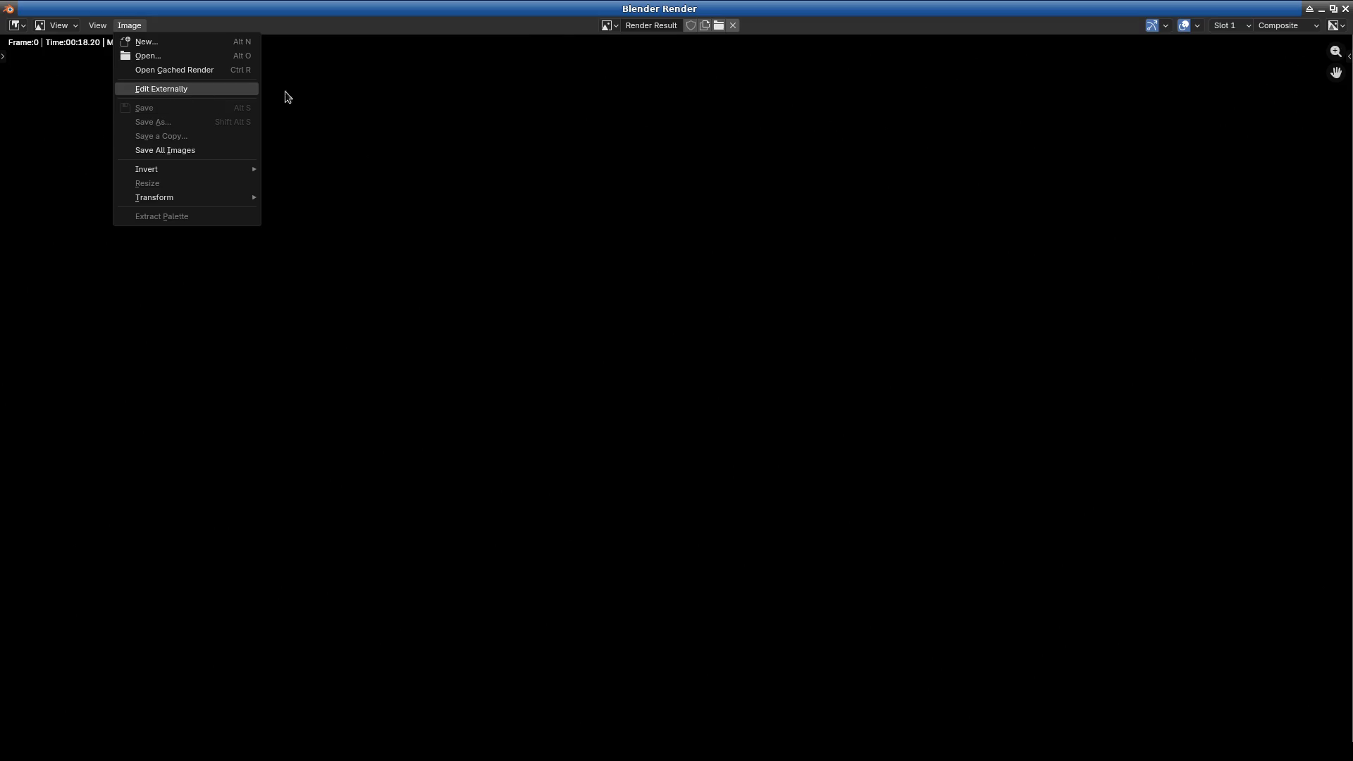
- Show the ViewLayer render and save it as Geko.png in the Geko folder
{"action": "left_click", "coordinate": [1239, 28]}
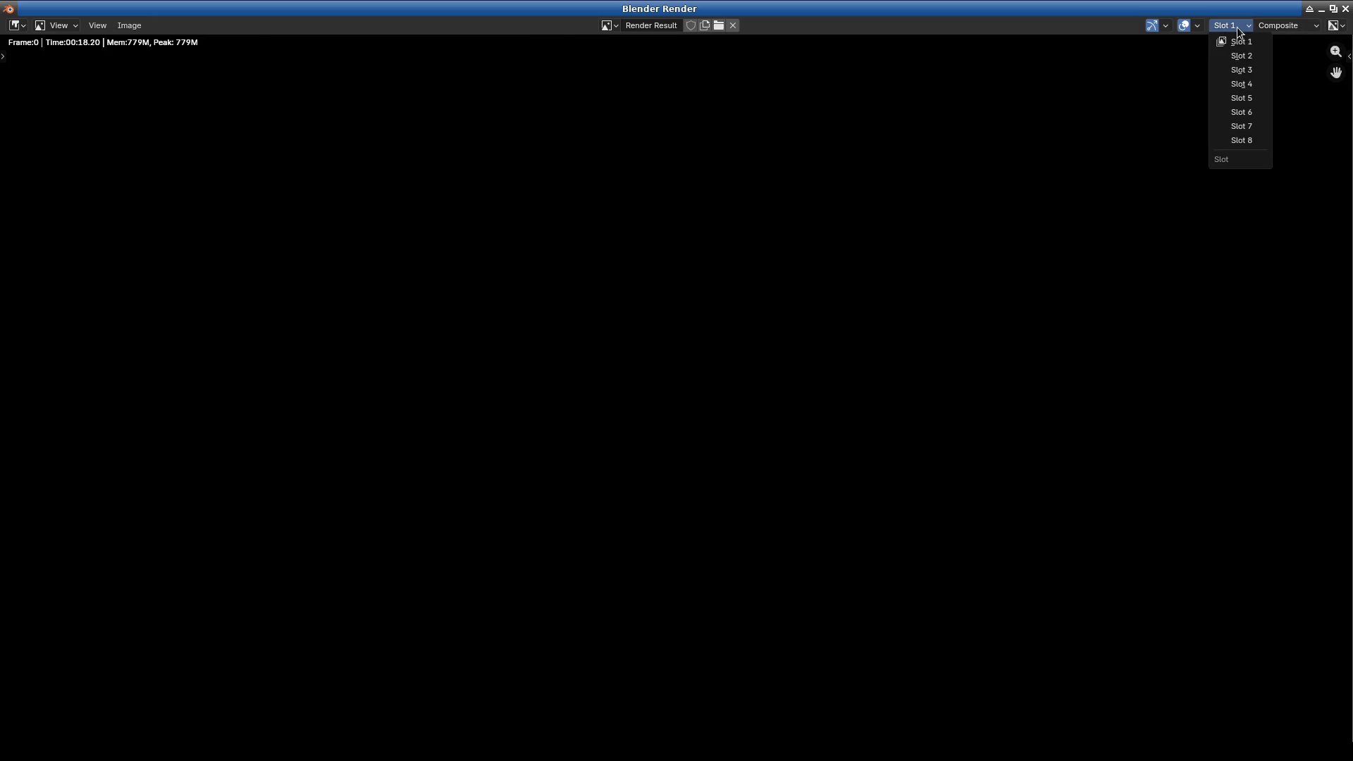
{"action": "left_click", "coordinate": [1297, 28]}
{"action": "left_click", "coordinate": [1284, 48]}
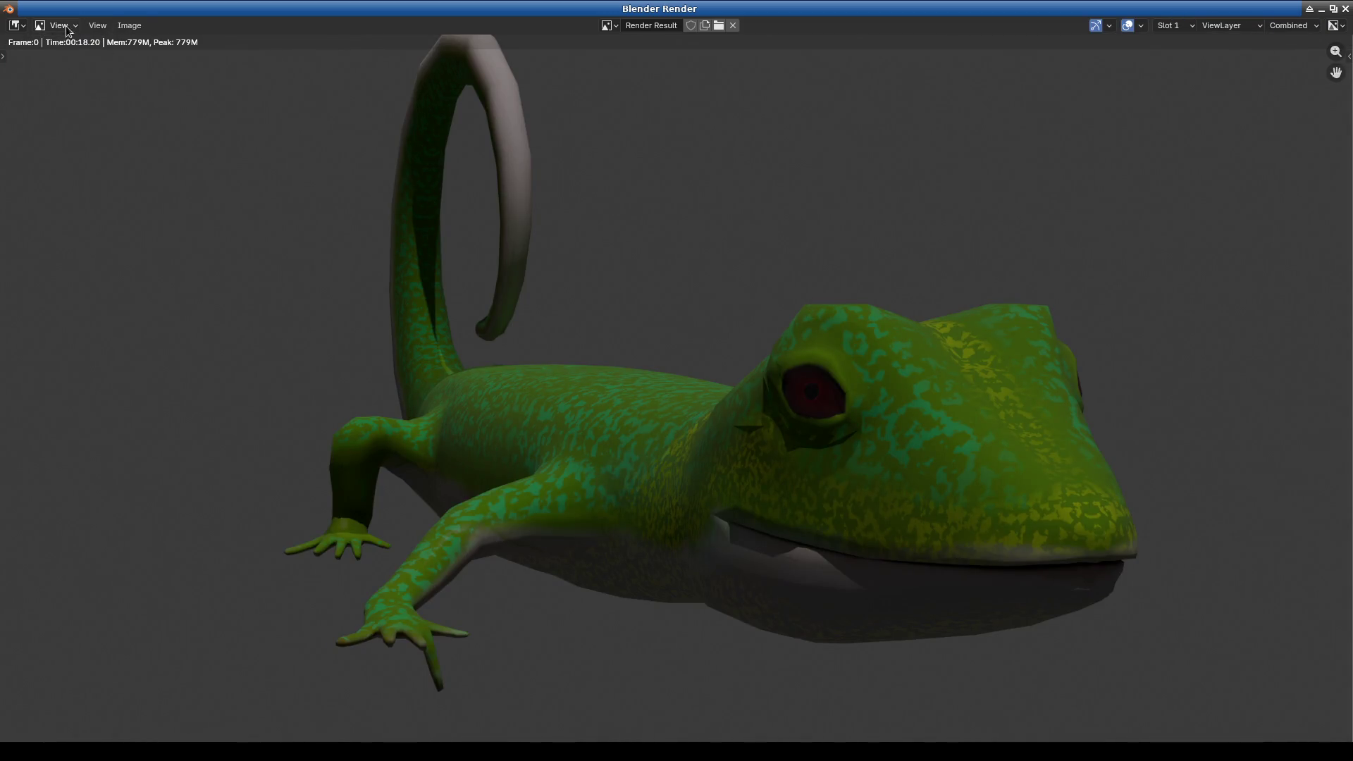
{"action": "left_click", "coordinate": [129, 25]}
{"action": "left_click", "coordinate": [167, 120]}
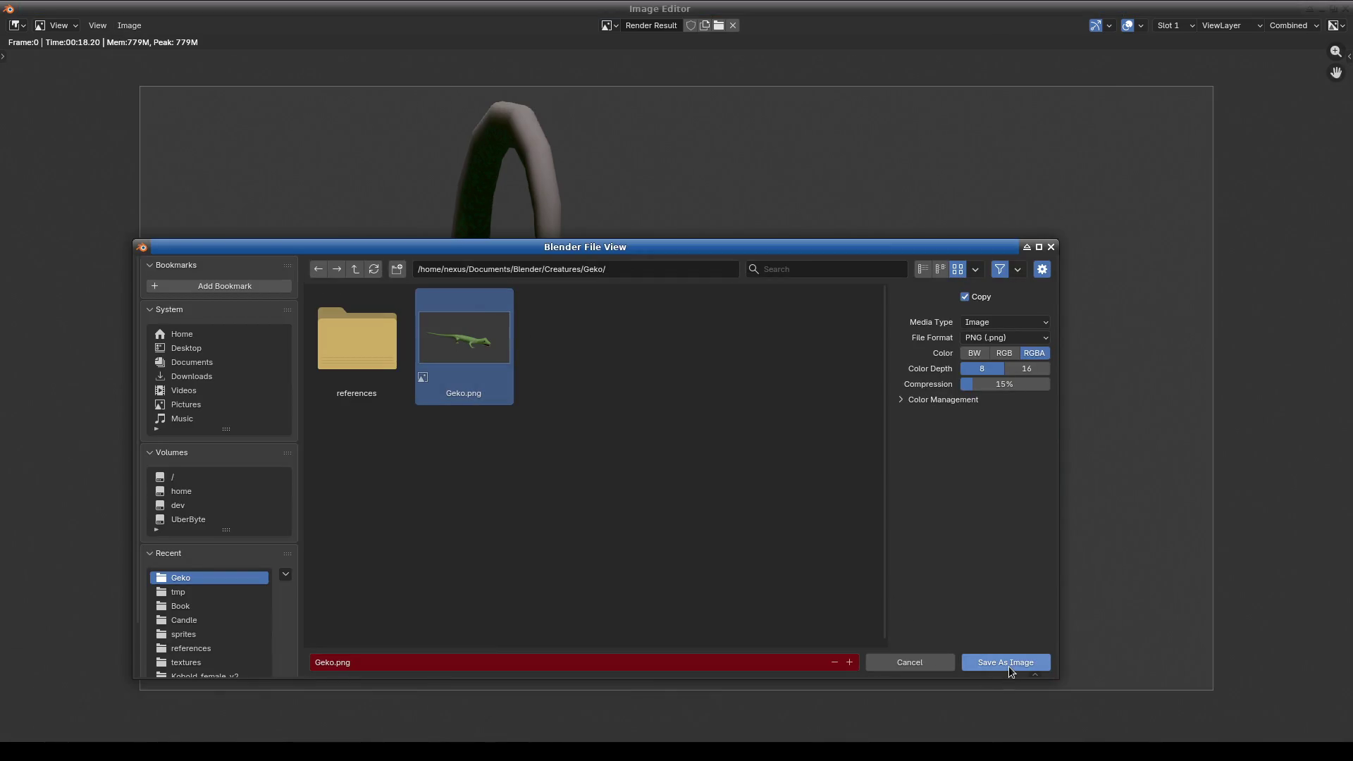
{"action": "left_click", "coordinate": [1009, 664]}
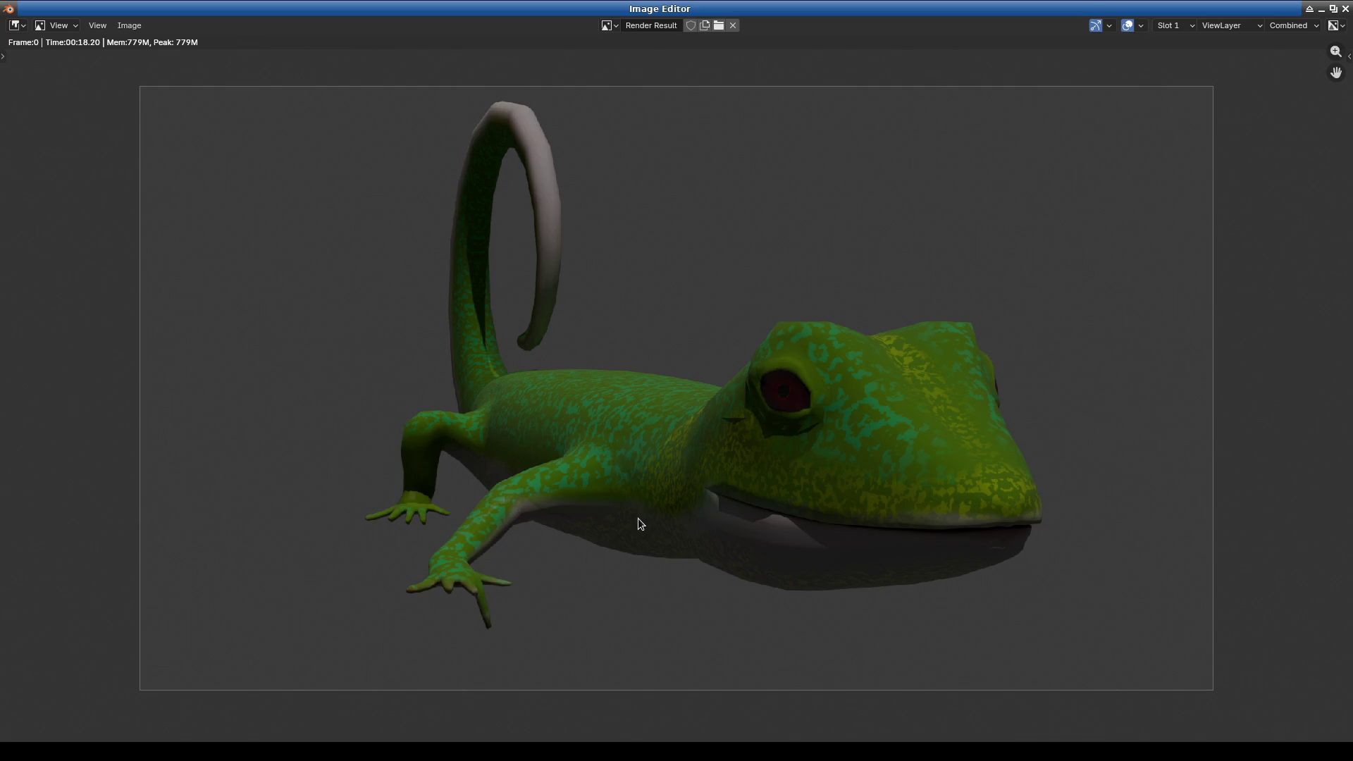
- Close the render window, display the ViewLayer render, and minimize Blender to the desktop
{"action": "left_click_drag", "start_coordinate": [1268, 14], "coordinate": [51, 25]}
{"action": "key", "text": "F11"}
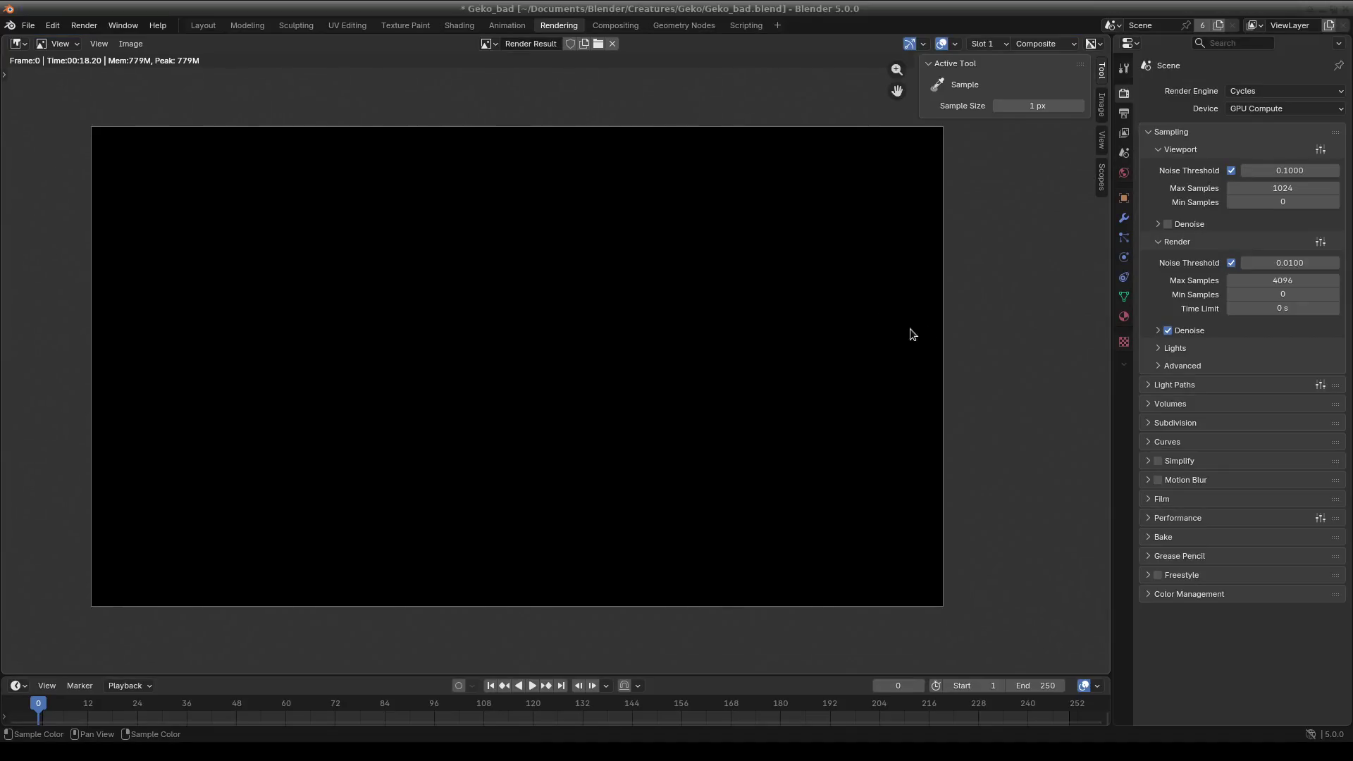
{"action": "left_click", "coordinate": [1055, 43]}
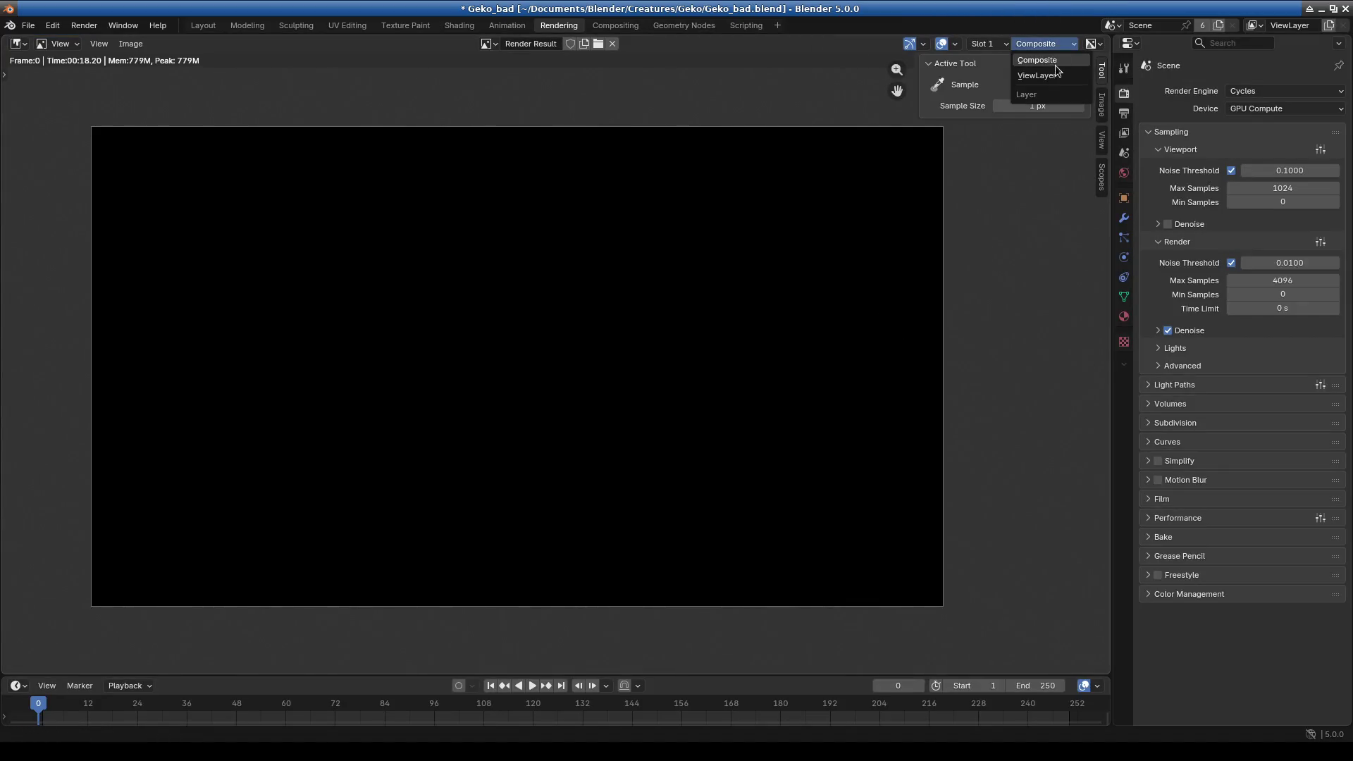
{"action": "left_click", "coordinate": [1046, 91]}
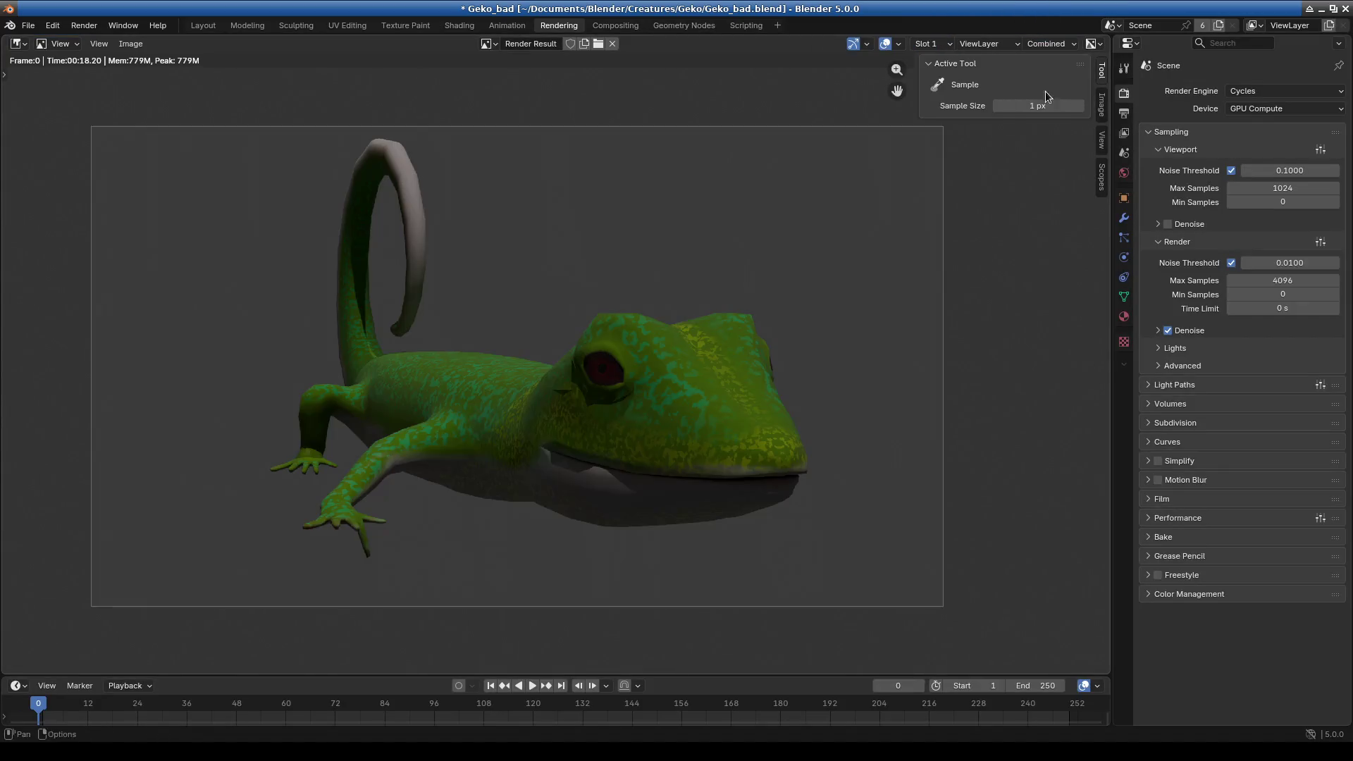
{"action": "left_click", "coordinate": [1322, 9]}
{"action": "right_click", "coordinate": [2, 2]}
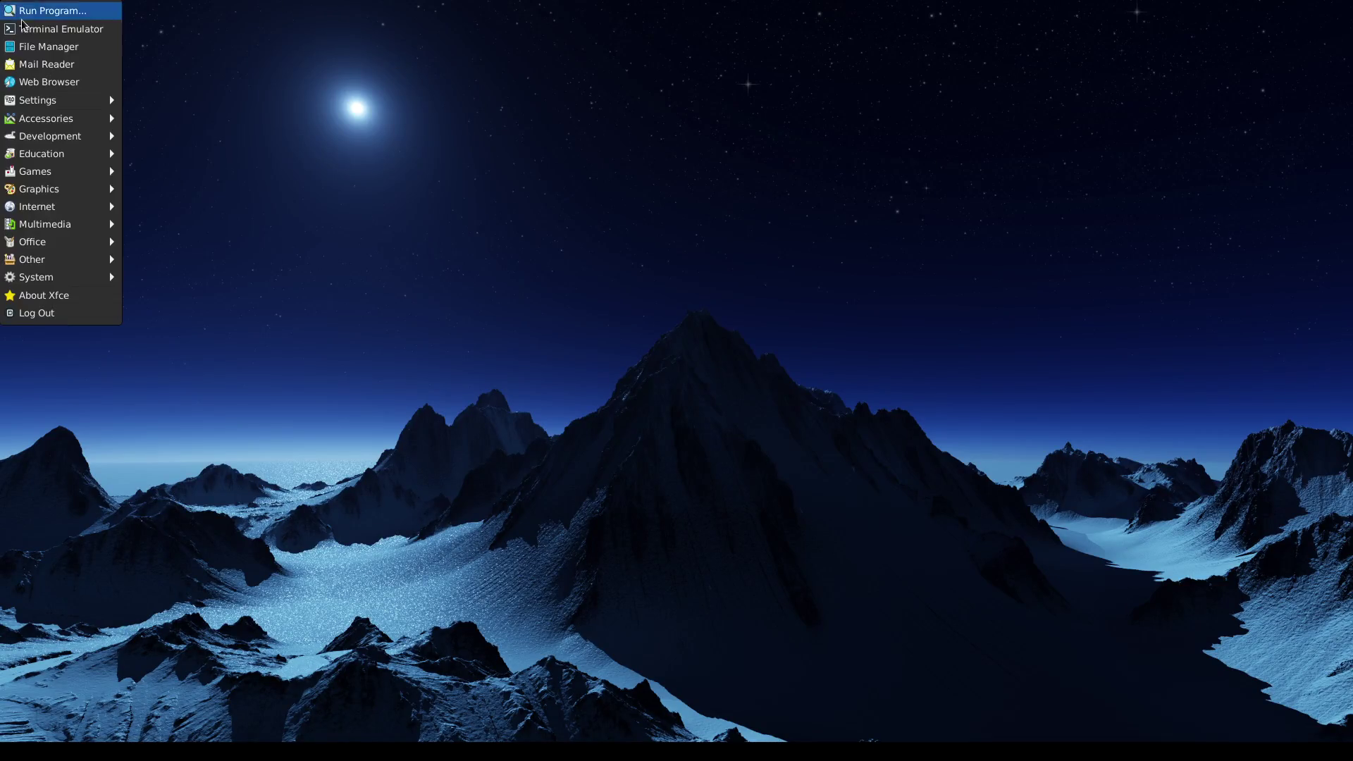
- Open Geko.png from Documents/Blender/Creatures/Geko in GIMP as a 1920x1080 image
{"action": "left_click", "coordinate": [40, 46]}
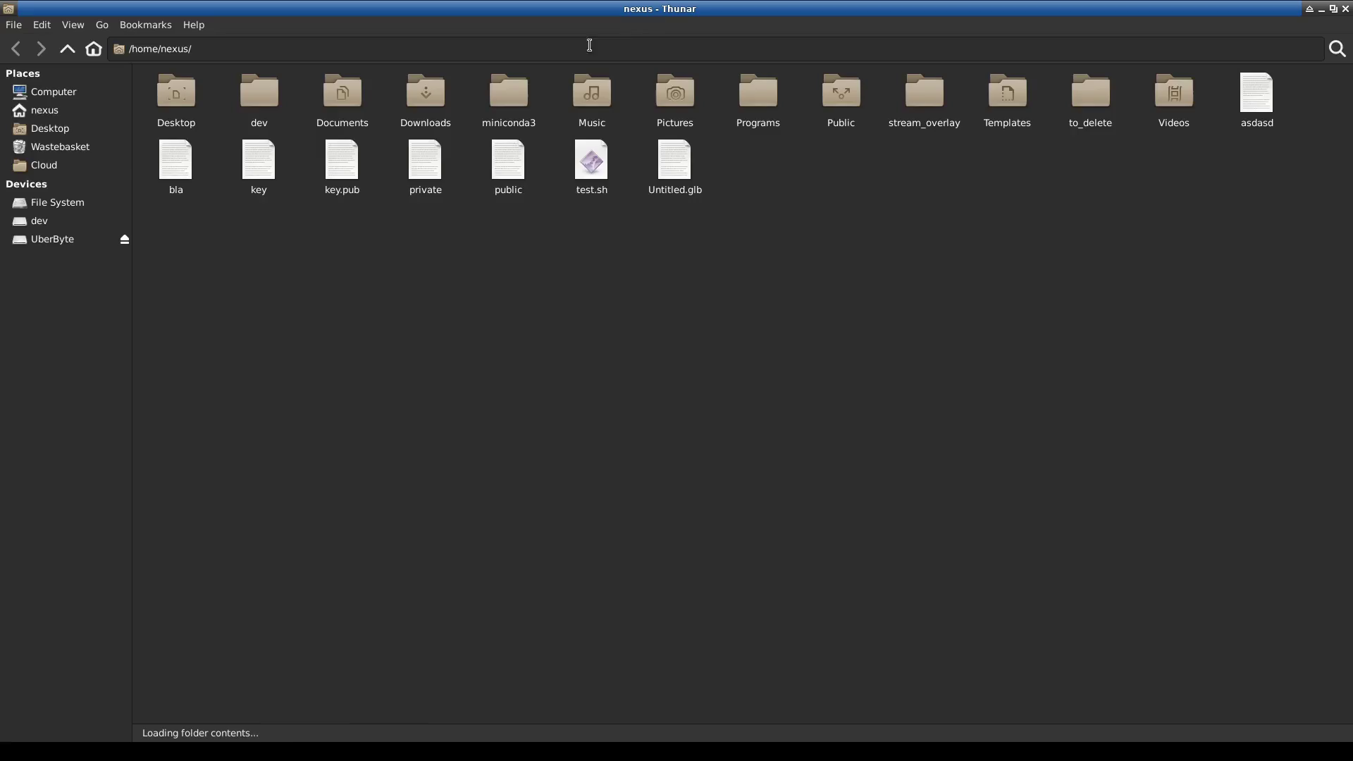
{"action": "double_click", "coordinate": [343, 94]}
{"action": "double_click", "coordinate": [271, 99]}
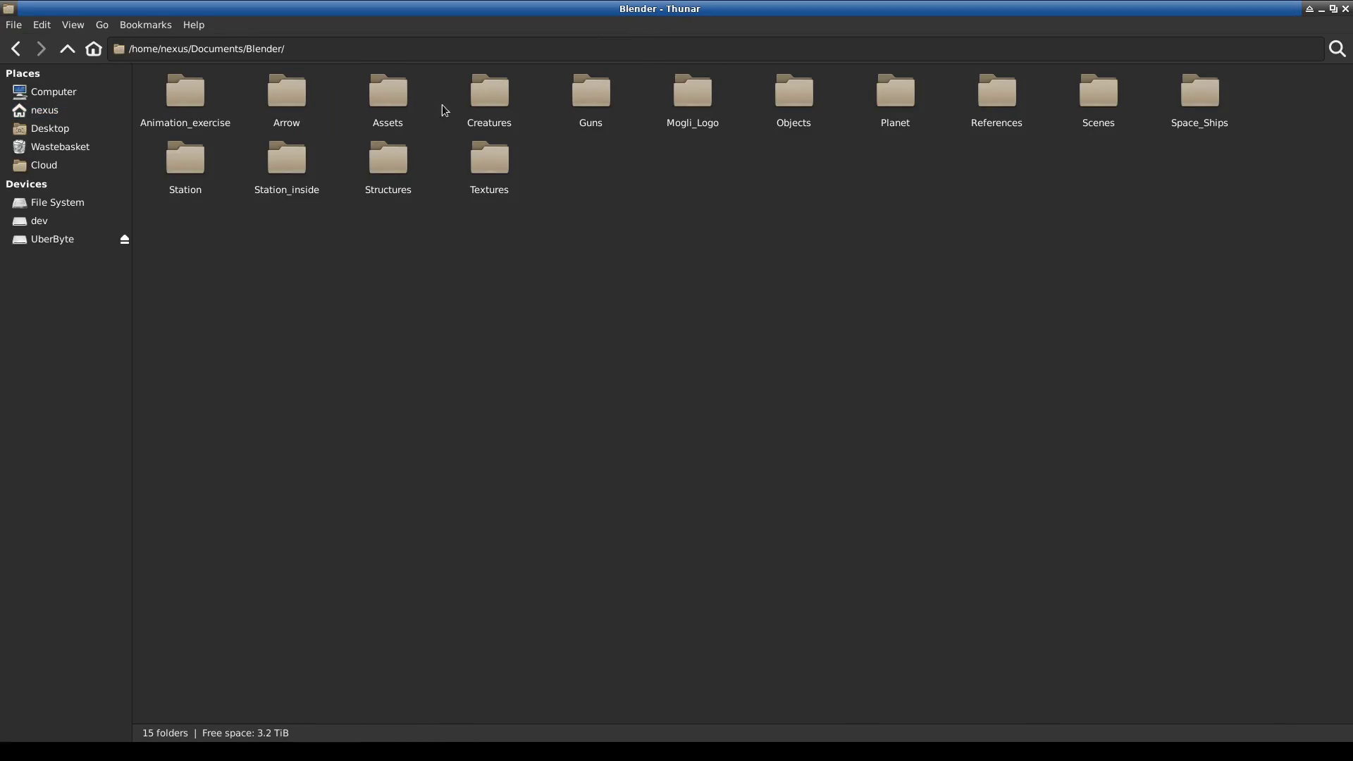
{"action": "double_click", "coordinate": [489, 95]}
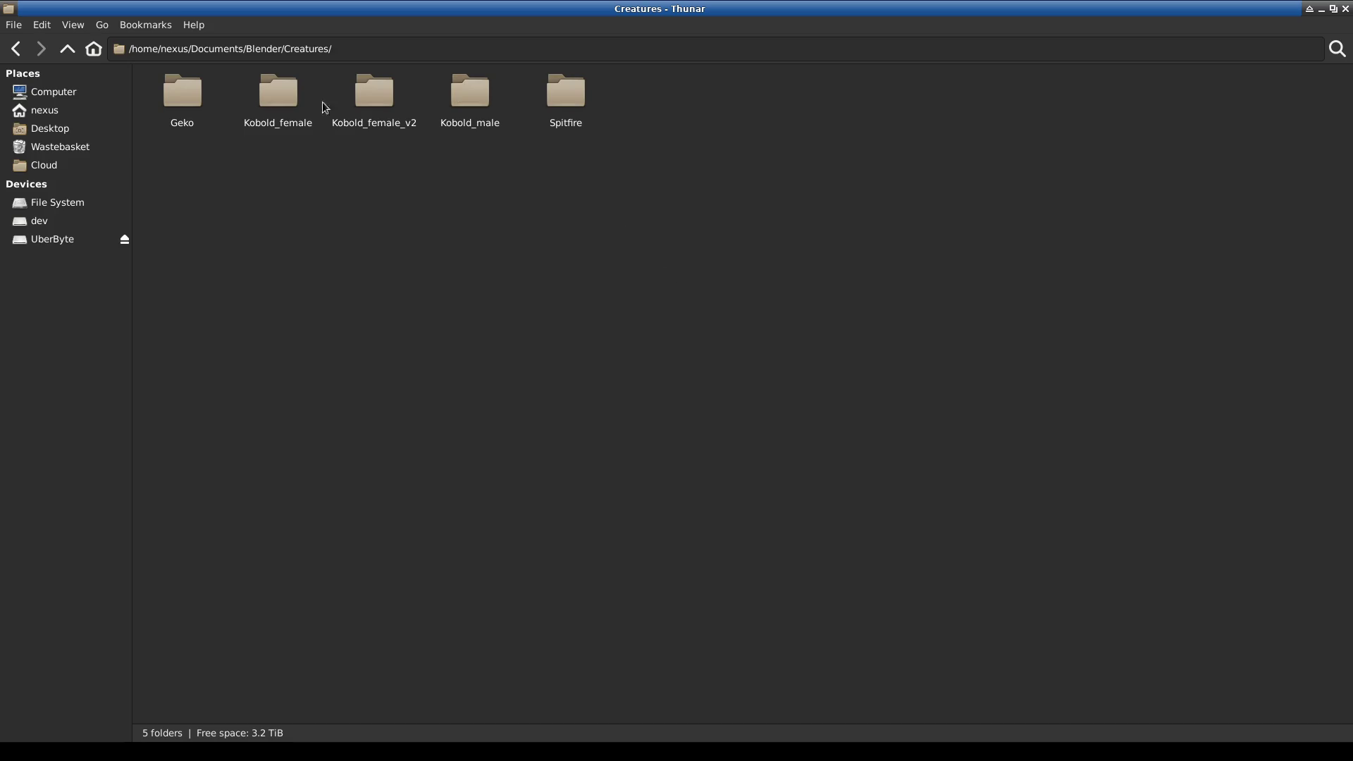
{"action": "double_click", "coordinate": [182, 93]}
{"action": "double_click", "coordinate": [544, 104]}
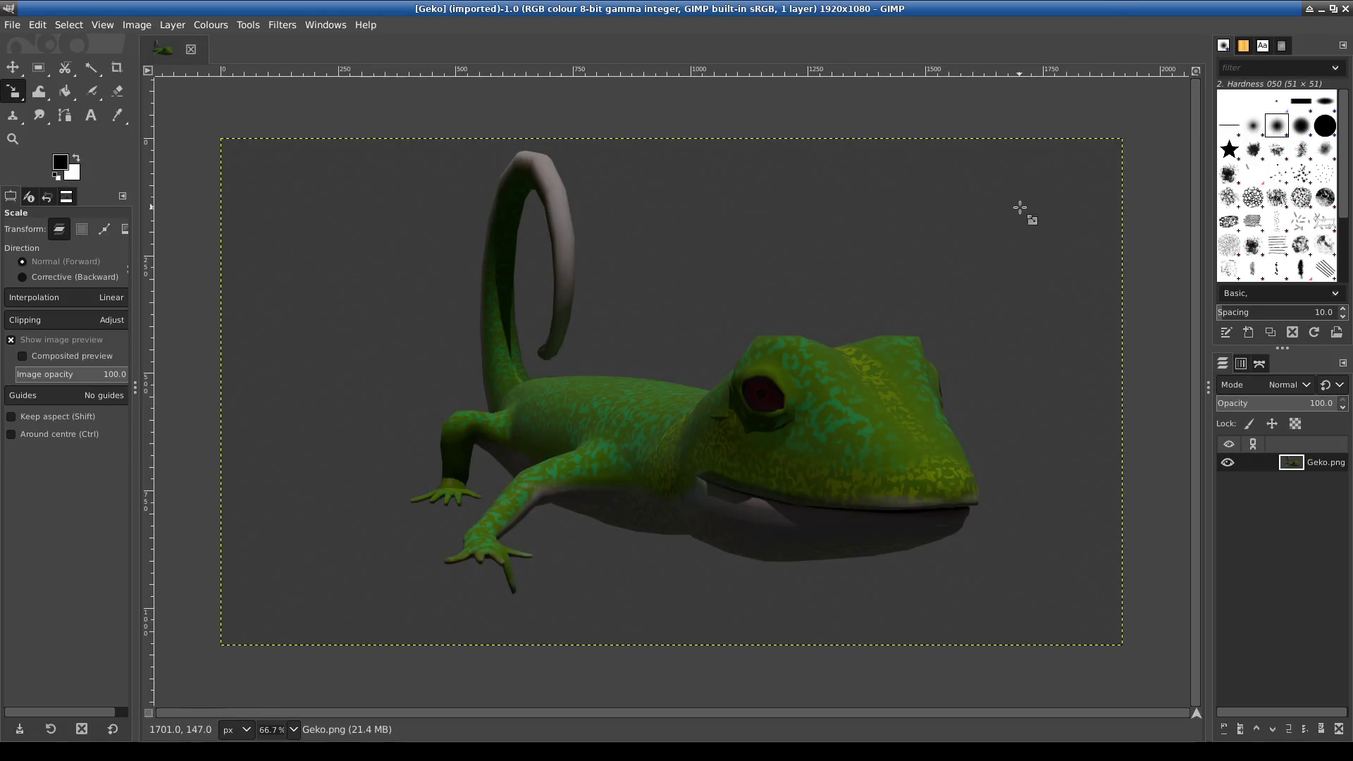
- Close GIMP and select Geko.png in Thunar to confirm it is a 1.9 MiB PNG
{"action": "left_click", "coordinate": [1345, 9]}
{"action": "left_click", "coordinate": [573, 104]}
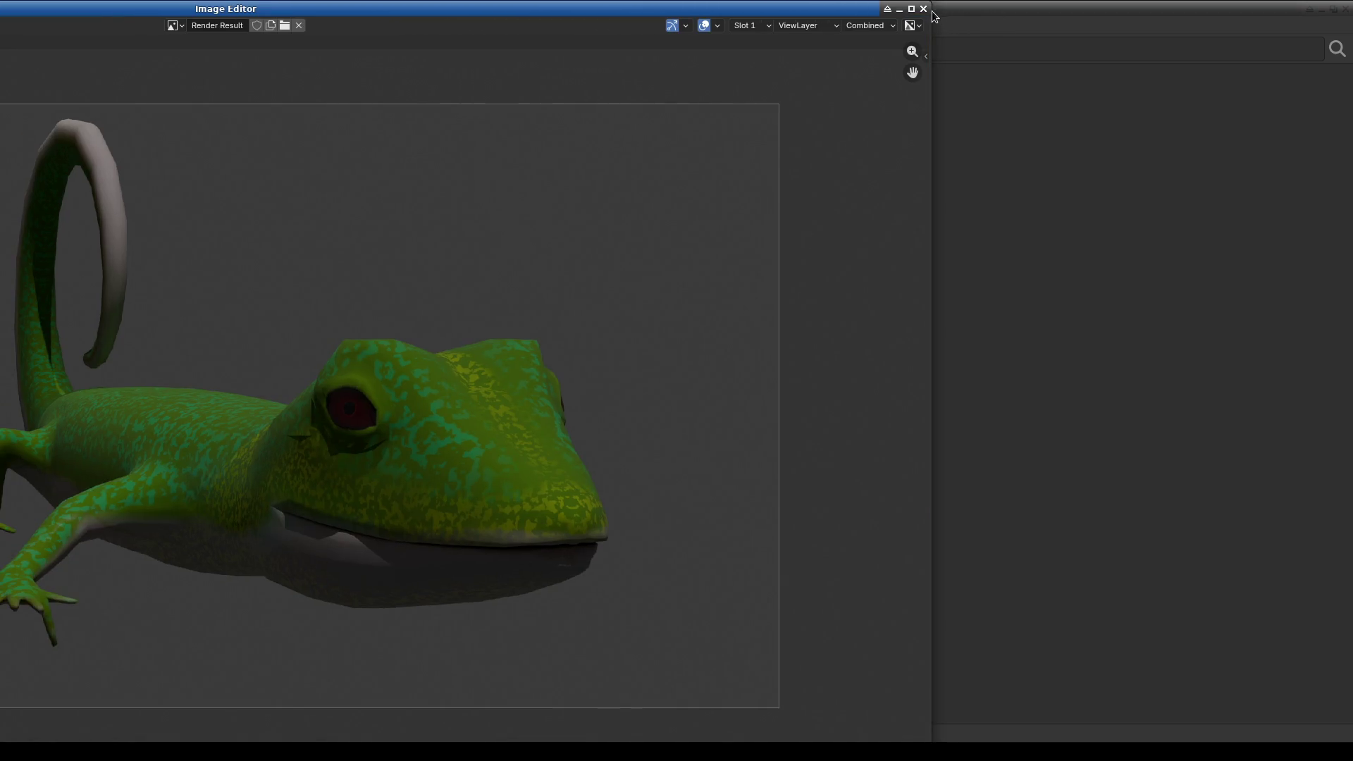
- Check the Geko.png thumbnail, minimize Thunar, and return to Blender's gecko Render Result
{"action": "left_click", "coordinate": [923, 9]}
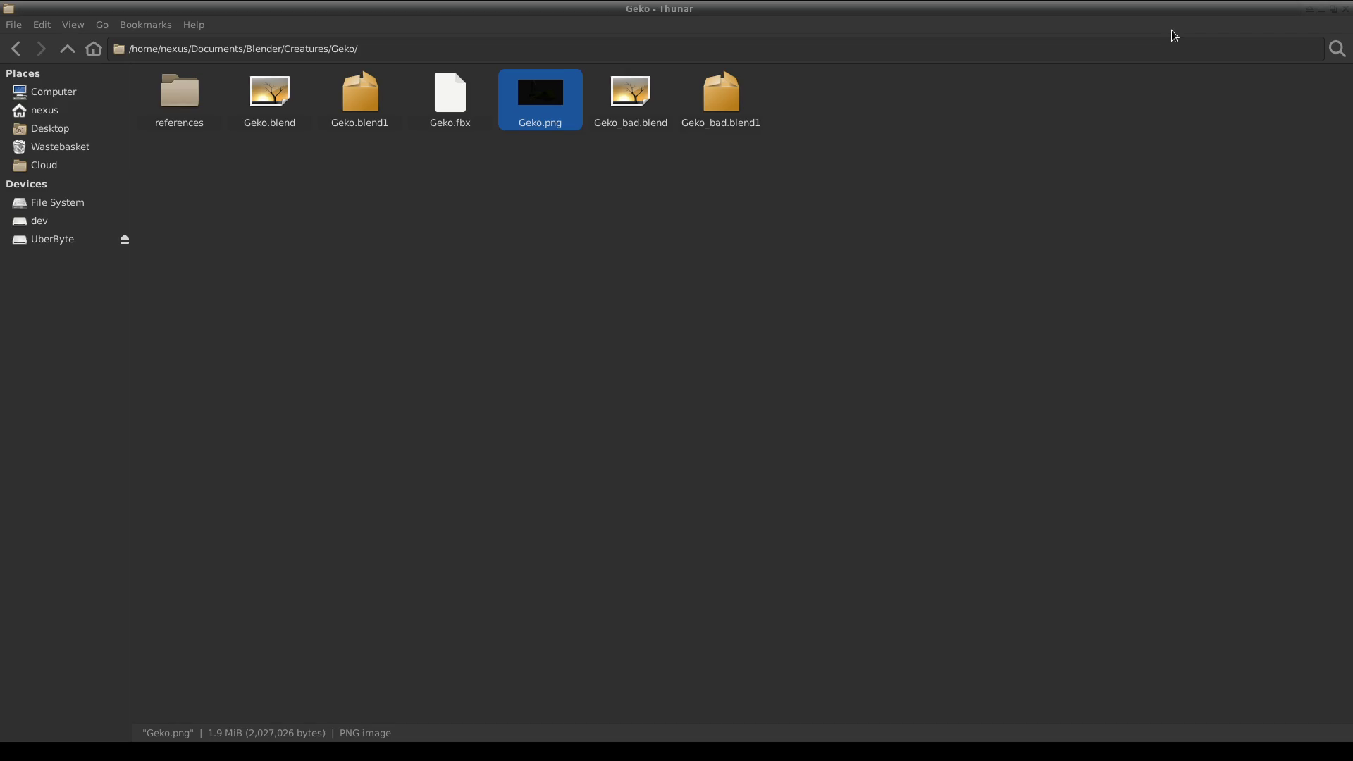
{"action": "left_click", "coordinate": [877, 194]}
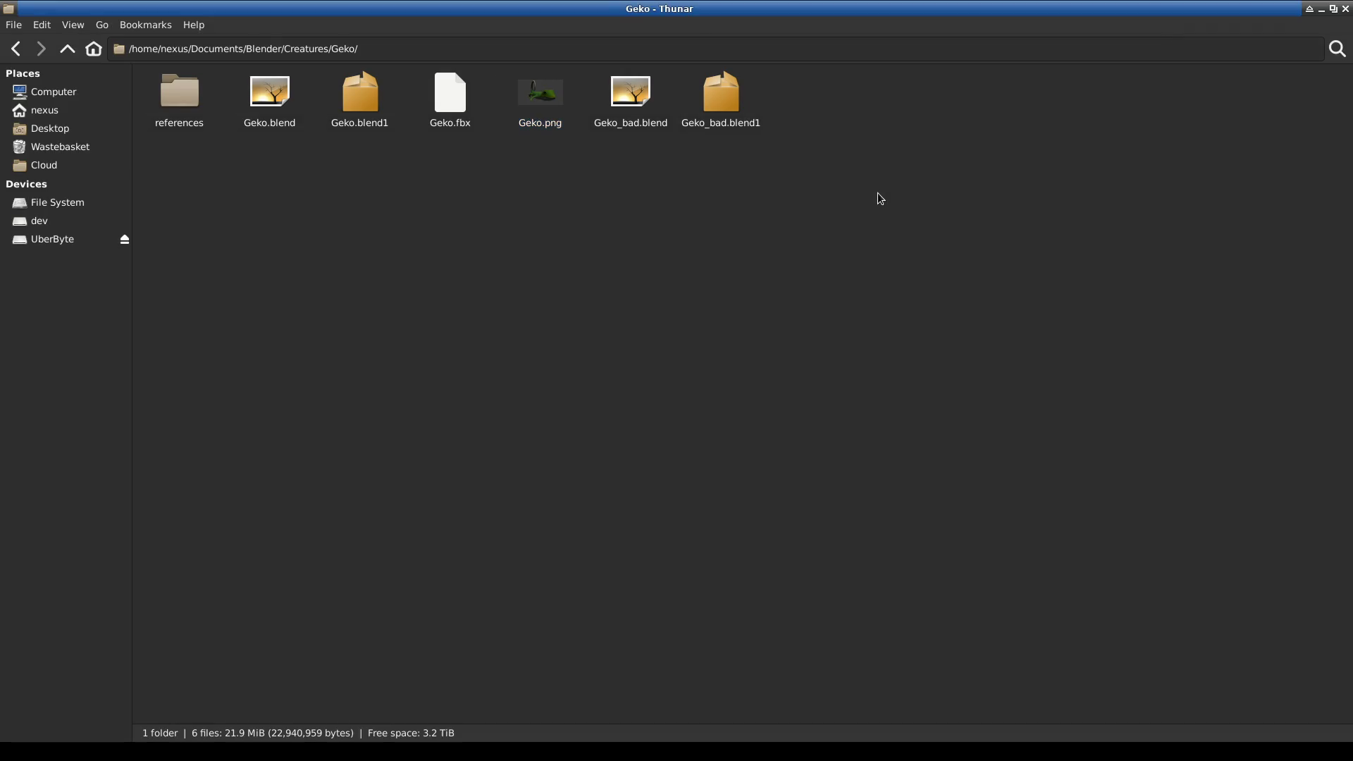
{"action": "left_click", "coordinate": [1322, 12]}
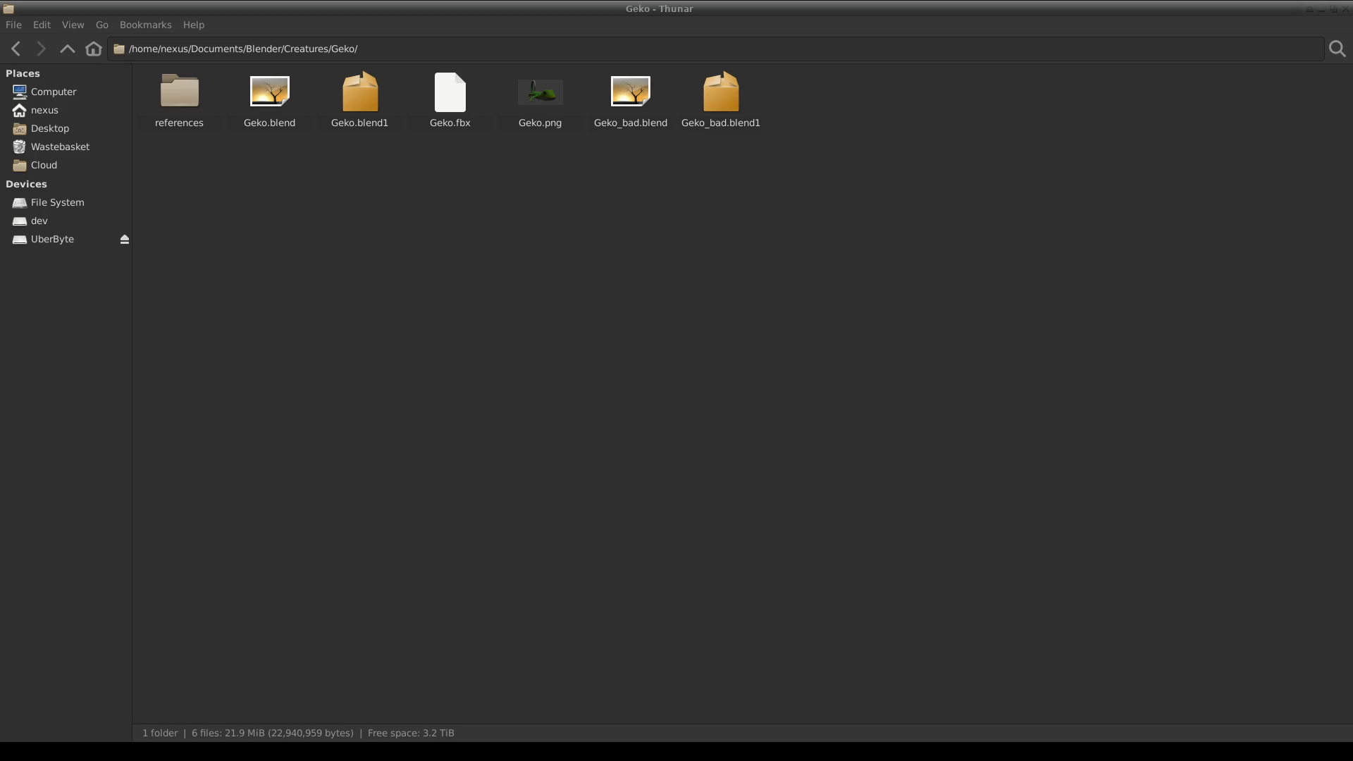
{"action": "key", "text": "alt+Tab"}
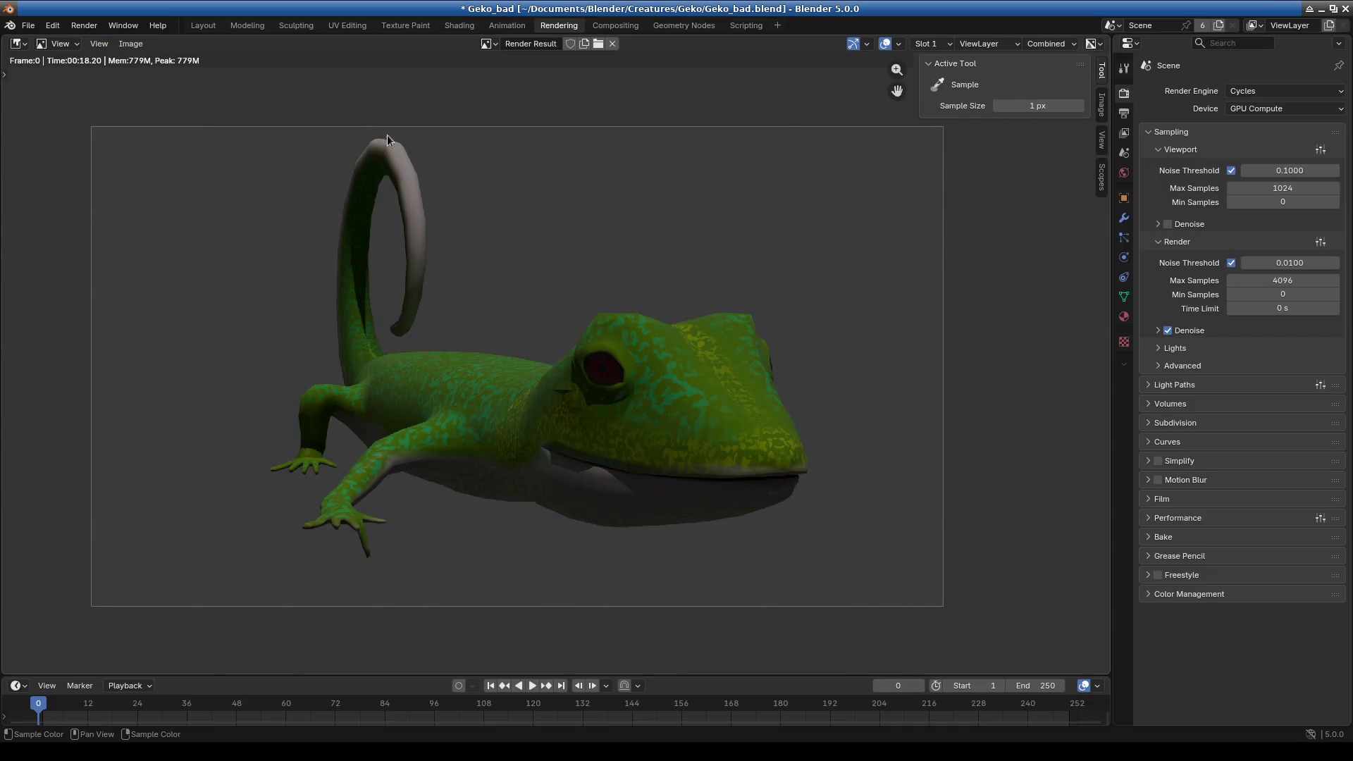